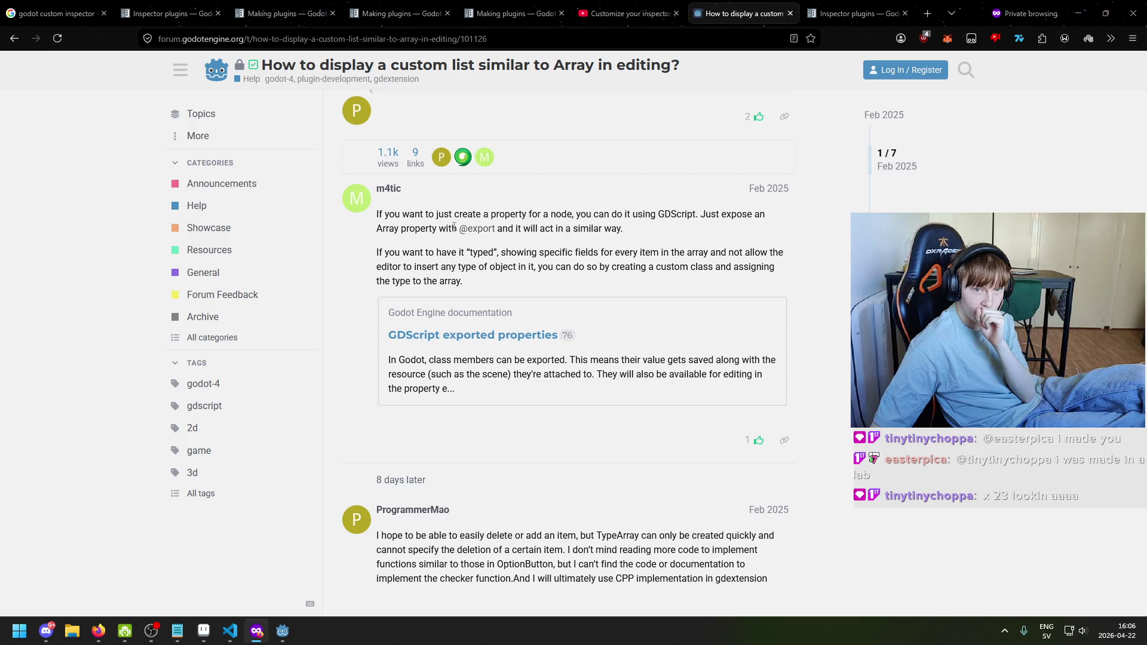
Step: Highlight the forum advice on exporting an Array property, typed array fields and custom classes
mouse_move(376, 214)
left_mouse_down()
mouse_move(695, 209)
mouse_move(686, 235)
mouse_move(494, 230)
mouse_move(624, 230)
left_mouse_up()
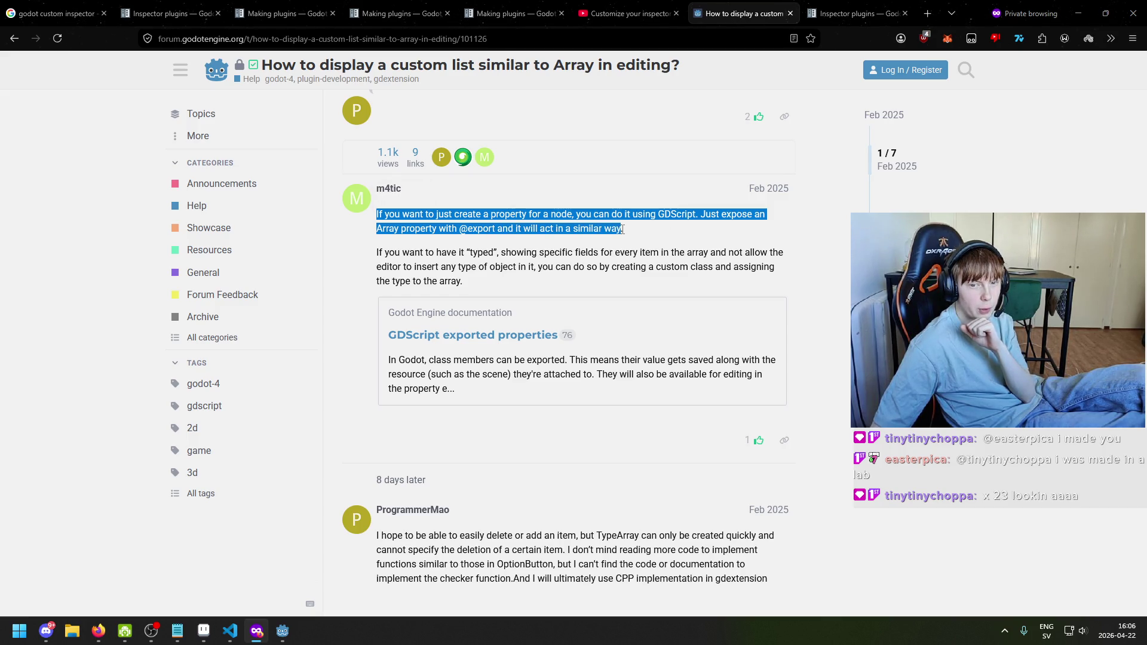
left_click_drag(379, 255, 707, 261)
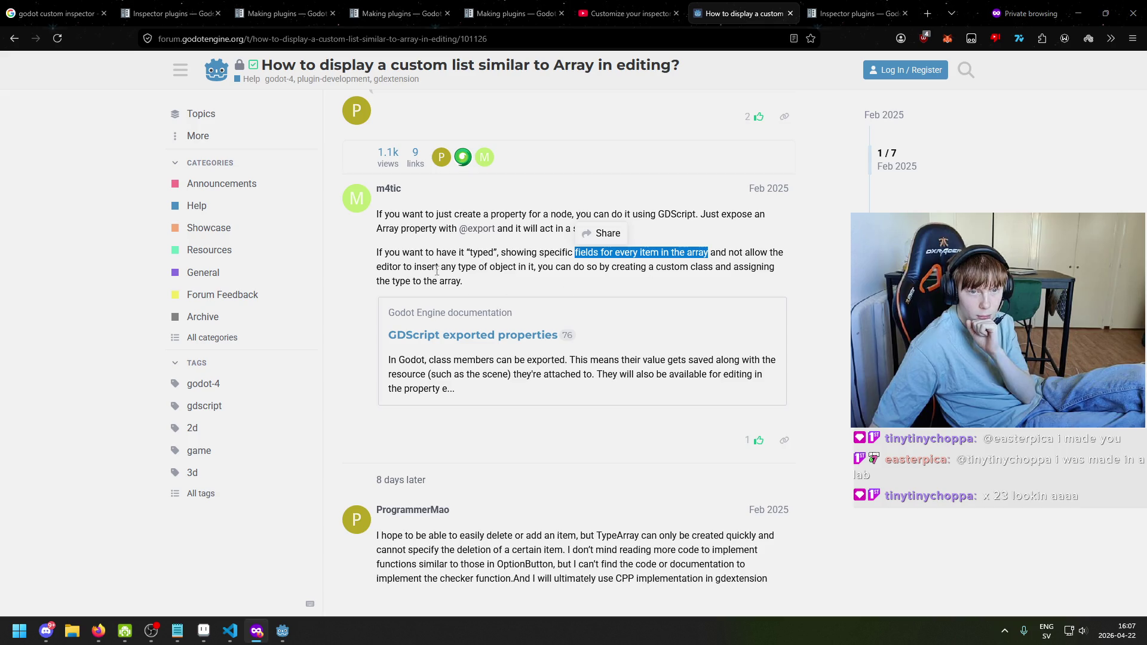
left_click(540, 268)
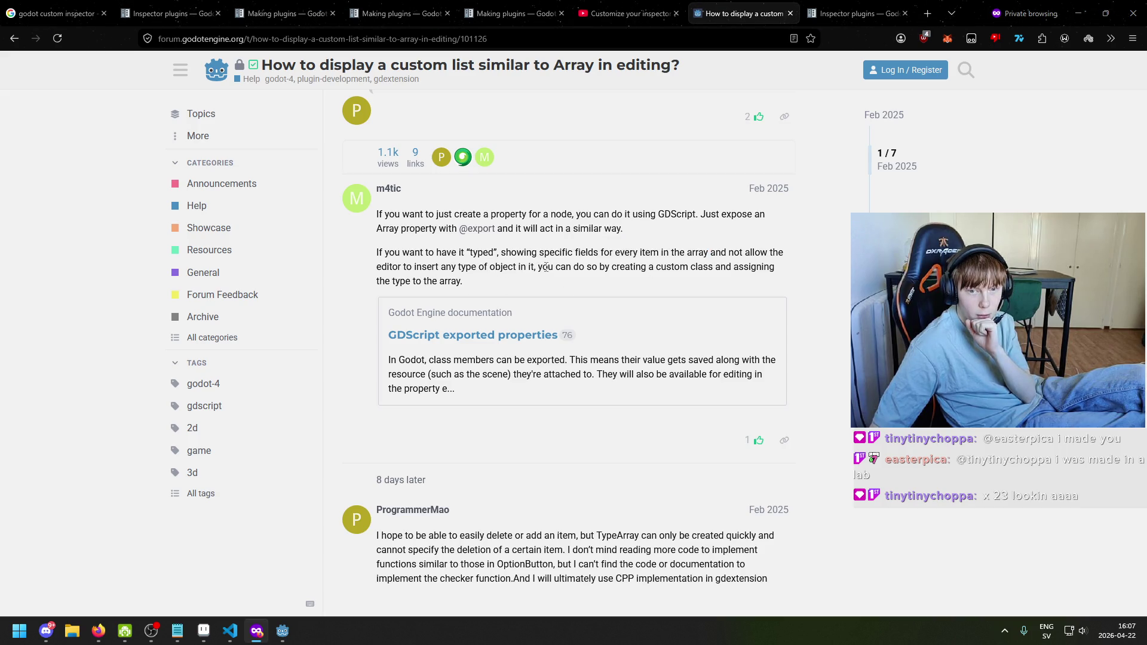
left_click_drag(646, 266, 733, 267)
left_click(471, 287)
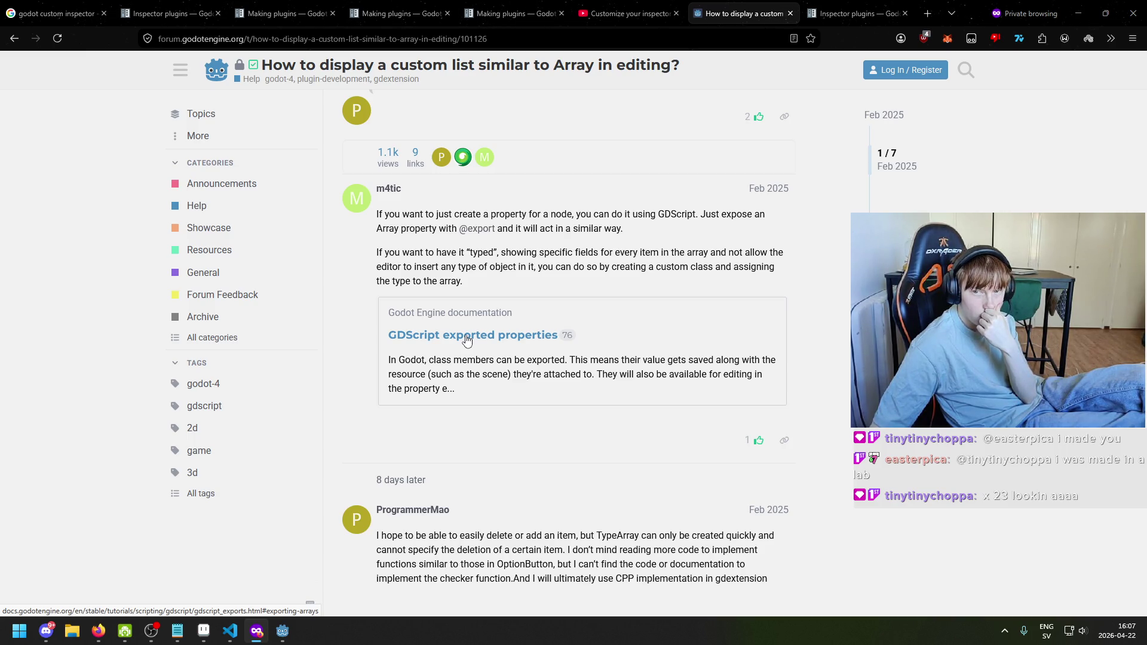
Step: Read through the remaining replies, then switch to the Inspector plugins docs page
scroll(508, 276, "down", 3)
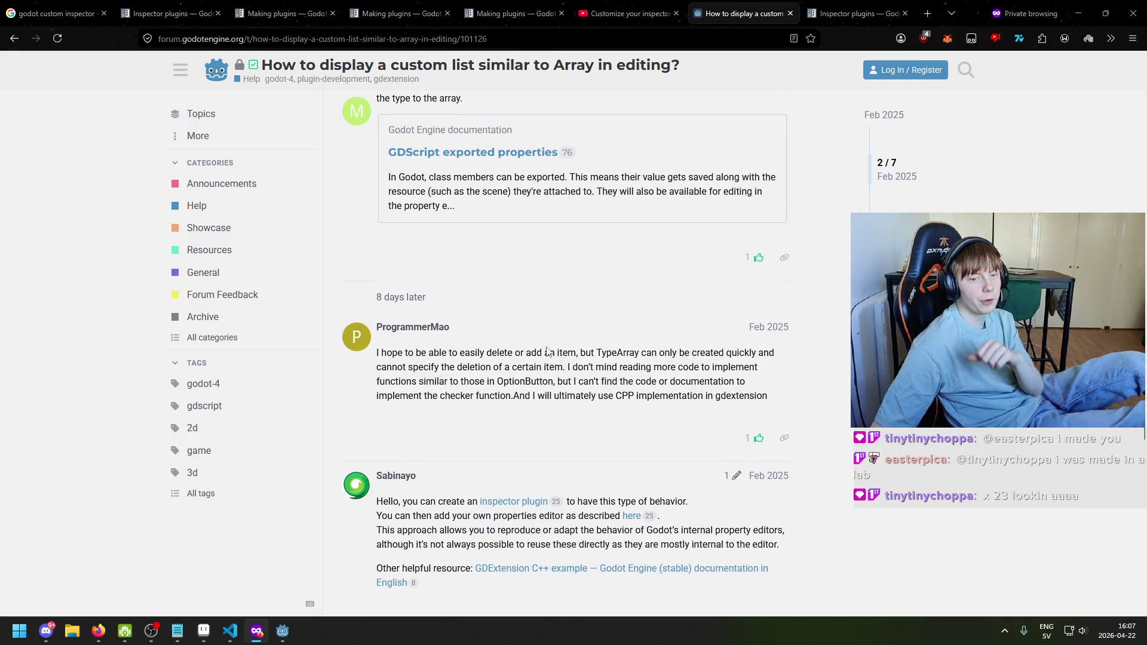
scroll(508, 276, "down", 3)
scroll(513, 179, "up", 5)
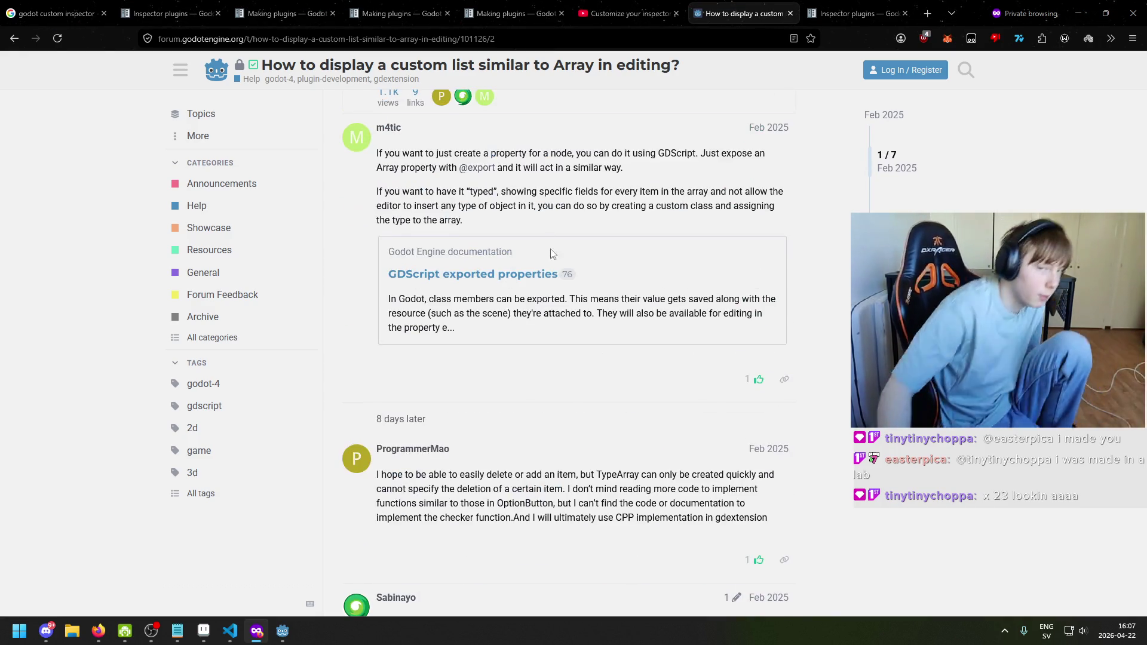
scroll(508, 179, "down", 3)
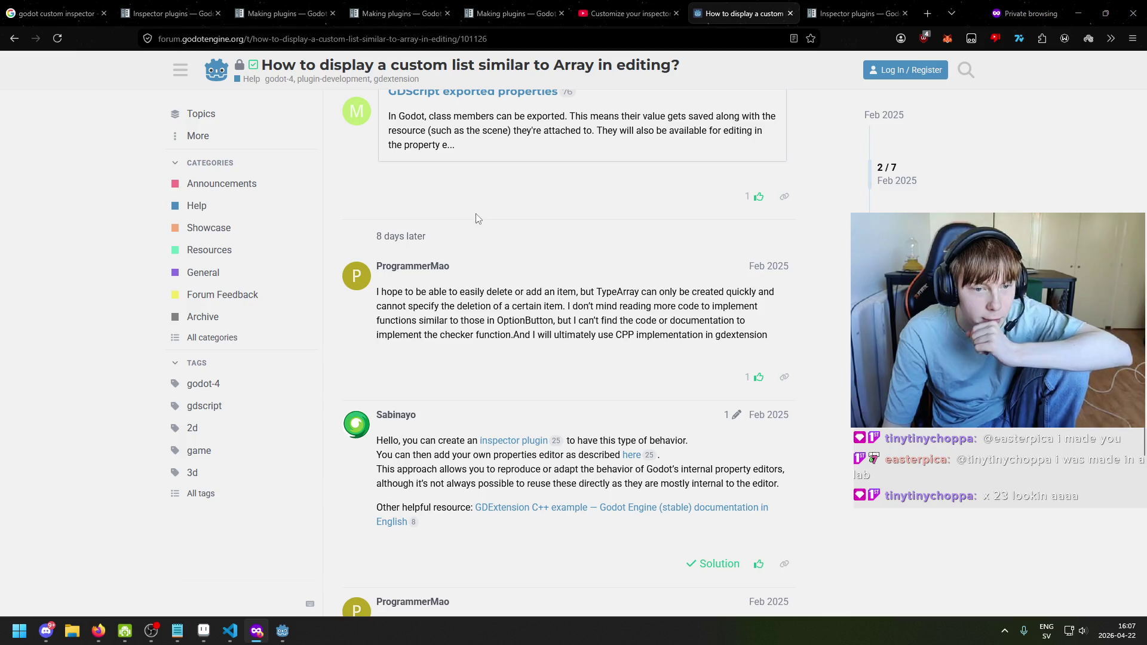
scroll(471, 227, "down", 1)
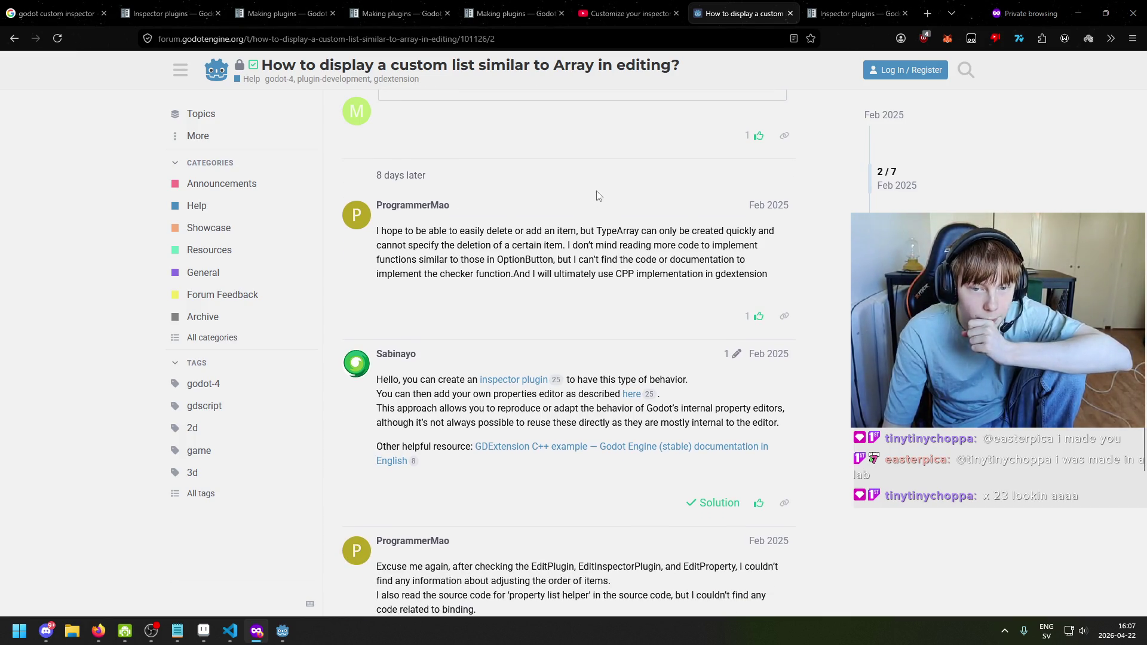
left_click_drag(386, 230, 447, 231)
scroll(539, 181, "down", 1)
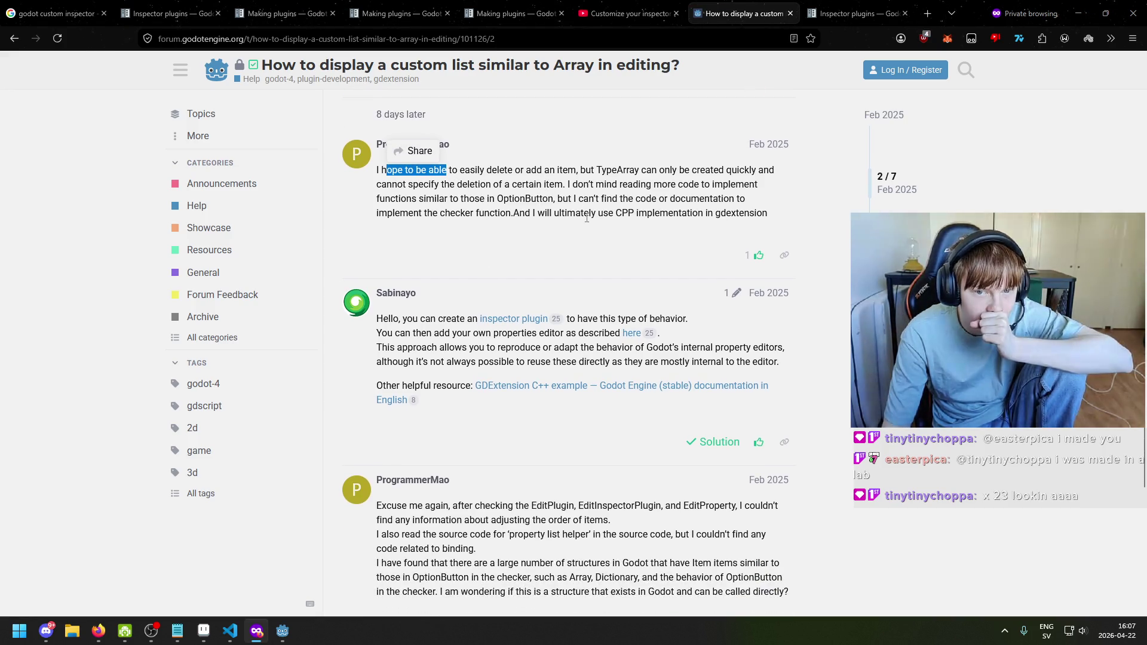
left_click(481, 211)
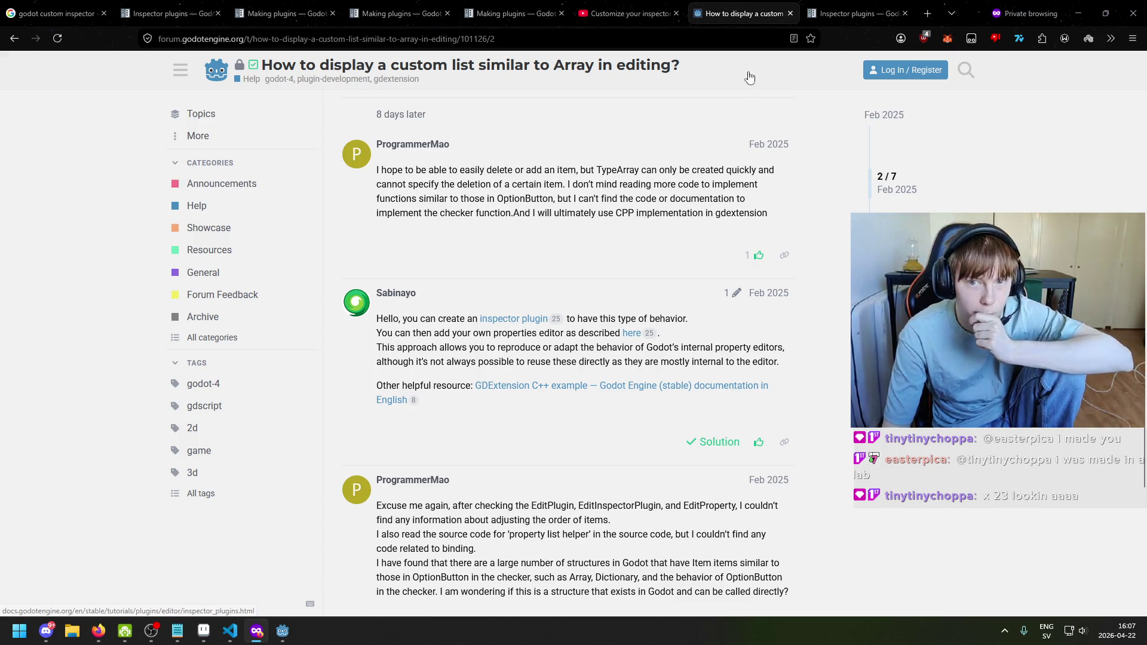
scroll(627, 185, "down", 6)
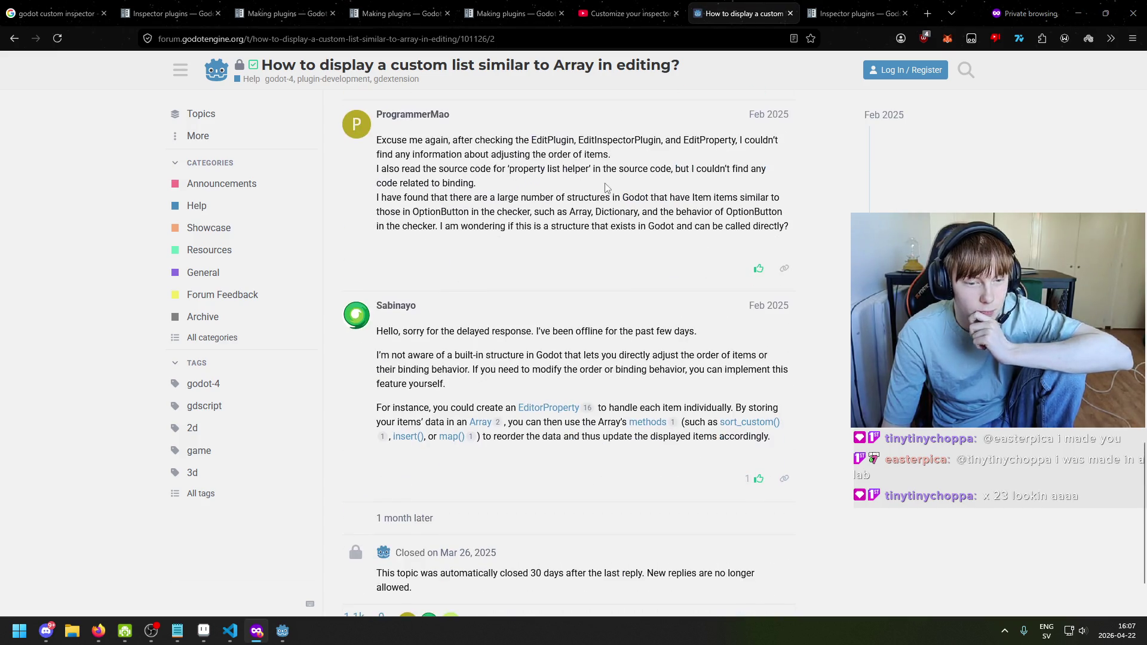
scroll(603, 187, "down", 2)
scroll(598, 185, "up", 10)
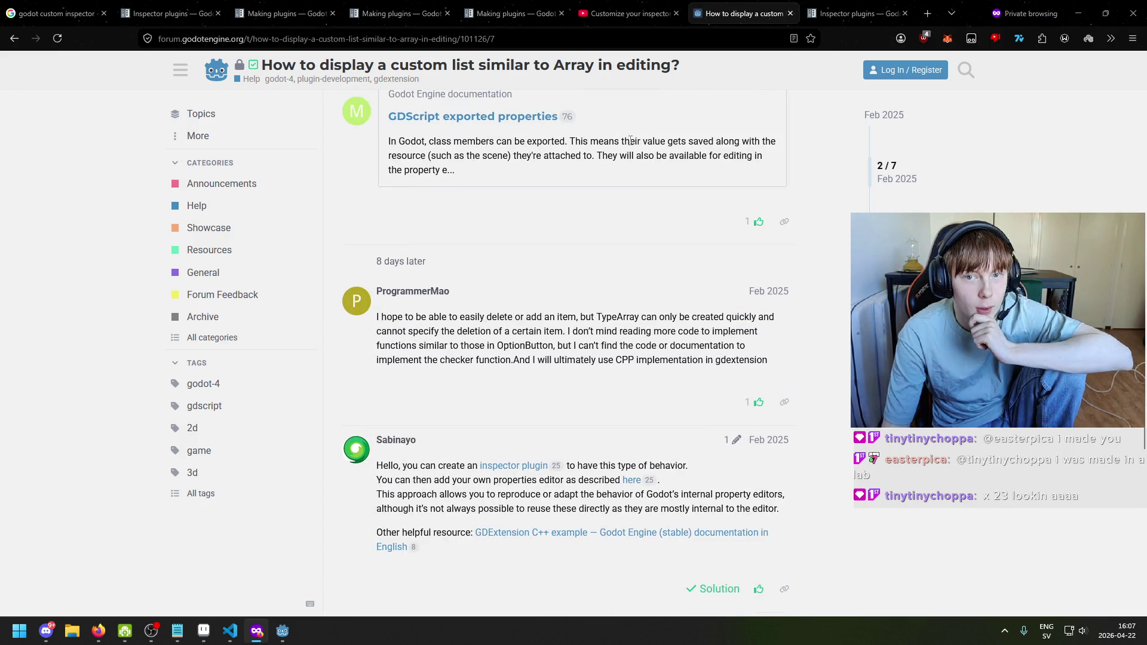
key("ctrl+Tab")
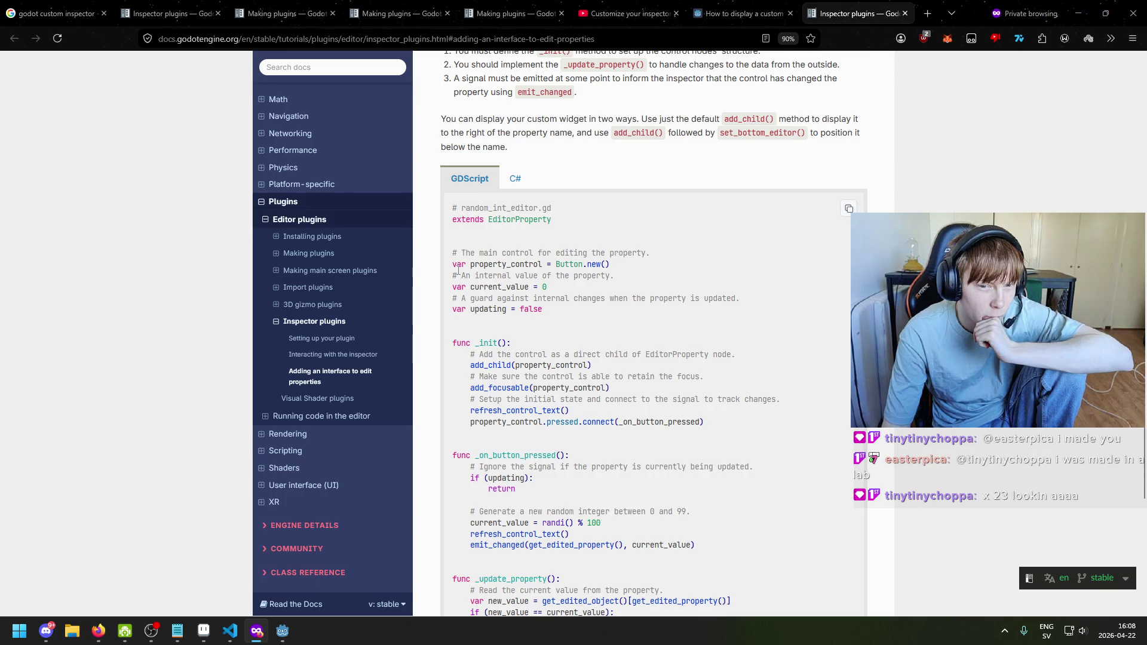
Step: Highlight the comment about adding the control as child and the add_child(property_control) line
scroll(475, 269, "down", 2)
left_click_drag(480, 240, 732, 237)
left_click_drag(462, 249, 621, 248)
left_click(516, 249)
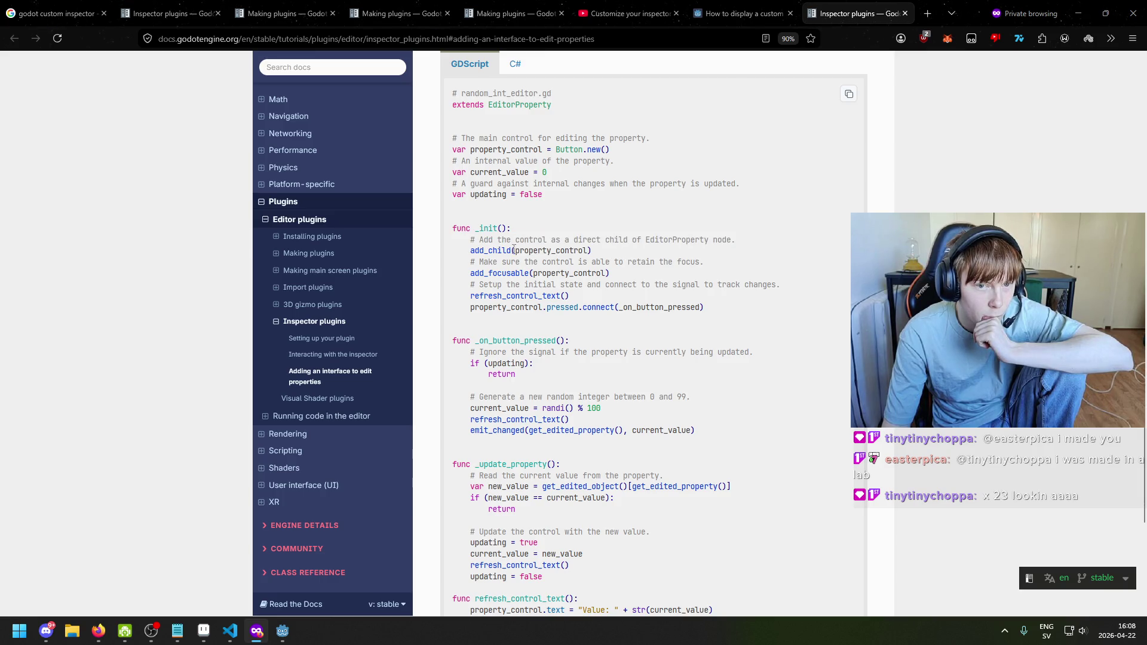
scroll(513, 250, "up", 1)
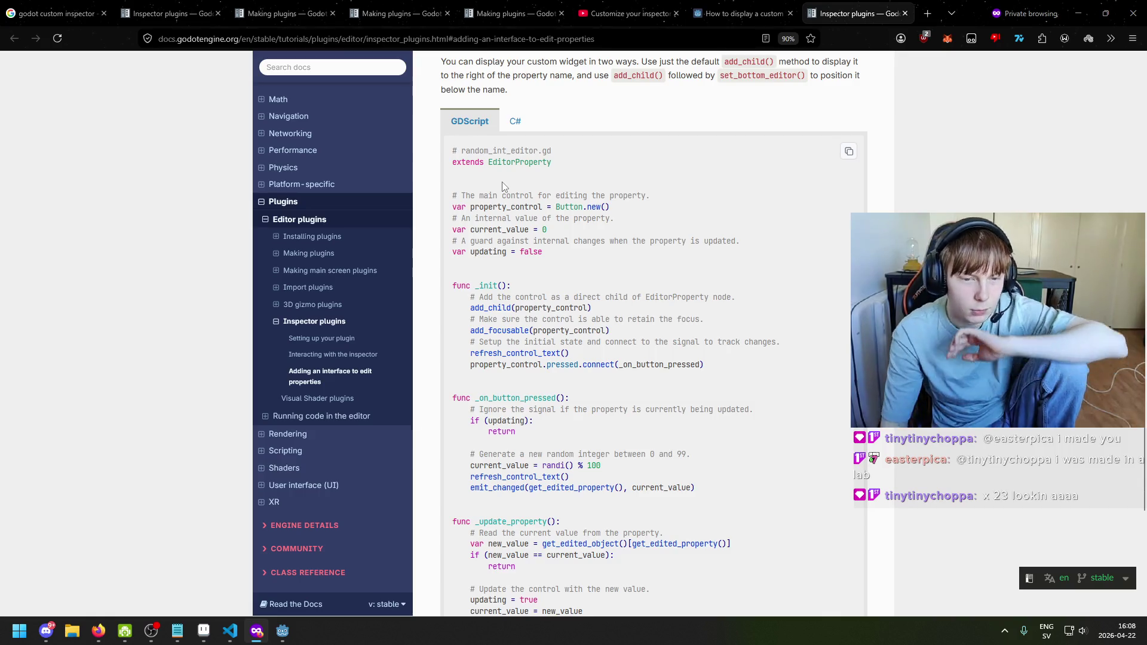
Step: Open the SpinBox class reference in a new tab, view it, and return to the Inspector plugins page
scroll(502, 183, "down", 3)
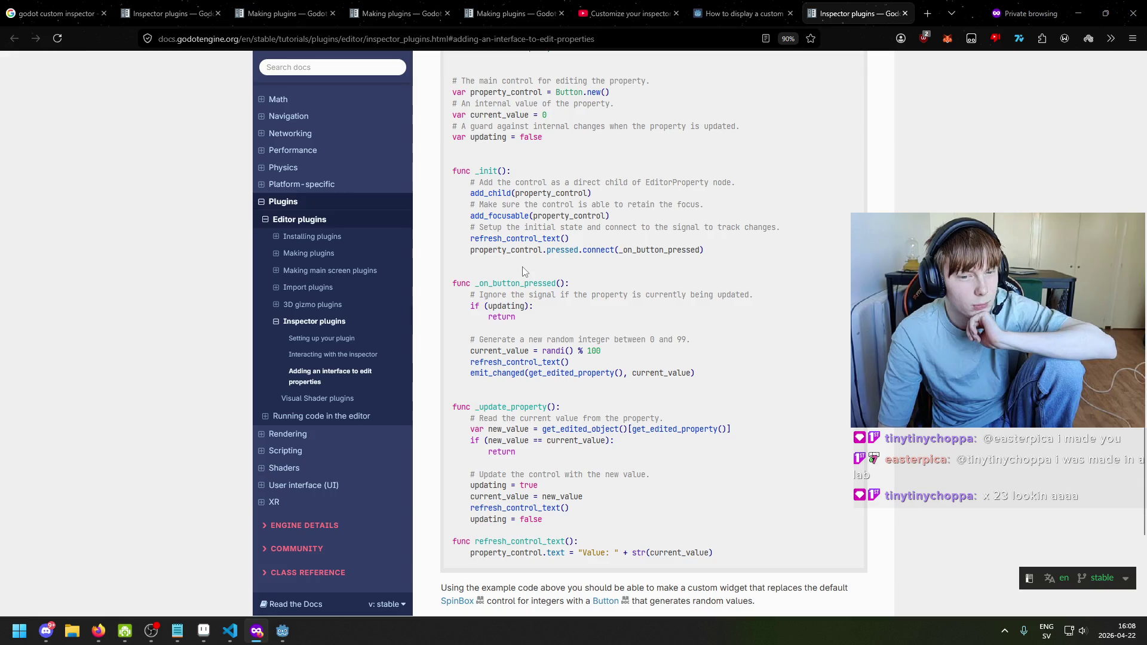
scroll(517, 276, "down", 2)
scroll(506, 287, "down", 1)
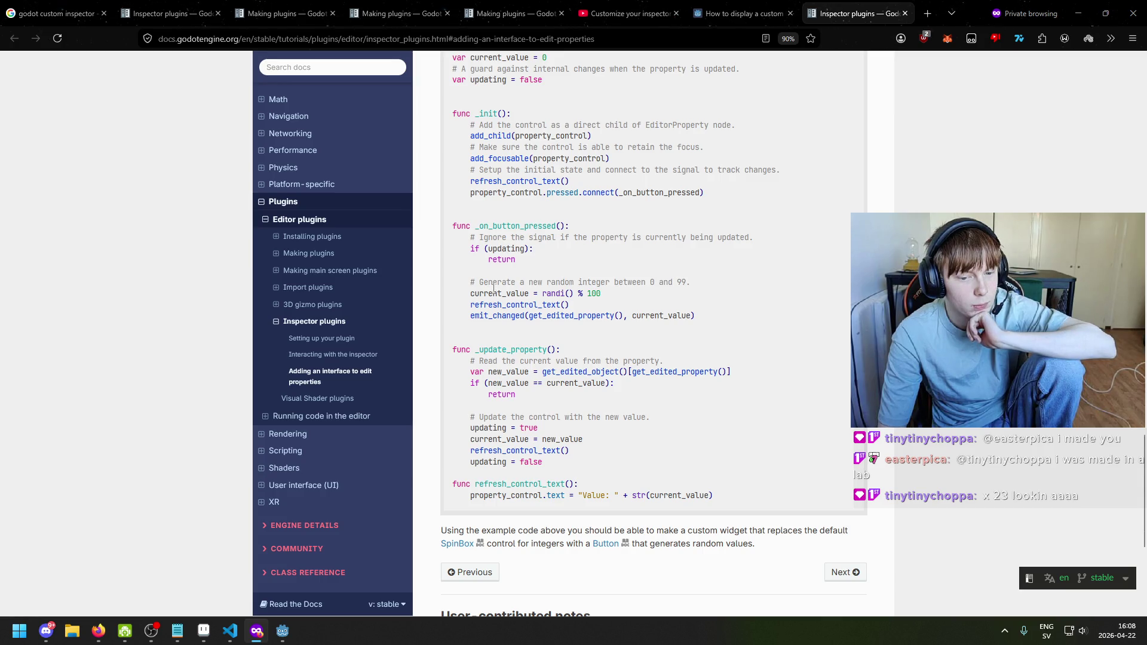
scroll(493, 302, "down", 2)
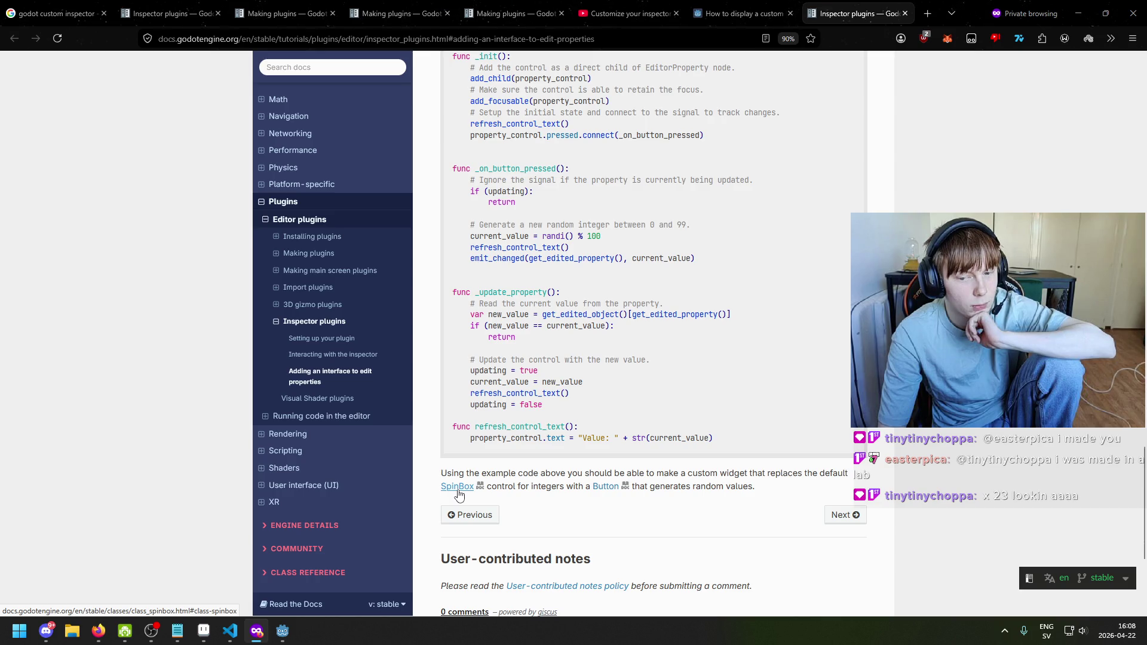
scroll(458, 494, "down", 2)
scroll(456, 477, "up", 4)
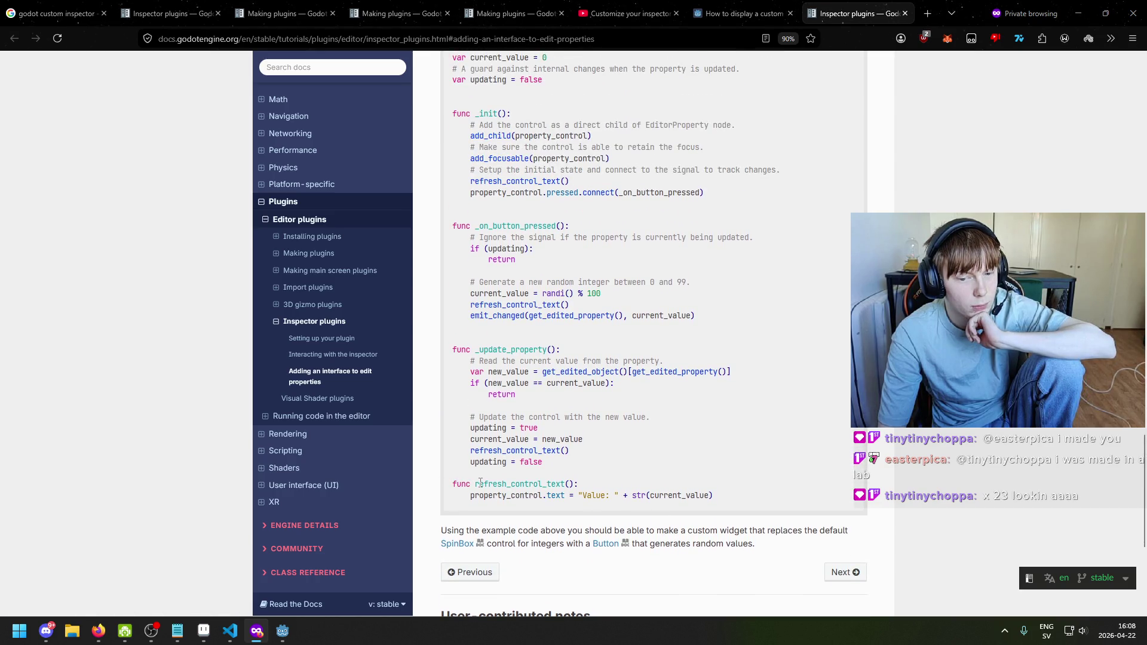
right_click(461, 547)
left_click(495, 292)
left_click(842, 17)
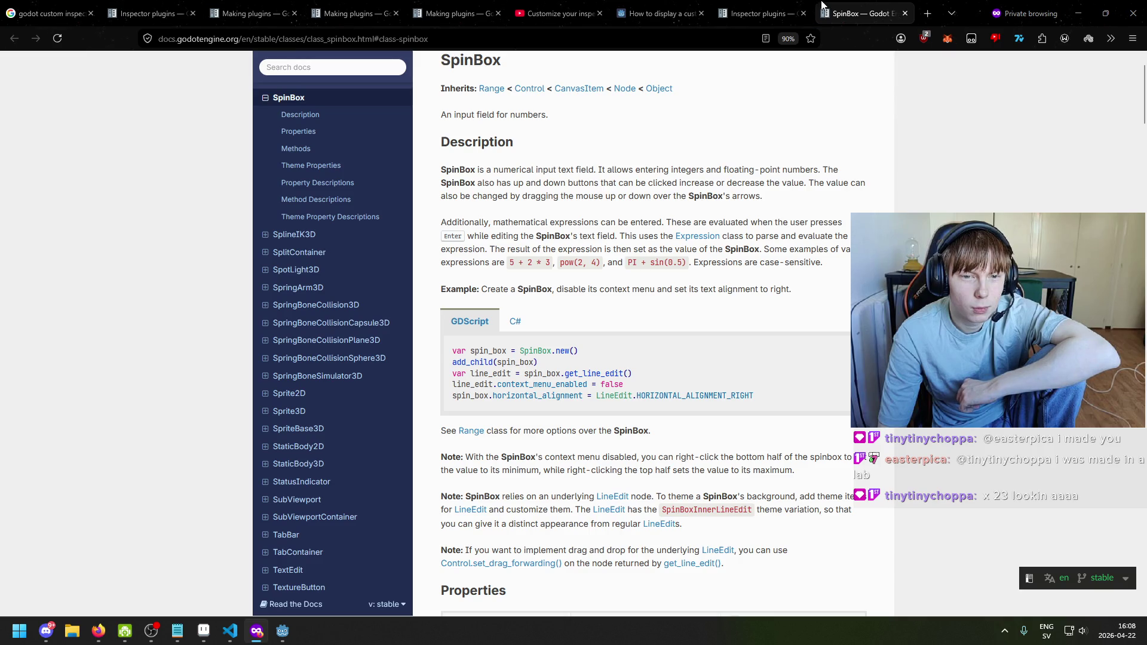
left_click(758, 13)
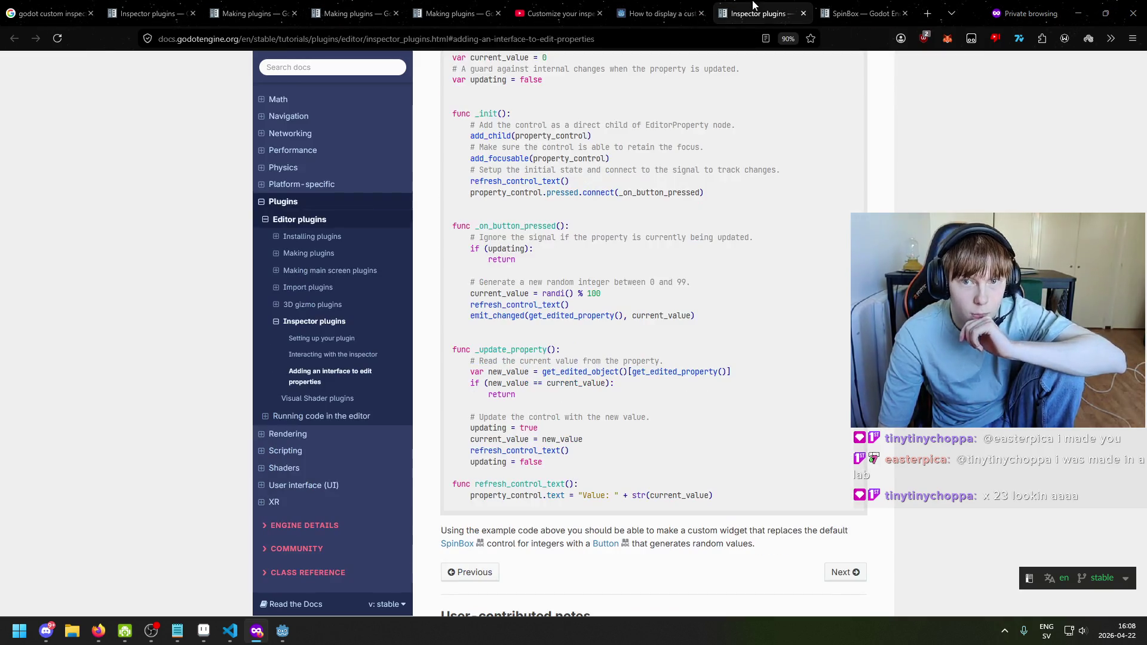
Step: Highlight the start of the random_int_editor.gd example and its random-value lines
scroll(621, 395, "down", 1)
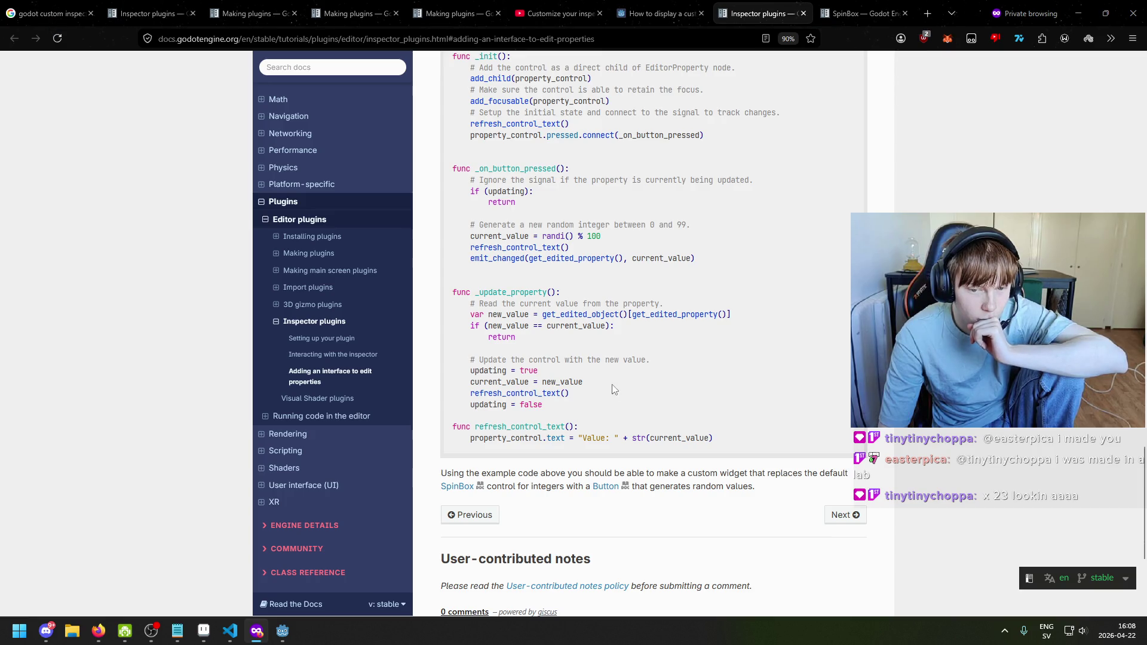
scroll(709, 439, "up", 1)
scroll(708, 439, "up", 4)
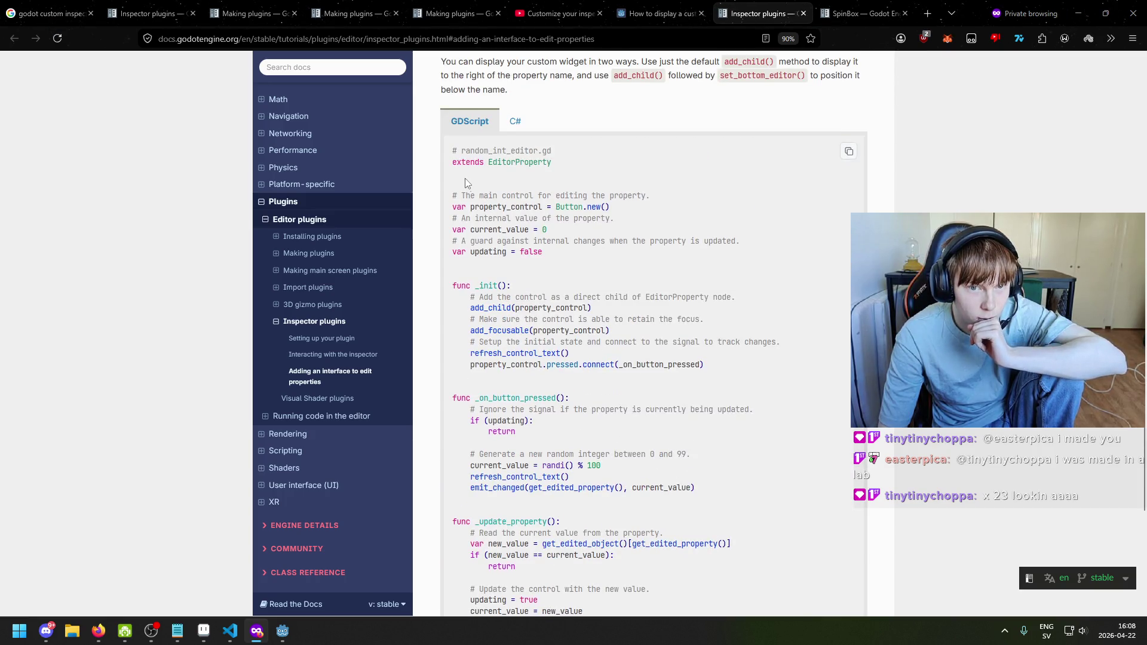
scroll(458, 201, "up", 1)
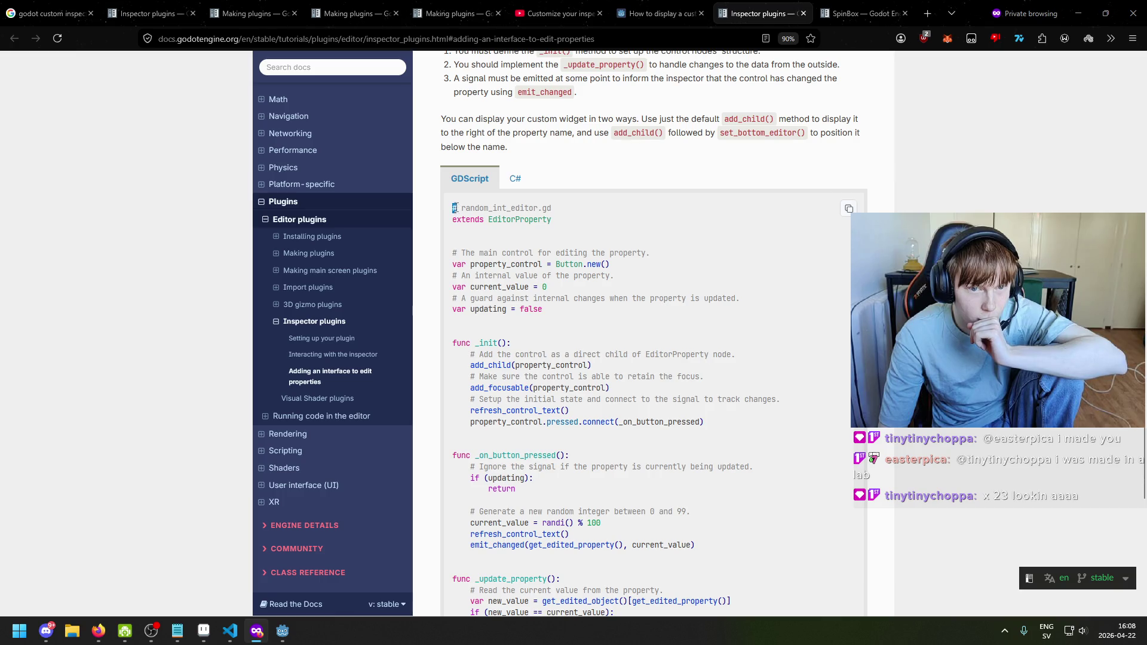
mouse_move(449, 207)
left_mouse_down()
mouse_move(531, 268)
mouse_move(609, 289)
mouse_move(612, 321)
left_mouse_up()
left_click(615, 329)
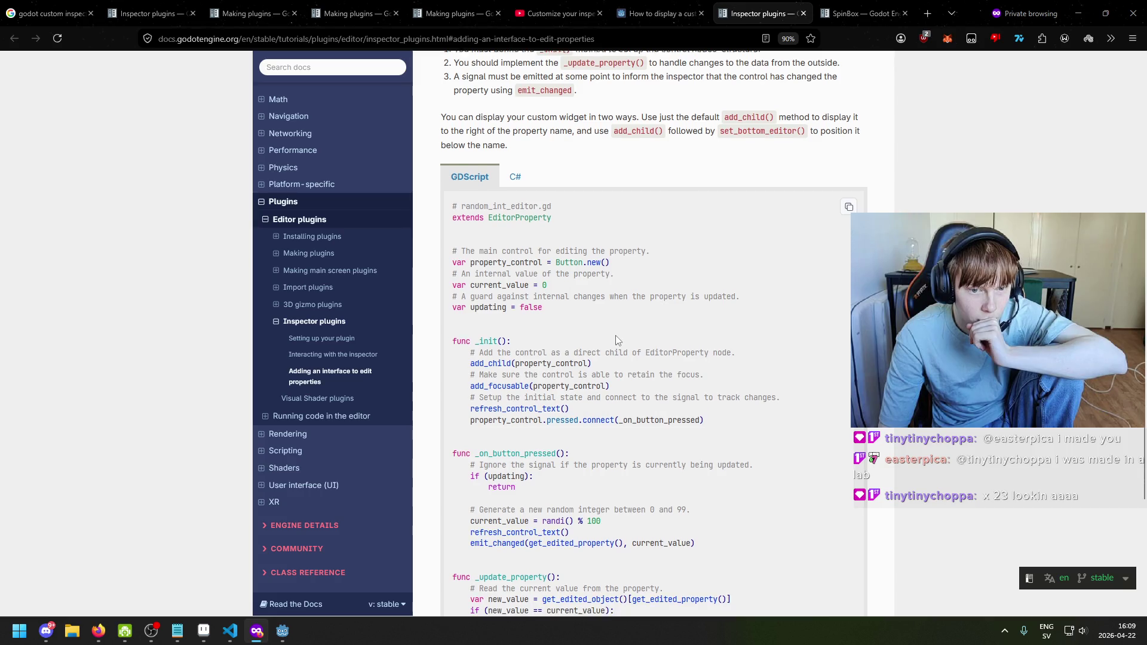
scroll(615, 335, "down", 1)
left_click_drag(470, 297, 591, 335)
left_click(592, 349)
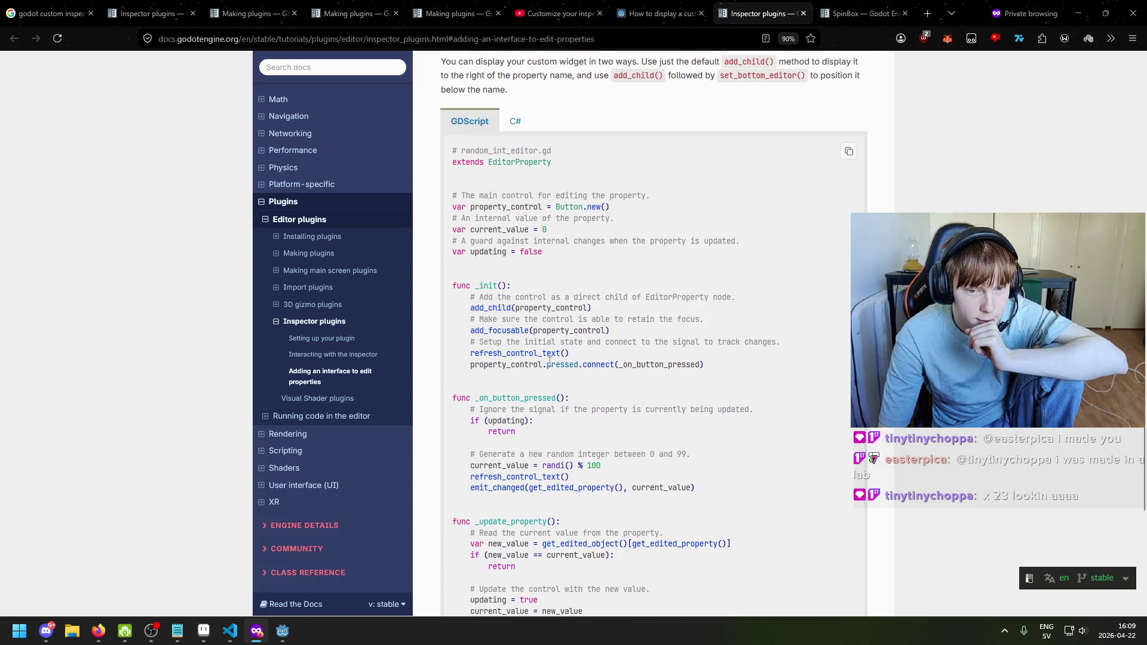
scroll(490, 382, "down", 2)
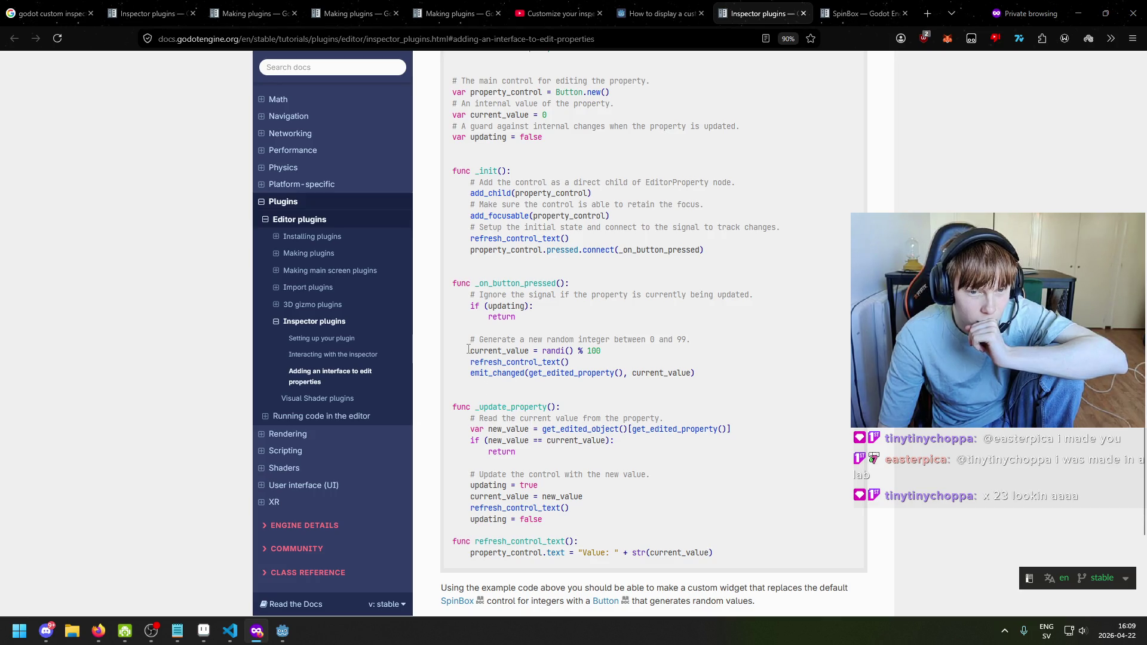
mouse_move(469, 349)
left_mouse_down()
mouse_move(591, 366)
mouse_move(647, 391)
left_mouse_up()
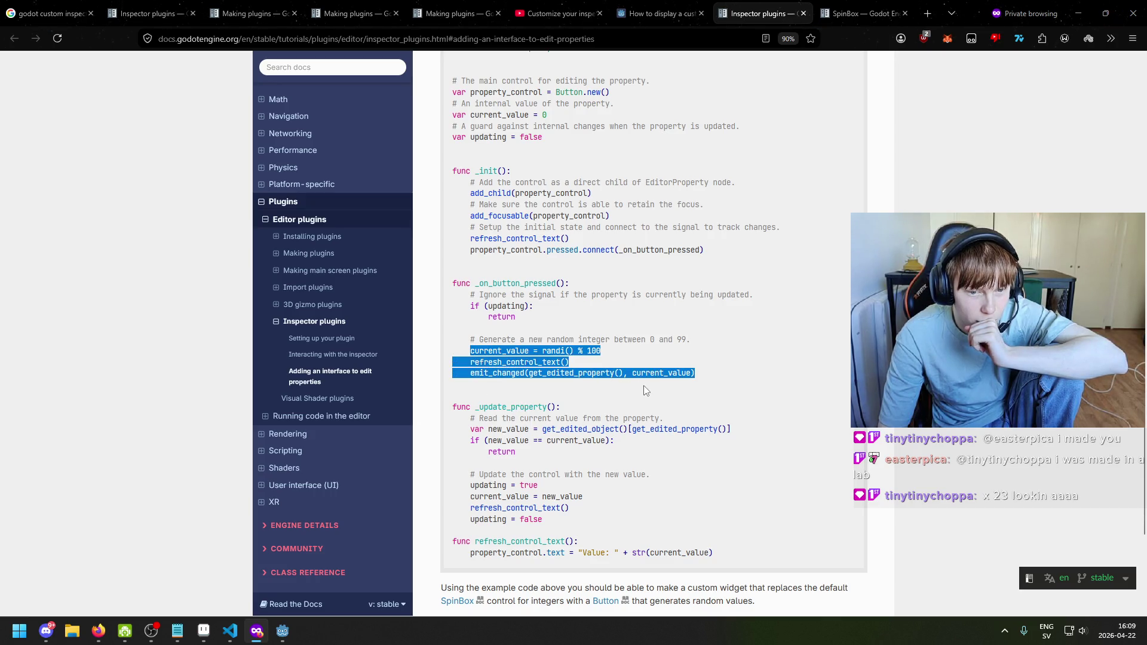
left_click(684, 425)
Step: Read to the end of the example, then go back through the forum thread to the Google results
scroll(684, 425, "down", 1)
scroll(684, 431, "down", 1)
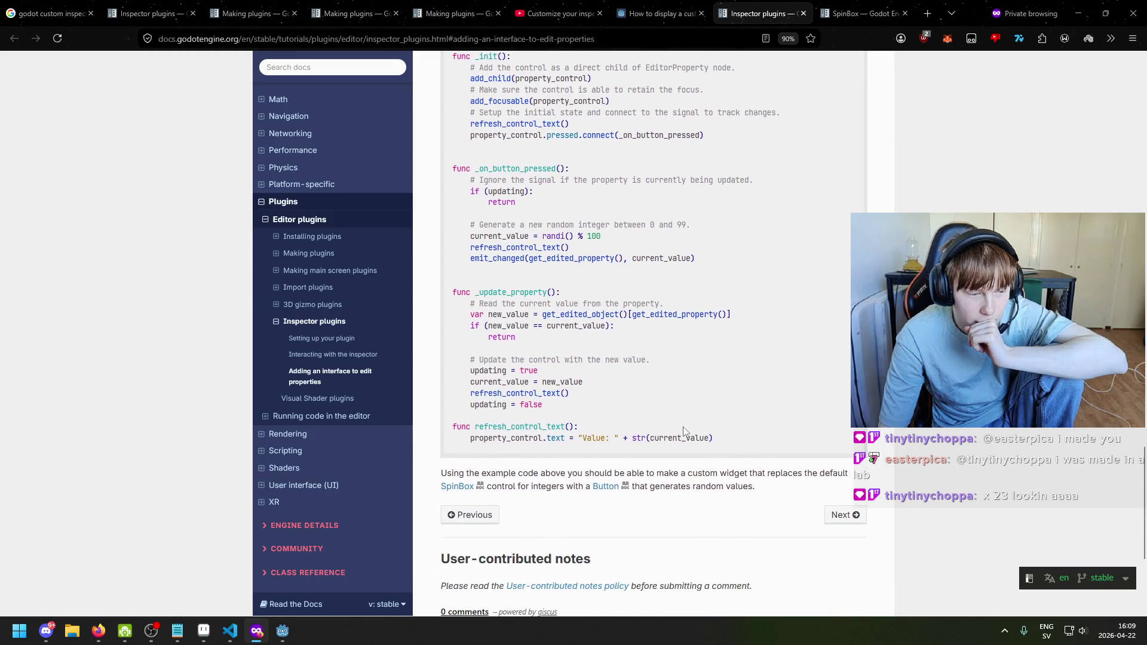
scroll(679, 378, "down", 2)
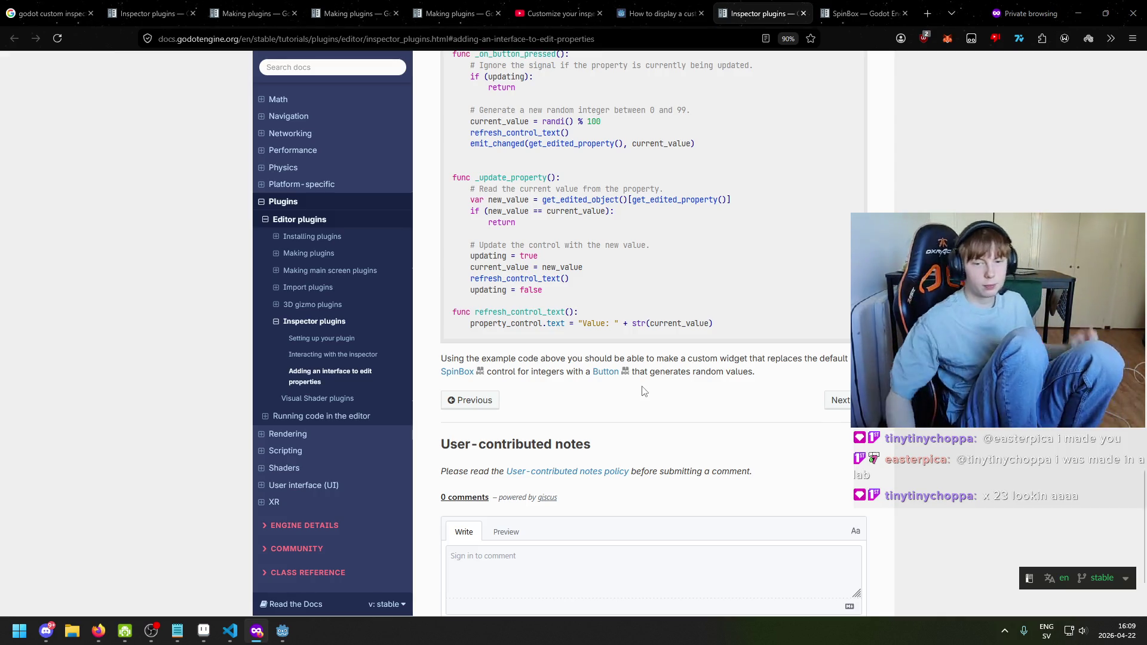
scroll(610, 400, "down", 1)
scroll(609, 401, "down", 1)
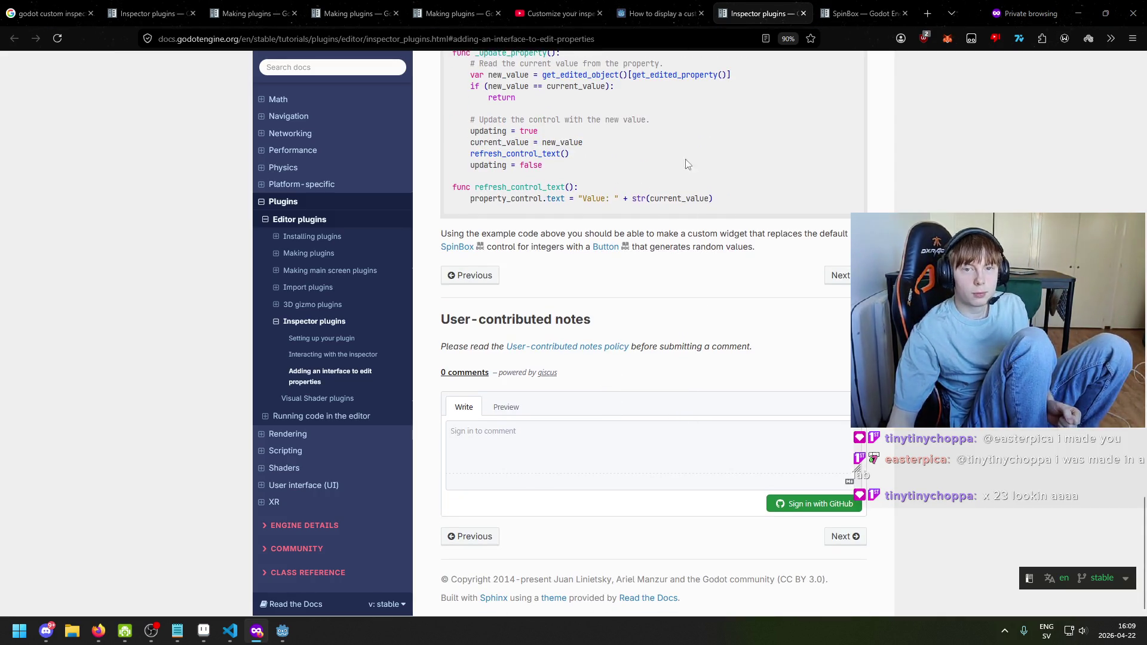
left_click(660, 13)
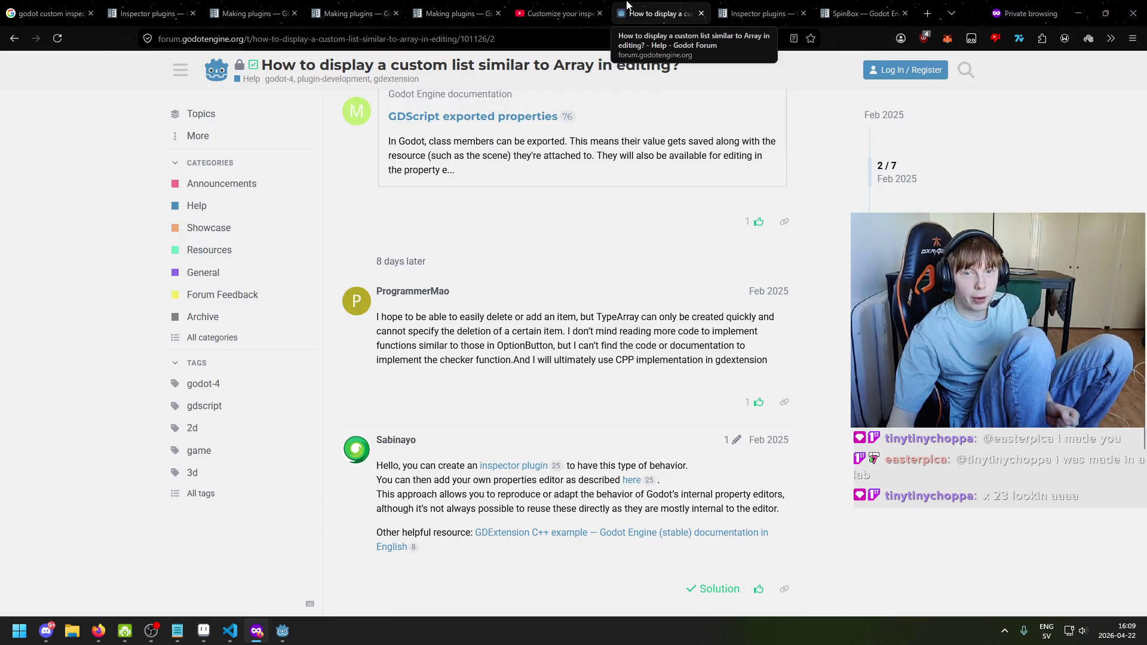
key("alt+Left")
Step: Read to the bottom of the 'godot display custom inspector types' results and go to page 2
scroll(699, 249, "down", 4)
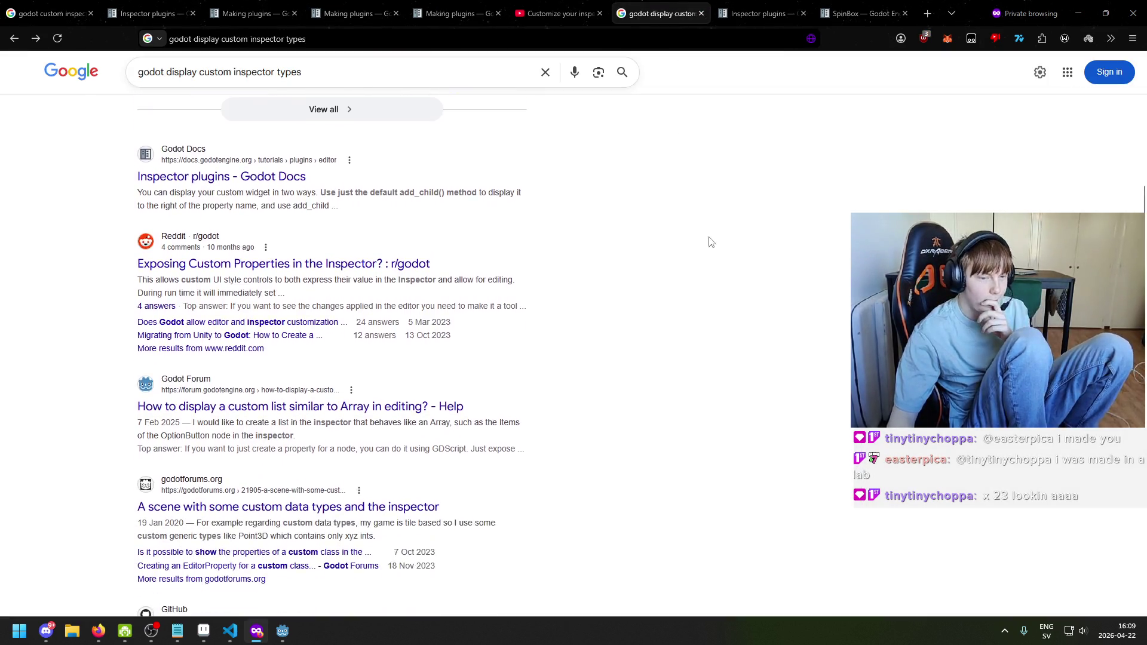
scroll(448, 315, "down", 1)
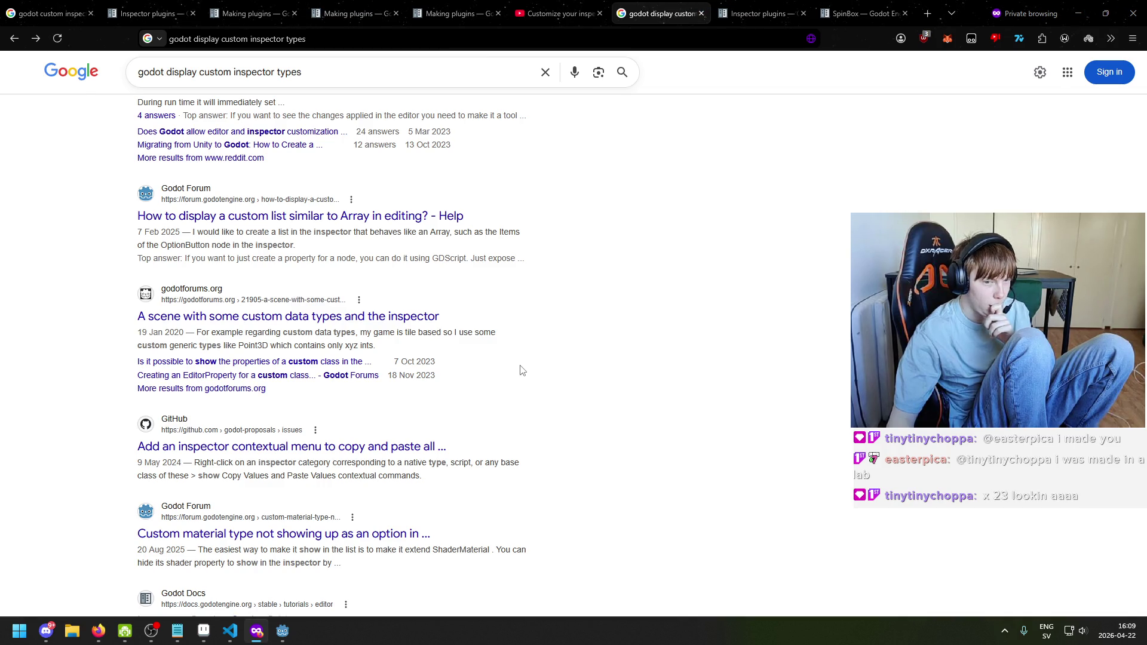
scroll(519, 370, "down", 1)
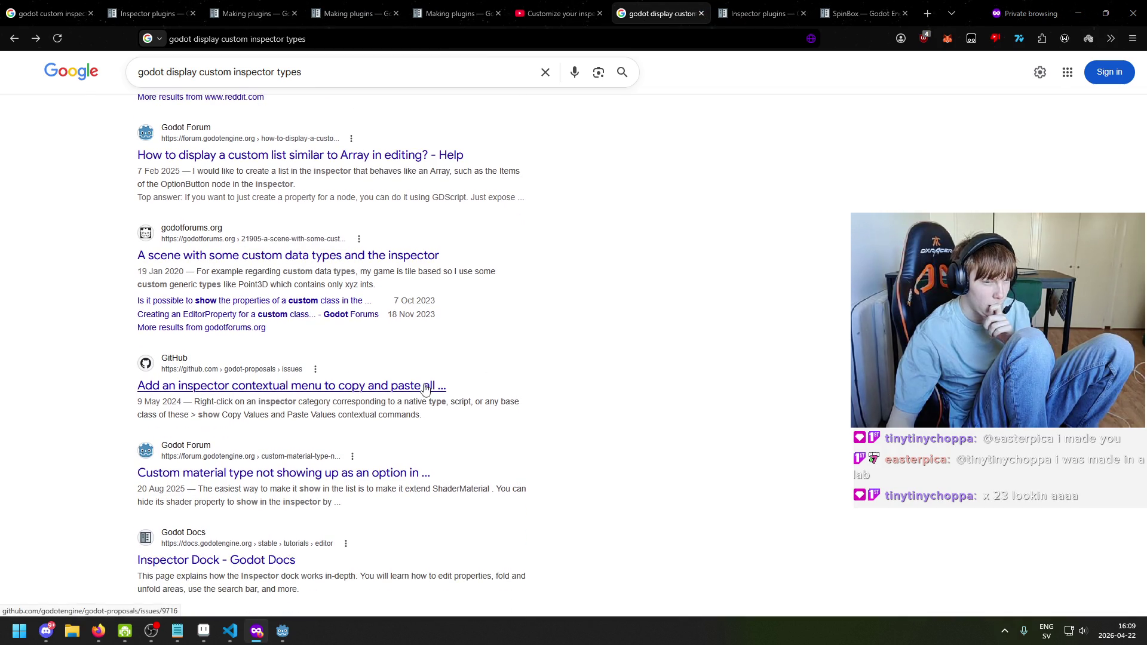
scroll(417, 391, "down", 4)
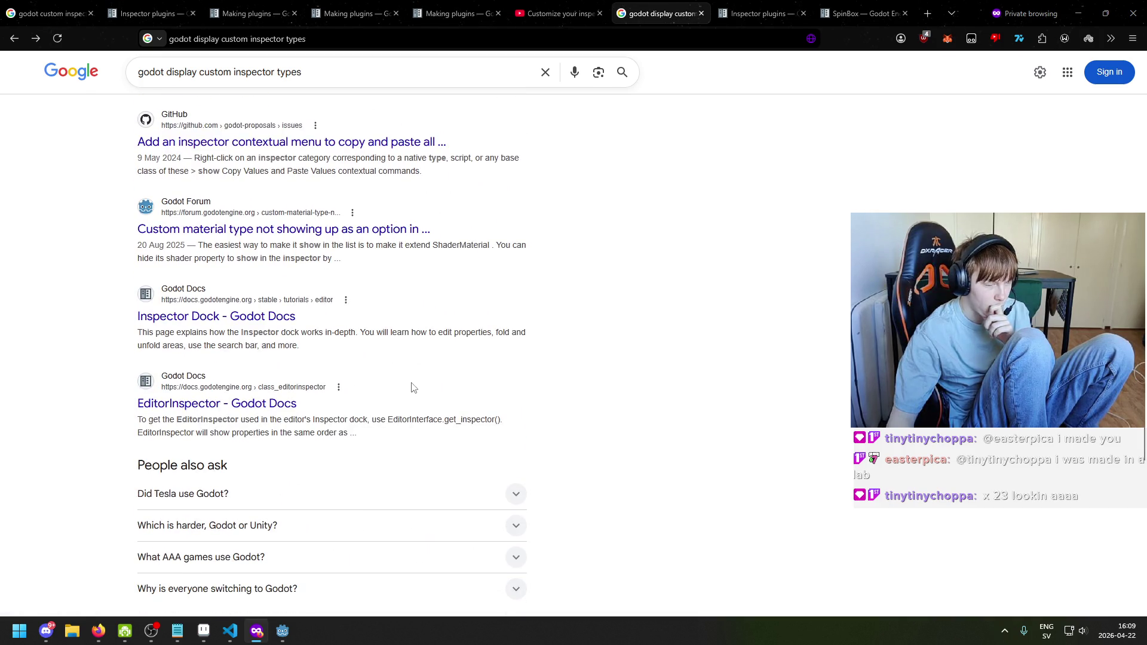
scroll(410, 388, "down", 4)
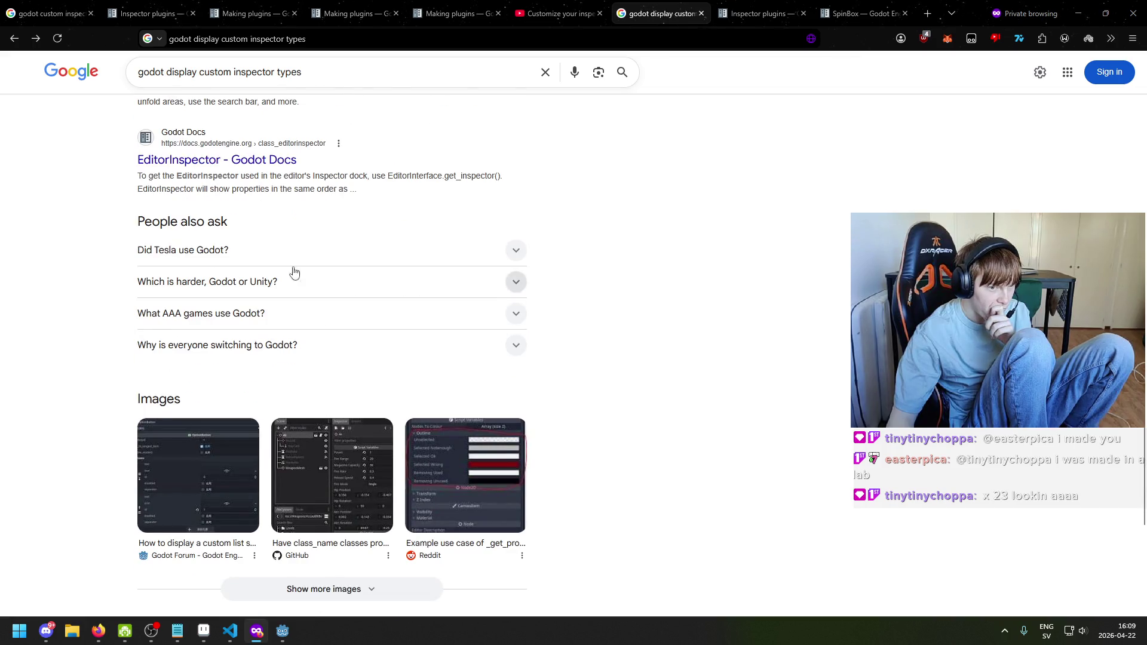
scroll(292, 271, "down", 1)
scroll(301, 380, "down", 4)
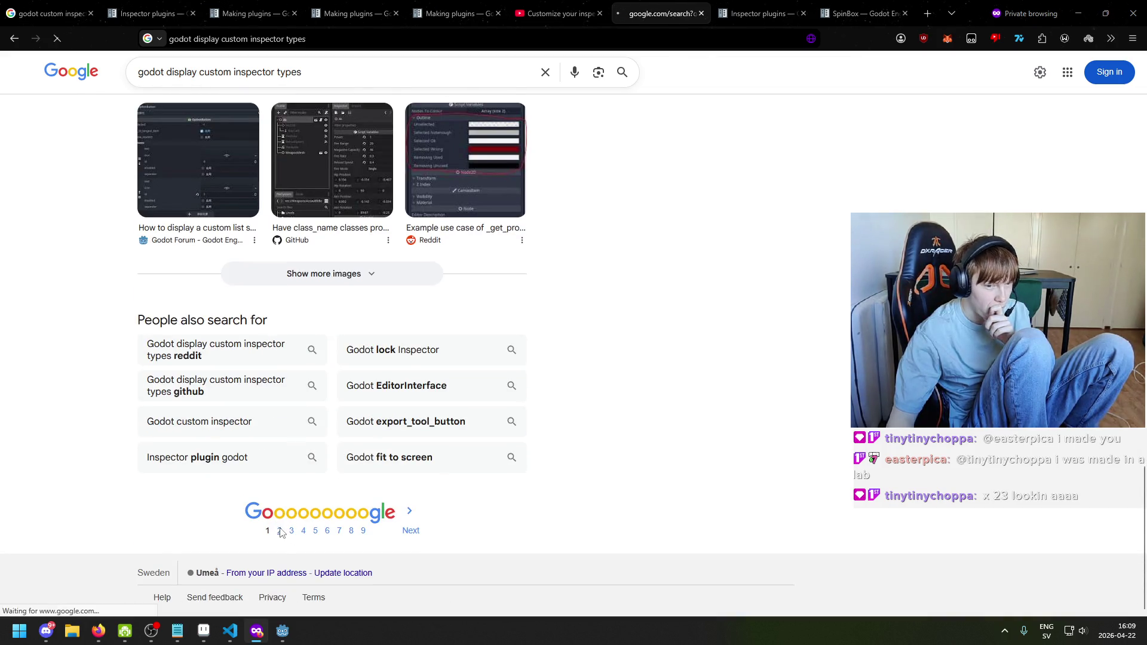
left_click(281, 530)
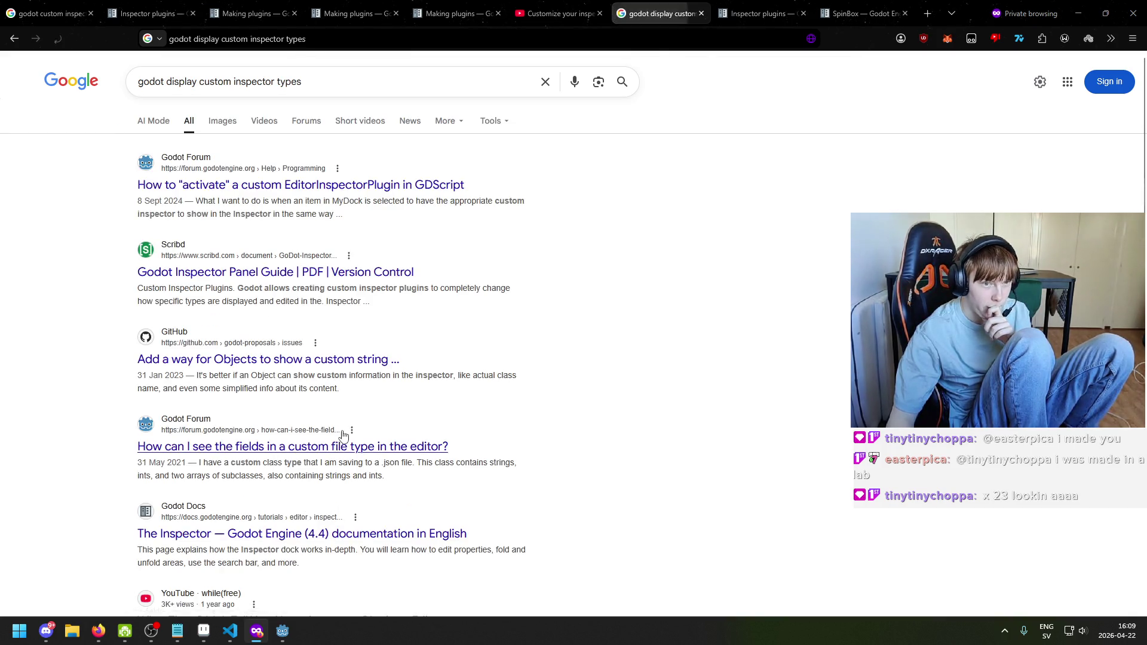
Step: Open the 'How to activate a custom EditorInspectorPlugin in GDScript' thread in a new tab, read it, then return to Google
middle_click(219, 191)
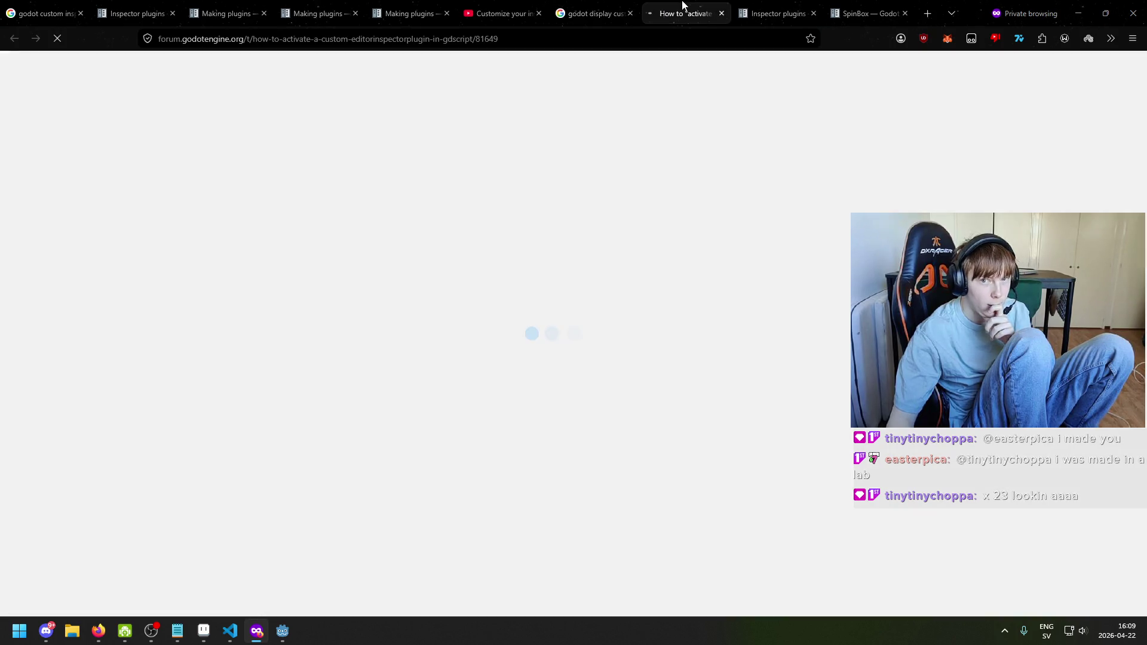
scroll(517, 278, "down", 2)
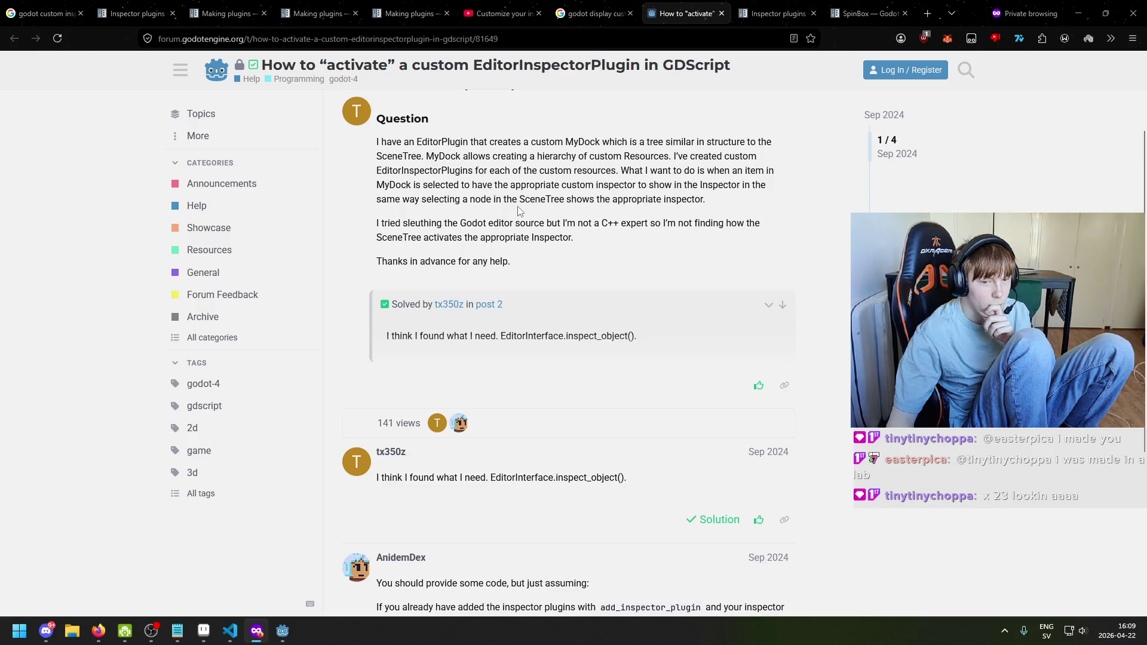
scroll(517, 206, "down", 2)
scroll(510, 214, "down", 3)
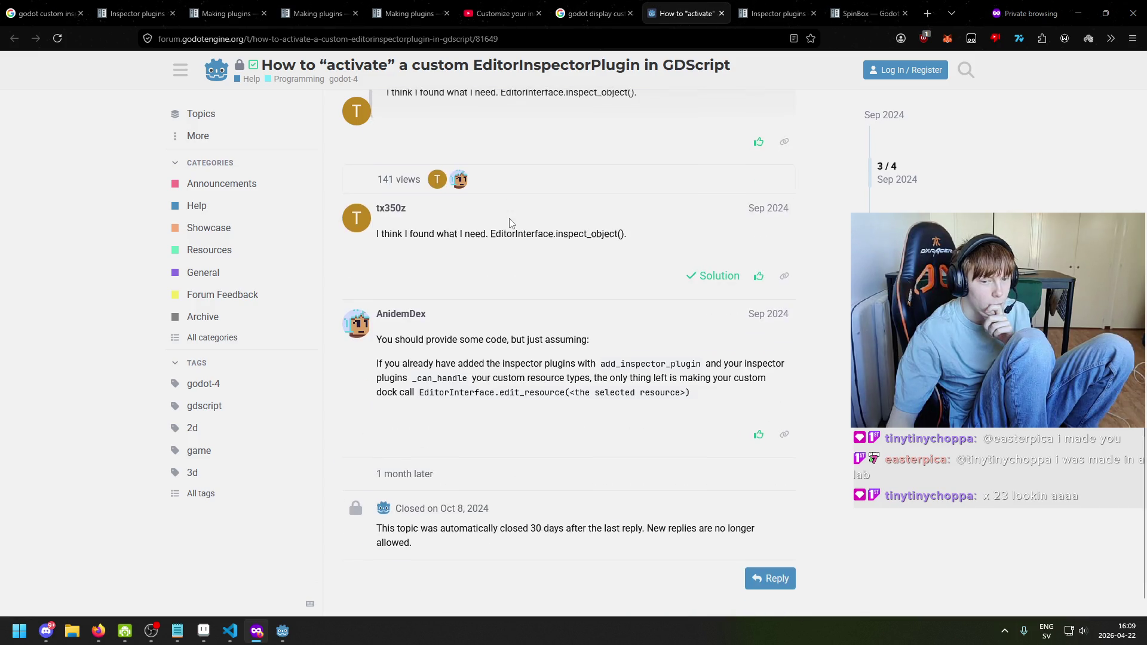
scroll(510, 254, "up", 4)
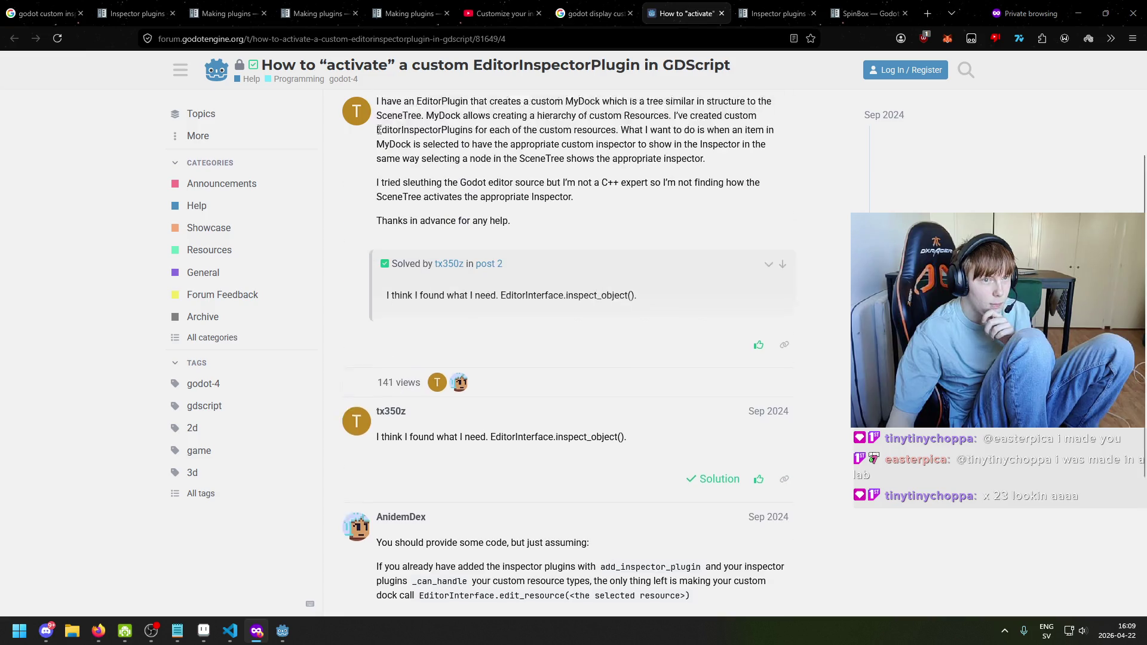
left_click(591, 13)
Step: Change the search query to 'godot display tuple array in editor' and run it
left_click_drag(302, 82, 226, 96)
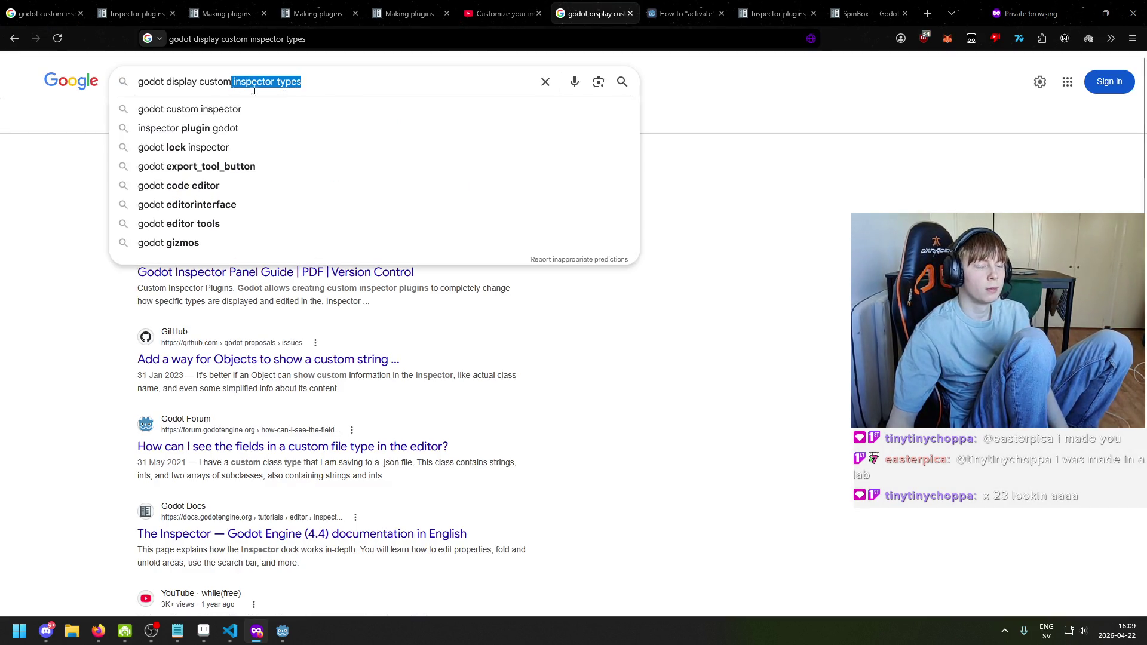
key("BackSpace")
key("BackSpace")
key("BackSpace")
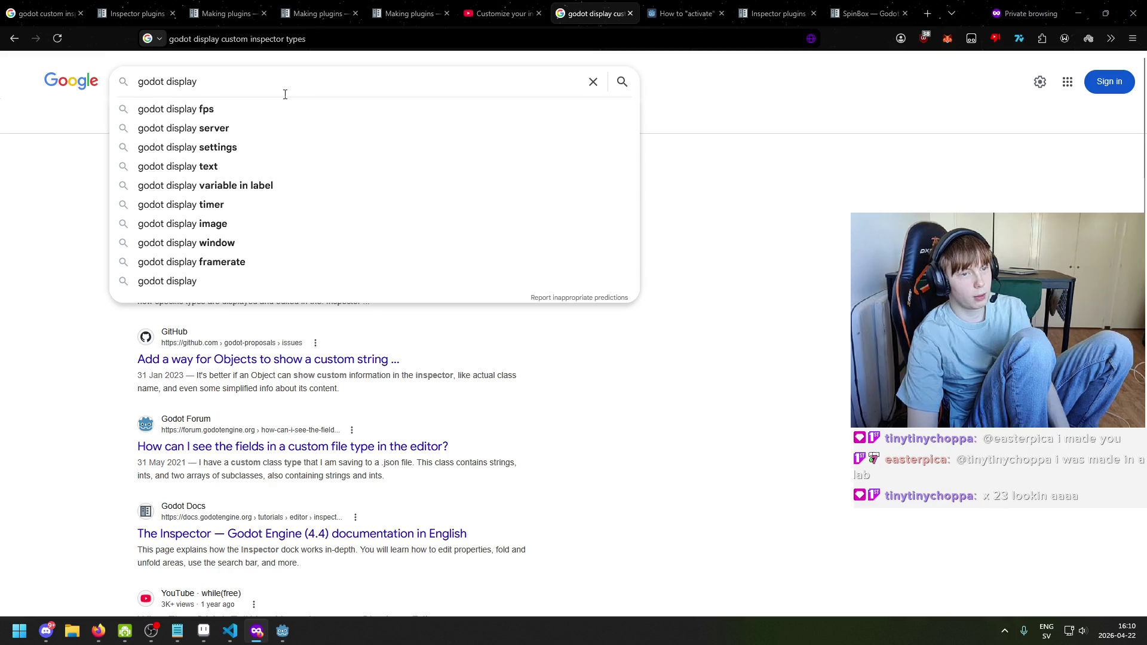
type("array of m")
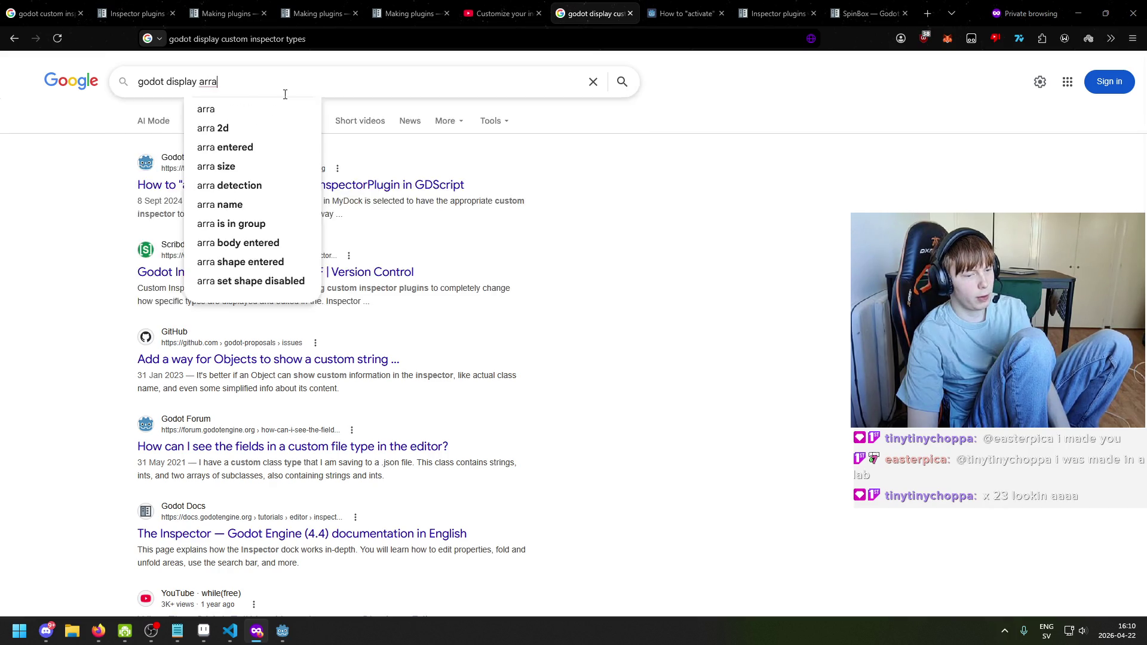
key("BackSpace")
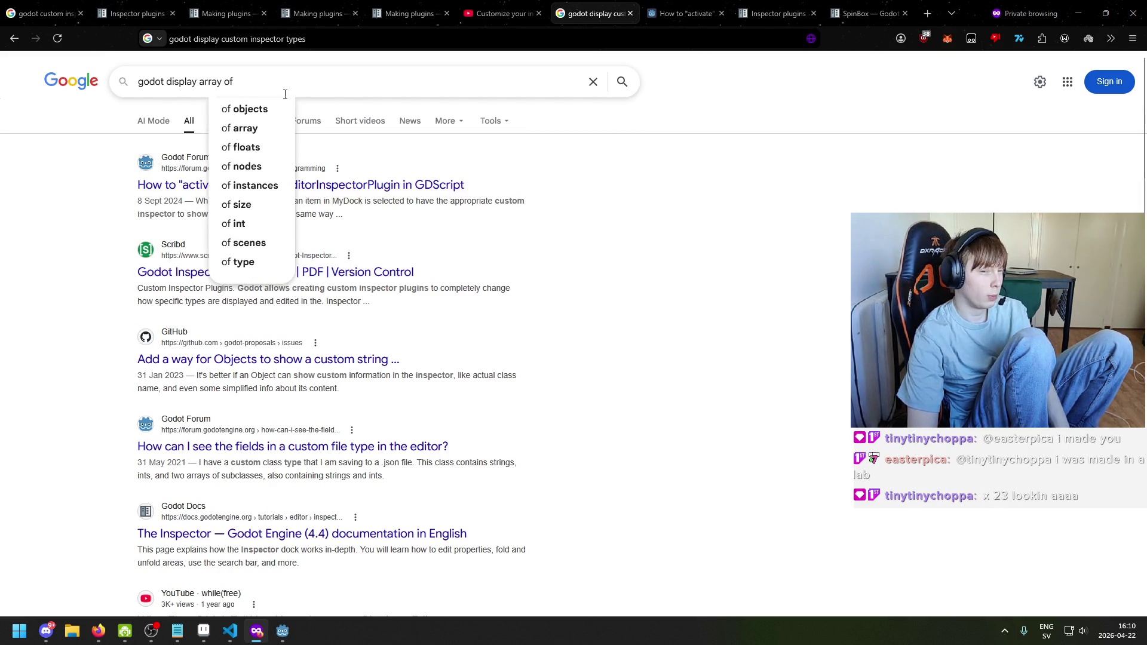
type("multip")
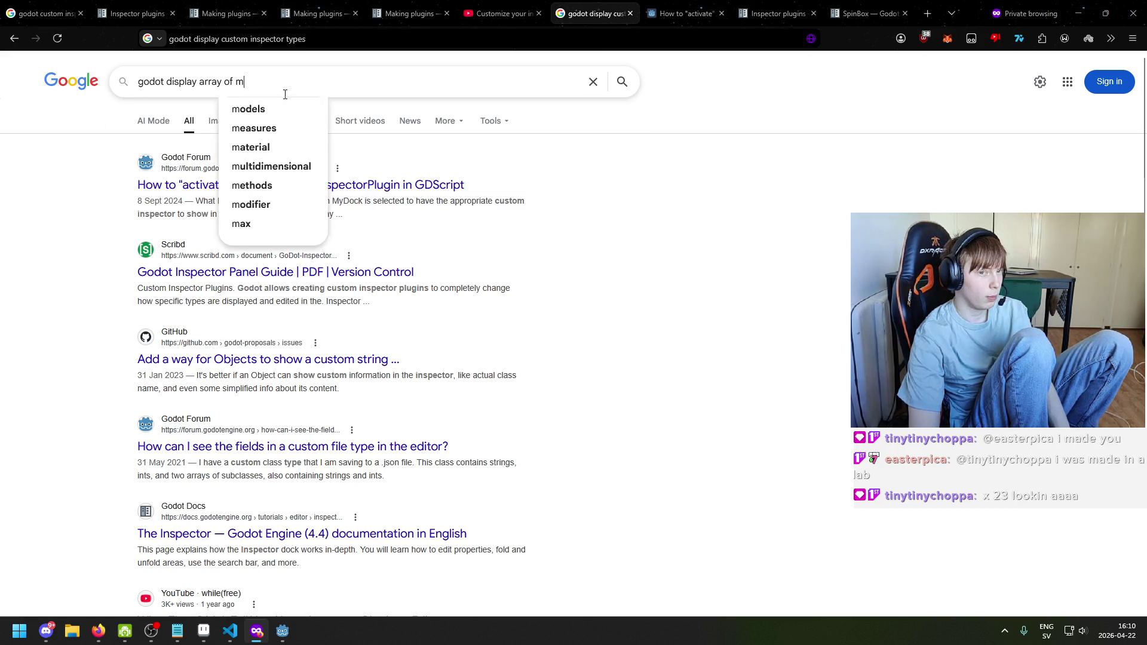
type("le objec")
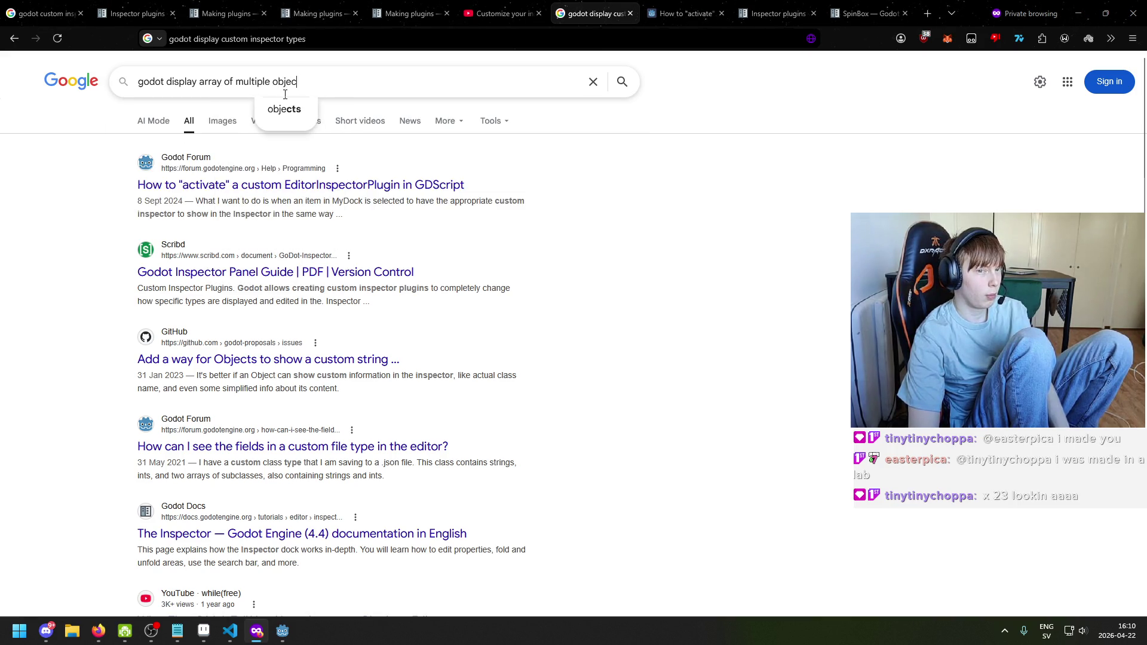
key("ctrl+BackSpace")
key("ctrl+BackSpace")
key("ctrl+BackSpace")
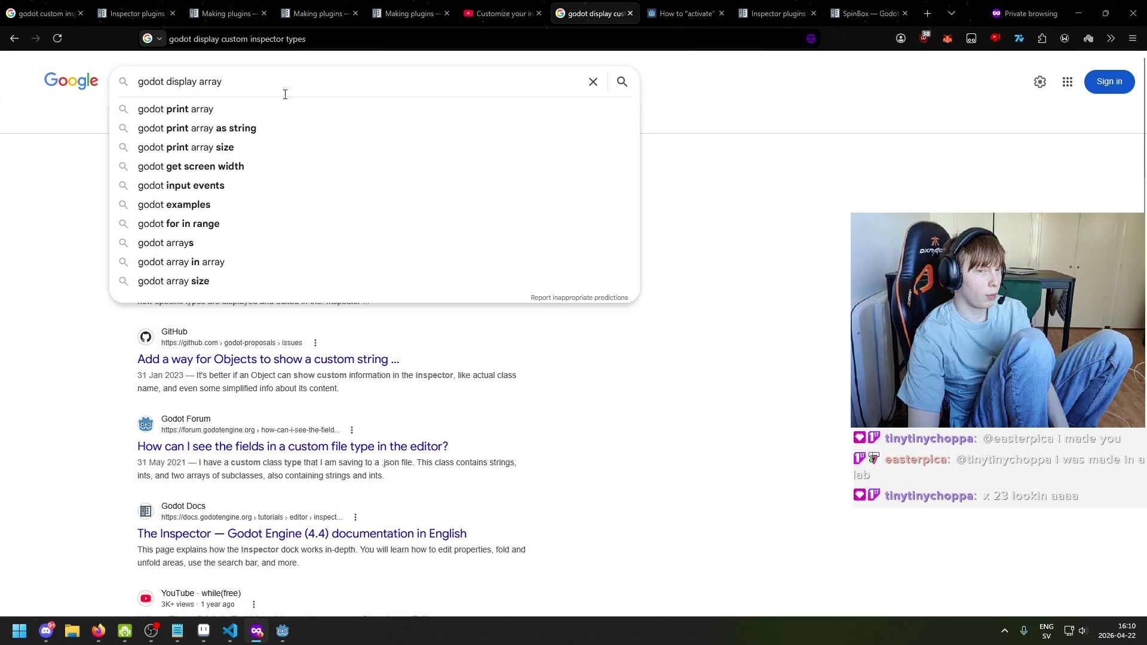
key("ctrl+BackSpace")
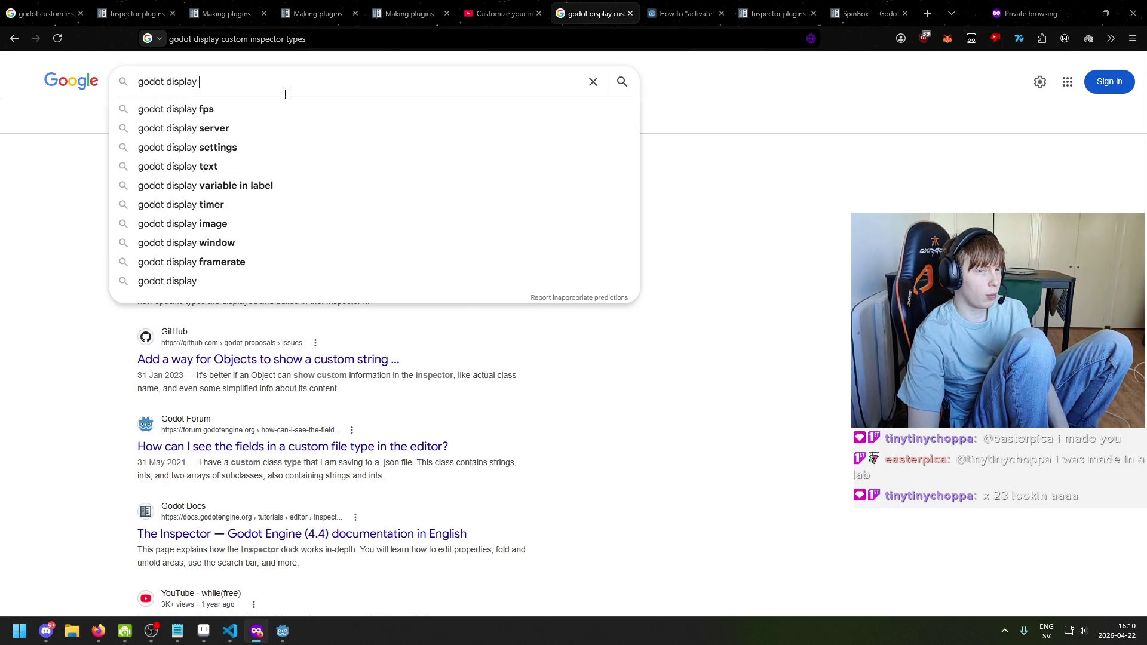
type("t")
type("uple array in edi")
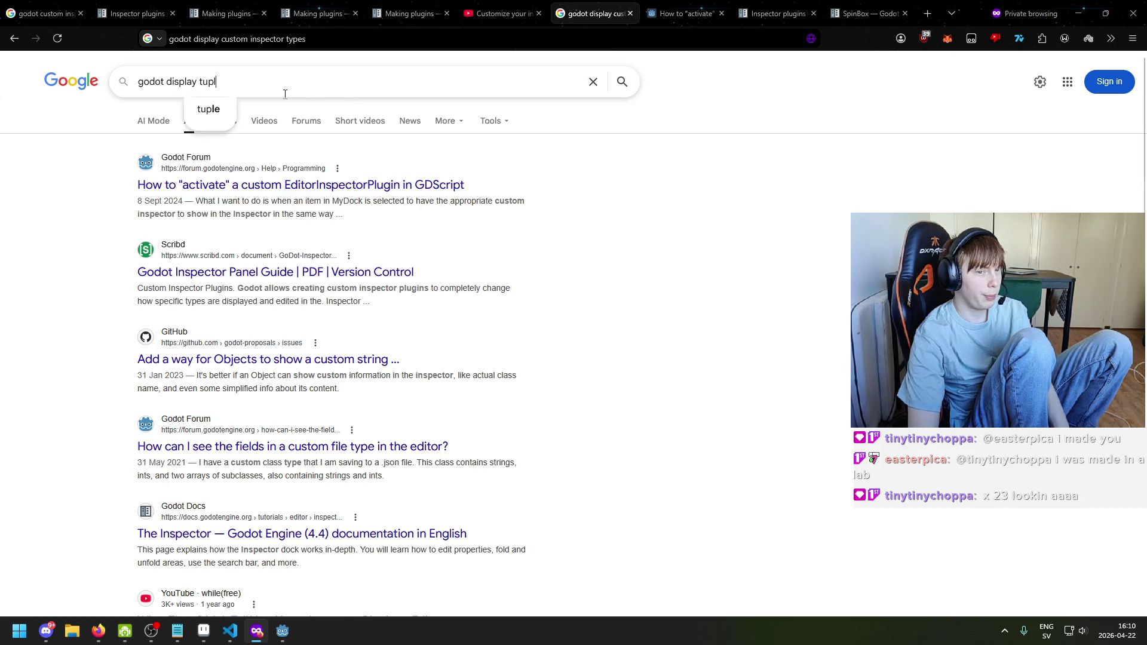
type("tor")
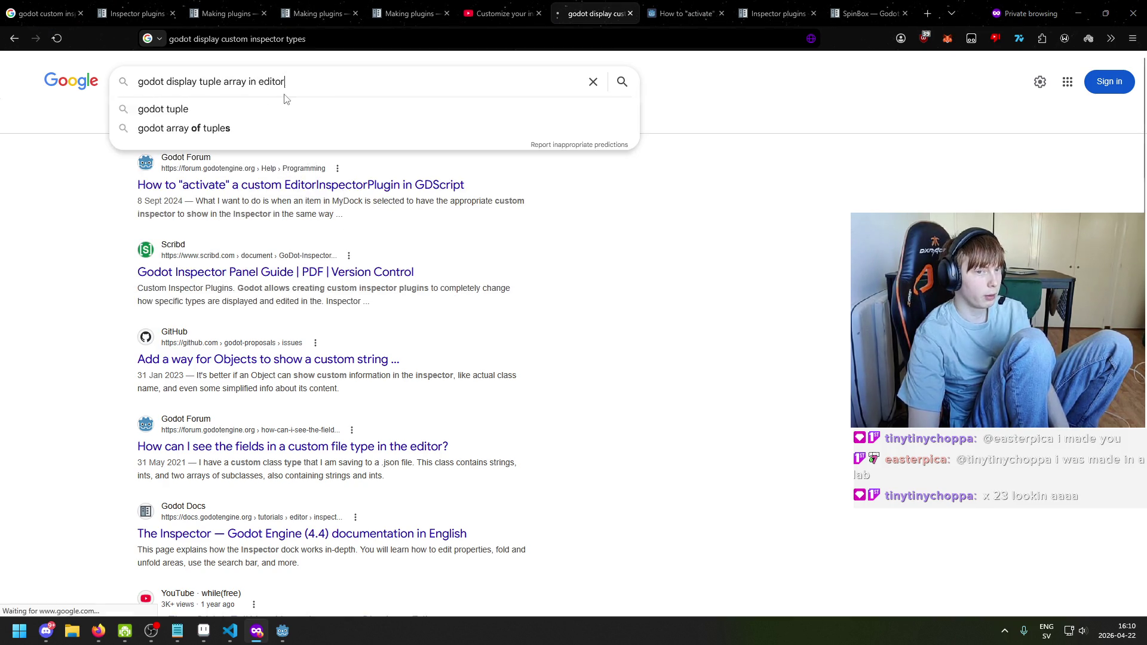
key("Return")
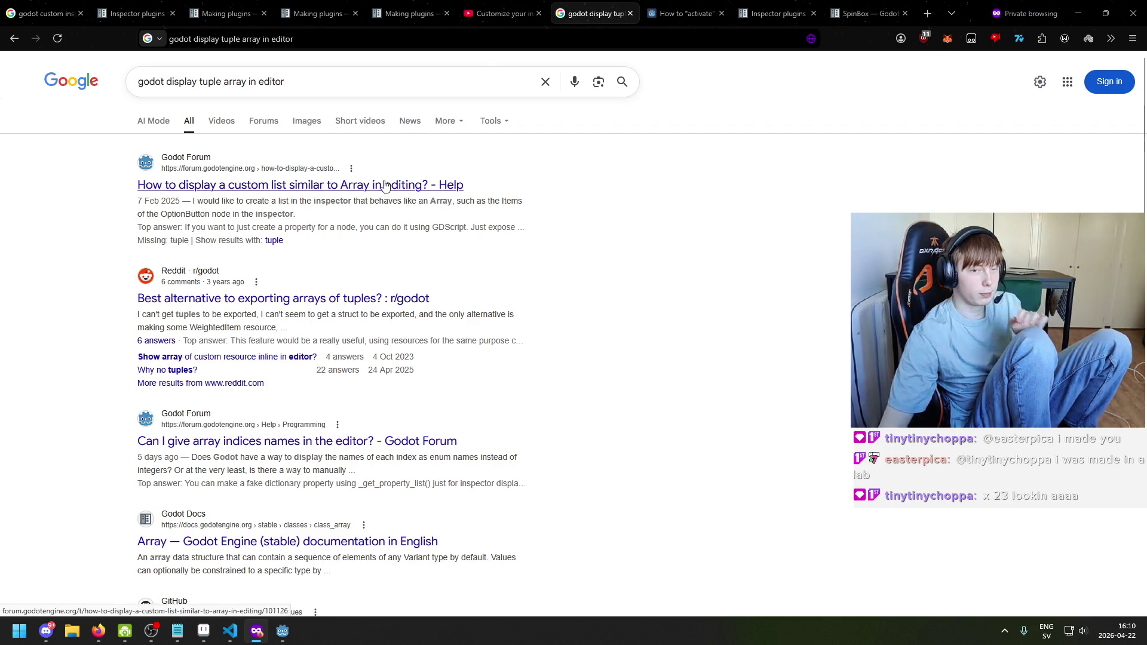
Step: Open the Reddit thread on exporting arrays of tuples in a new tab and view it
right_click(343, 187)
left_click(650, 259)
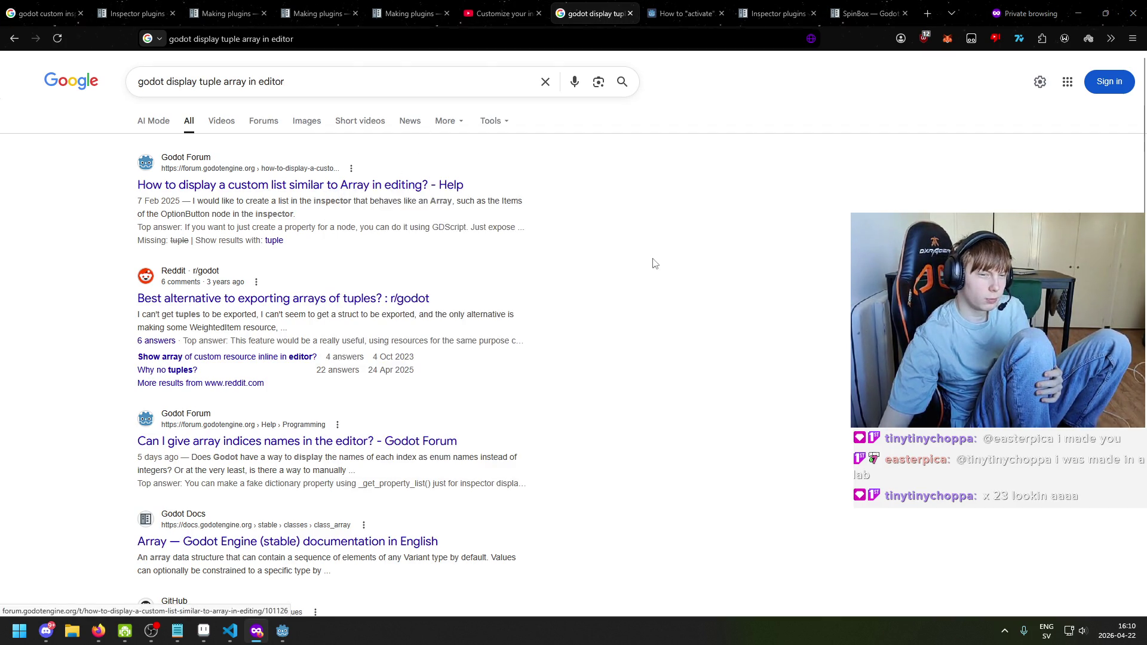
right_click(387, 298)
left_click(418, 311)
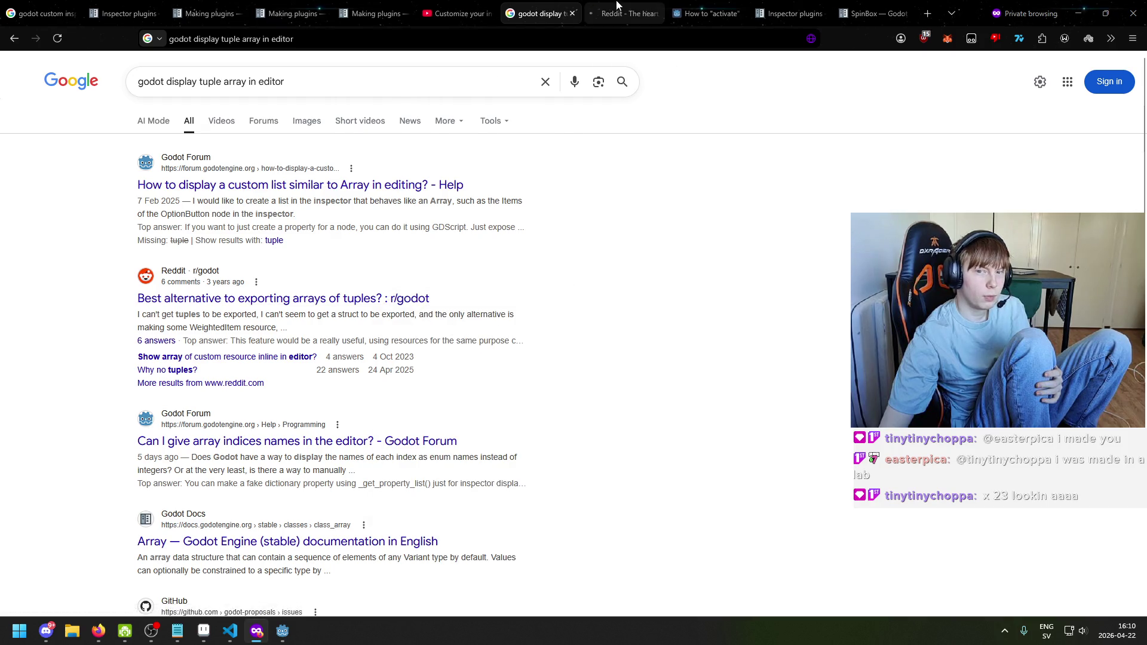
key("ctrl+Tab")
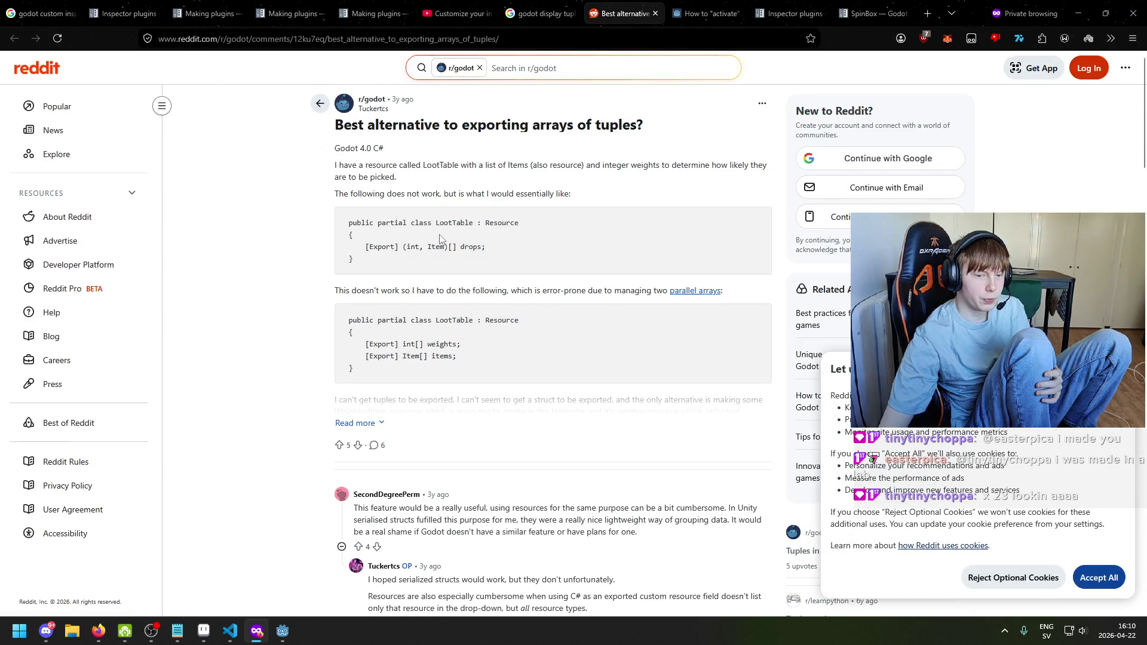
scroll(440, 239, "down", 1)
scroll(441, 235, "down", 2)
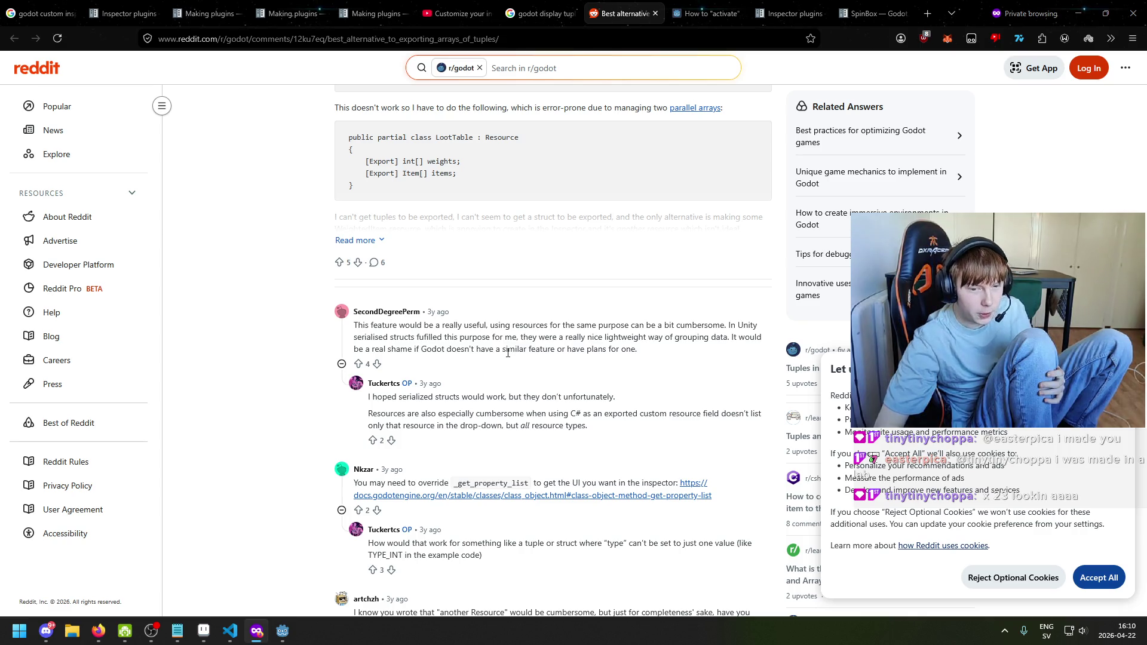
scroll(582, 373, "down", 2)
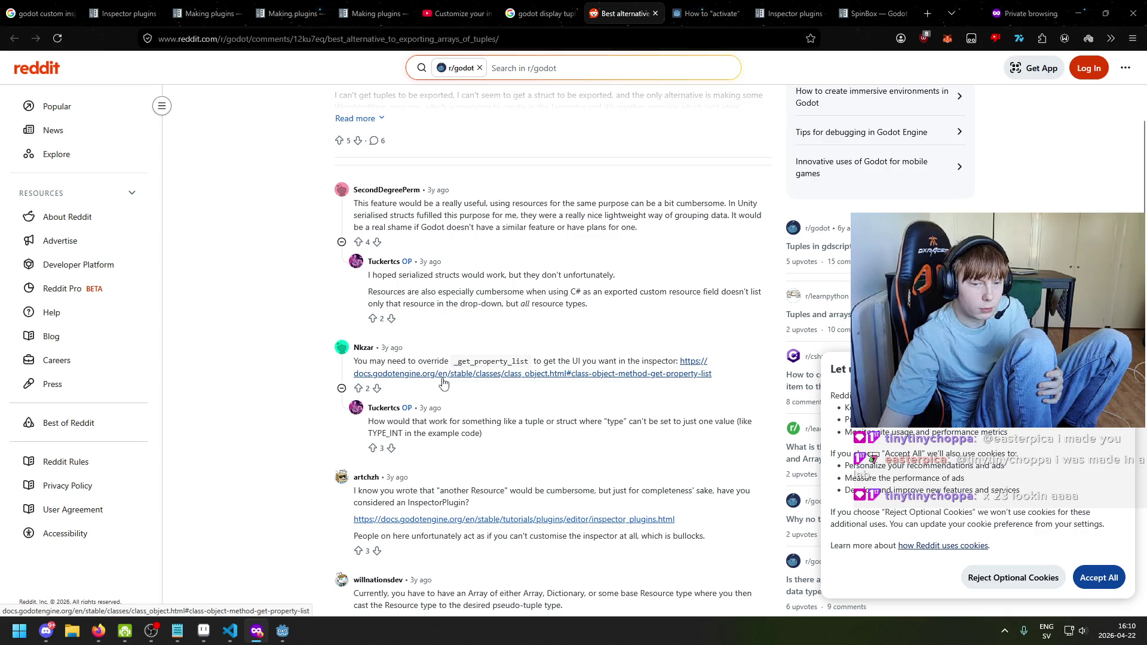
scroll(443, 383, "down", 2)
scroll(442, 378, "down", 1)
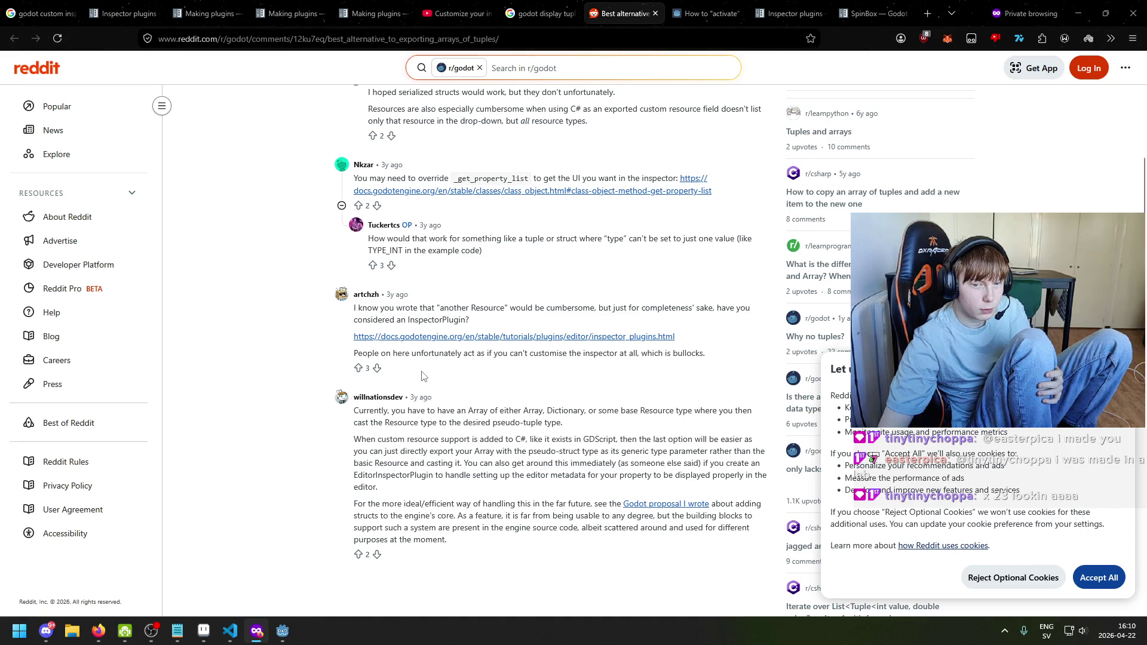
right_click(449, 346)
left_click(478, 352)
Step: Review the plugin.gd setup example on the Inspector plugins page, then return to the Godot editor
left_click(645, 13)
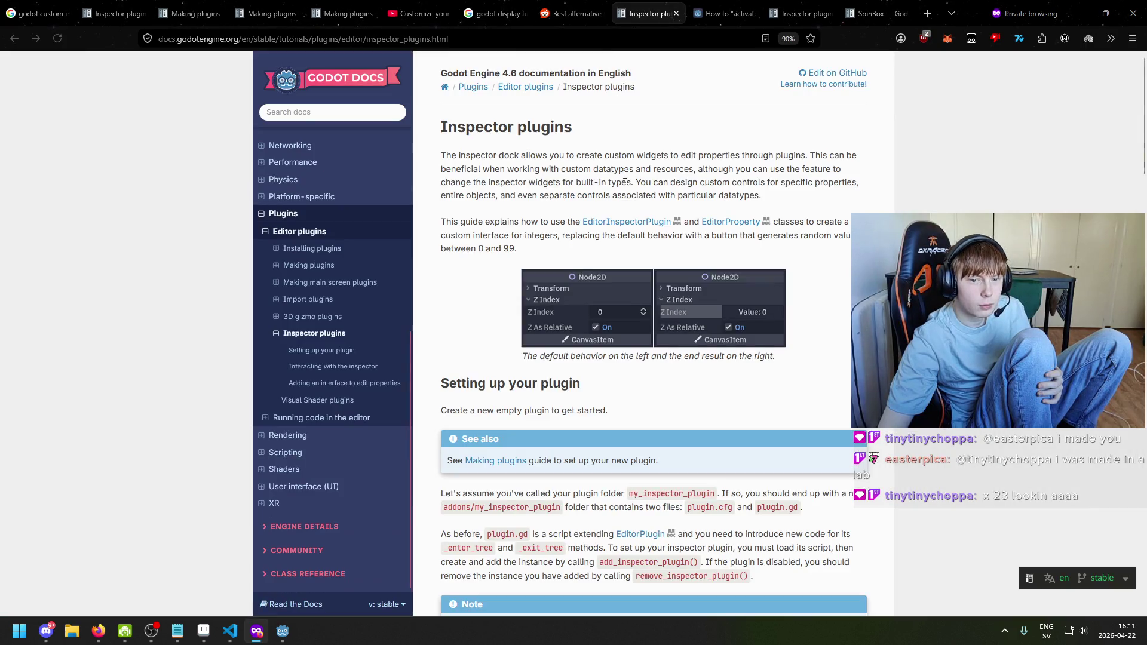
scroll(632, 186, "down", 5)
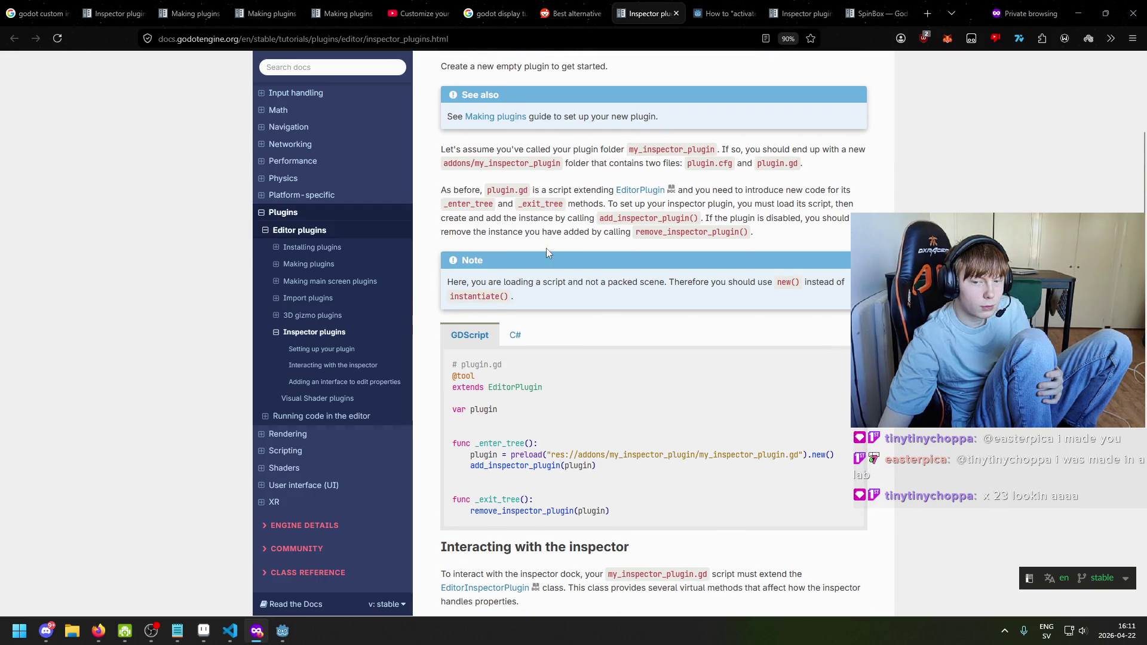
scroll(537, 314, "down", 2)
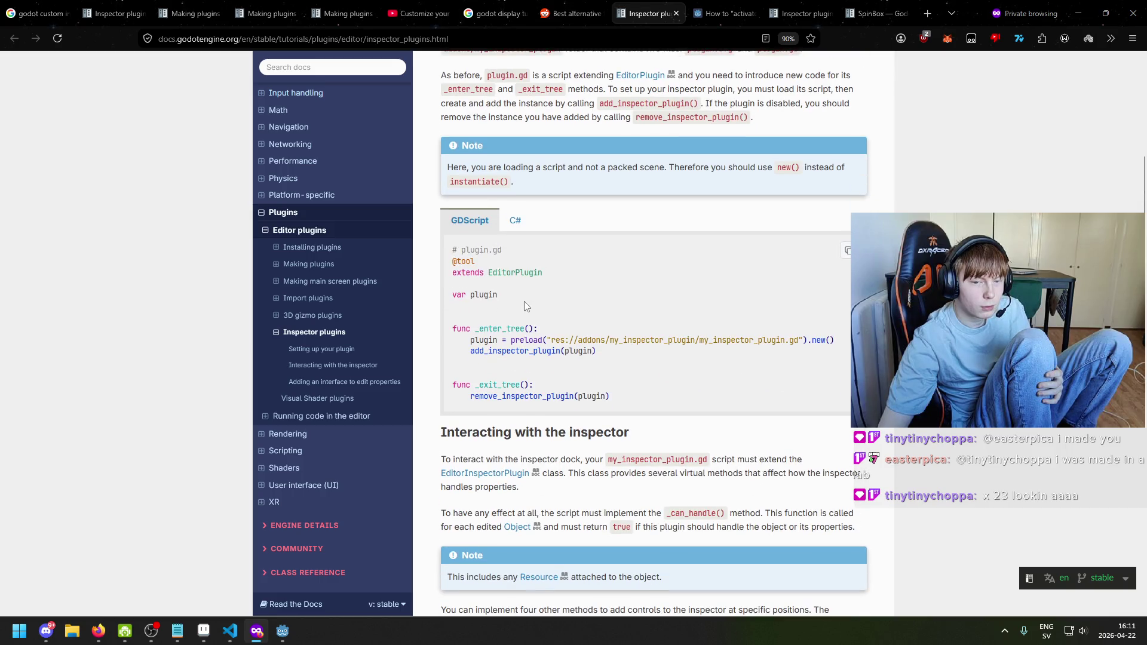
scroll(528, 304, "down", 4)
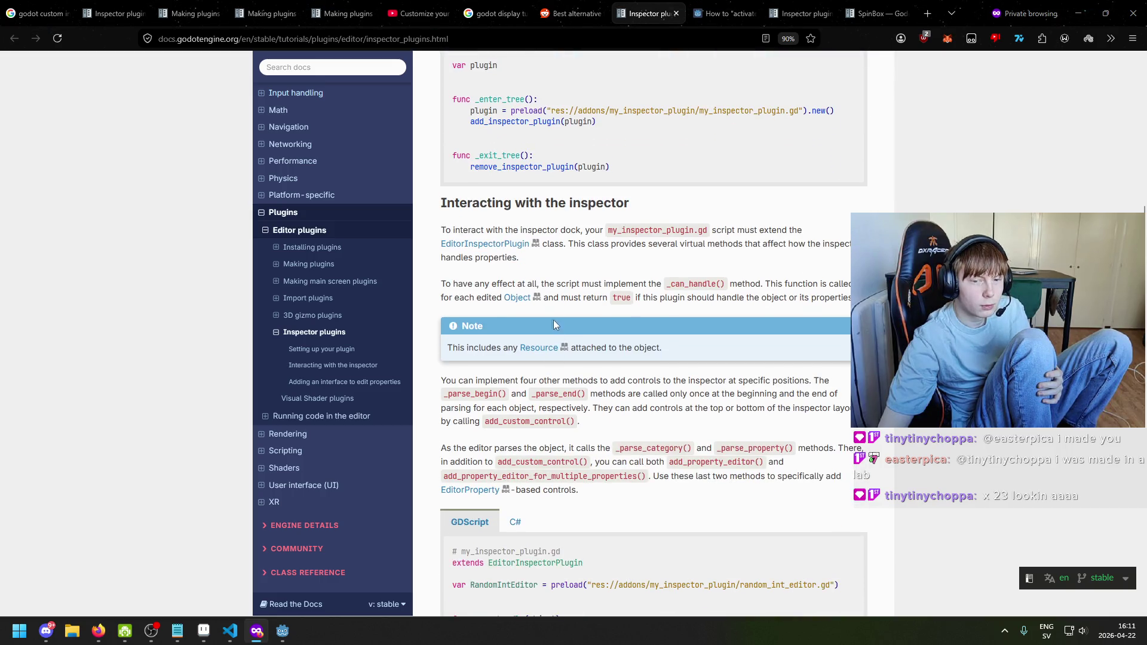
scroll(553, 324, "down", 4)
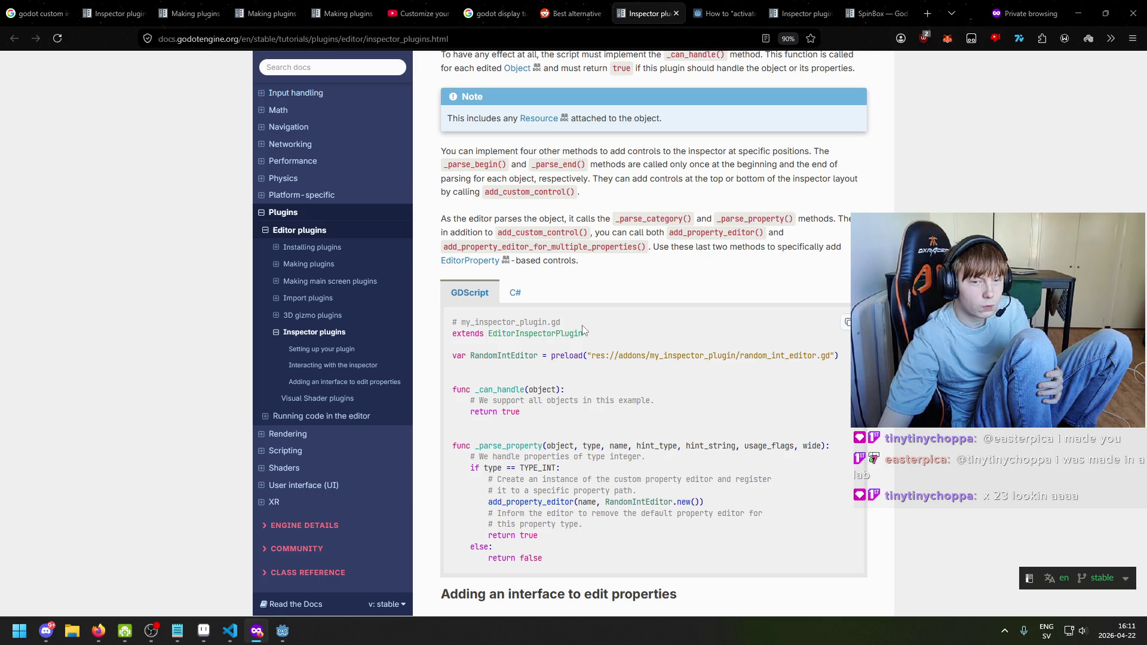
scroll(584, 328, "up", 8)
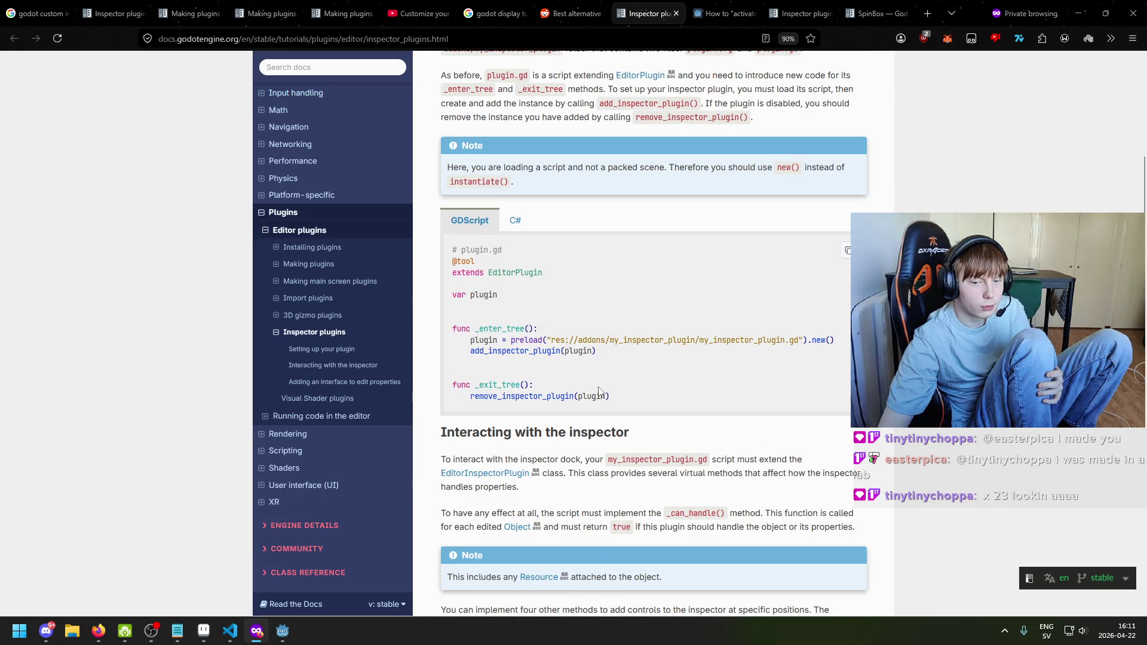
scroll(599, 391, "up", 2)
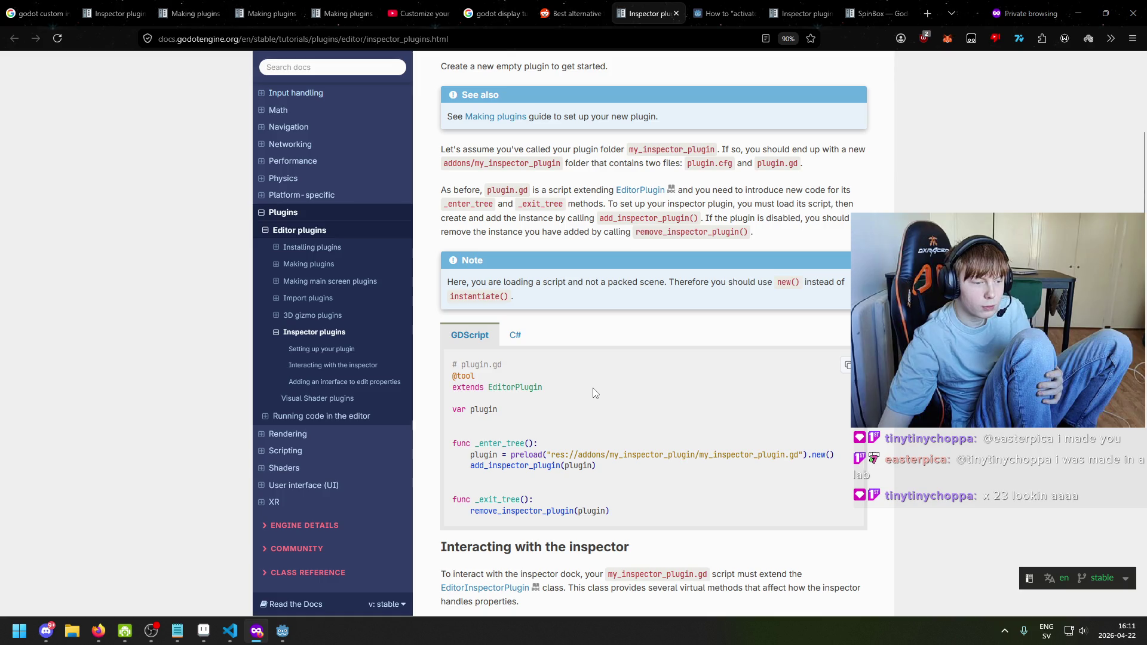
left_click(283, 631)
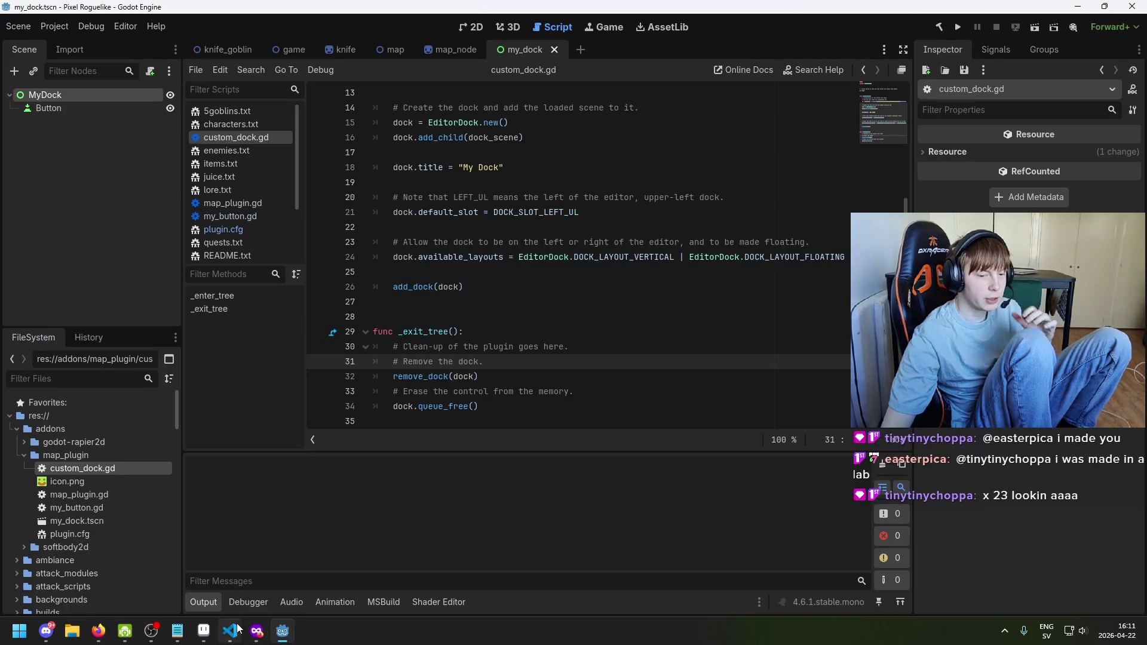
Step: Close the game scene tab and show map_node.tscn in the 2D workspace
left_click(233, 630)
left_click(283, 631)
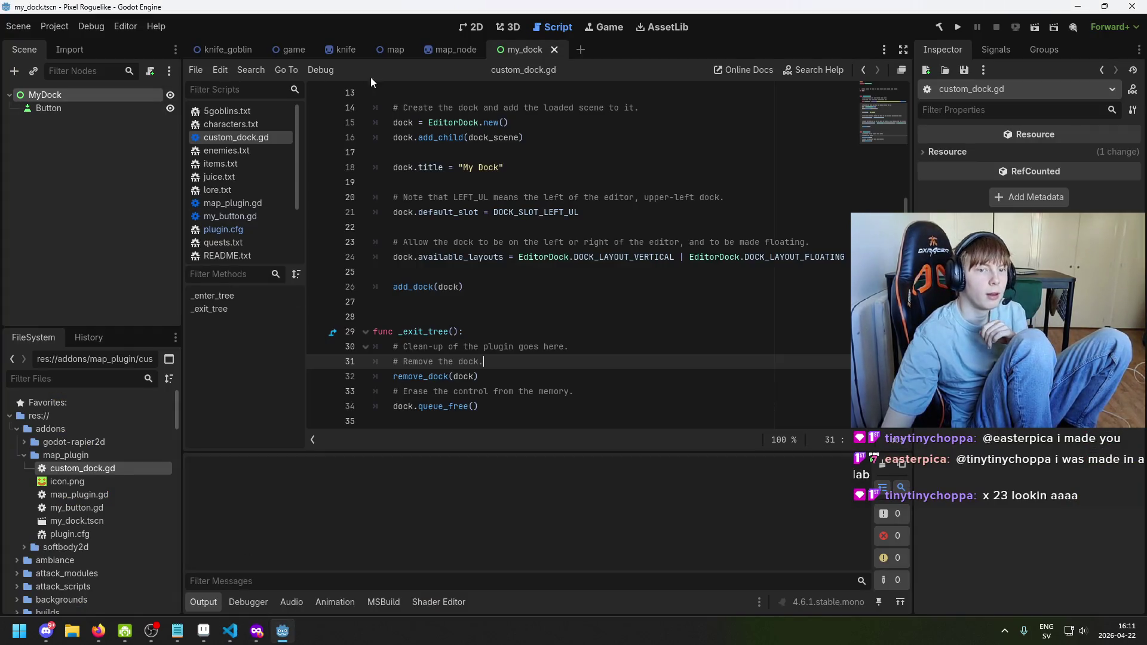
left_click(203, 53)
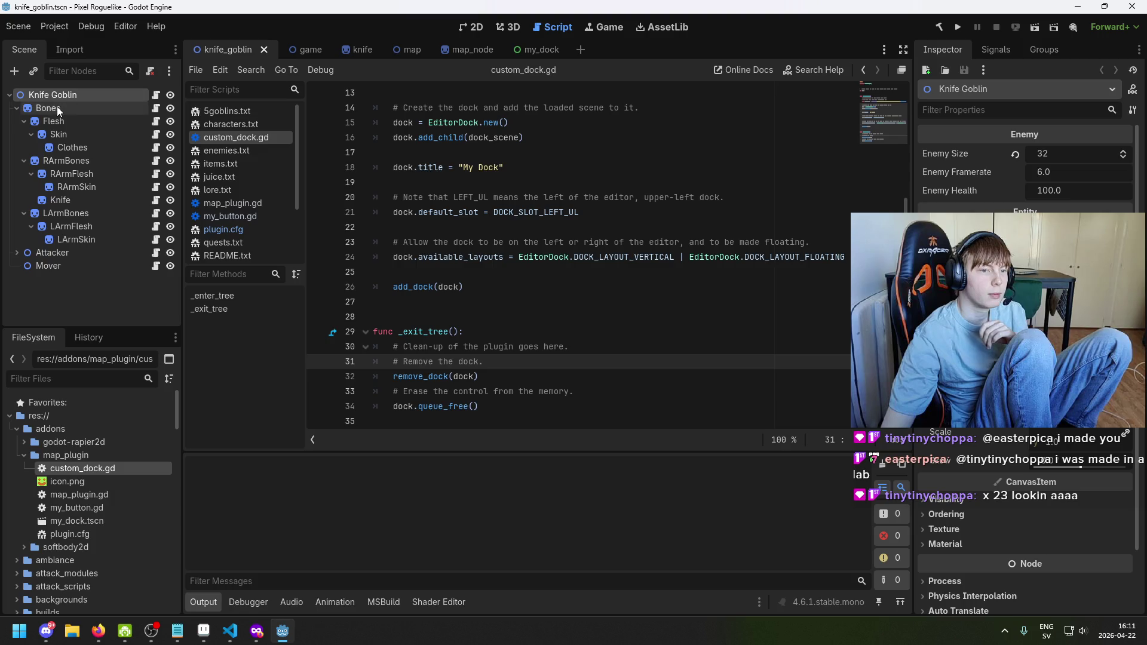
left_click(309, 51)
middle_click(310, 51)
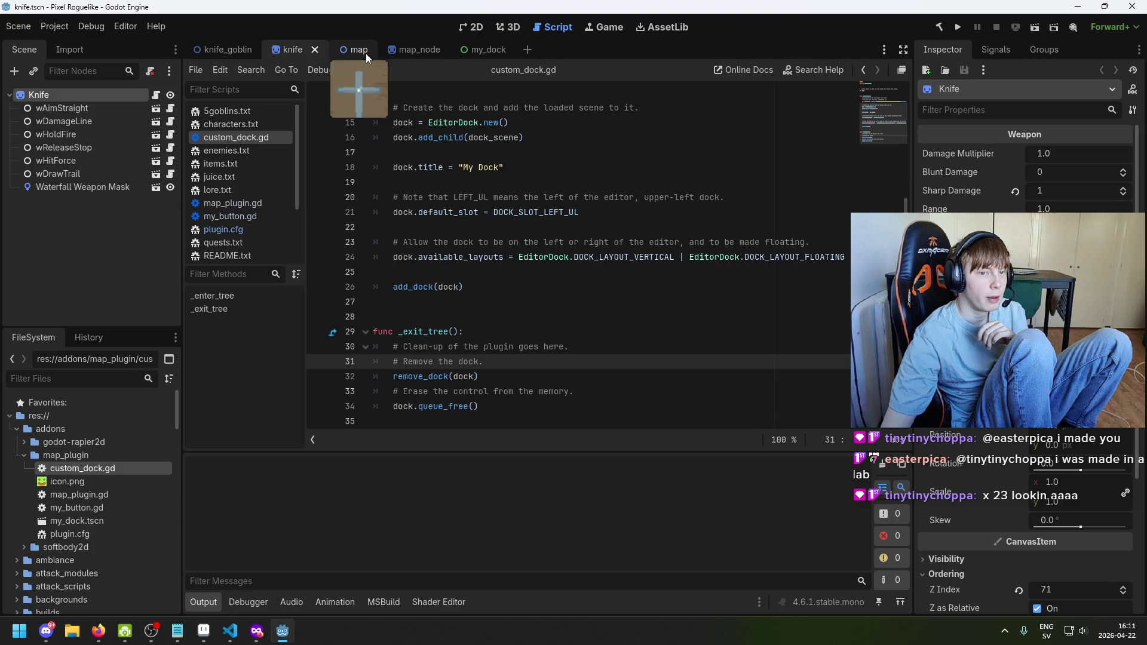
left_click(213, 49)
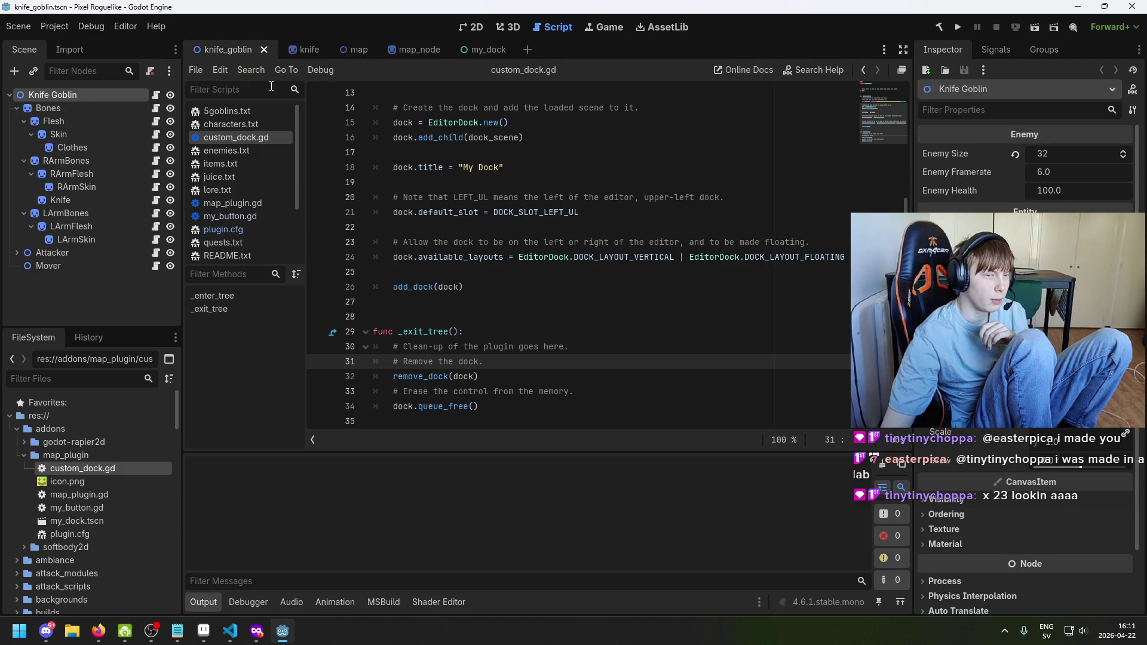
left_click(356, 50)
left_click(415, 48)
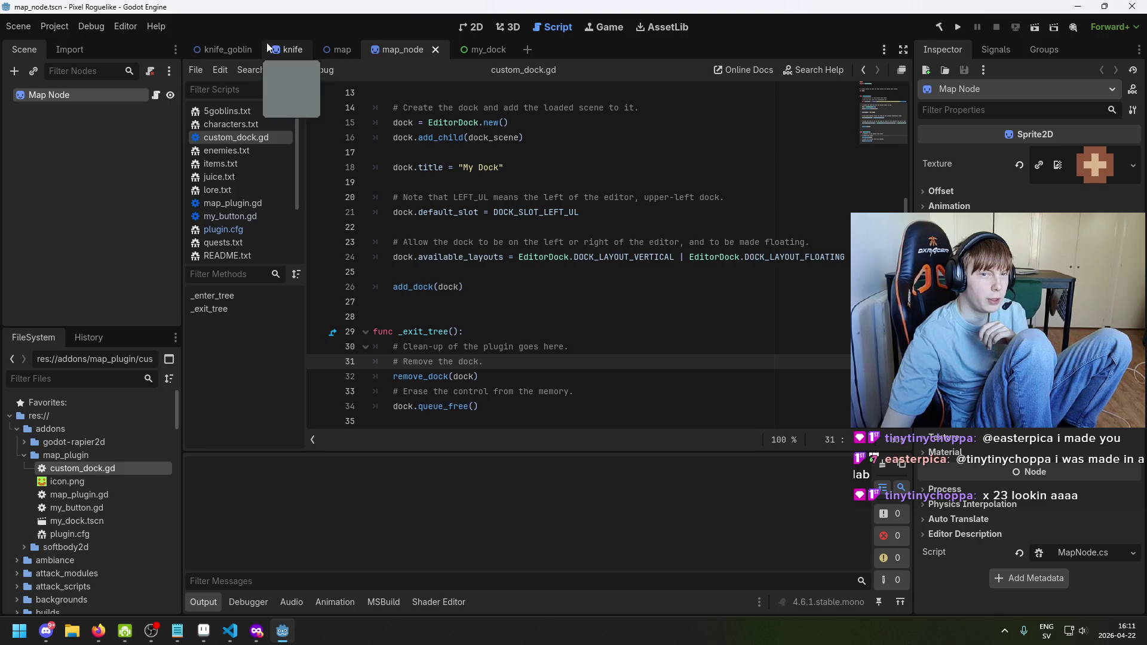
left_click(476, 28)
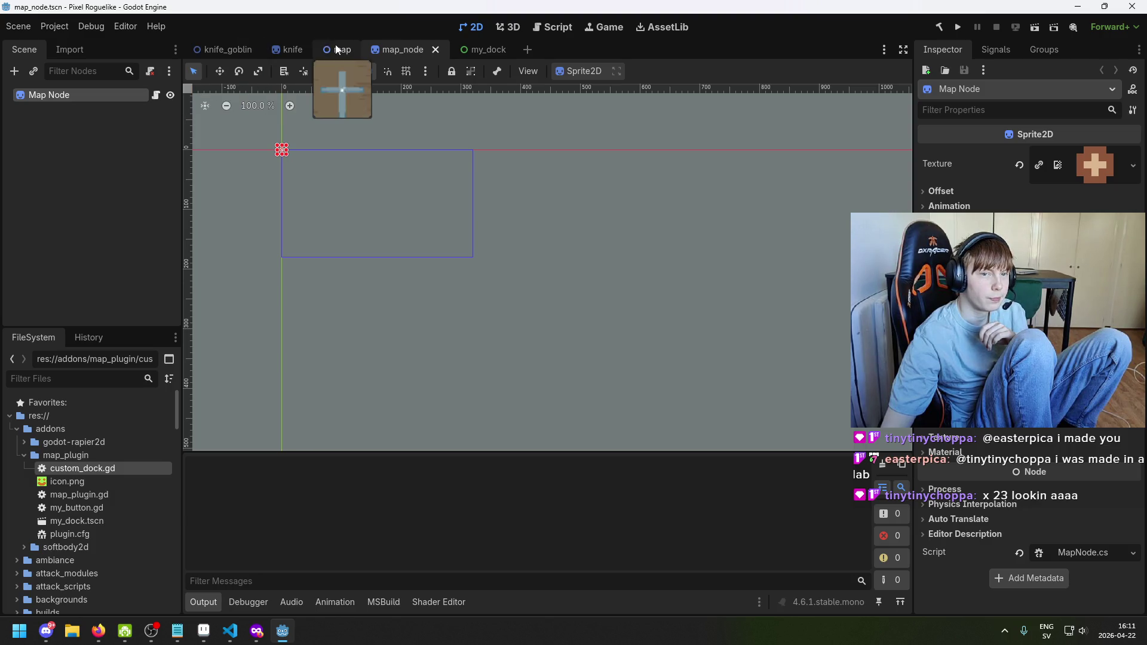
Step: Look through the knife_goblin and my_dock scenes and switch the canvas to panning mode
left_click(206, 51)
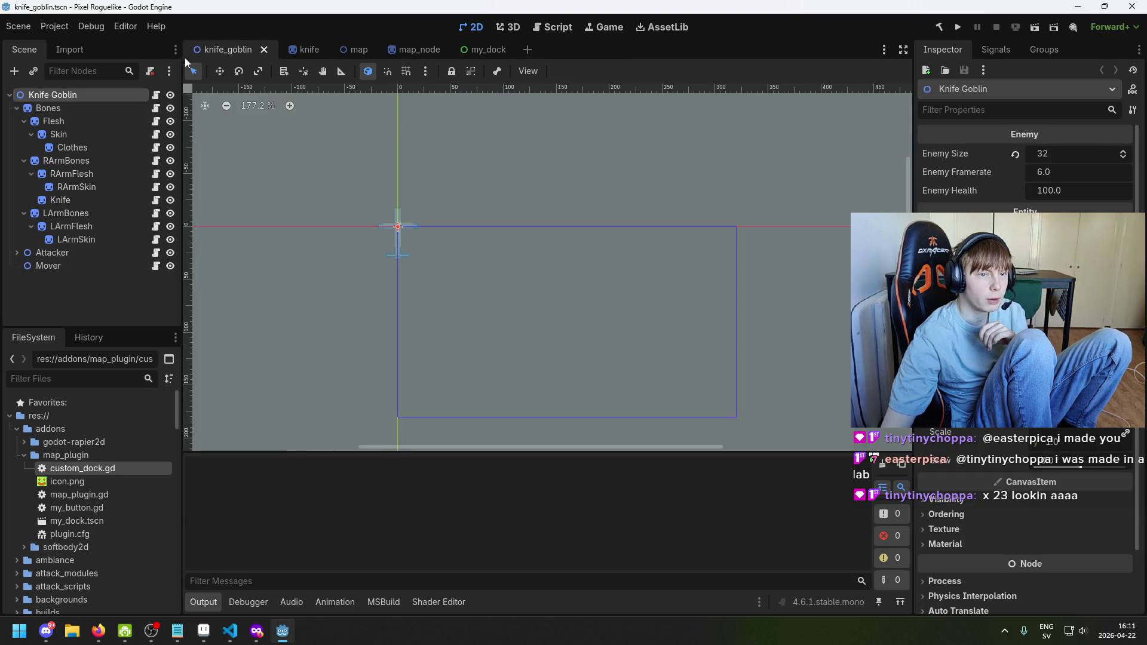
left_click(527, 49)
left_click(558, 46)
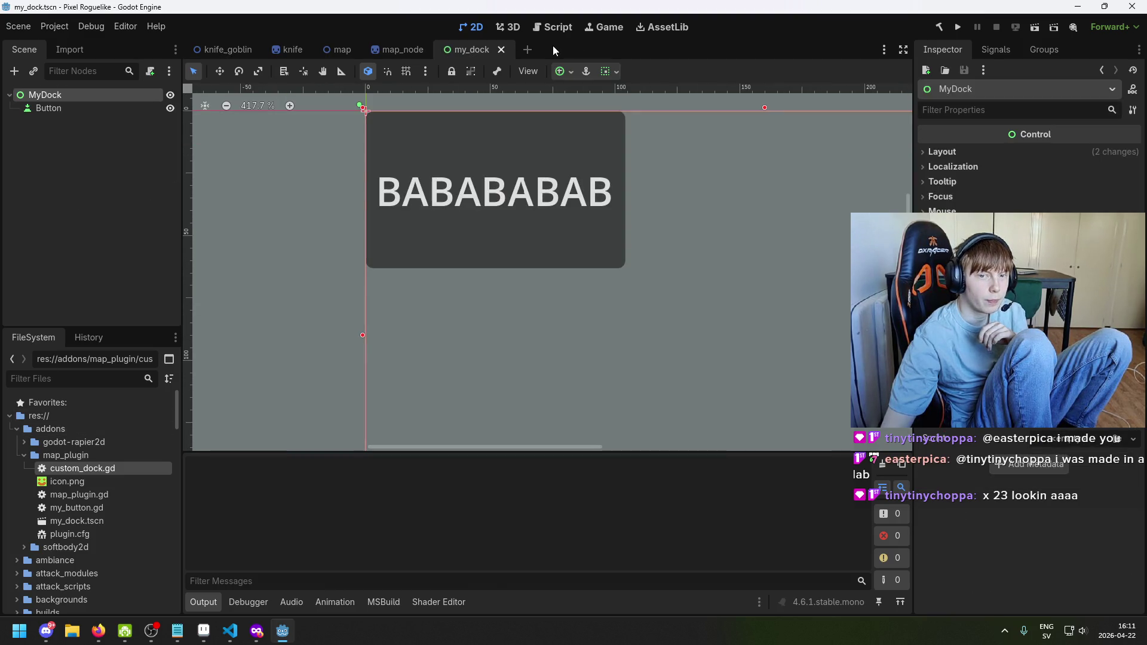
scroll(105, 474, "down", 10)
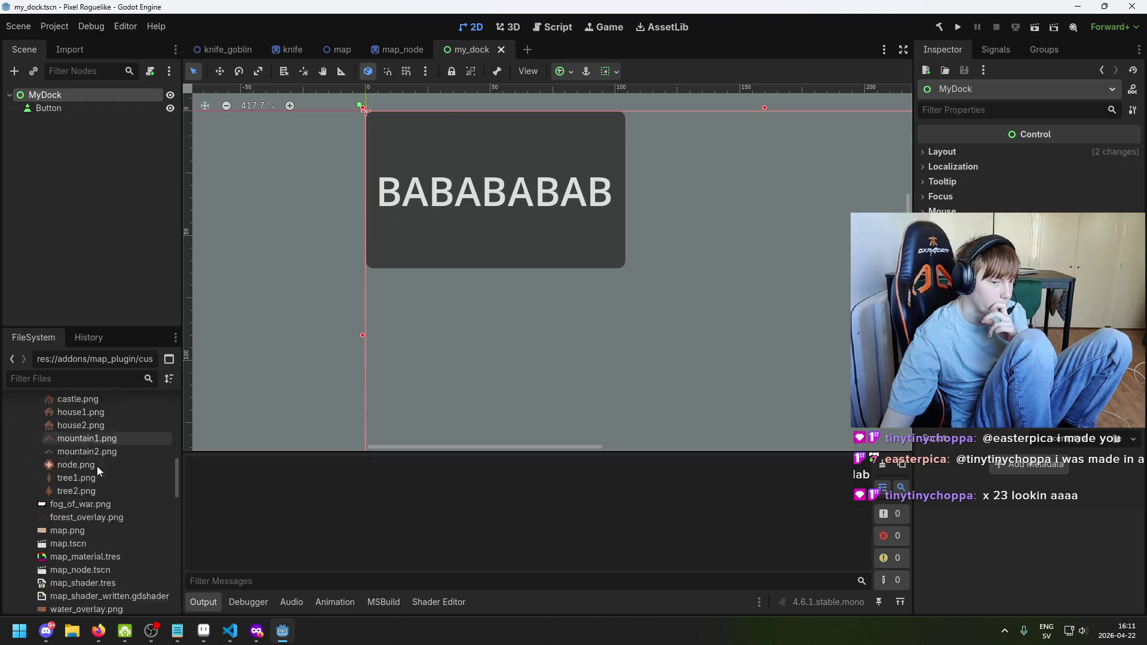
scroll(105, 474, "down", 5)
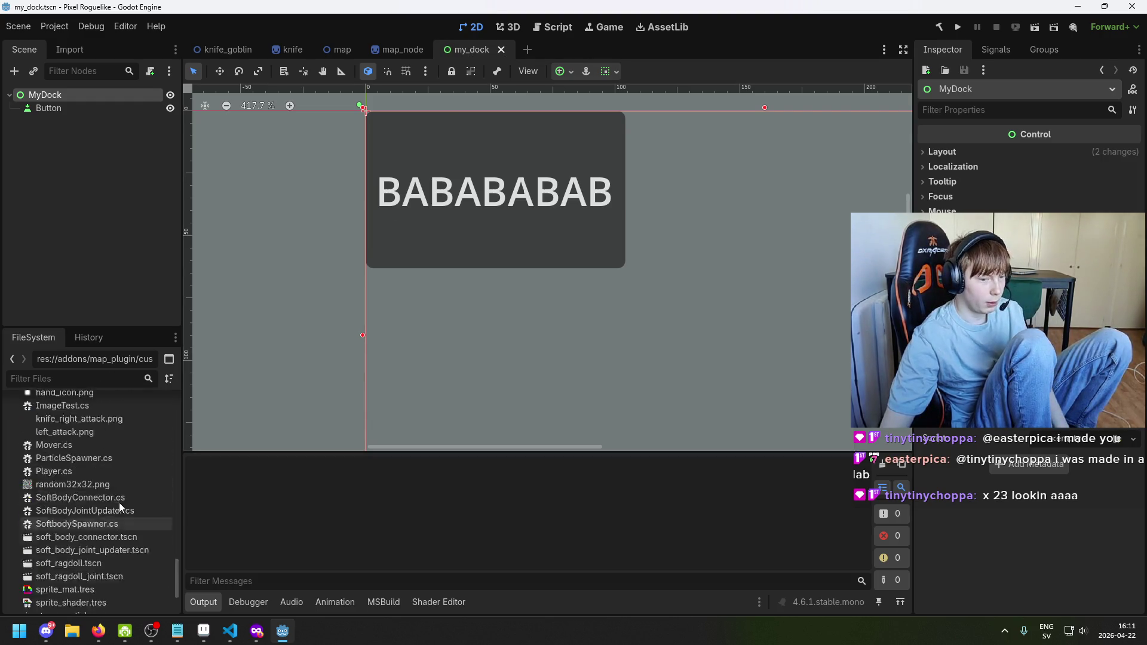
scroll(110, 487, "up", 15)
key("g")
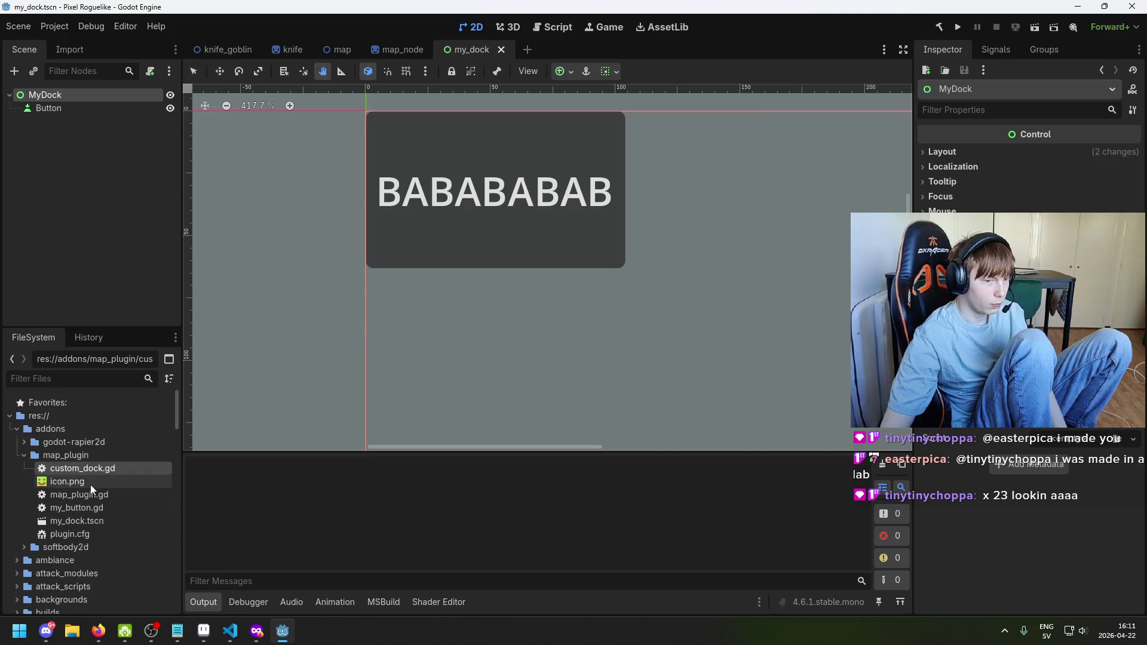
Step: Expand the scenes folder in the FileSystem dock and open game.tscn
scroll(85, 512, "down", 3)
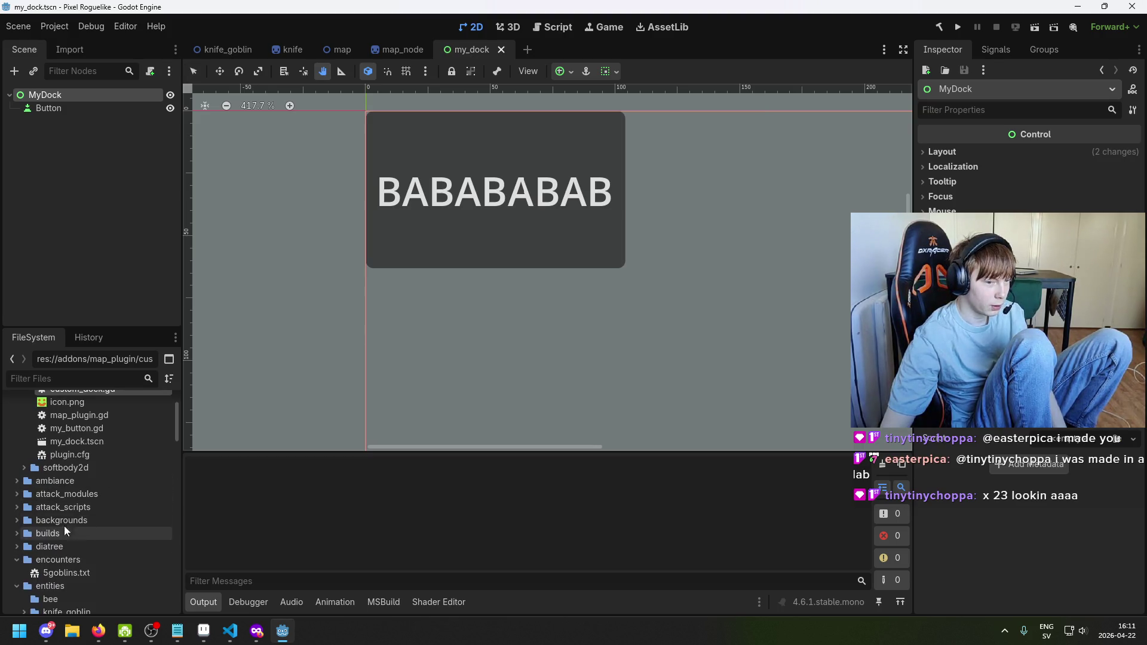
scroll(34, 493, "down", 6)
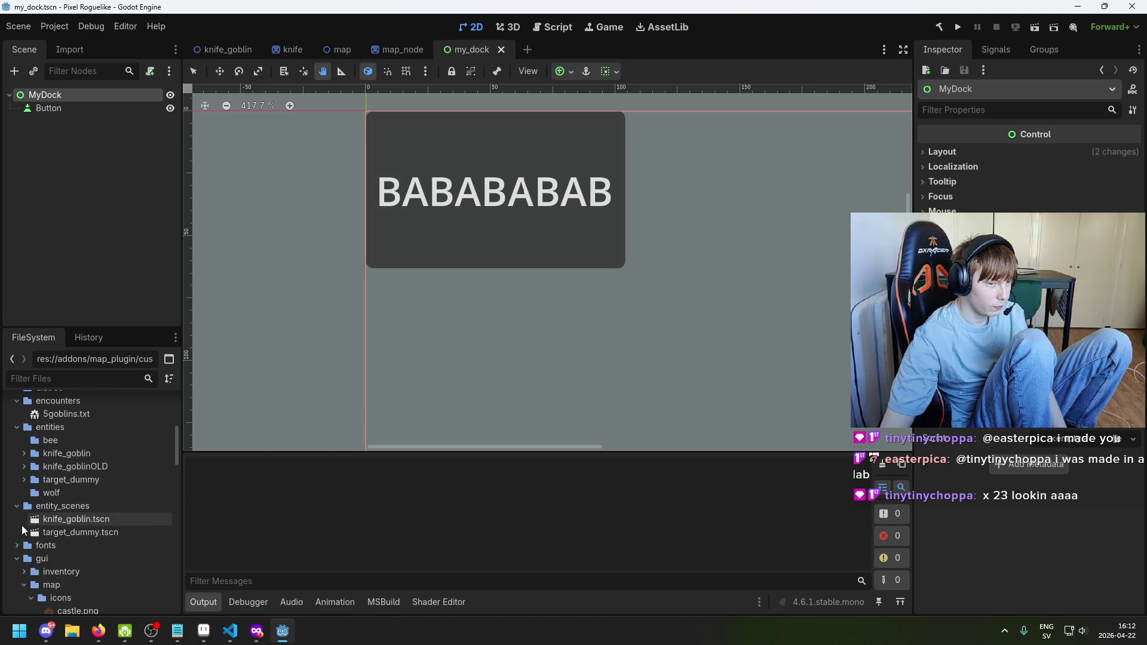
scroll(20, 536, "down", 15)
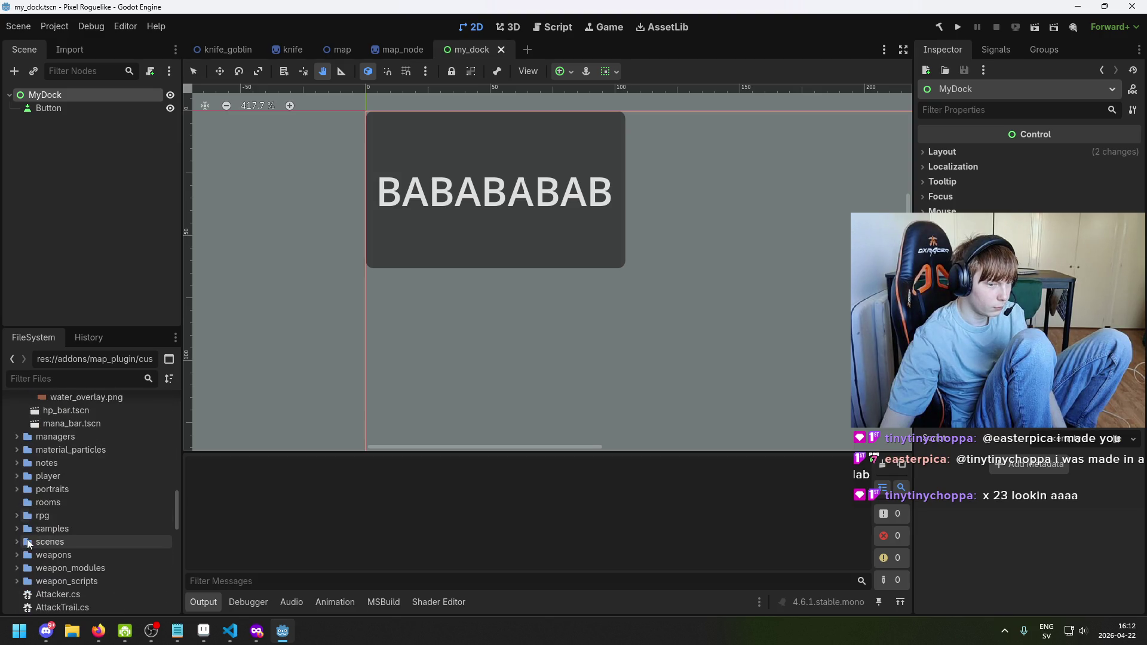
left_click(16, 542)
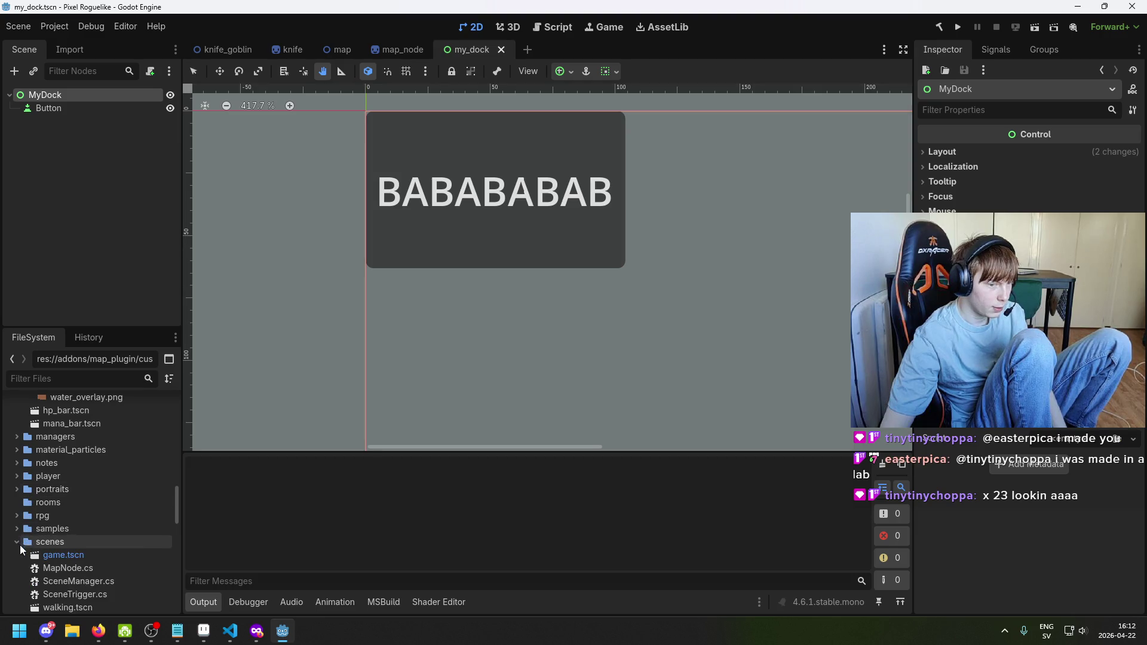
scroll(36, 526, "down", 2)
double_click(78, 501)
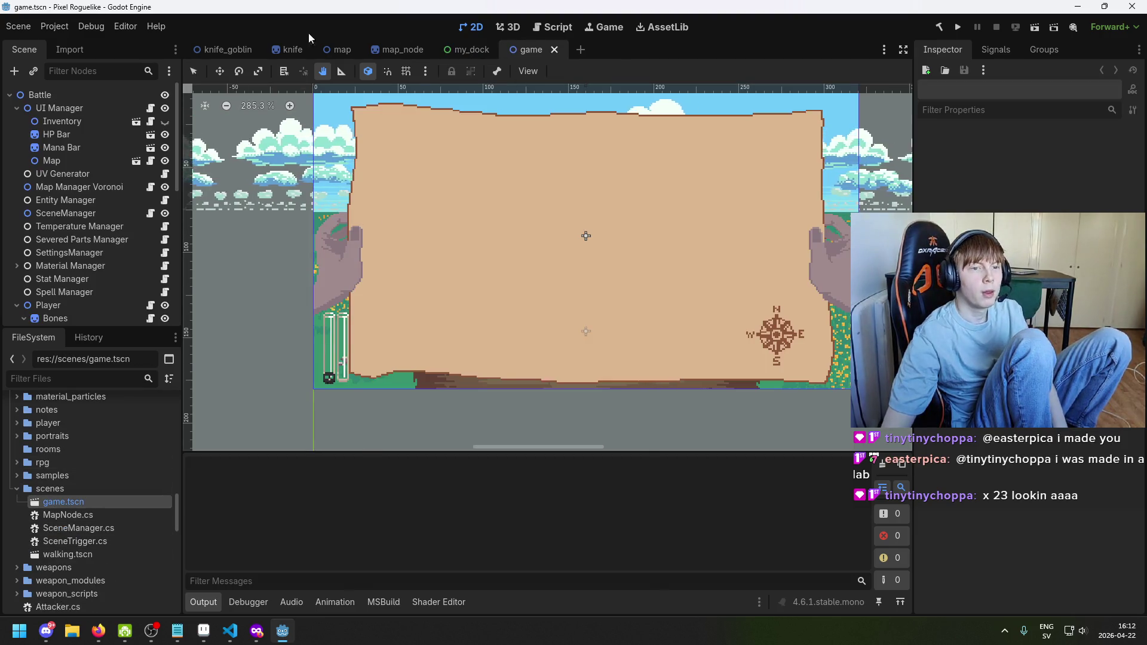
Step: Move the game scene tab first and add a Node2D child under the Battle node
left_click_drag(508, 51, 209, 50)
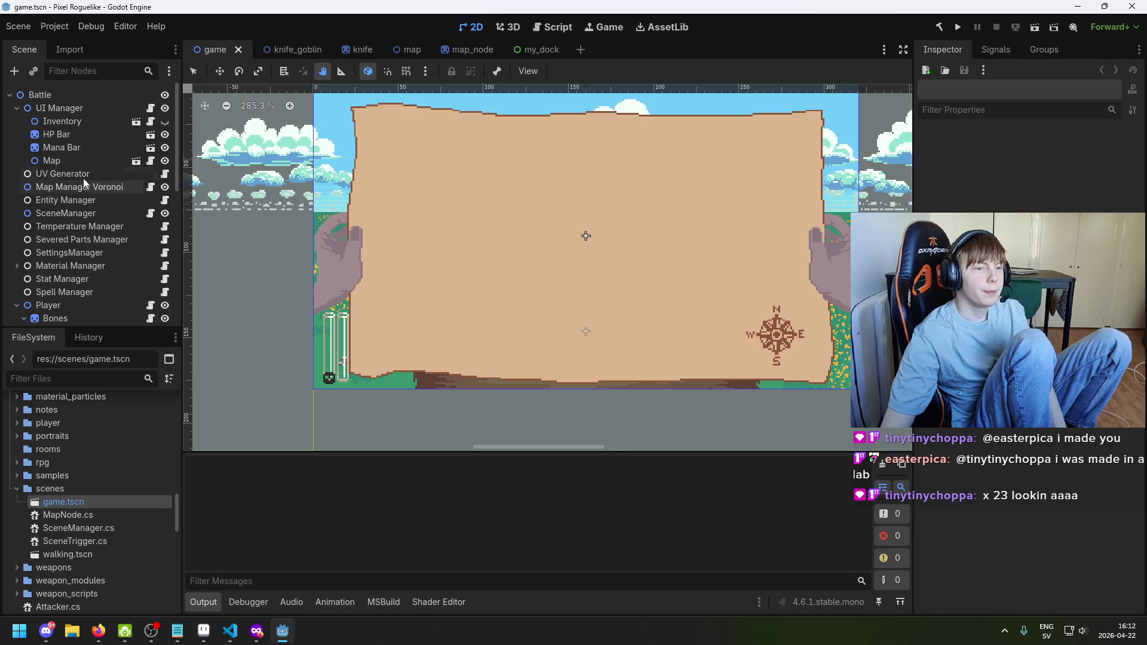
left_click(76, 93)
right_click(75, 95)
left_click(80, 107)
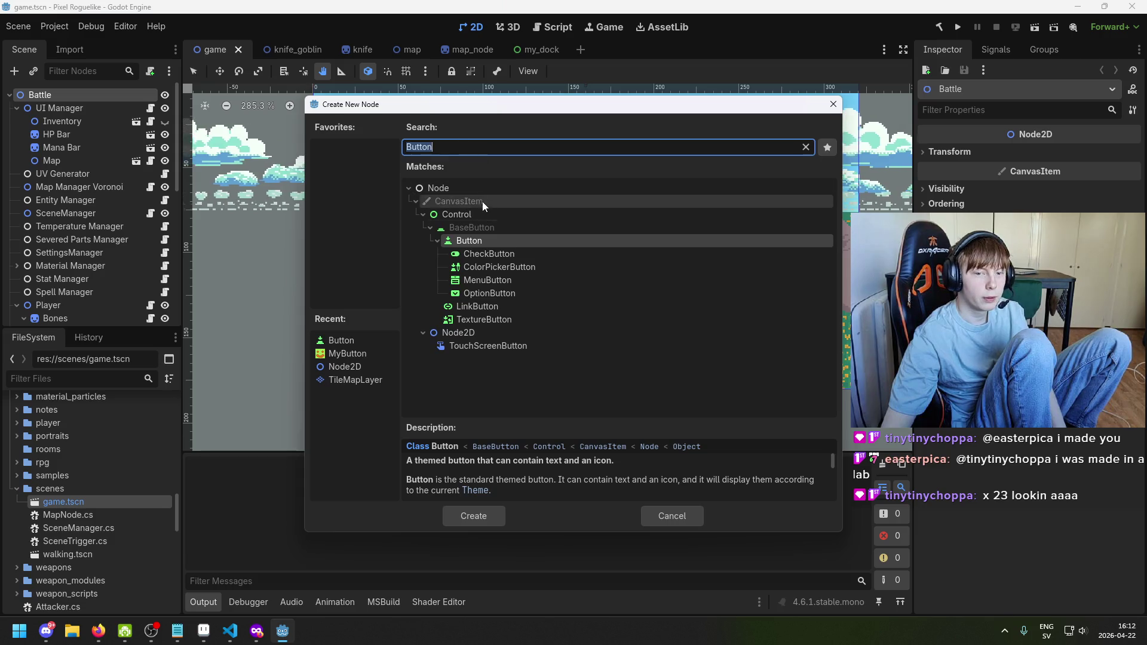
type("node2d")
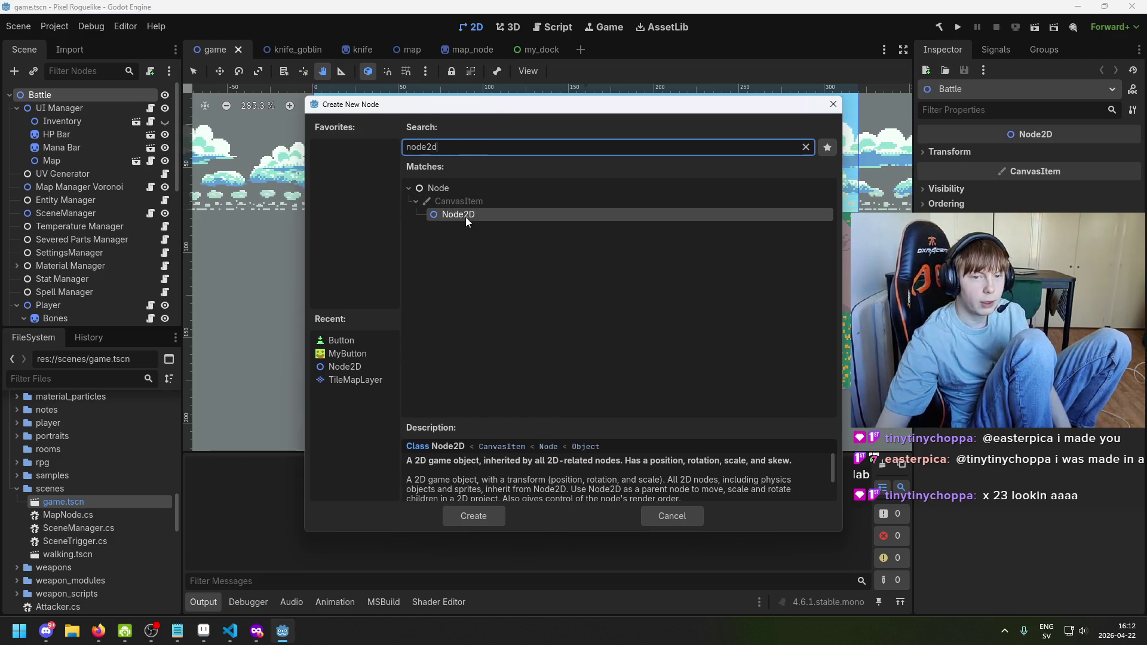
double_click(465, 217)
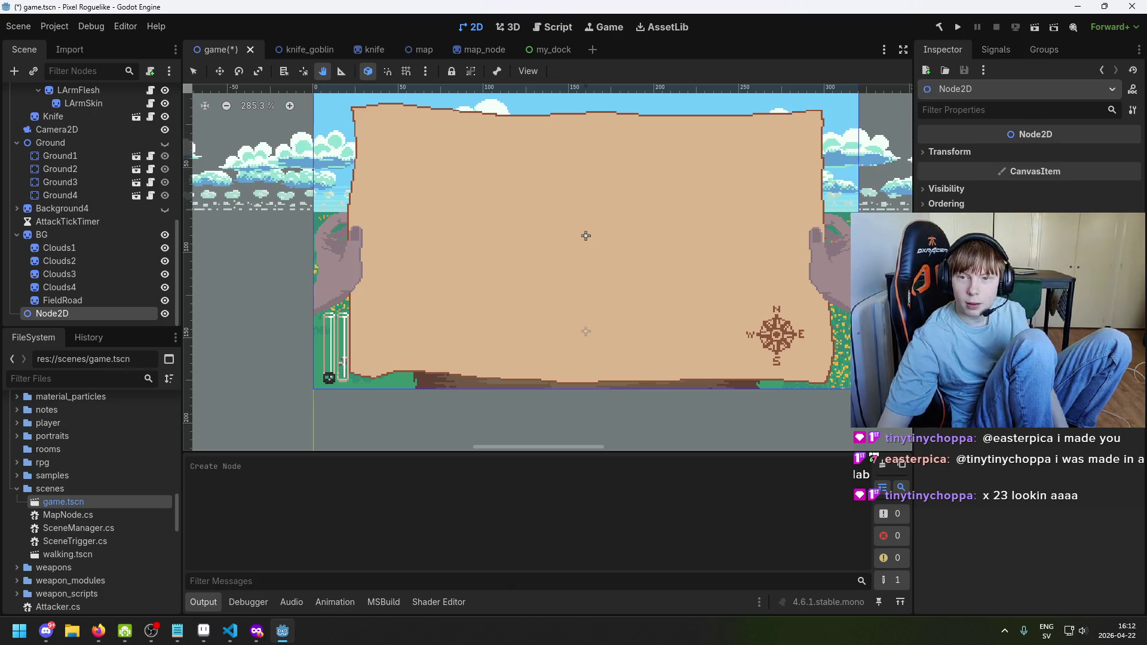
Step: Attach a new GDScript named res://scenes/testing.gd to the Node2D and place the cursor on line 3
left_click(150, 70)
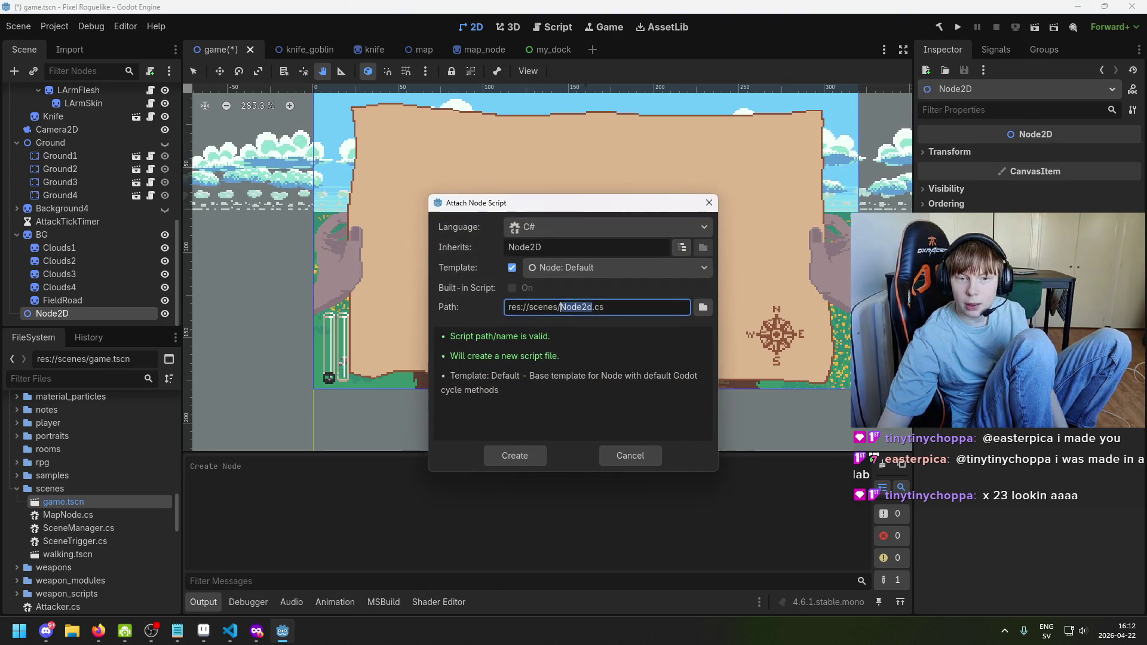
left_click(581, 226)
left_click(585, 249)
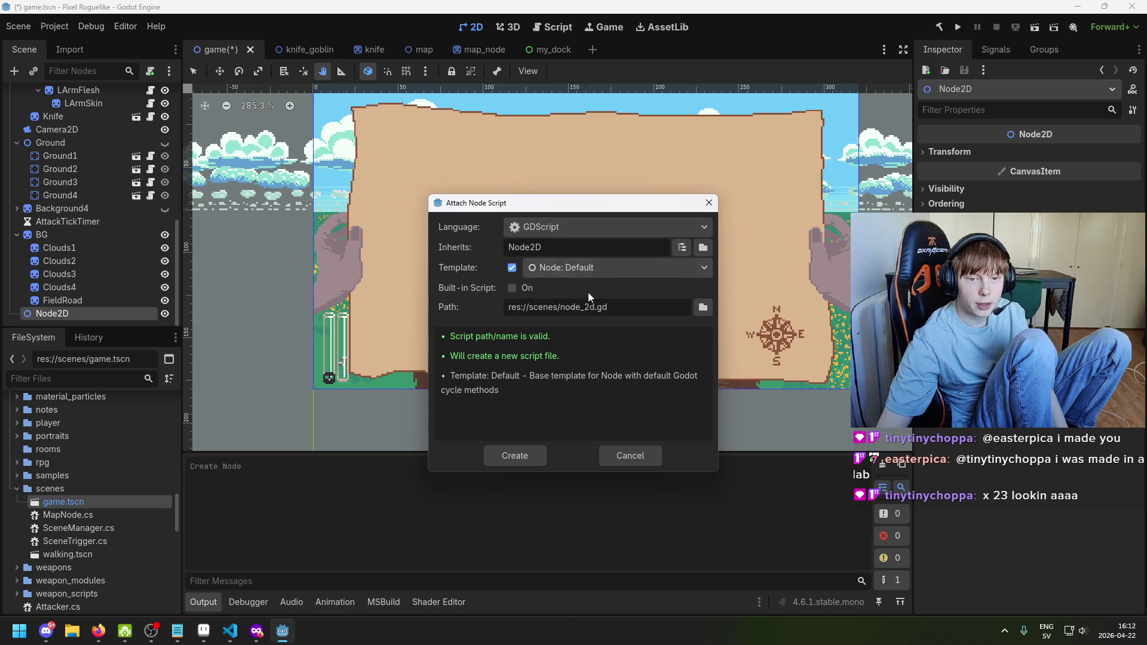
double_click(592, 307)
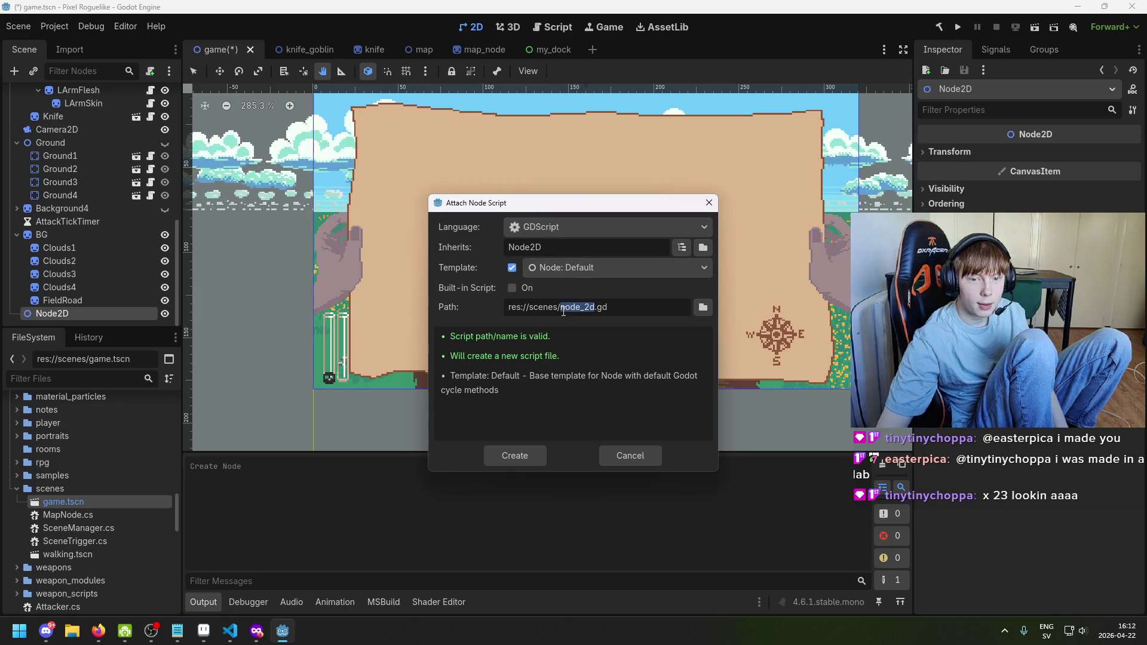
type("testing")
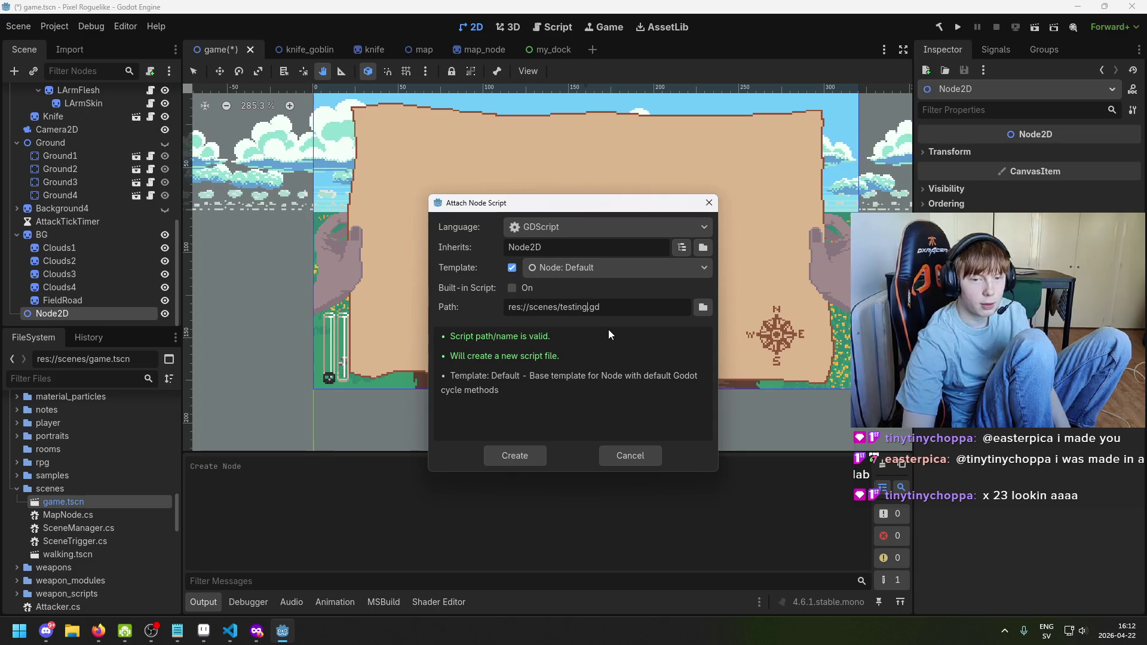
left_click(524, 454)
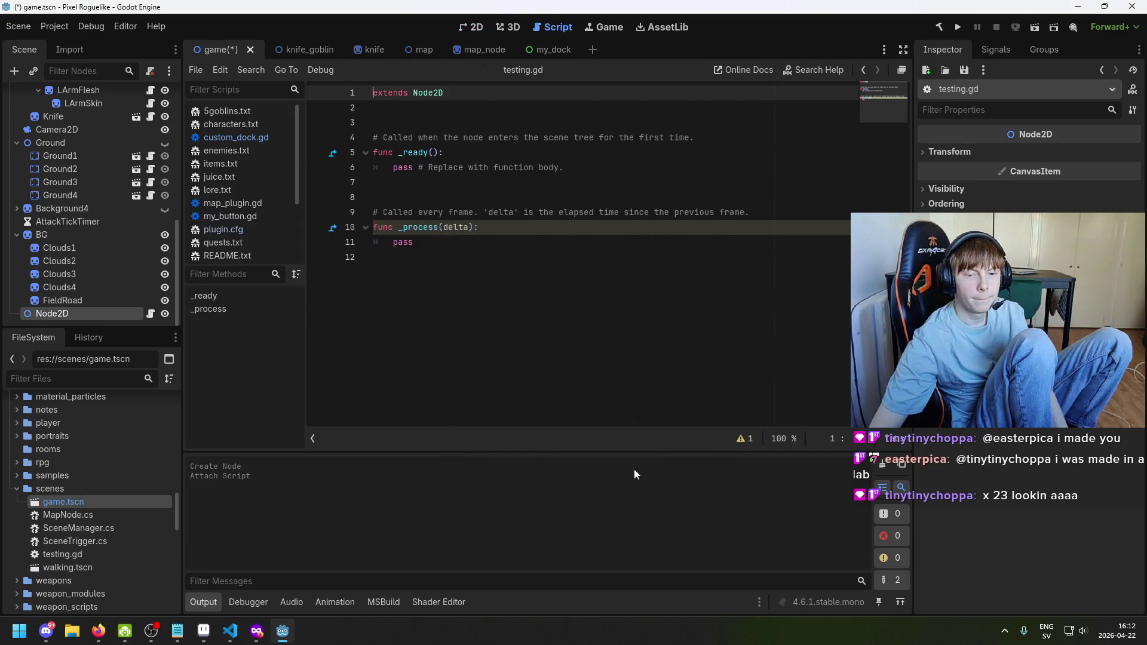
left_click(666, 331)
key("Up")
key("Up")
key("Up")
key("Down")
key("Down")
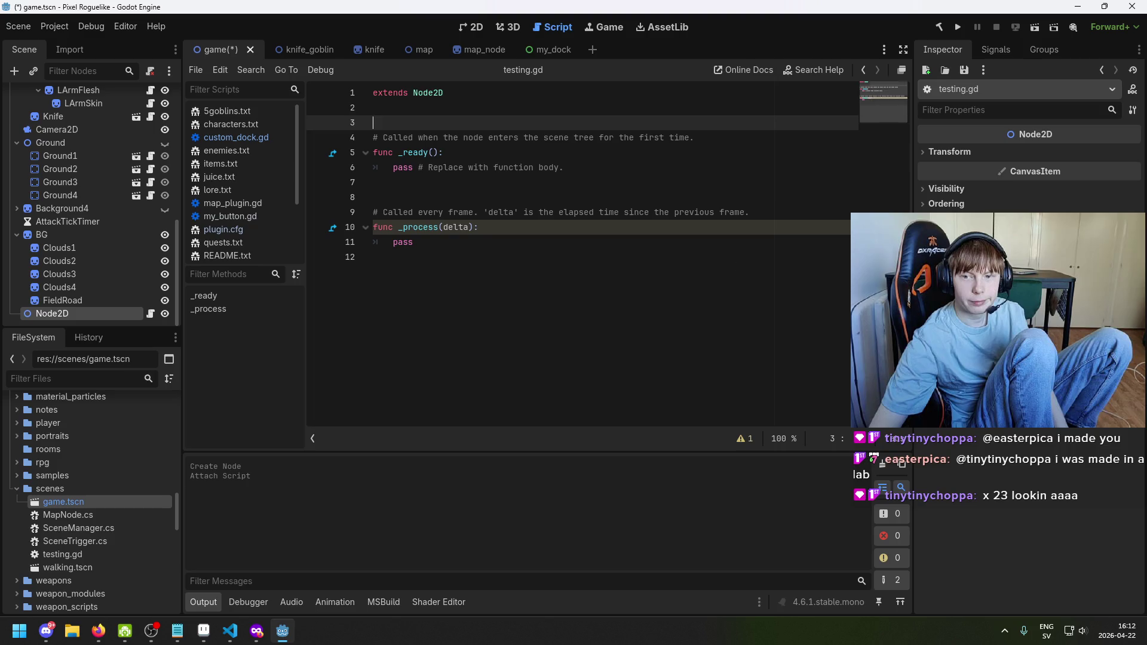
Step: Search the web for 'gd script how to show in editor'
left_click(257, 630)
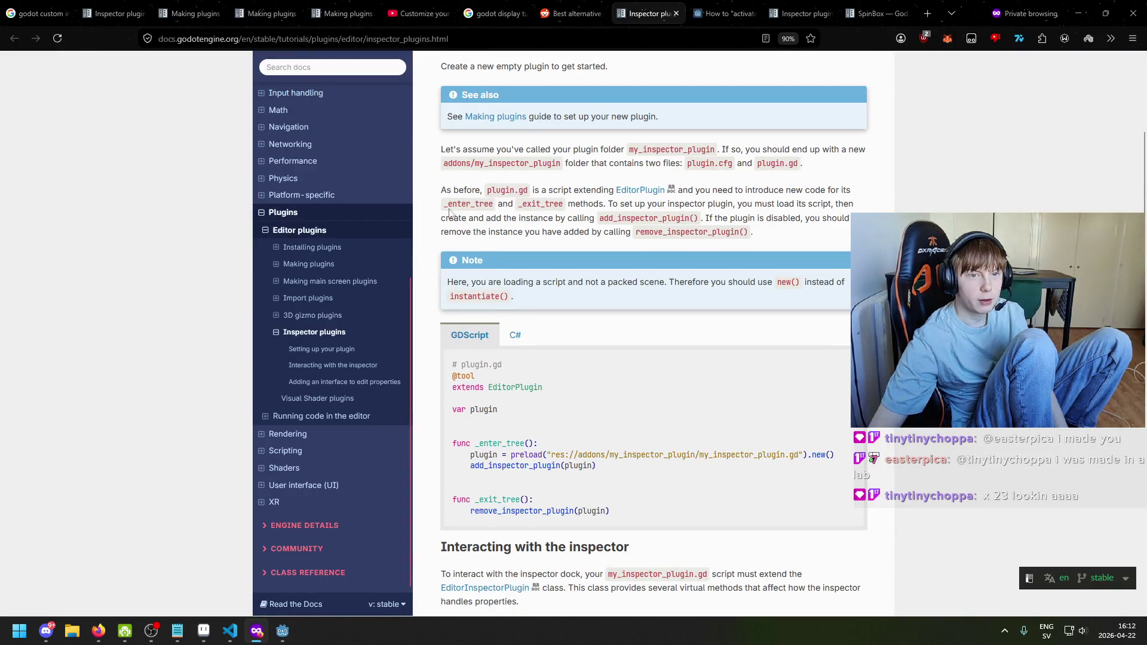
key("ctrl+k")
key("Escape")
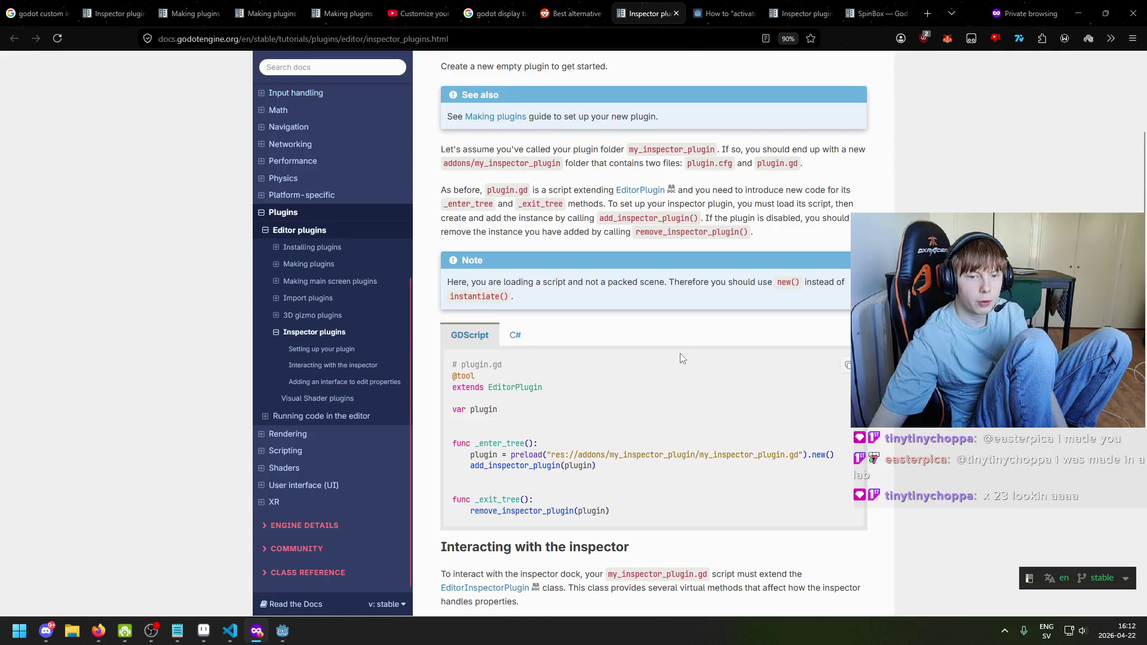
scroll(683, 358, "down", 2)
left_click(535, 45)
type("gd s")
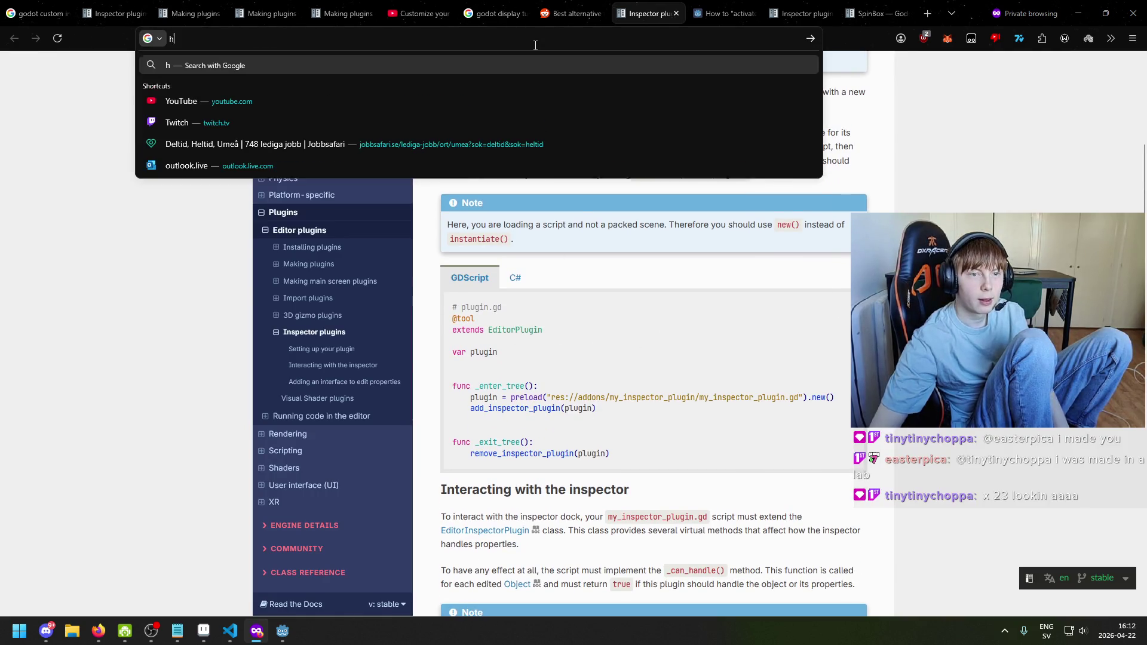
type("cript o")
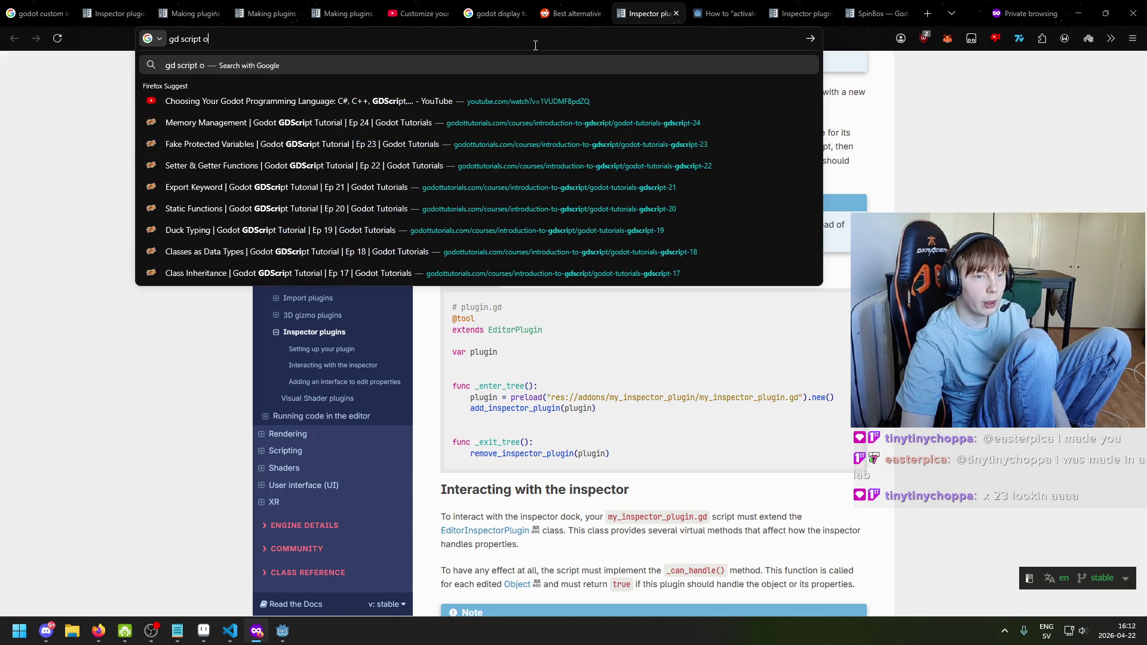
key("BackSpace")
type("how to ")
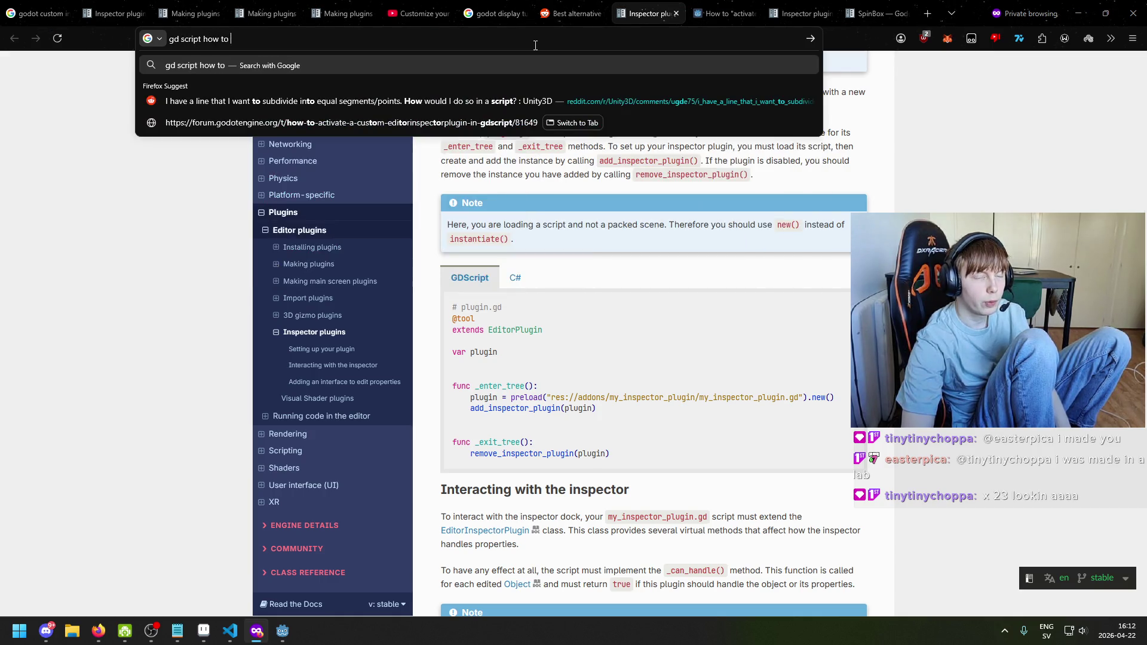
type("show in edi")
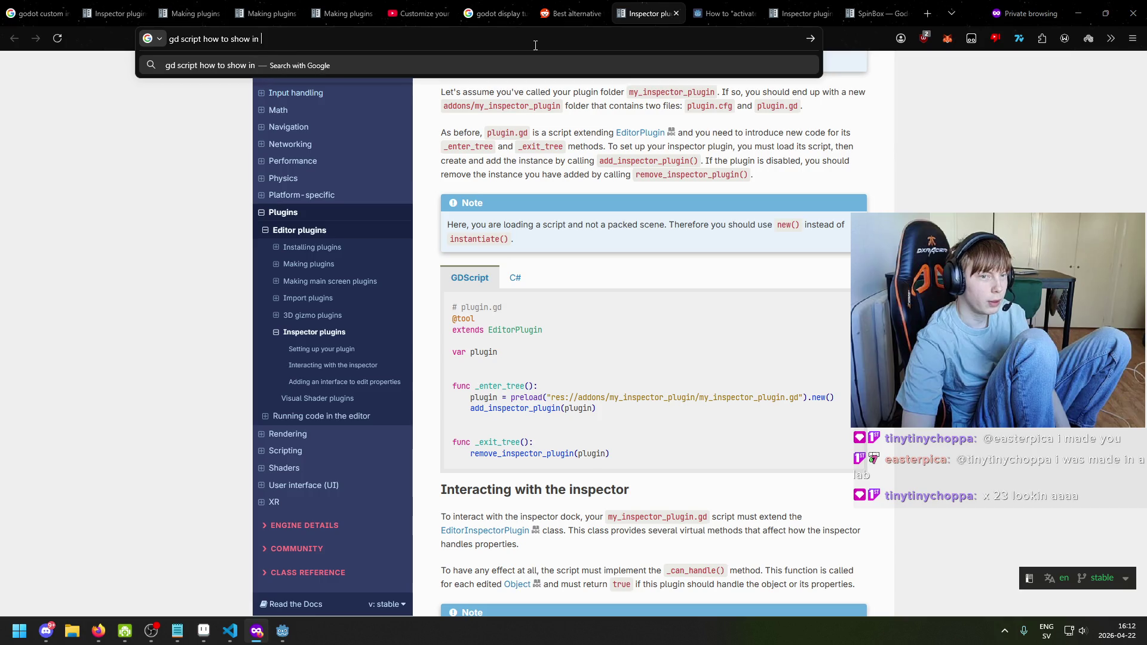
type("tor")
key("Return")
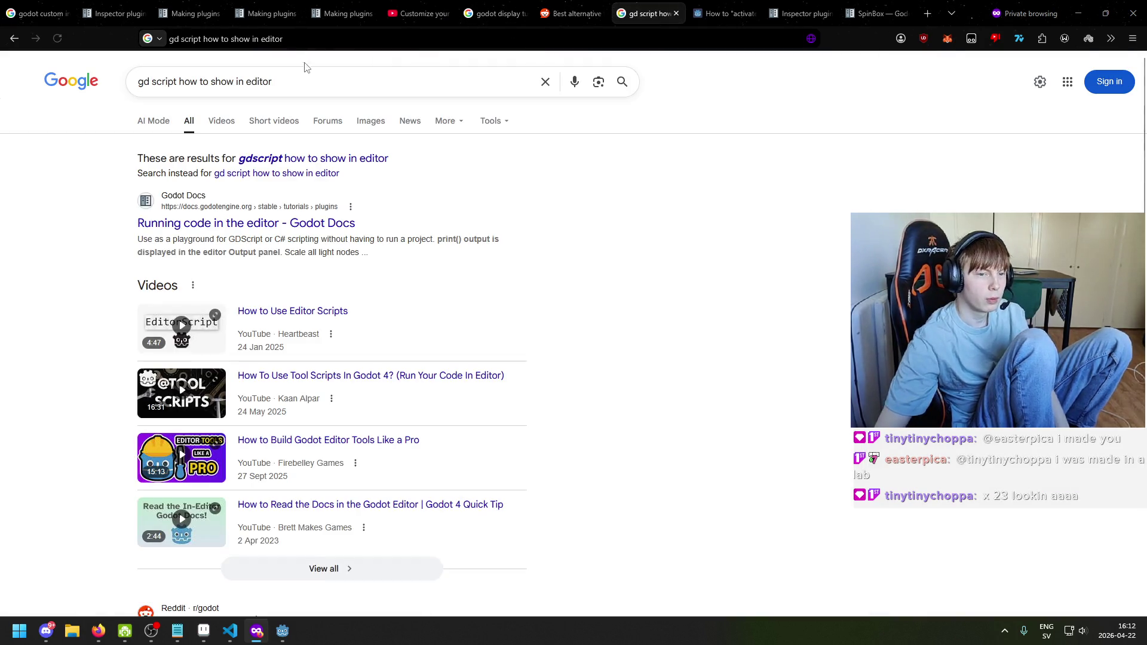
Step: Revise the query to 'gd script how to show value editor' and open the Godot Forum inspector-variables thread
left_click(263, 82)
key("BackSpace")
key("BackSpace")
key("BackSpace")
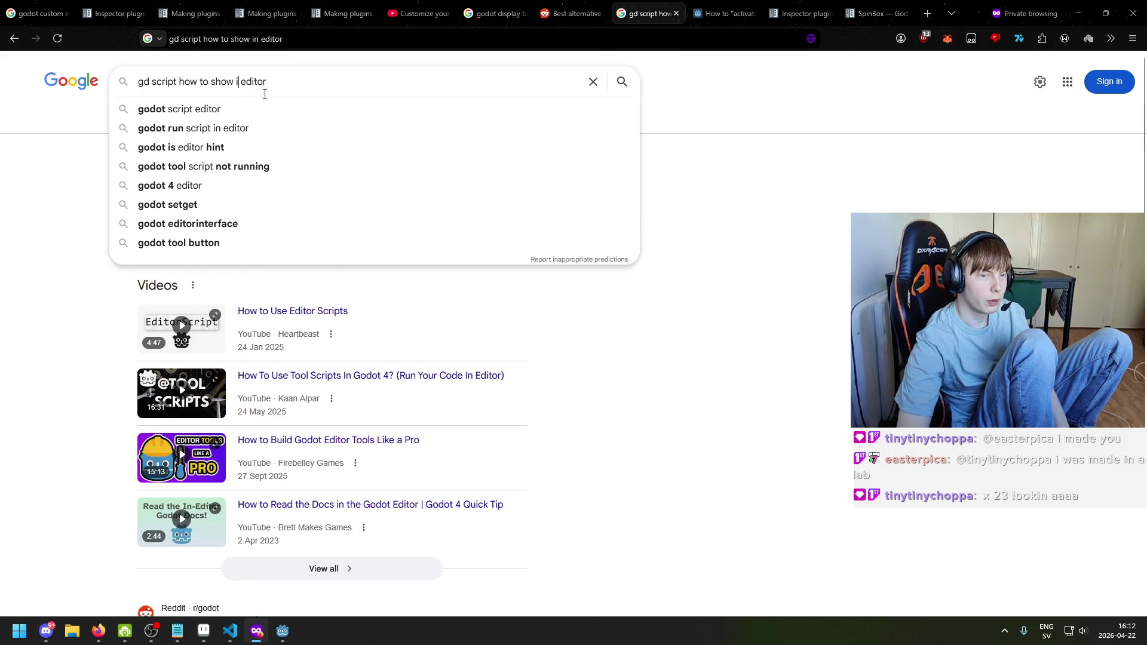
type("value")
key("Return")
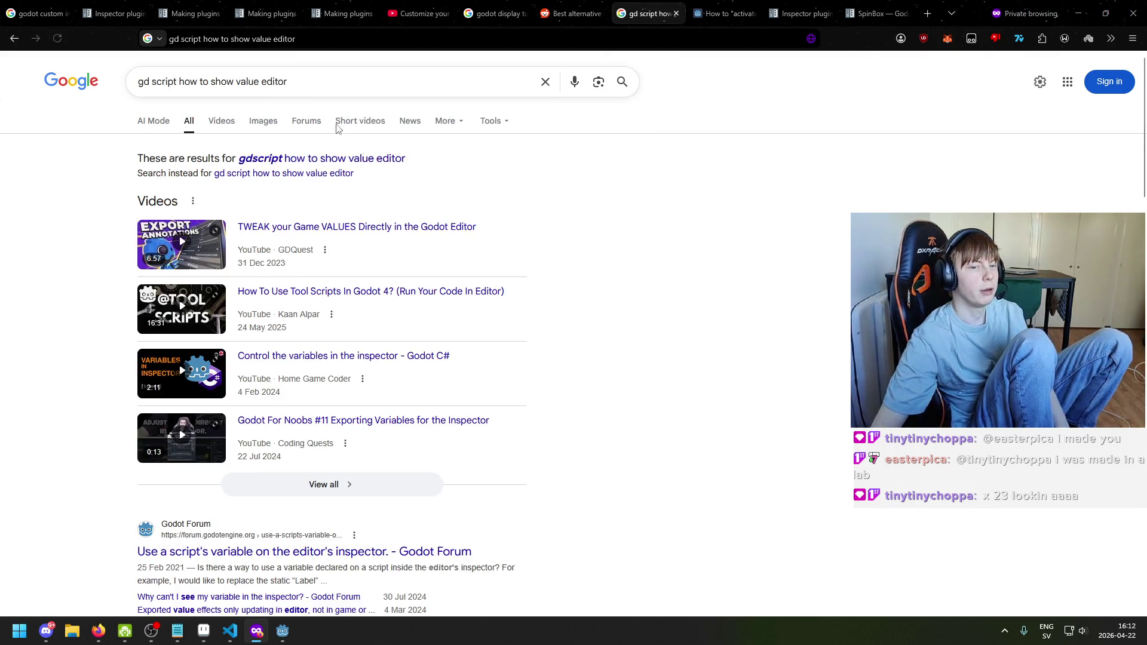
scroll(512, 250, "down", 3)
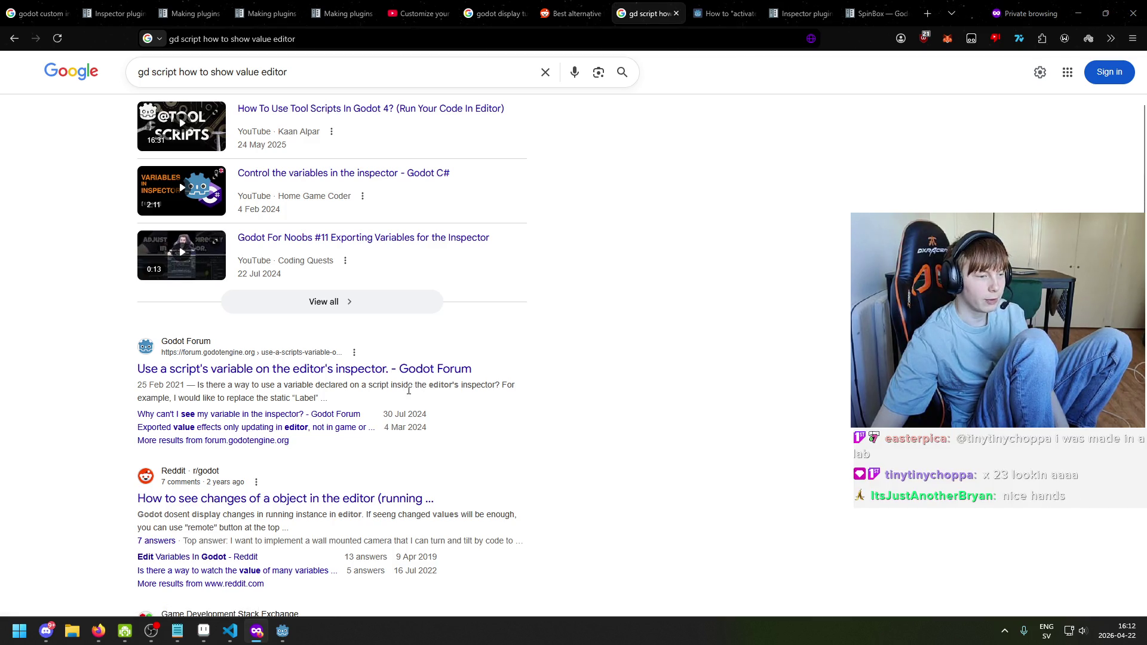
left_click(392, 372)
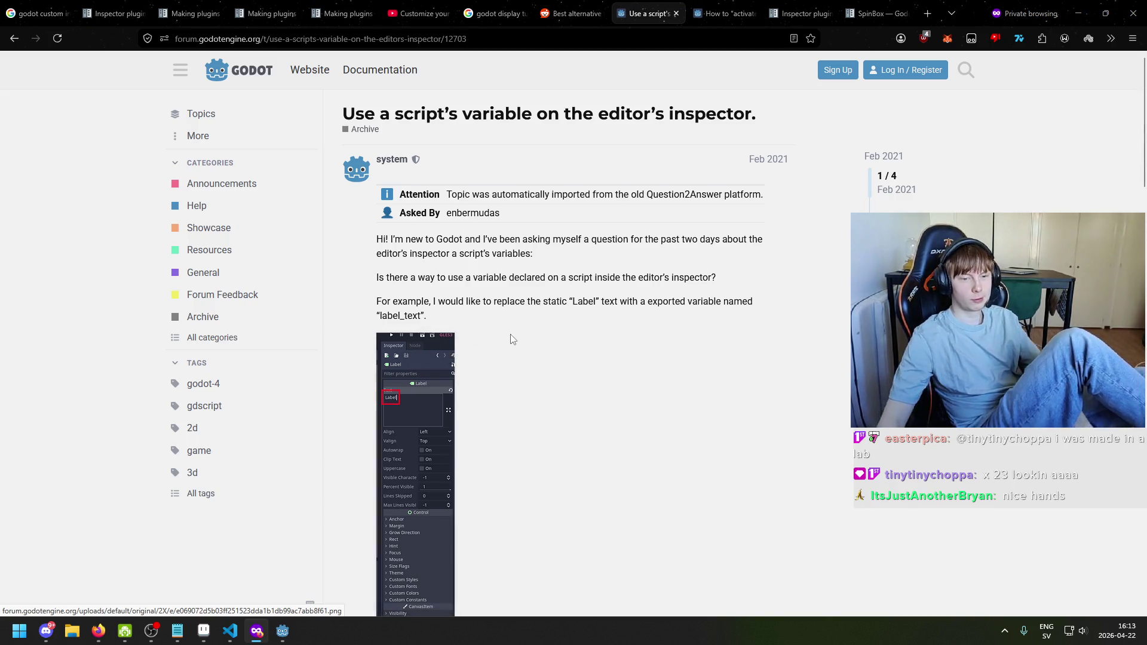
Step: Scroll through the forum reply and select its export and tool-script code examples to study them
scroll(510, 339, "down", 4)
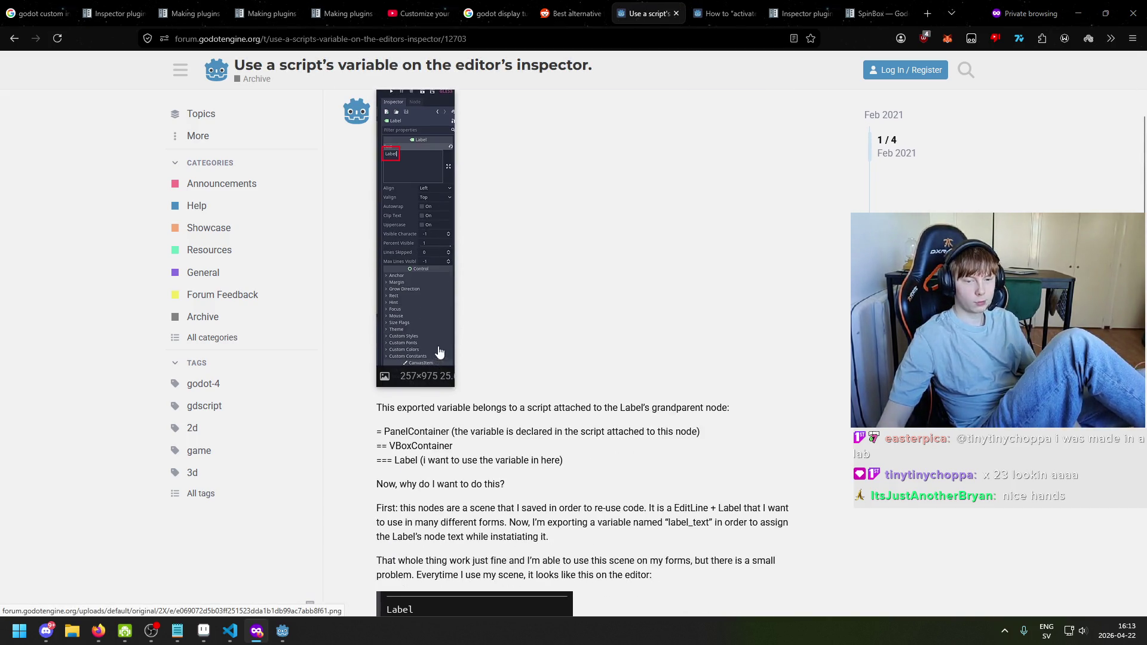
scroll(439, 353, "down", 15)
scroll(478, 338, "up", 12)
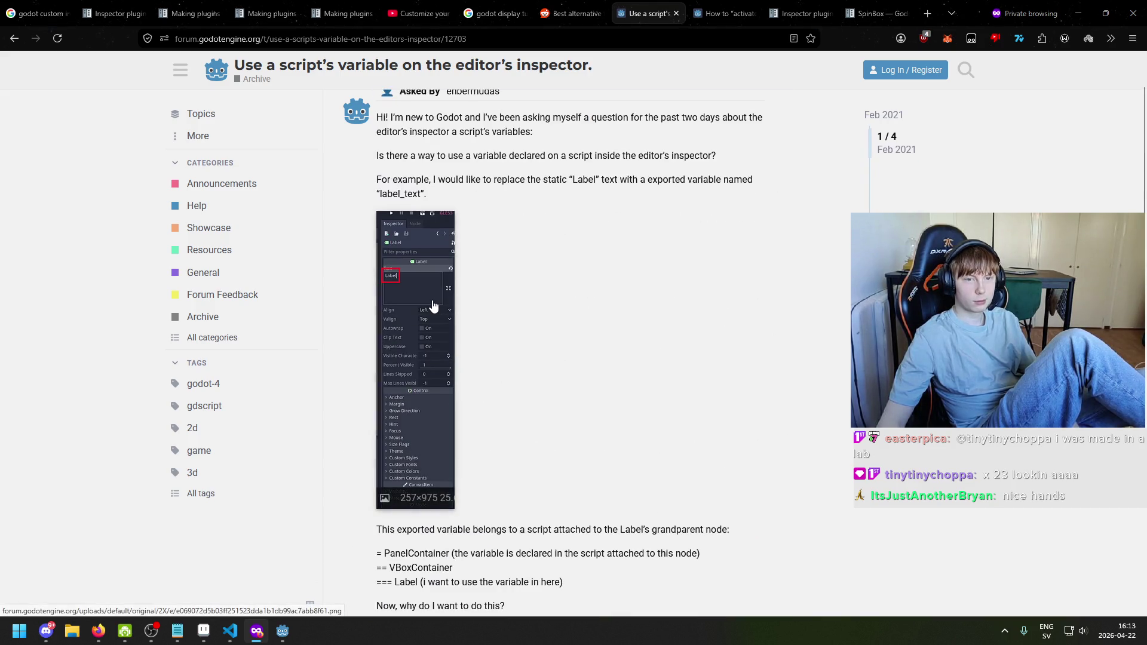
scroll(447, 321, "up", 2)
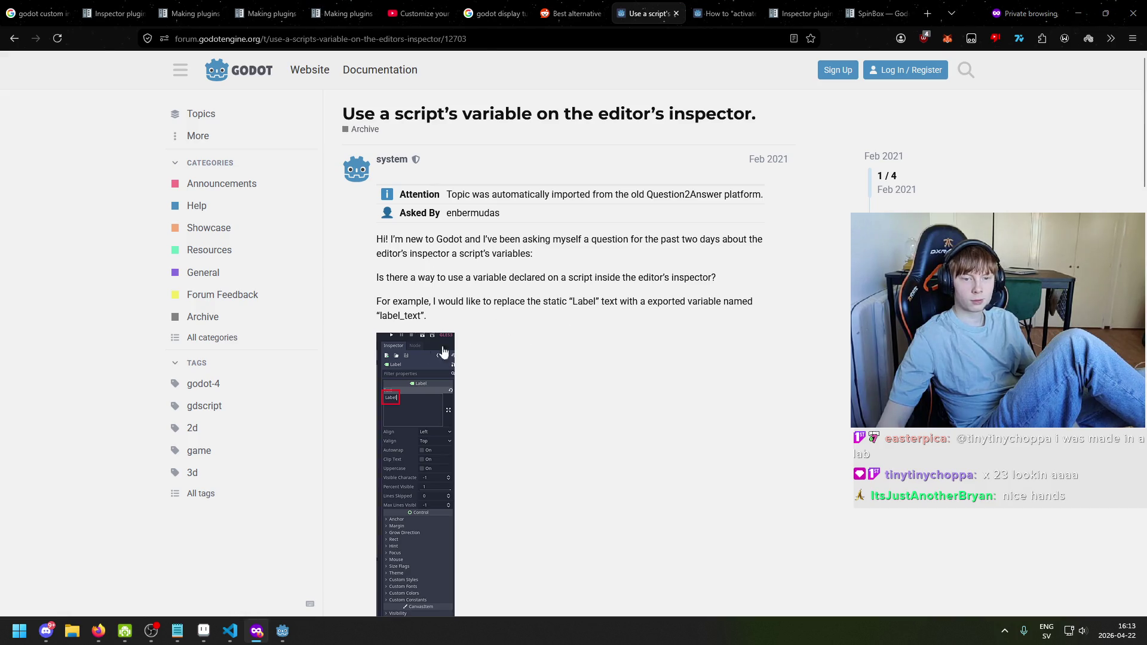
scroll(488, 450, "down", 3)
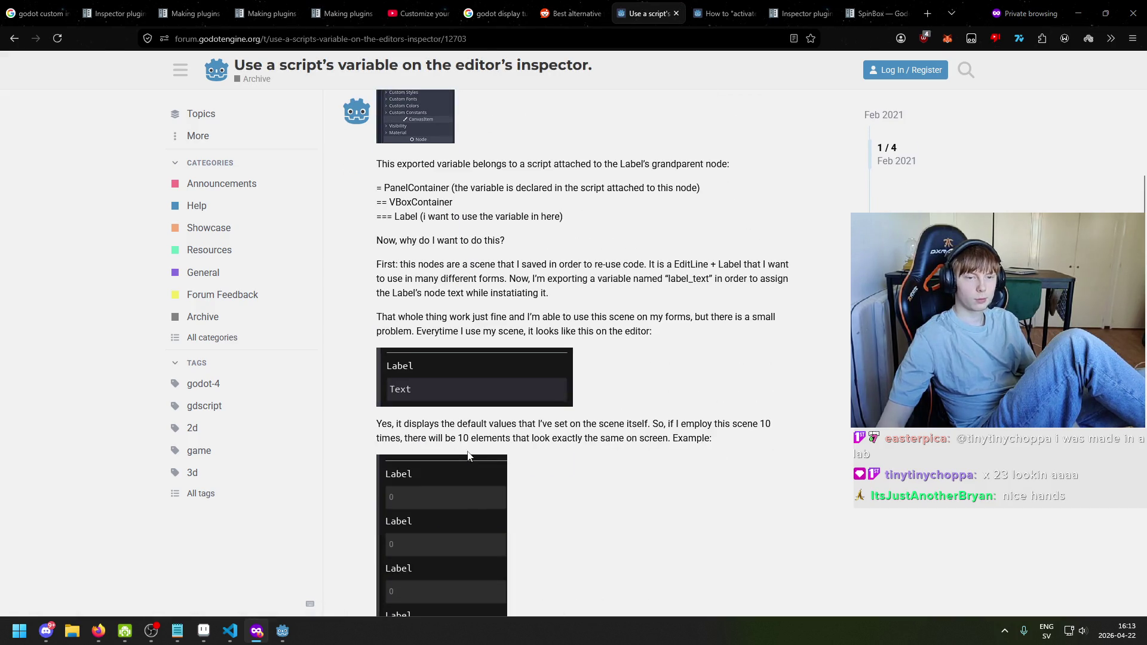
scroll(469, 451, "down", 5)
scroll(469, 449, "down", 8)
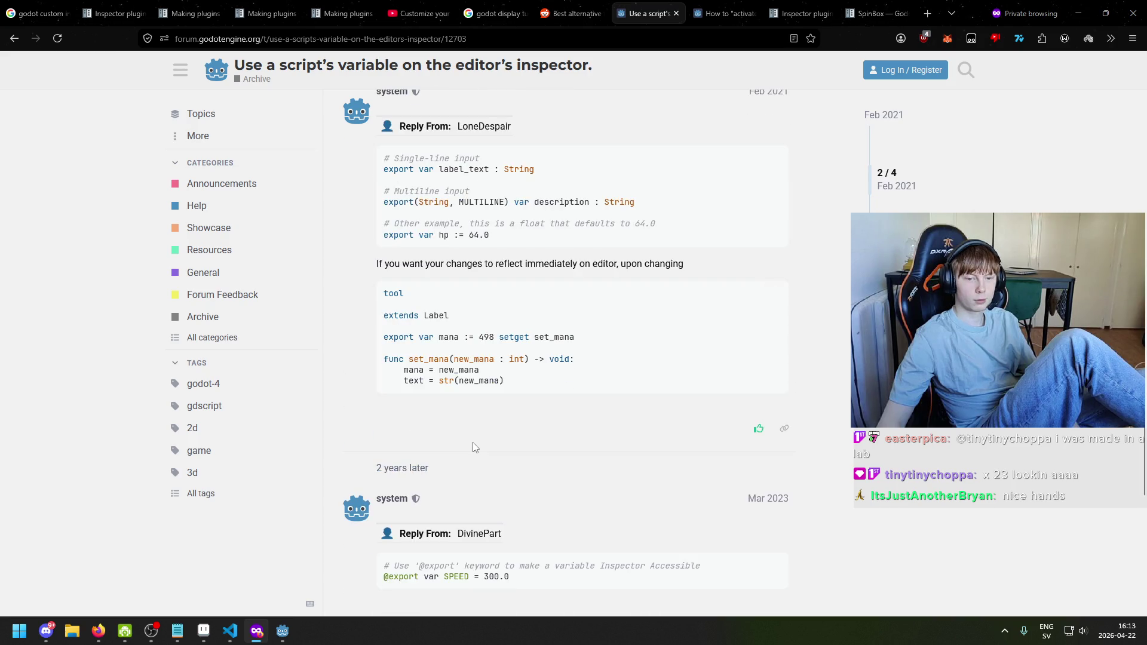
scroll(474, 447, "up", 4)
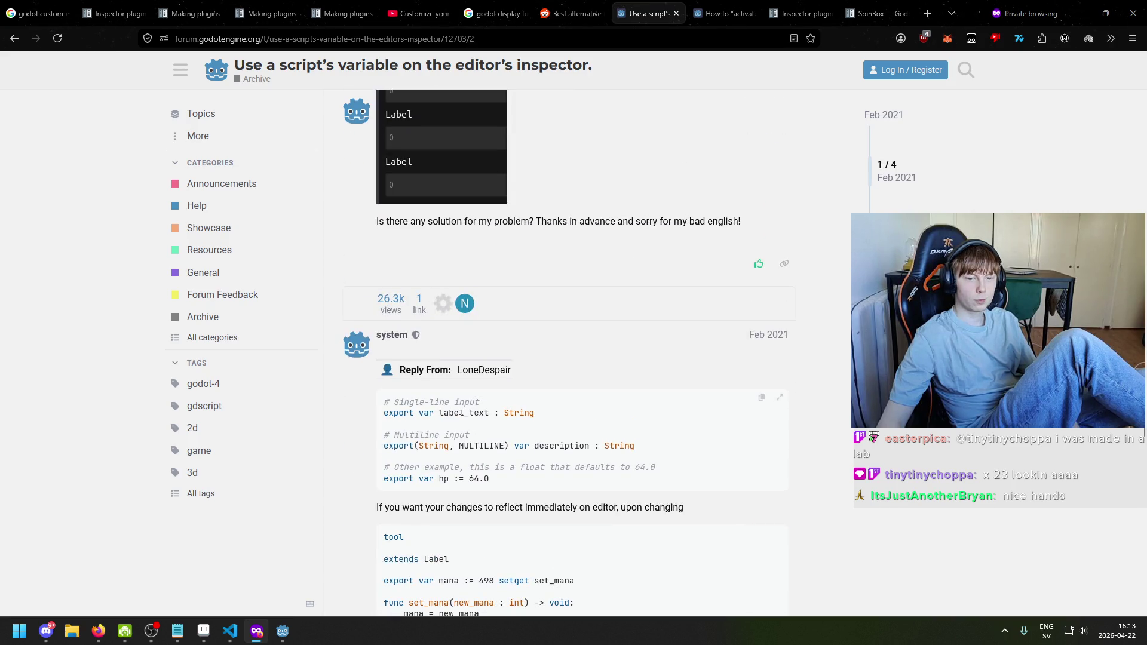
scroll(478, 418, "down", 3)
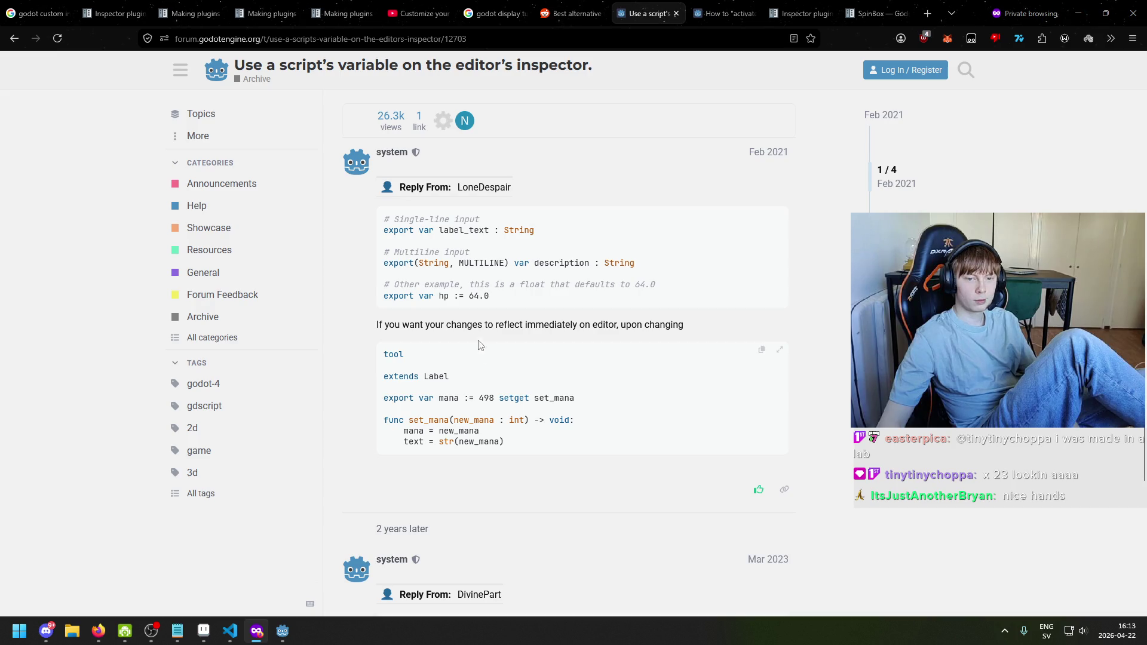
mouse_move(384, 227)
left_mouse_down()
mouse_move(597, 266)
mouse_move(621, 289)
mouse_move(581, 311)
mouse_move(384, 218)
left_mouse_up()
mouse_move(563, 434)
left_mouse_down()
mouse_move(502, 397)
mouse_move(397, 353)
mouse_move(385, 360)
left_mouse_up()
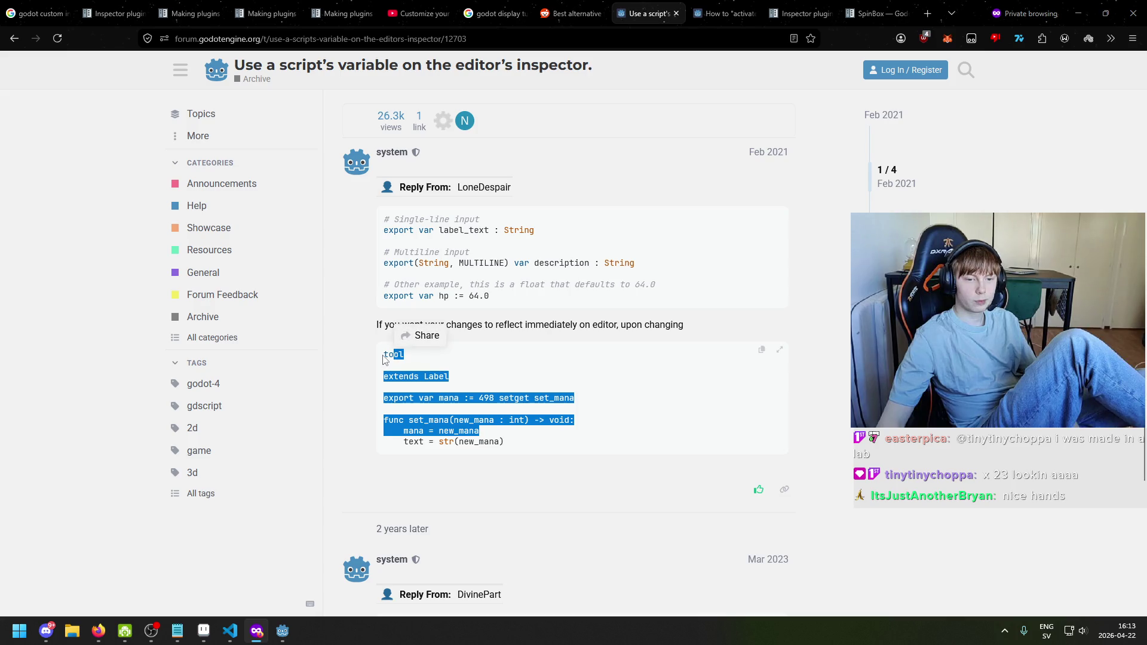
left_click(386, 225)
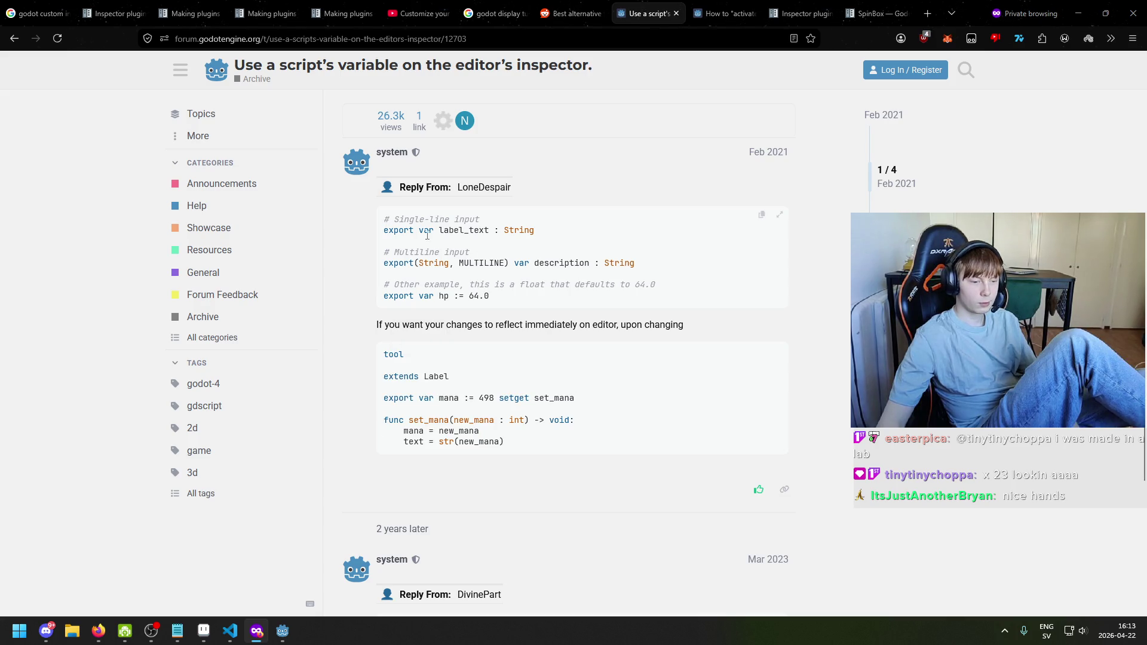
left_click_drag(505, 298, 384, 217)
left_click(503, 300)
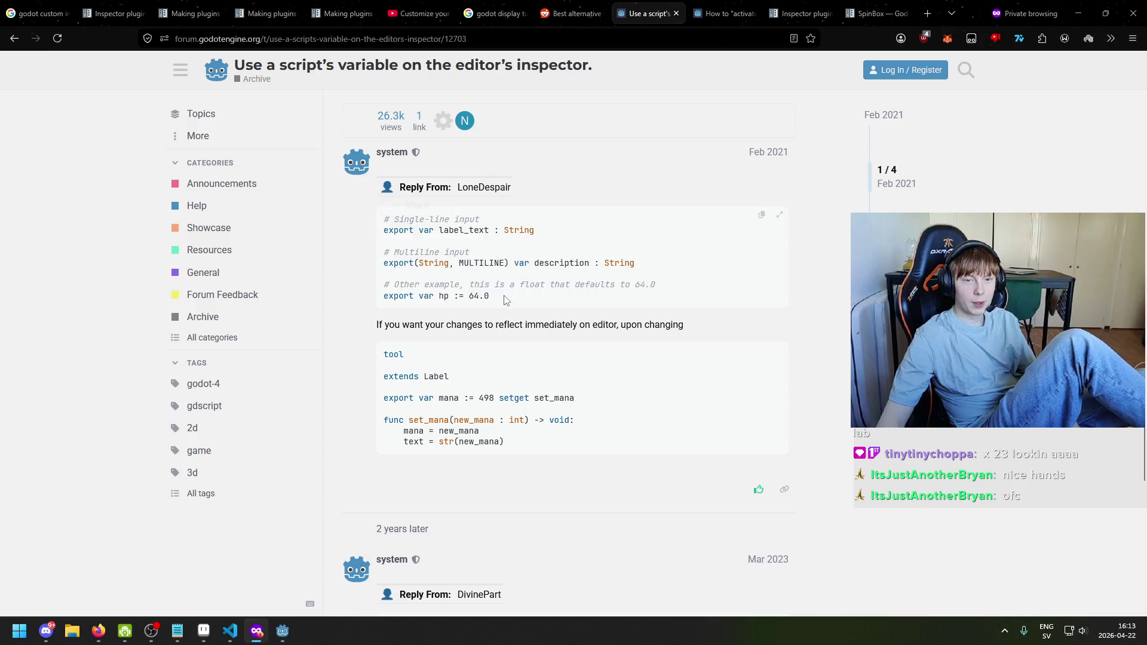
Step: Scroll back up to the export(String, MULTILINE) line and select it, then return to Godot
scroll(504, 300, "up", 5)
scroll(490, 375, "up", 5)
scroll(488, 374, "up", 4)
scroll(471, 373, "down", 15)
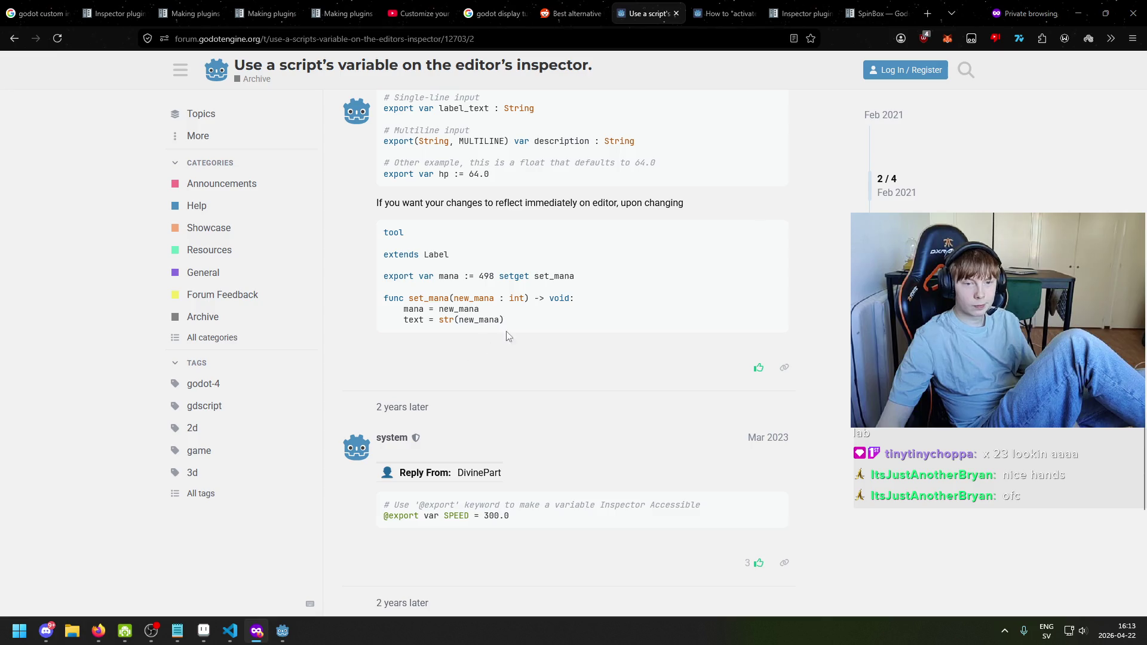
scroll(445, 291, "up", 1)
left_click_drag(389, 292, 464, 335)
left_click(464, 335)
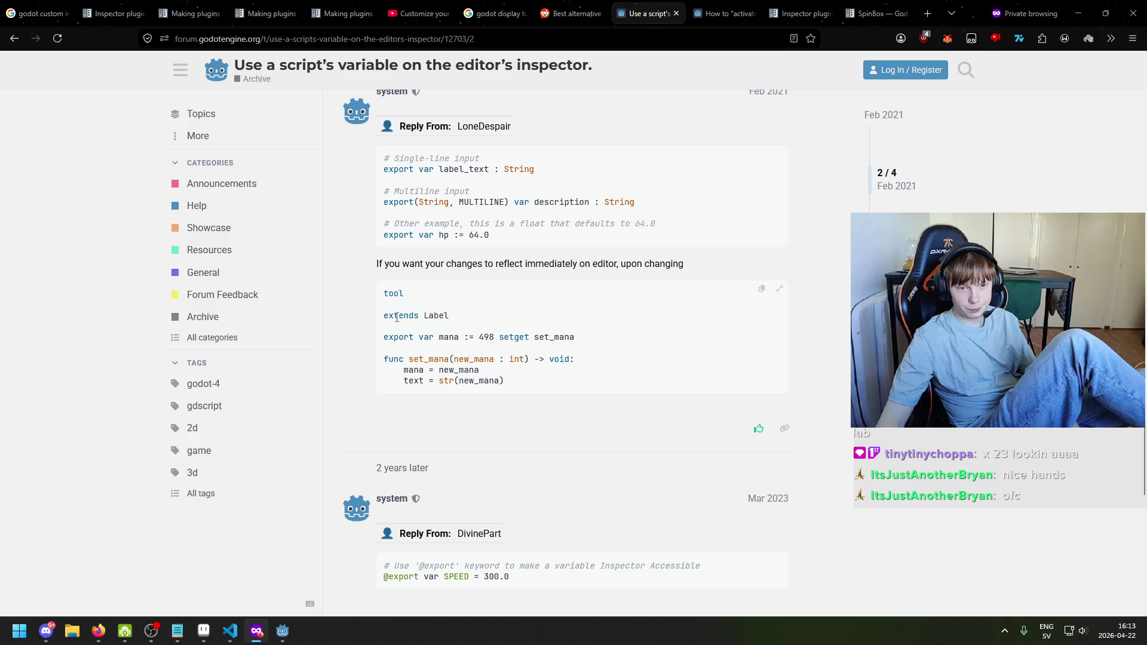
scroll(403, 224, "up", 1)
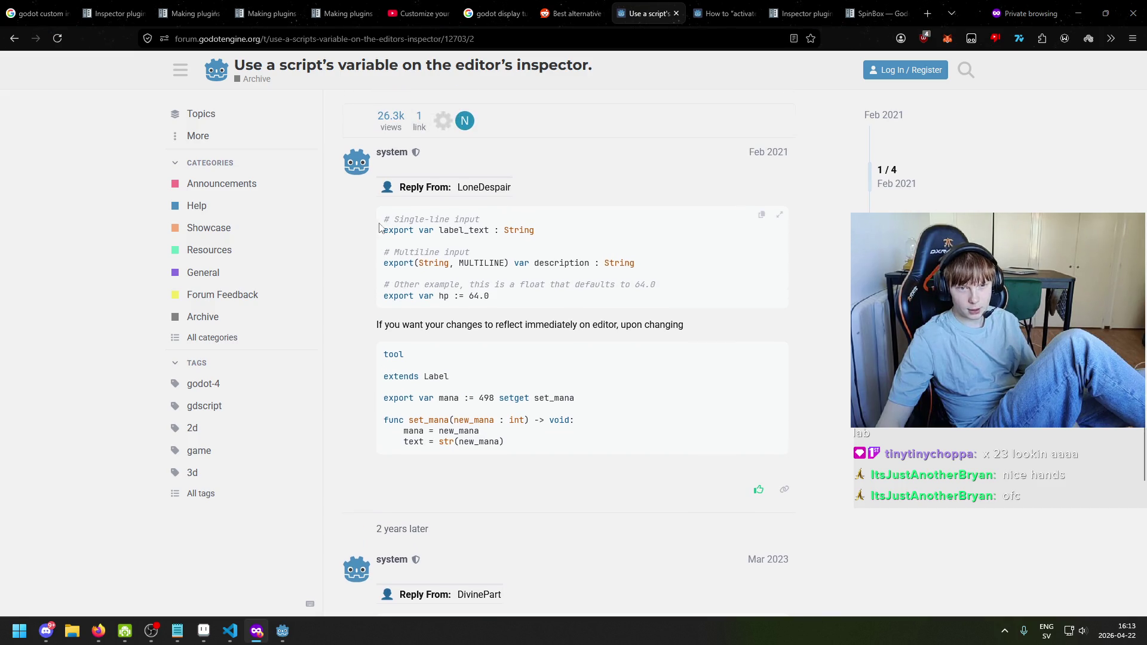
left_click_drag(378, 258, 687, 266)
left_click(702, 261)
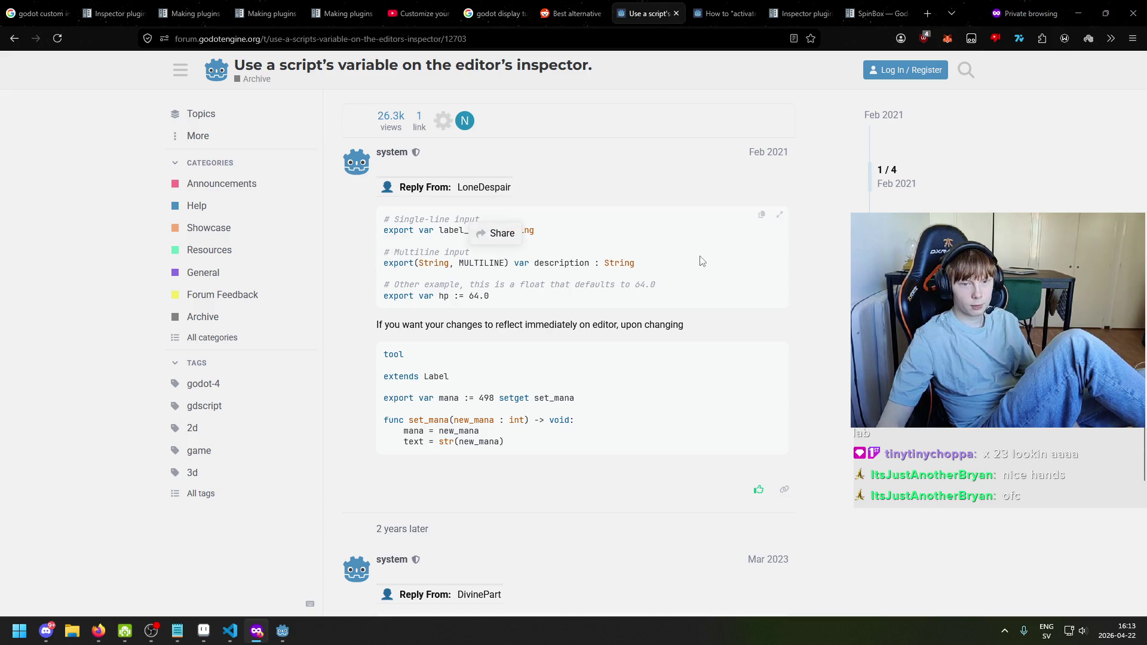
triple_click(702, 261)
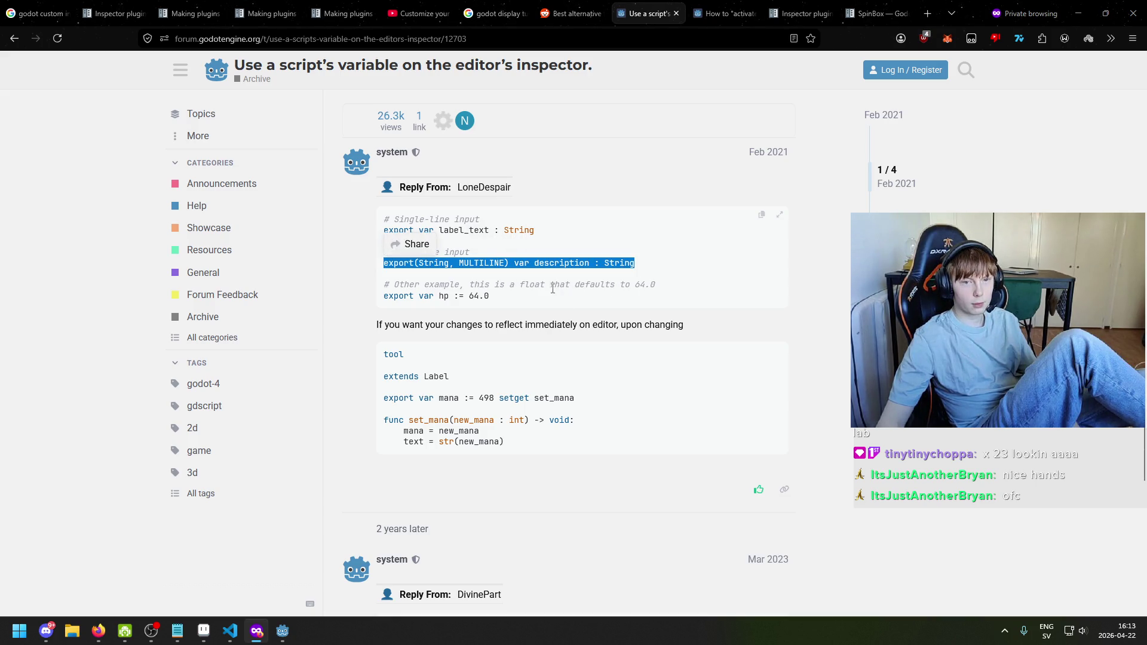
left_click(530, 288)
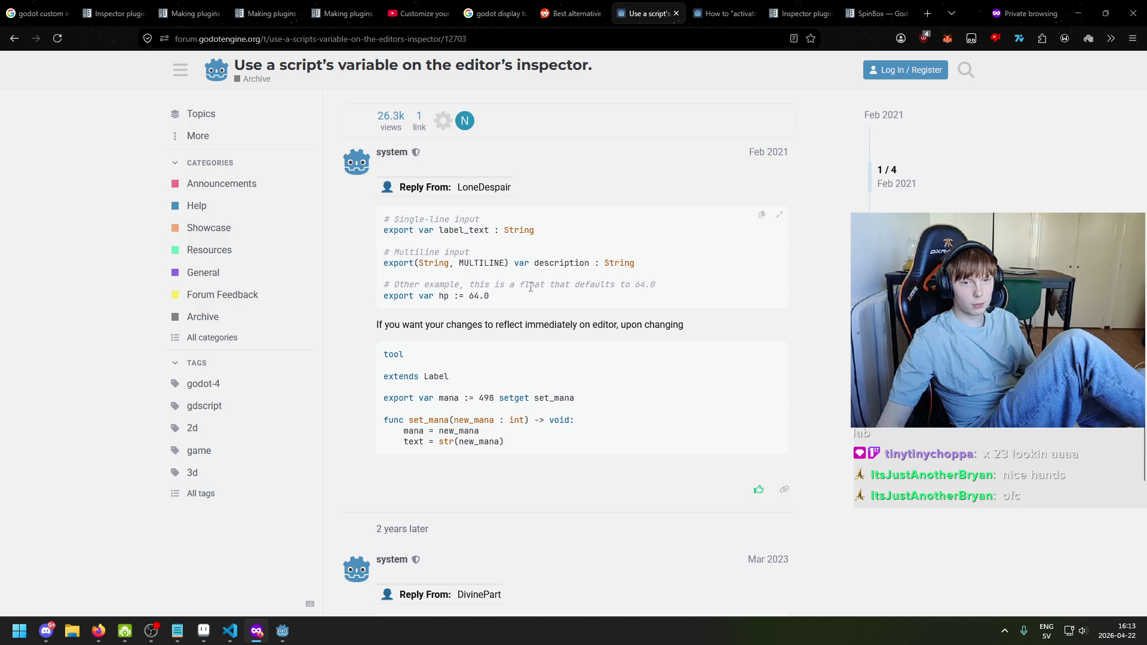
mouse_move(276, 634)
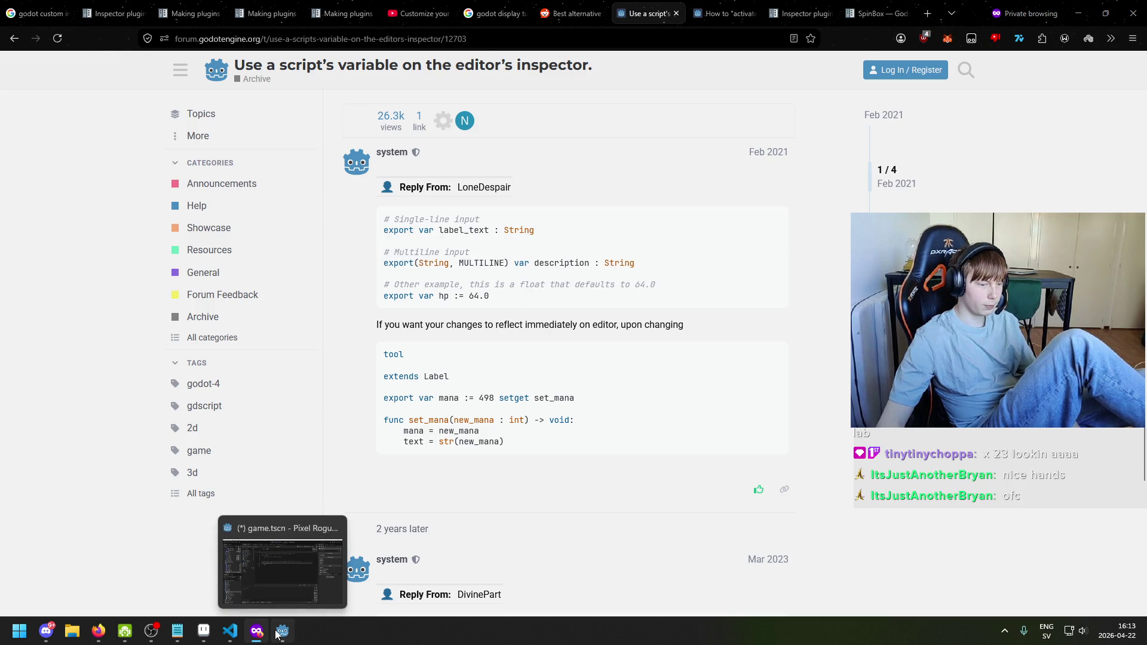
left_click(276, 634)
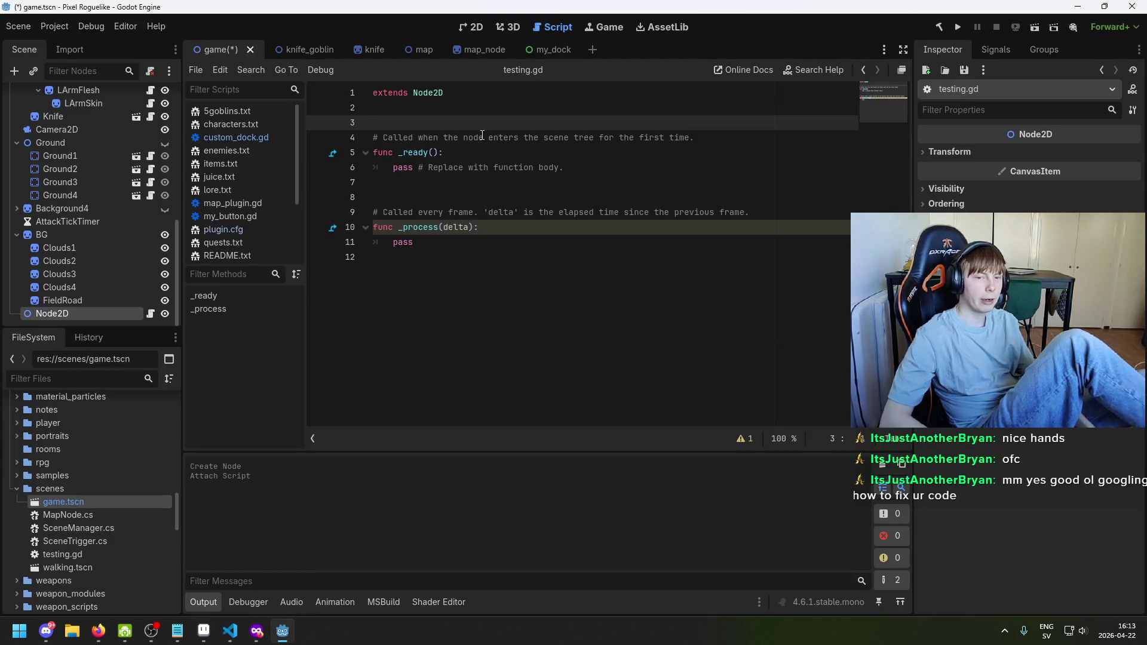
Step: Add a new line below extends Node2D starting with export, checking the forum example
key("Return")
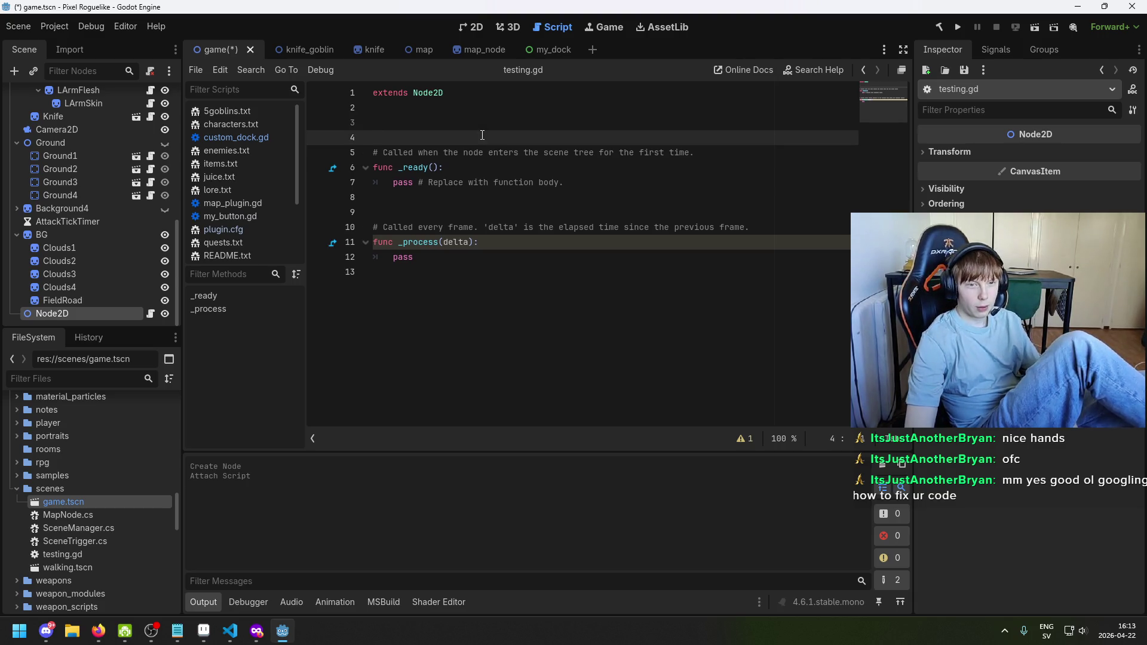
key("Up")
type("export")
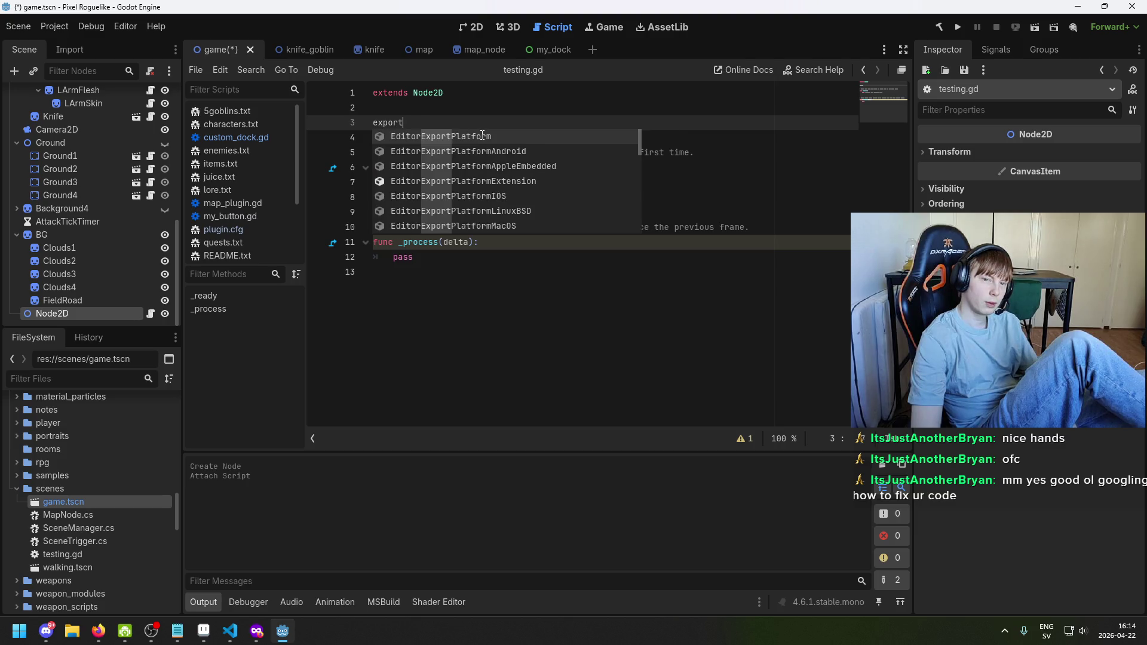
left_click(253, 637)
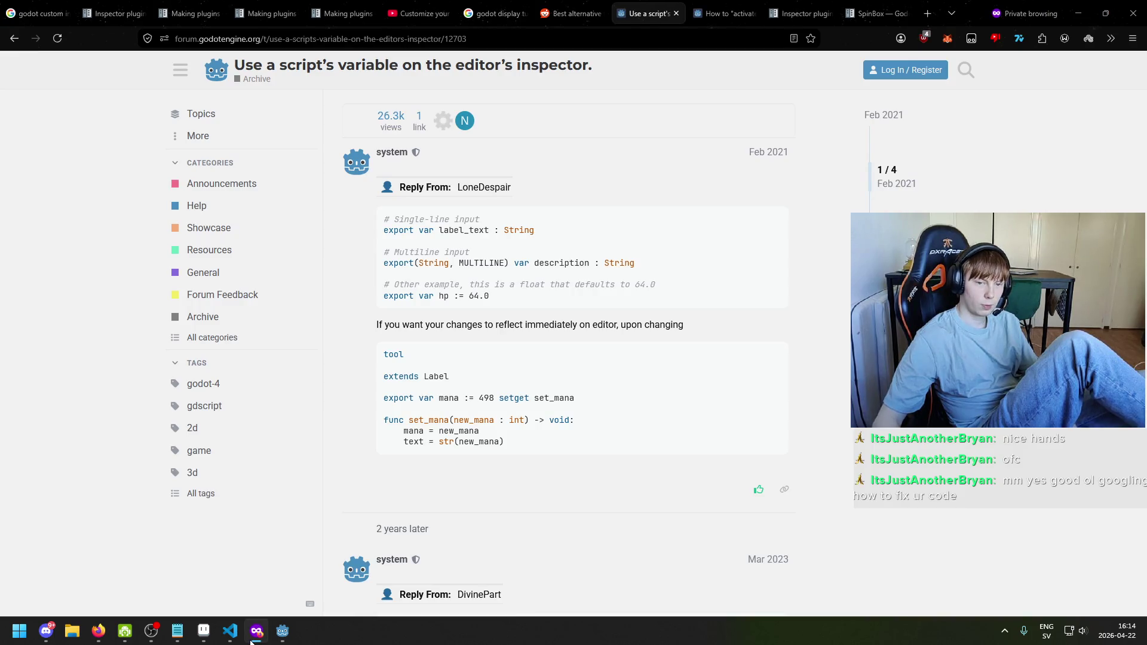
left_click(252, 638)
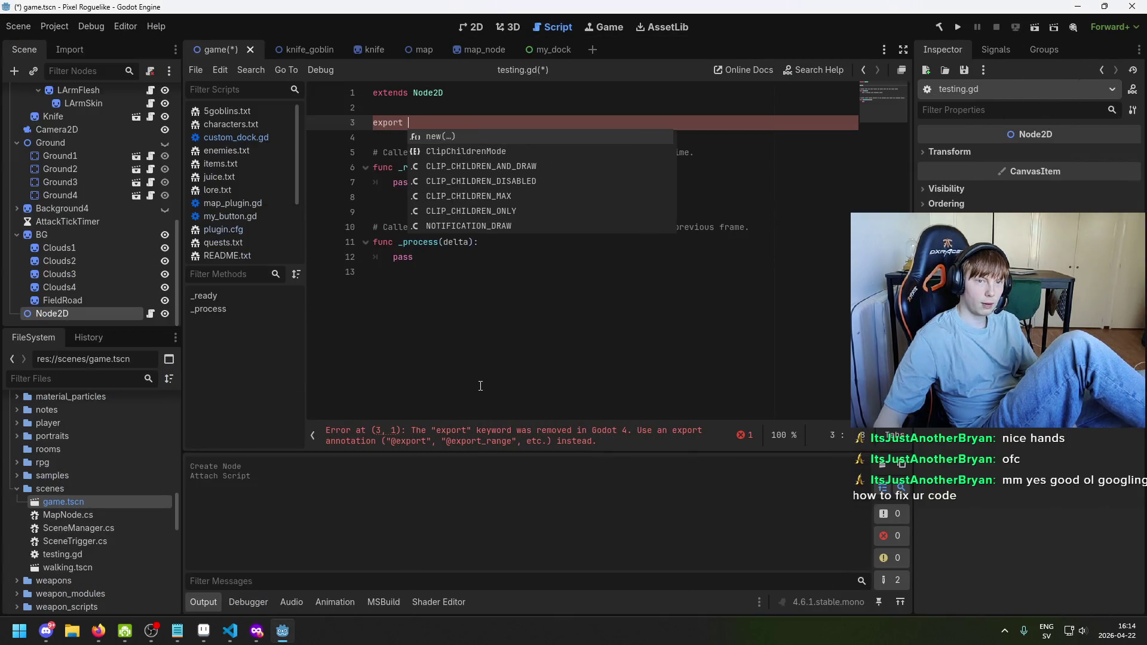
left_click(258, 633)
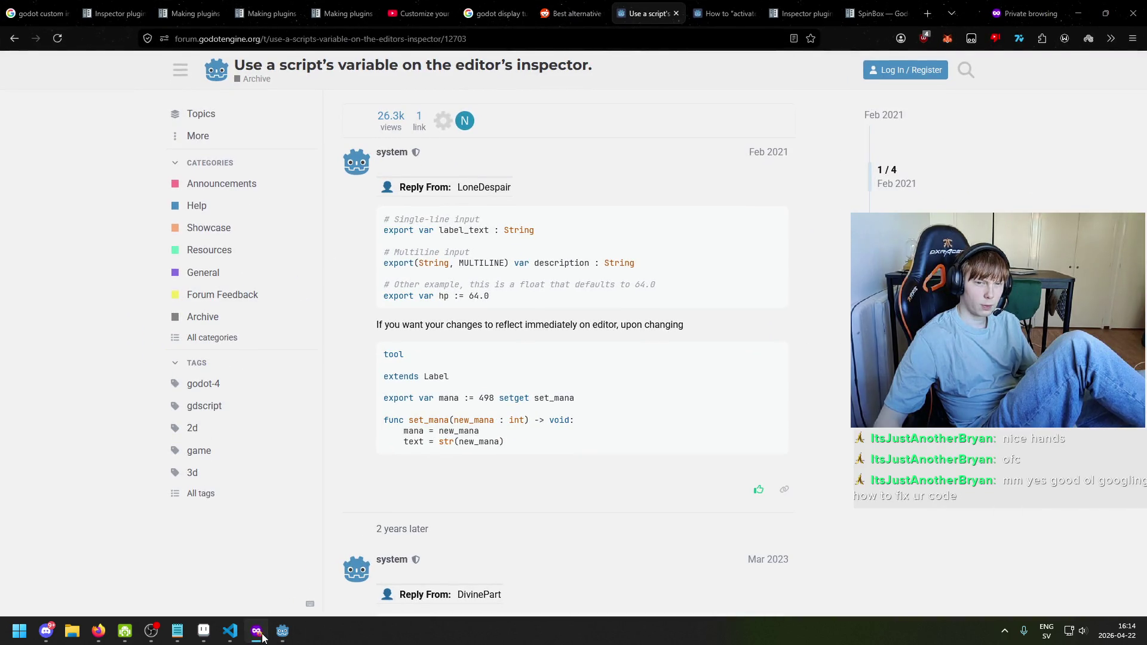
left_click(262, 636)
Step: Finish line 3 as 'export string testString', save, and select the resulting error message
type("v")
key("BackSpace")
type("string")
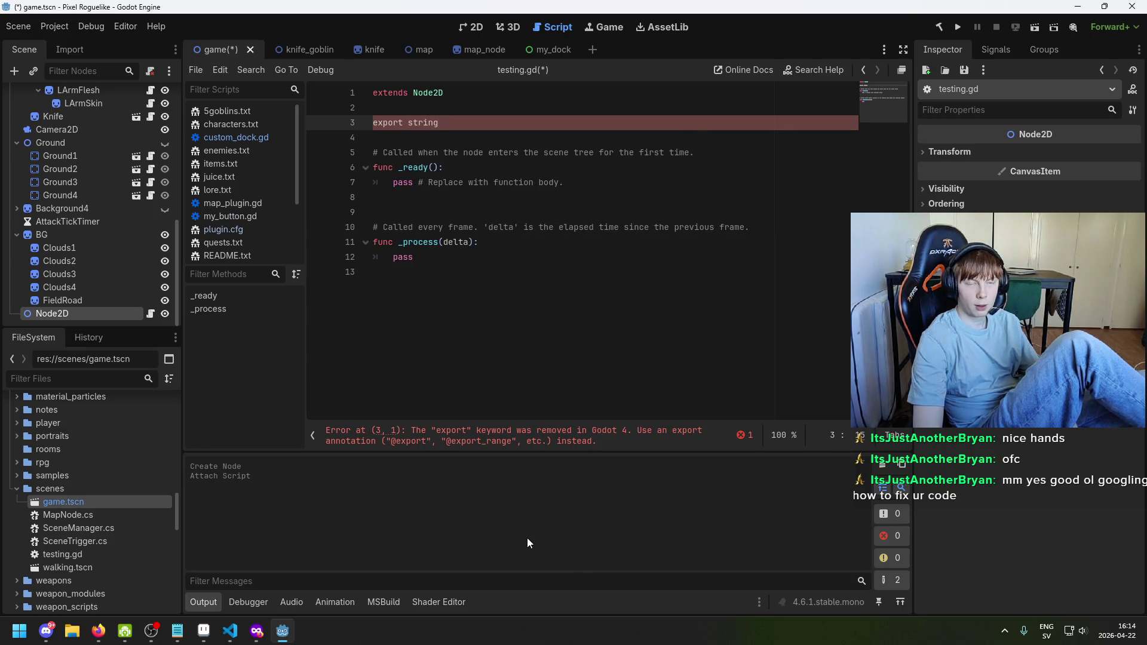
type("Tri")
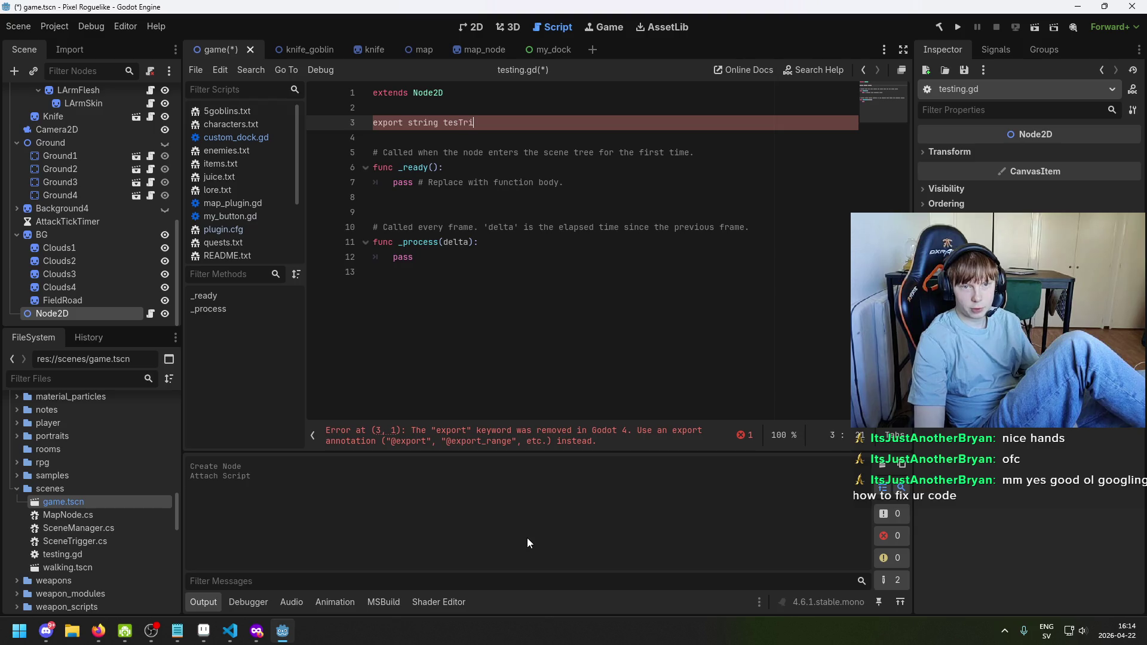
type("ring;")
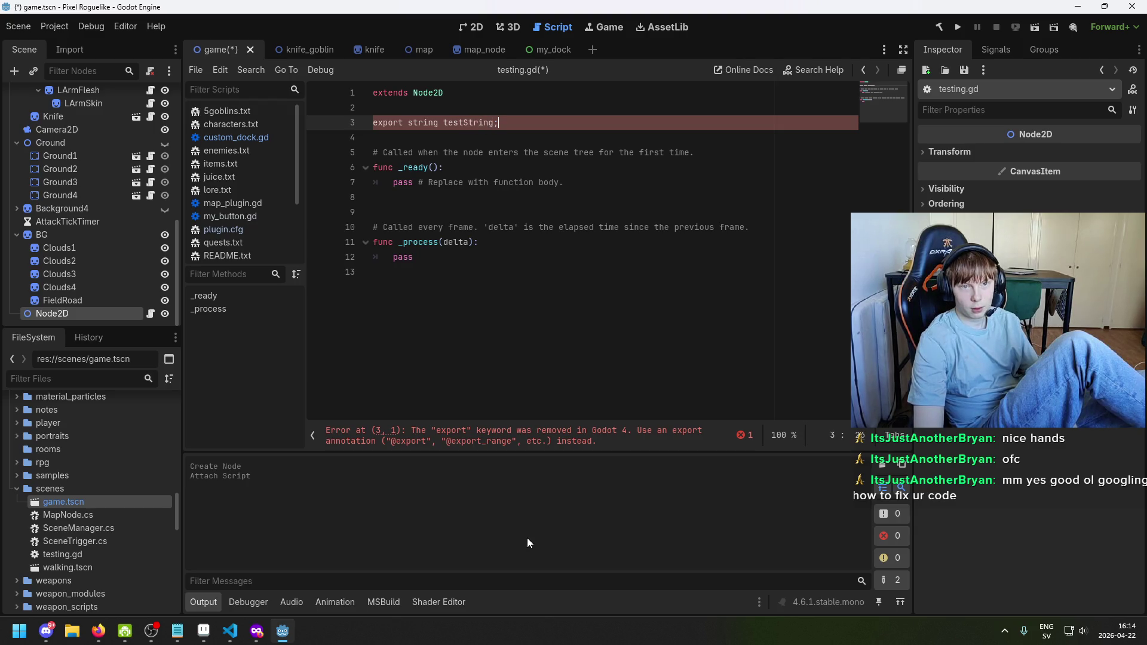
key("ctrl+s")
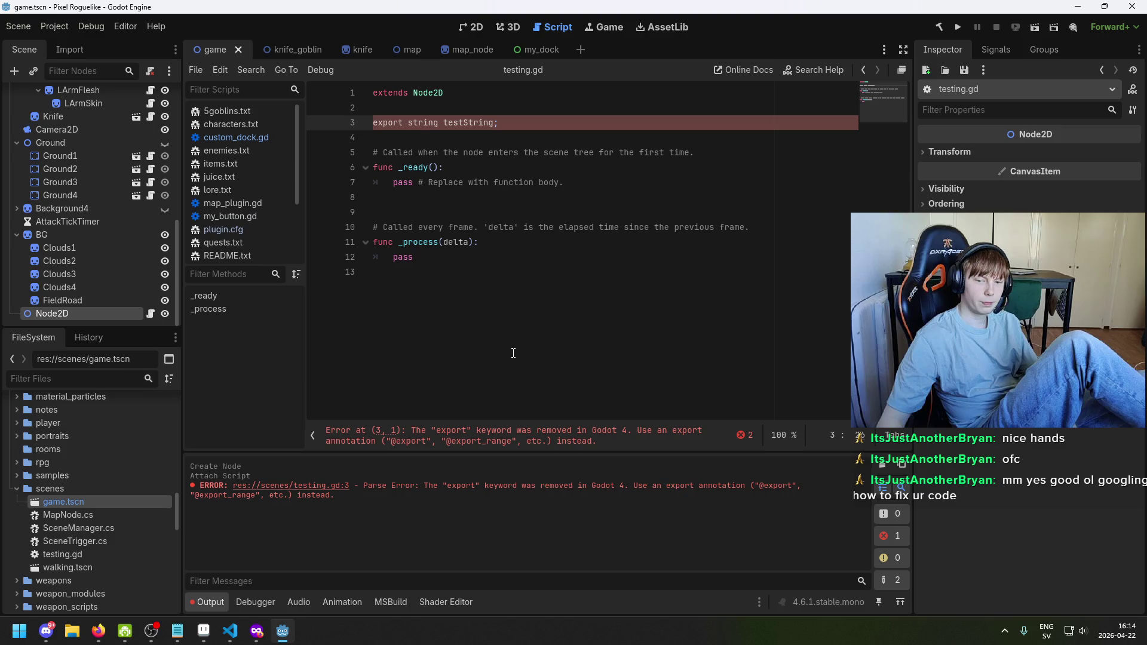
mouse_move(507, 486)
left_mouse_down()
mouse_move(627, 487)
mouse_move(335, 495)
mouse_move(625, 489)
left_mouse_up()
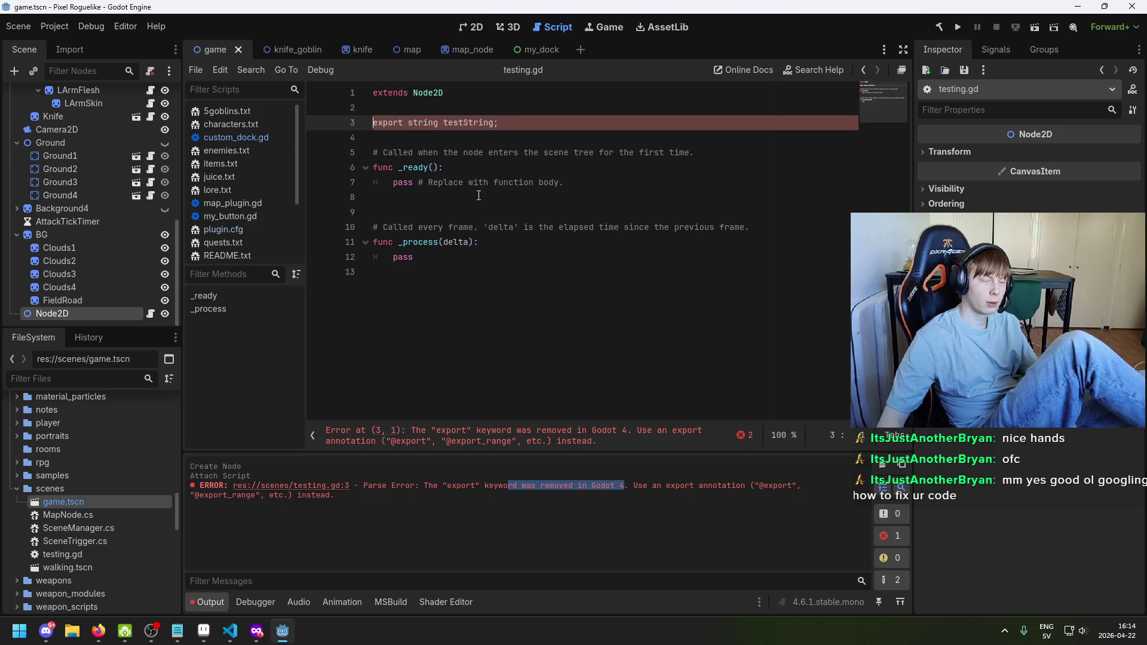
Step: Prefix export with @ and try str as testString's type, saving each change
type("@")
key("ctrl+s")
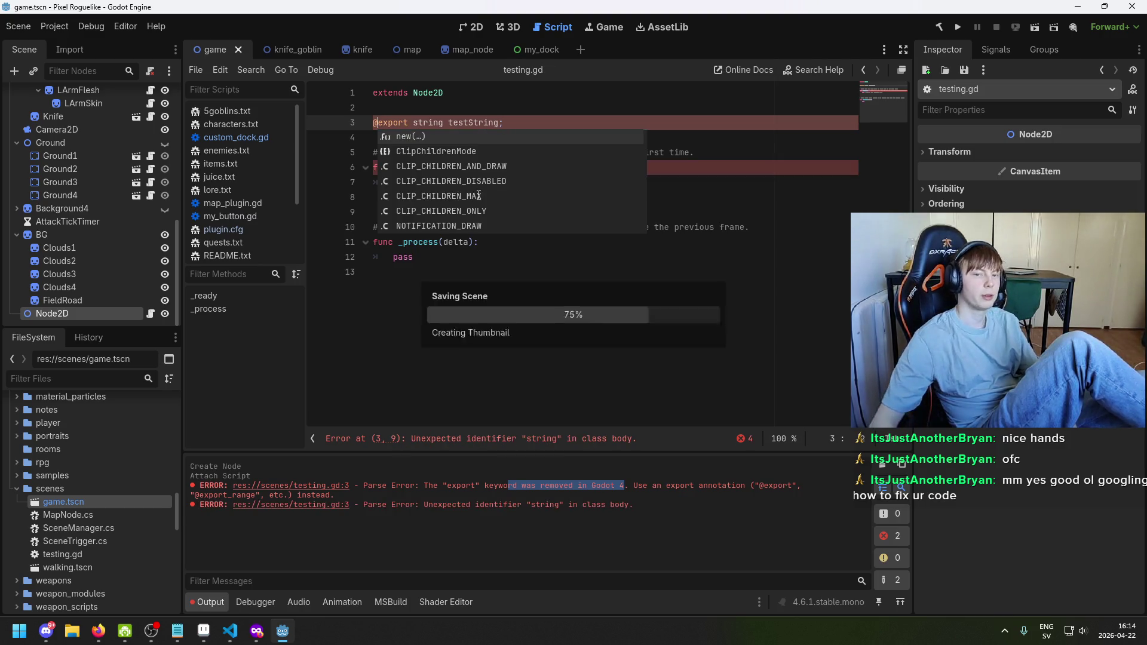
left_click(530, 104)
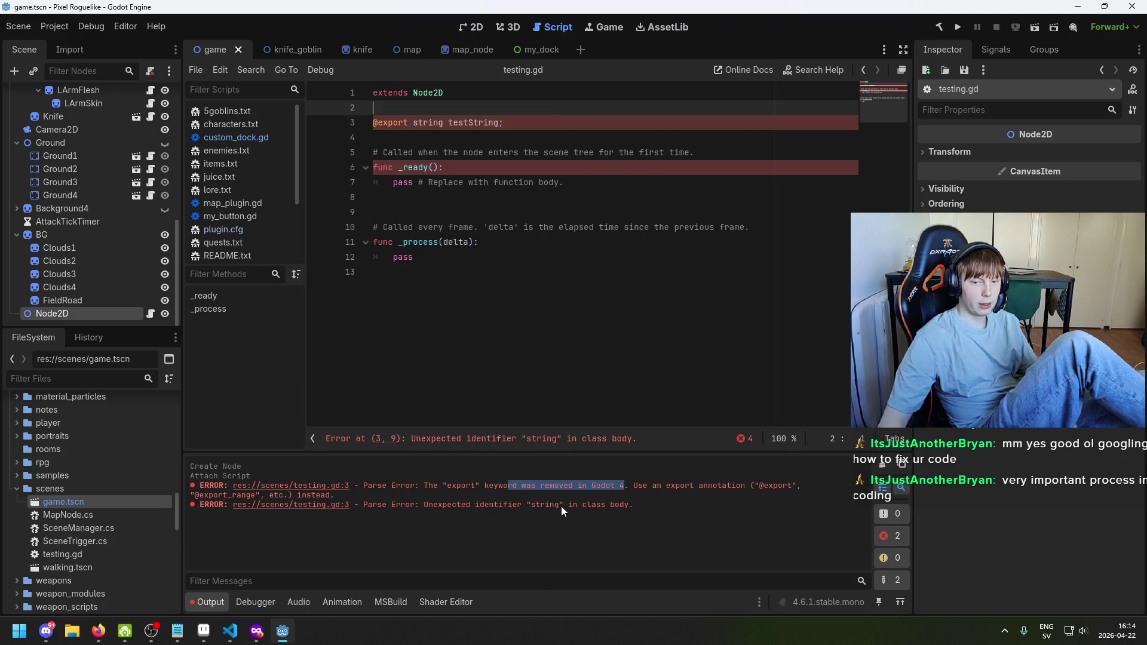
left_click_drag(443, 122, 415, 121)
type("str")
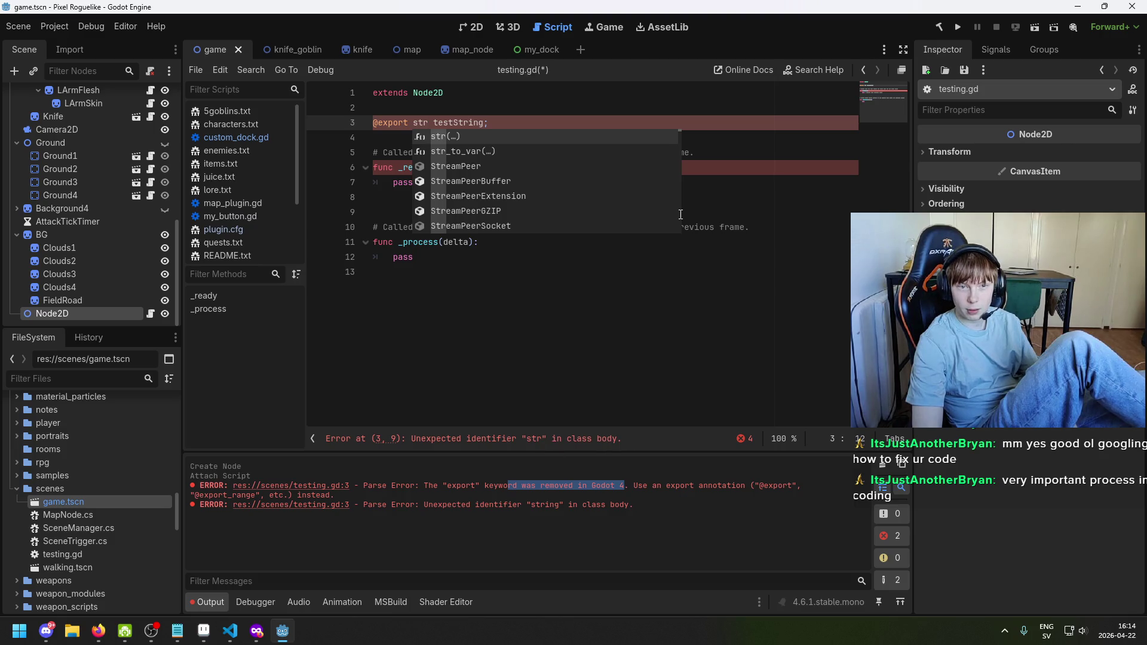
key("ctrl+s")
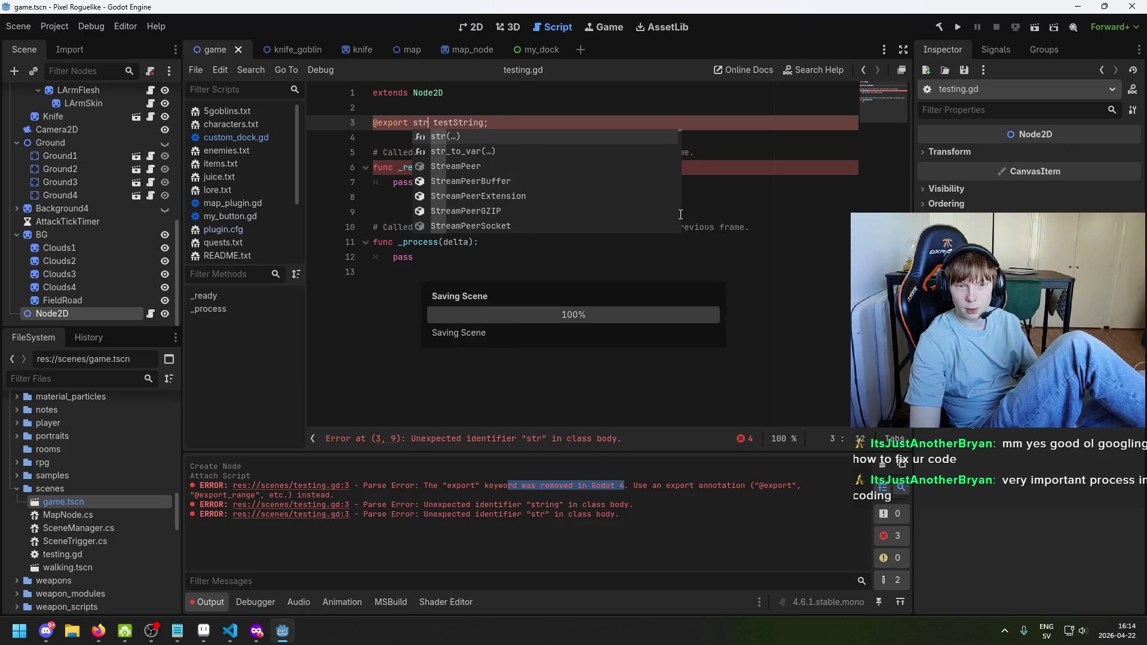
key("BackSpace")
key("BackSpace")
key("BackSpace")
type("int")
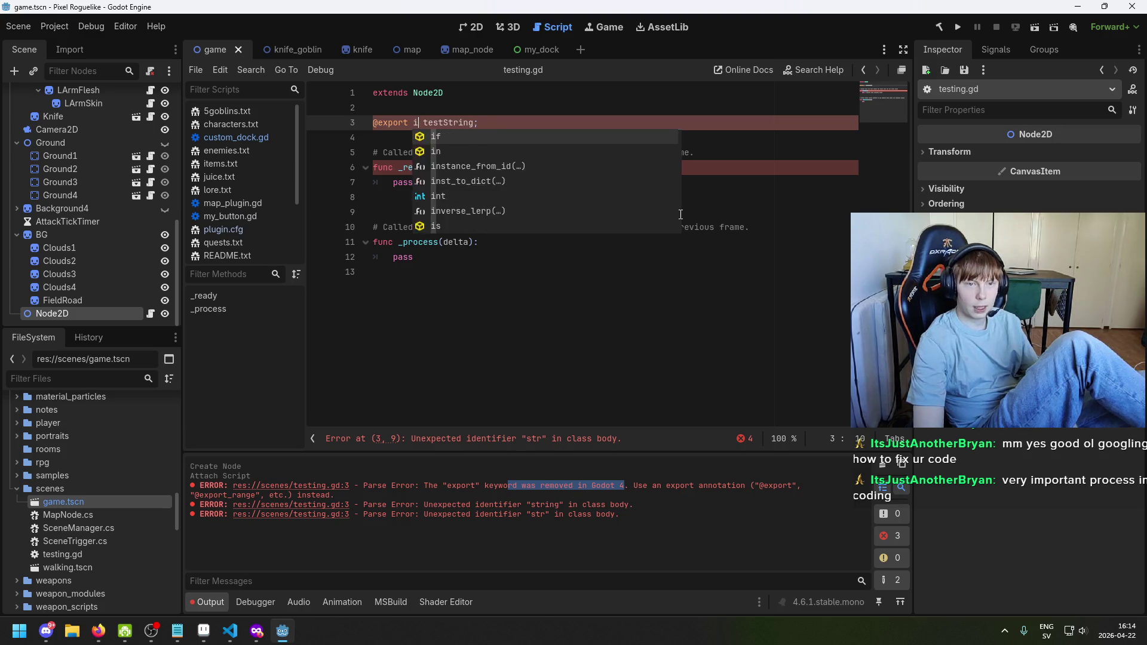
key("ctrl+s")
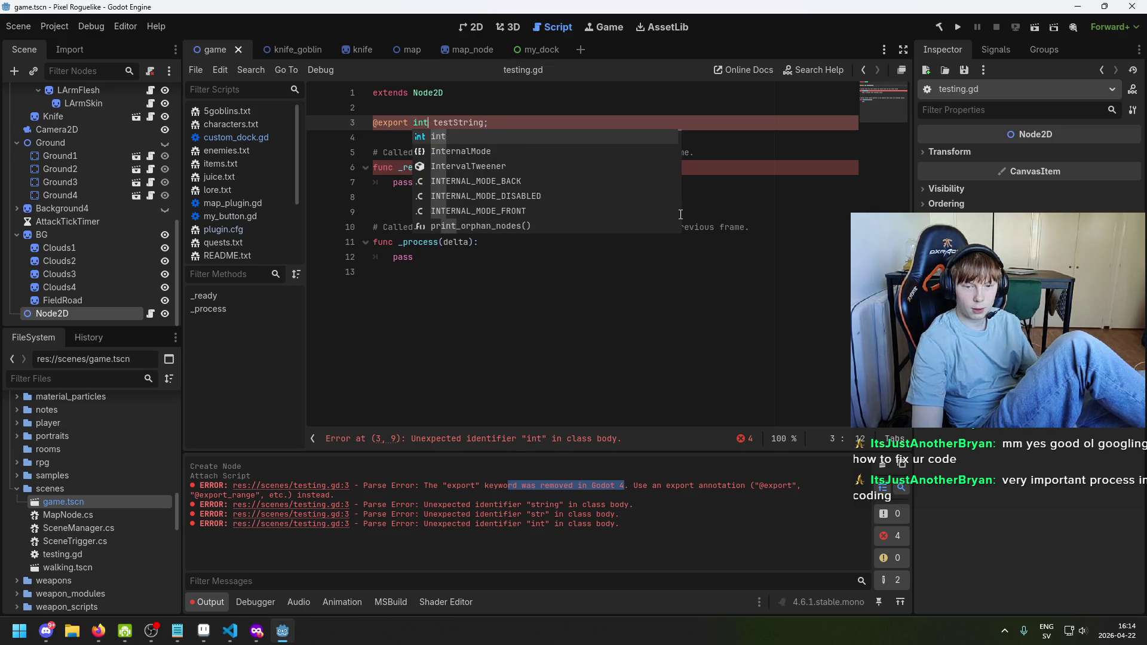
key("BackSpace")
key("BackSpace")
key("BackSpace")
type("var")
key("ctrl+s")
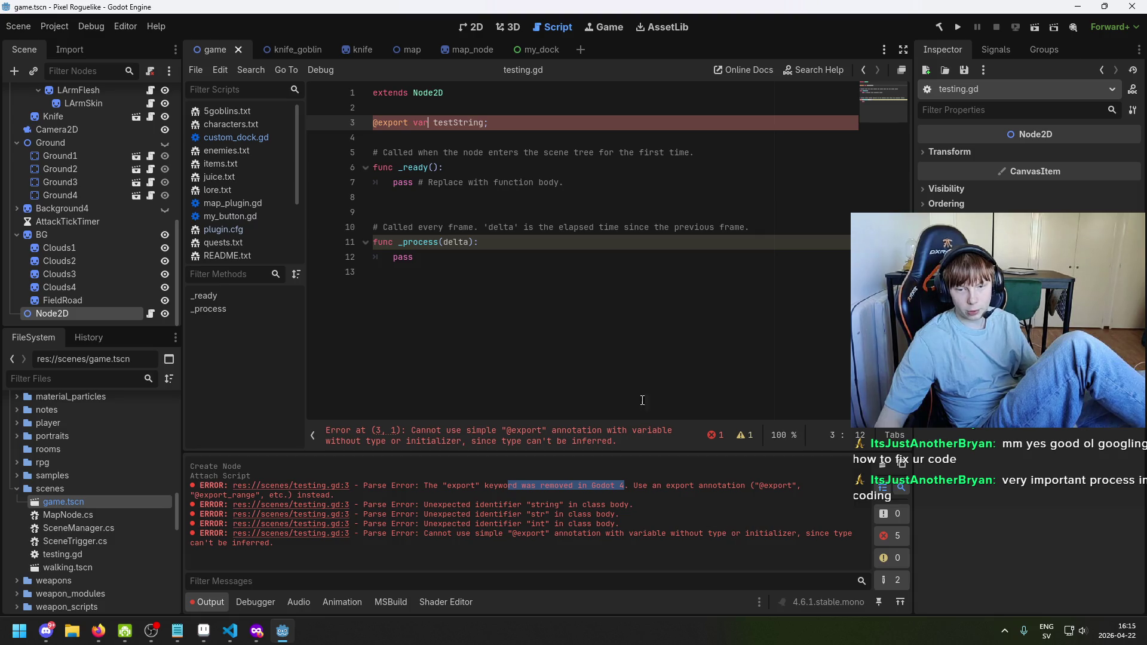
left_click(257, 631)
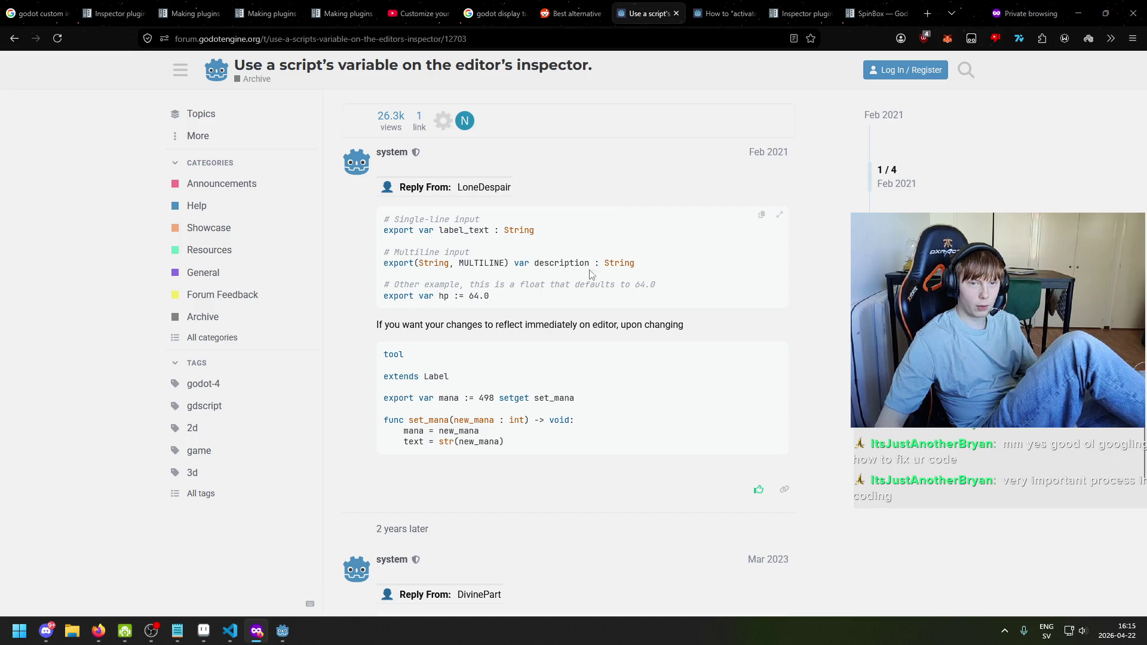
Step: Paste the forum's 'var description : String' onto line 3, rename it testString, and save
left_click_drag(521, 264, 651, 268)
key("ctrl+c")
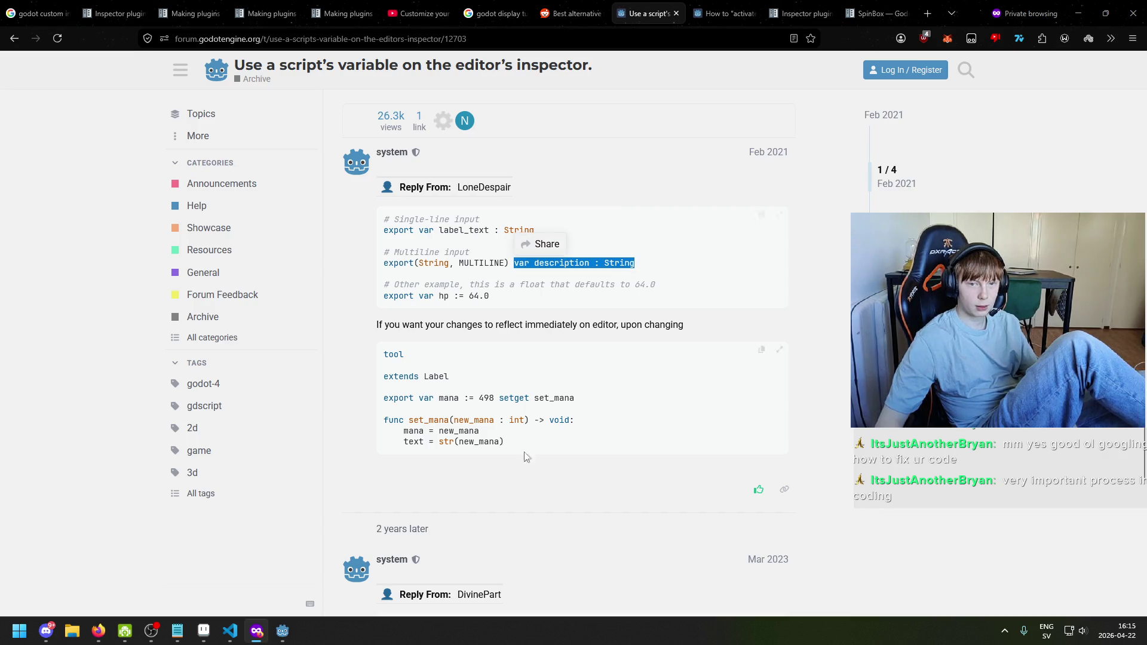
left_click(282, 630)
left_click_drag(516, 123, 413, 123)
key("ctrl+v")
double_click(489, 123)
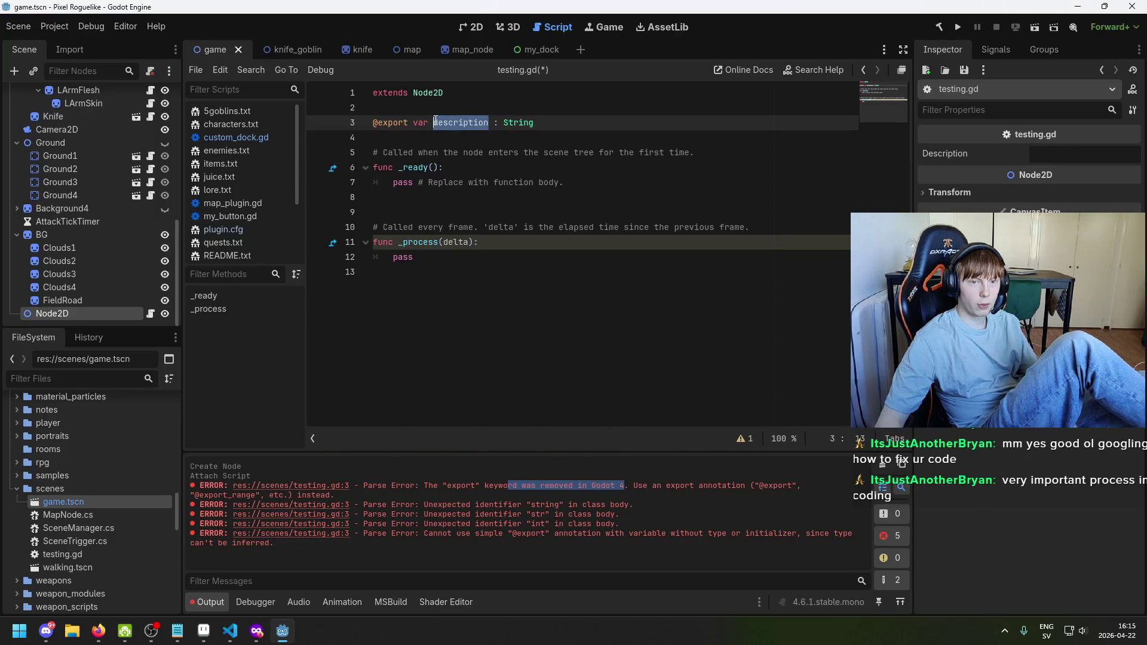
type("test")
type("String")
key("ctrl+s")
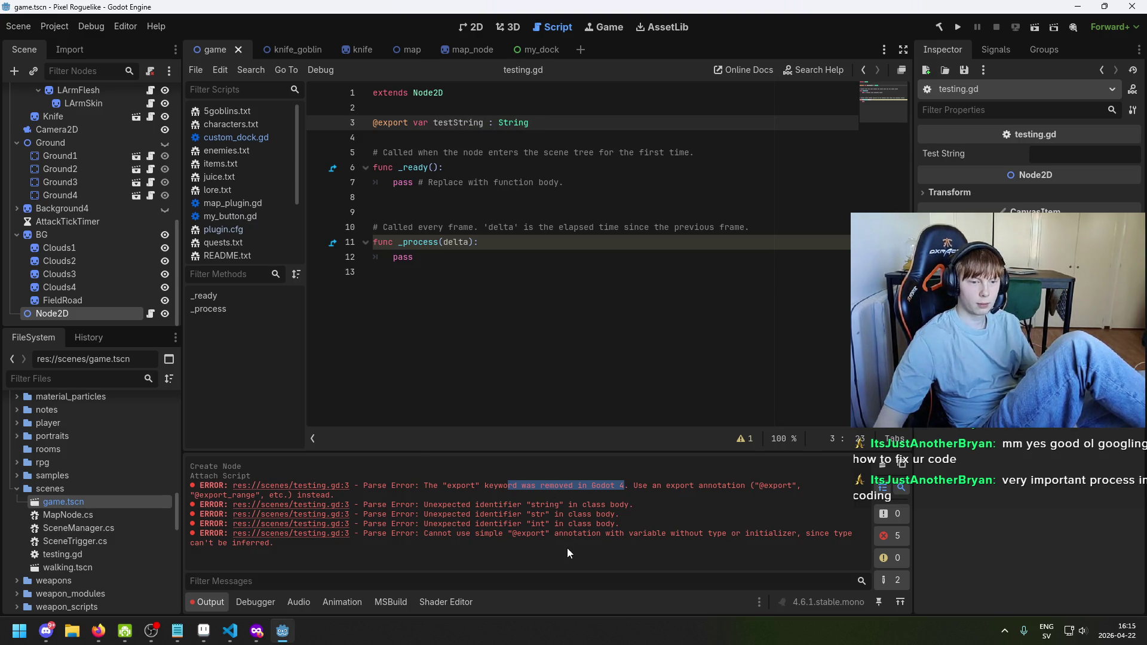
Step: Clear the Output log, save again, and test typing into the new Test String field
left_click(883, 468)
key("ctrl+s")
left_click(706, 197)
key("ctrl+s")
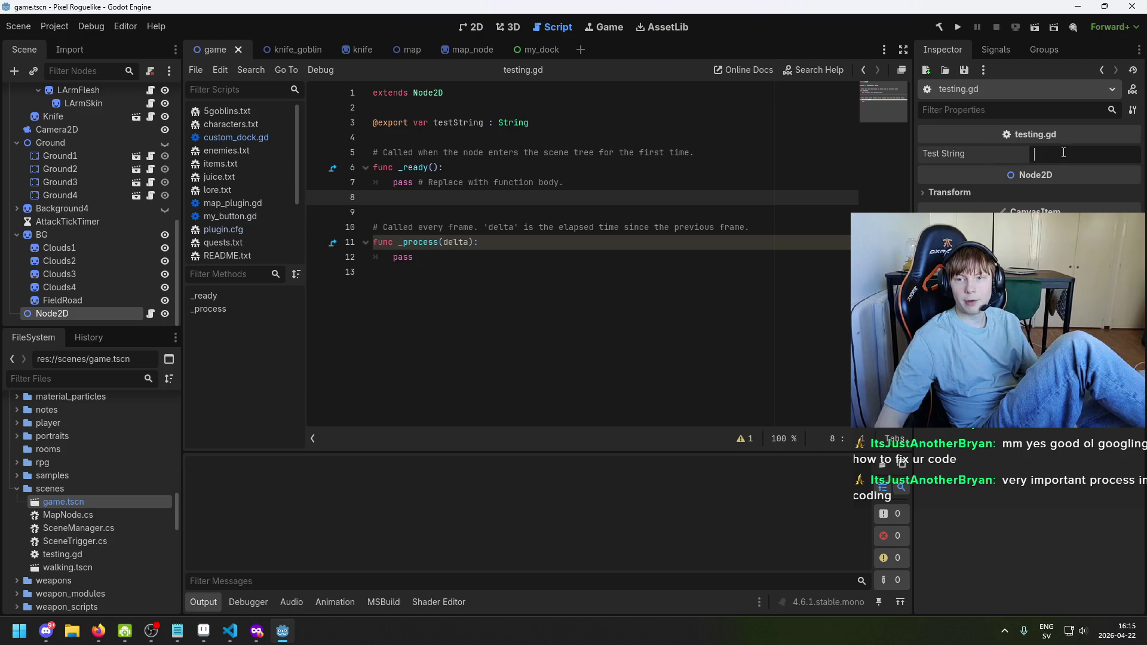
type("adsd")
key("BackSpace")
key("BackSpace")
key("BackSpace")
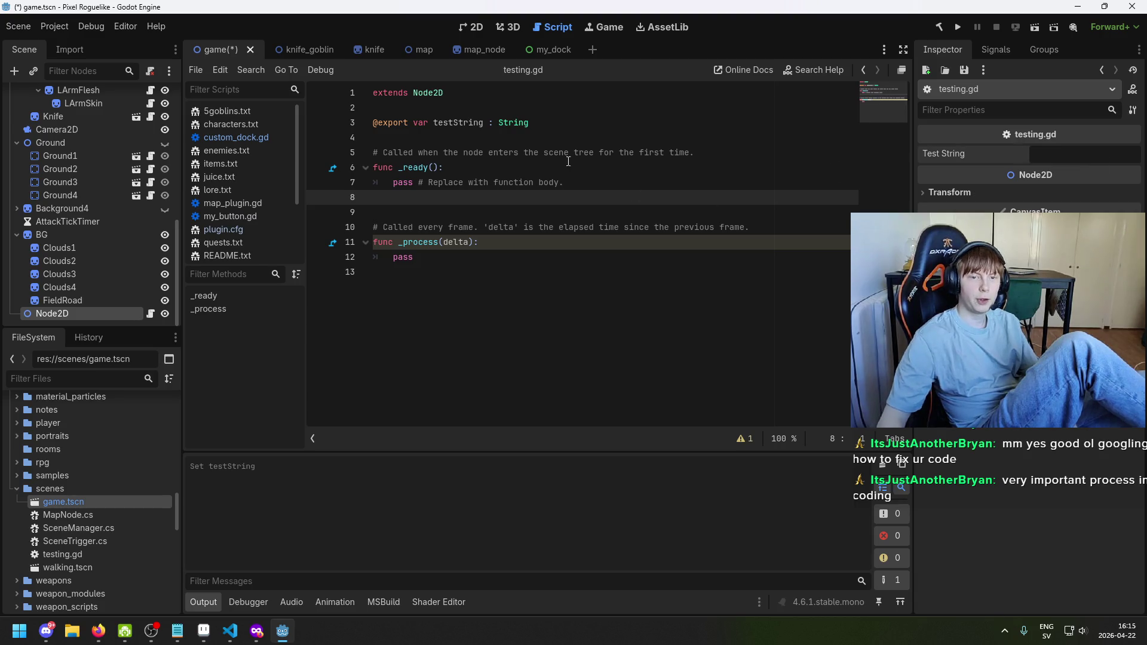
left_click(483, 122)
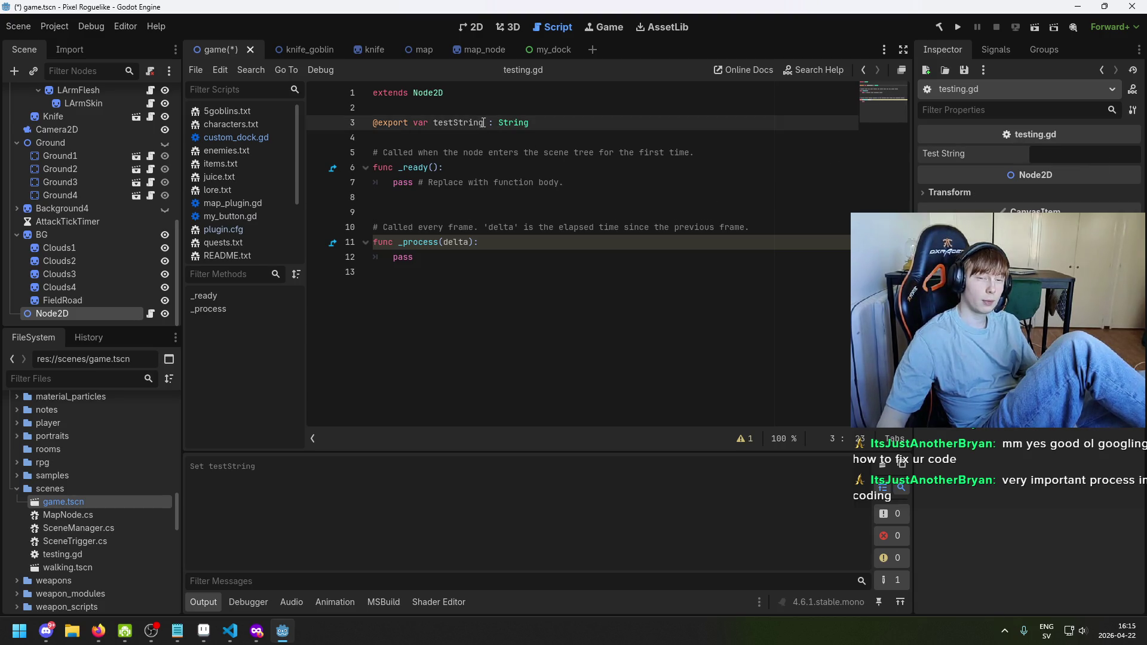
left_click(257, 631)
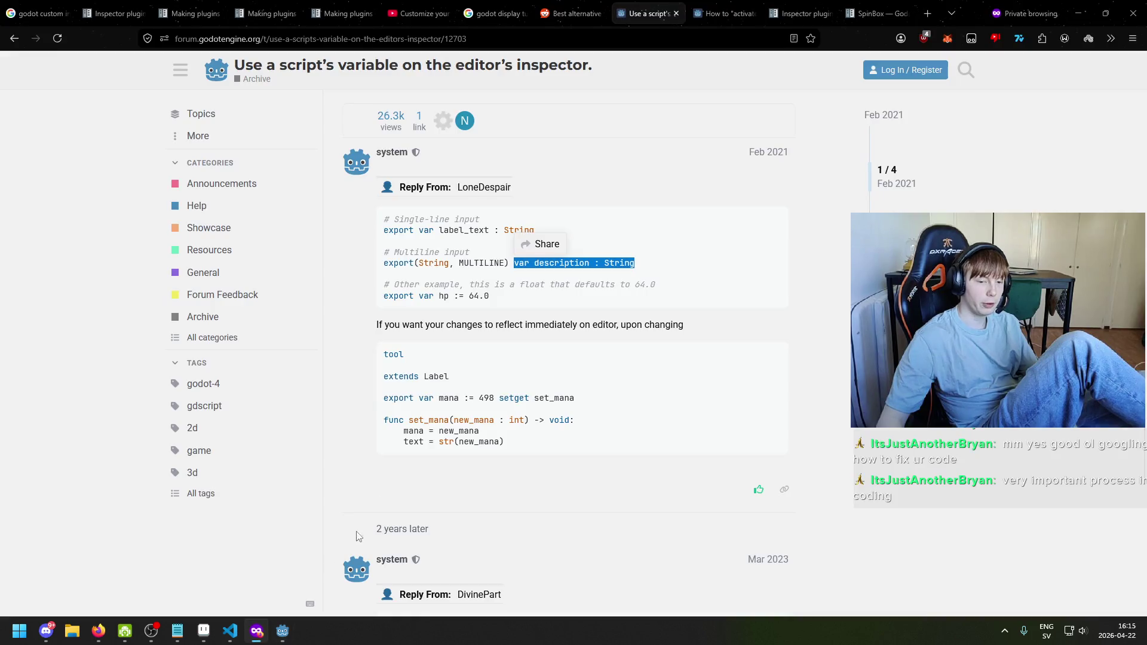
Step: Search Google for 'gdscript tuple', then return to the end of the testString declaration
left_click(875, 13)
left_click(619, 39)
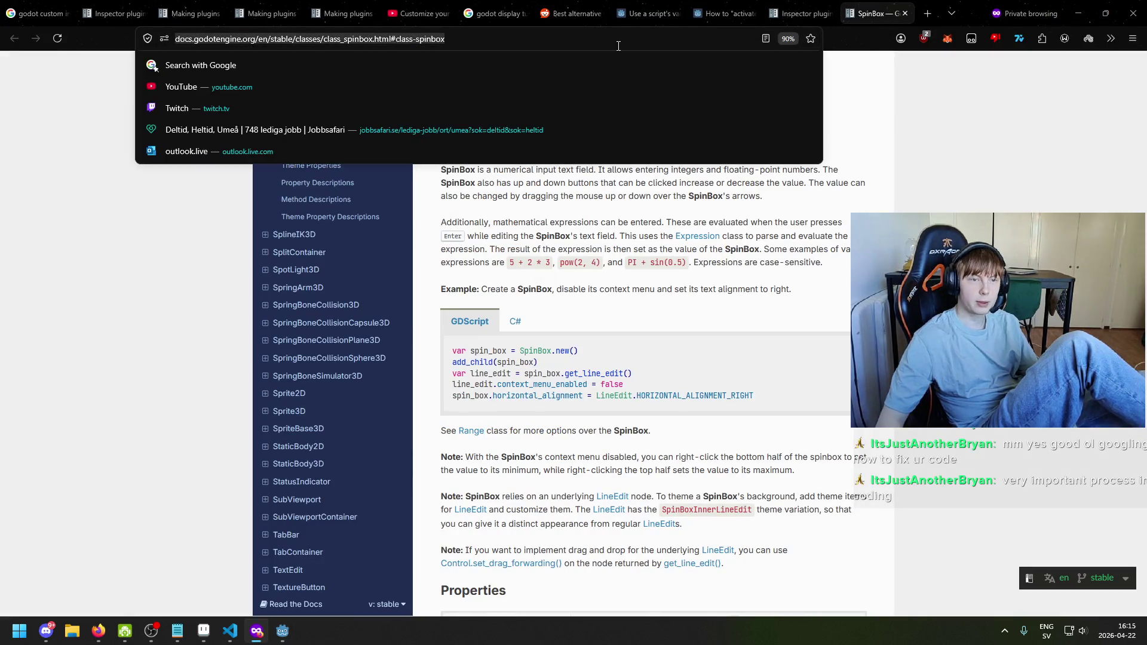
type("gdscript ")
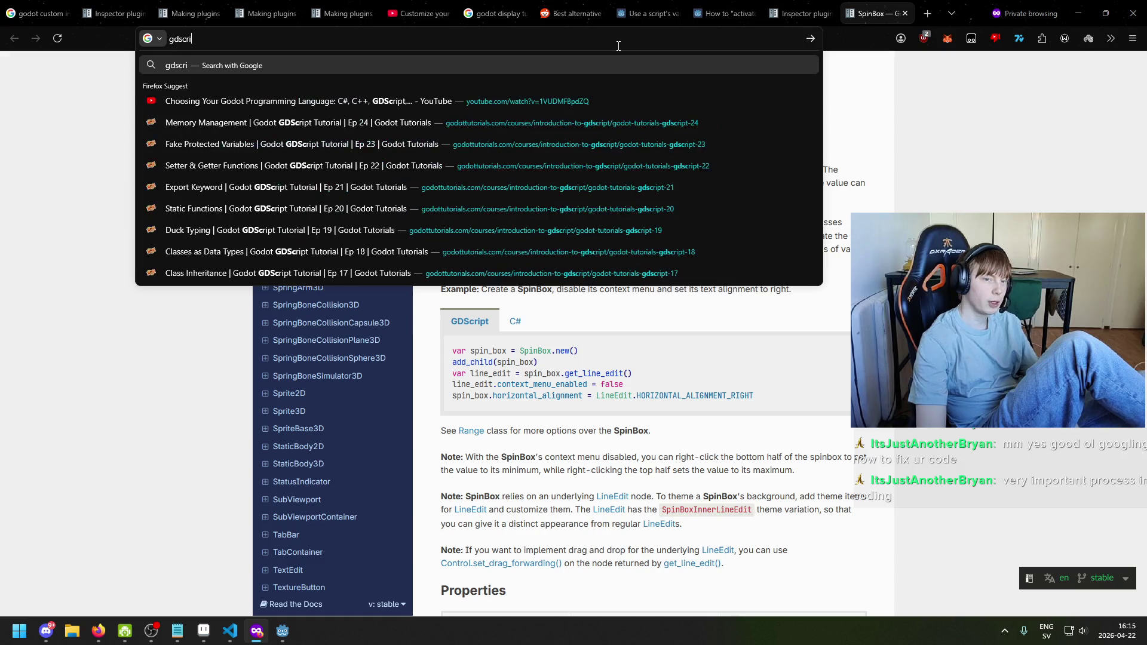
type("tuple")
key("Return")
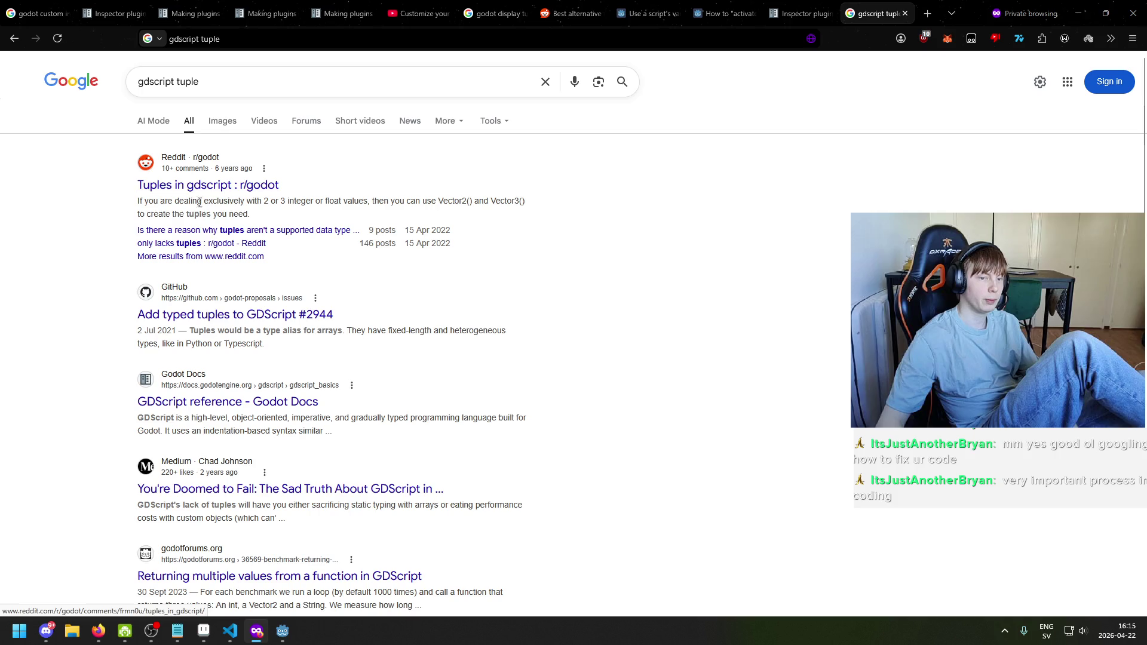
left_click(263, 631)
left_click(262, 632)
left_click(283, 631)
left_click(565, 128)
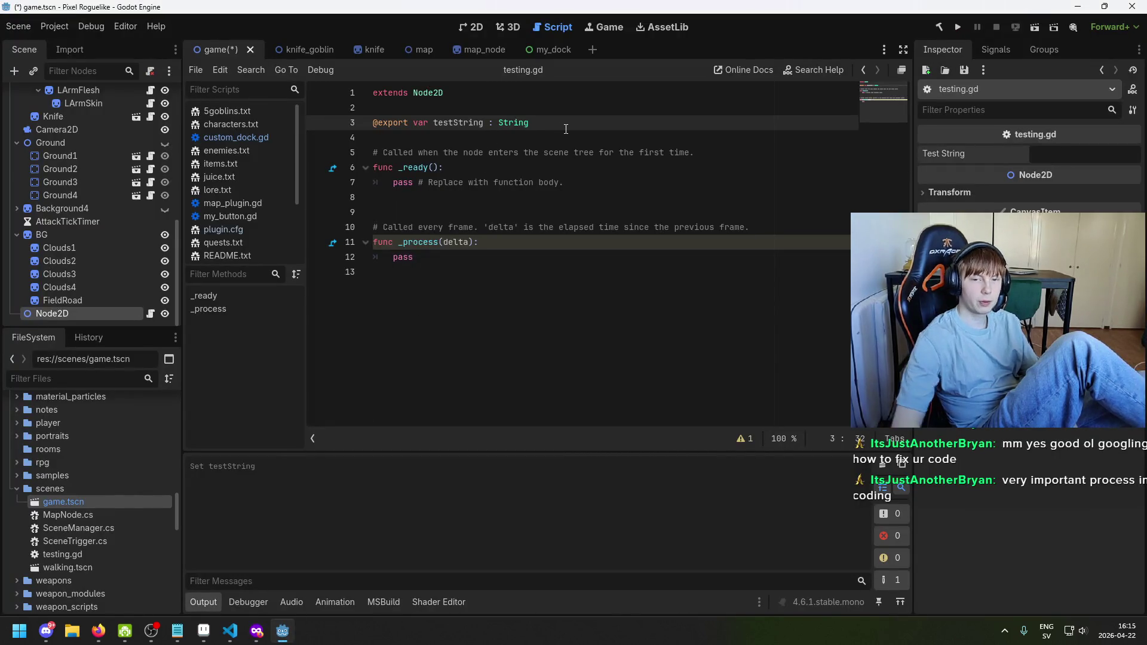
Step: Change testString's type to (String, String) and save the script
key("ctrl+Left")
type("(")
key("End")
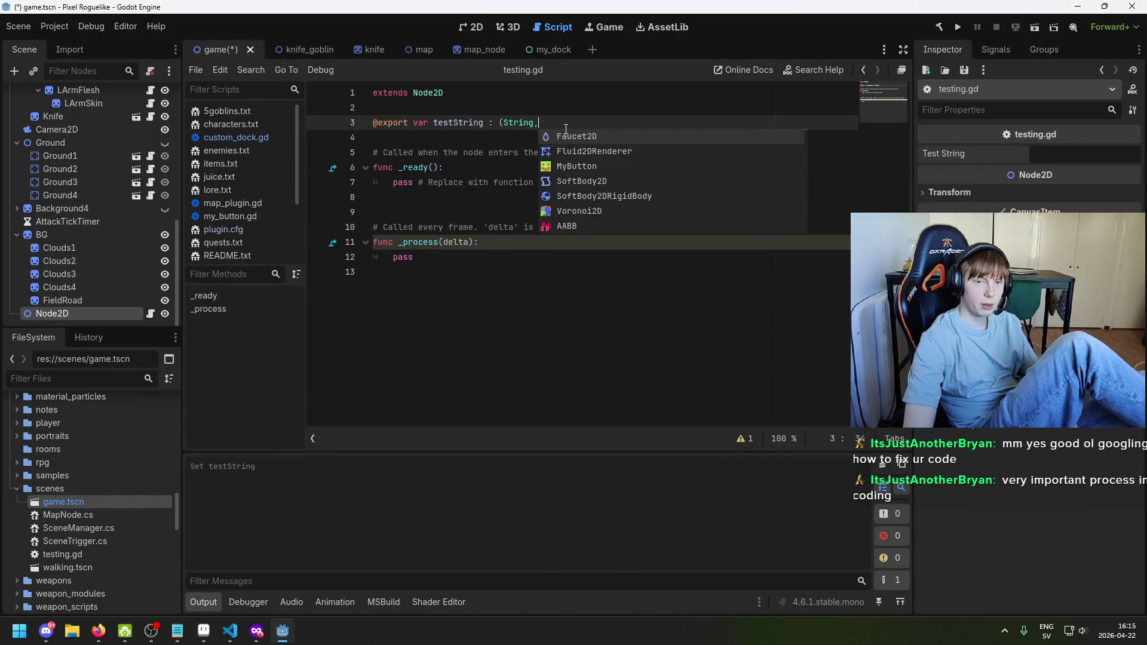
type(",")
key("BackSpace")
key("BackSpace")
type("String)")
key("ctrl+s")
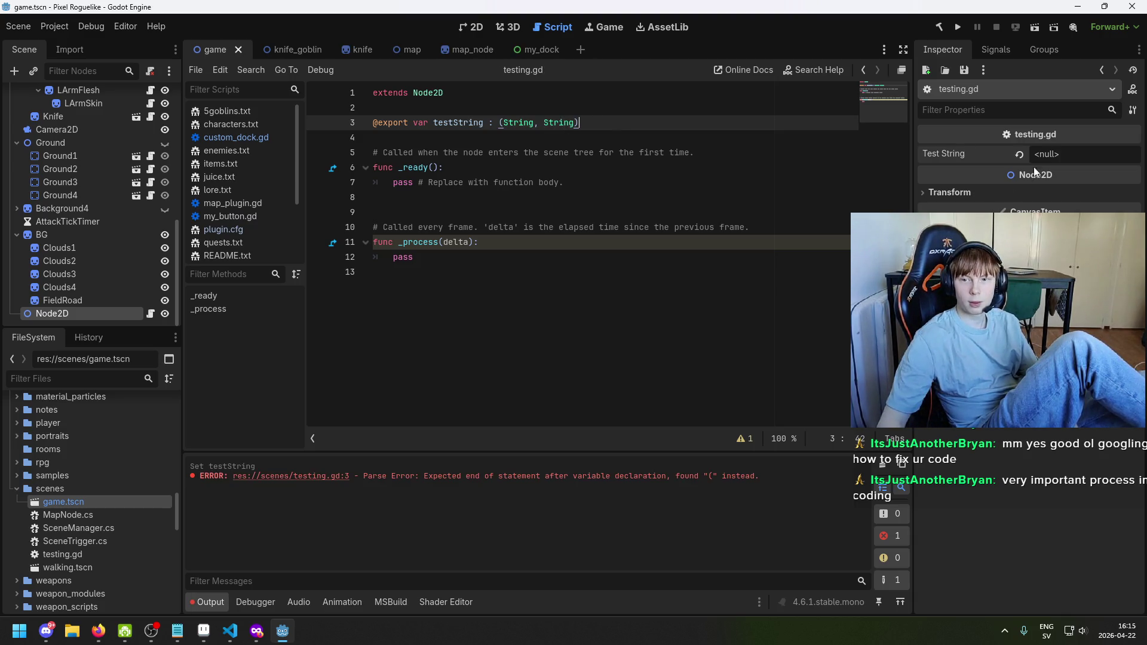
Step: Empty the Test String Inspector field, then undo back to the plain String type and save
left_click(1075, 154)
key("ctrl+a")
key("BackSpace")
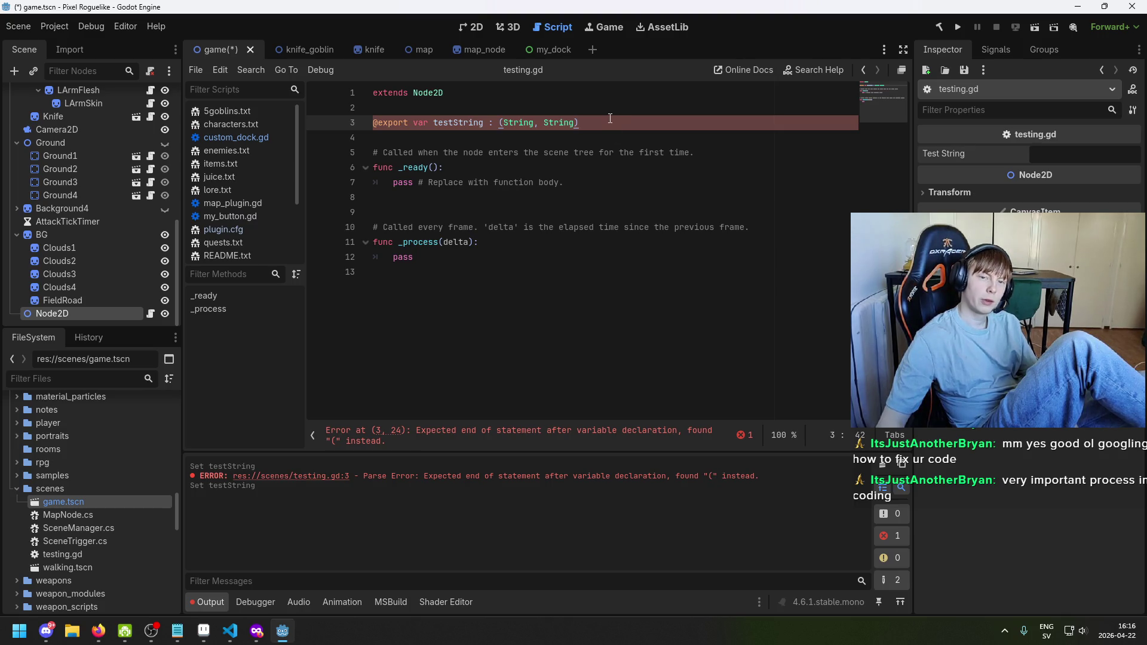
key("ctrl+z")
key("ctrl+z")
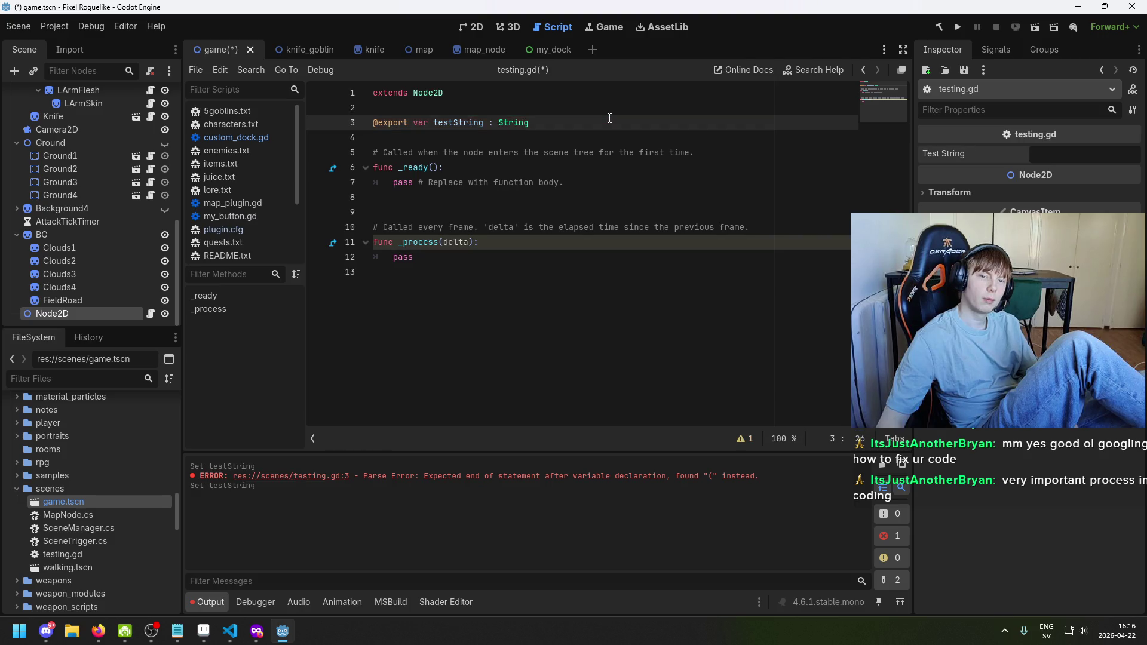
key("ctrl+s")
left_click(256, 630)
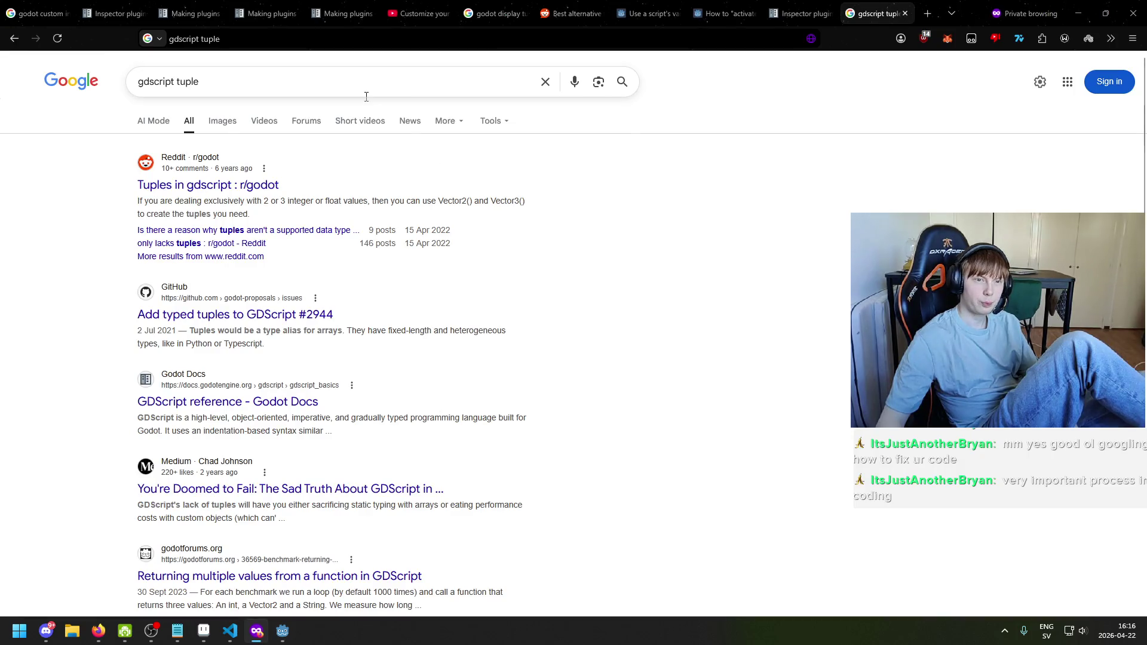
Step: Change the query to 'gdscript export tuple' and open the Reddit tuples thread in a new tab
left_click(239, 80)
key("BackSpace")
key("BackSpace")
key("BackSpace")
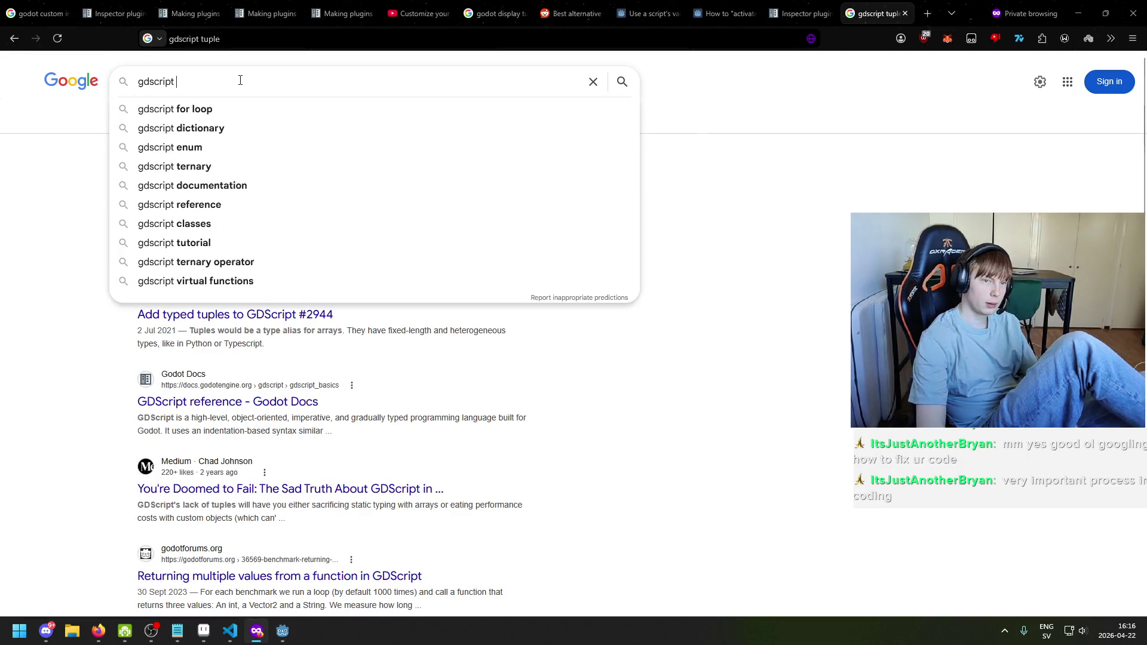
type("xport tupel")
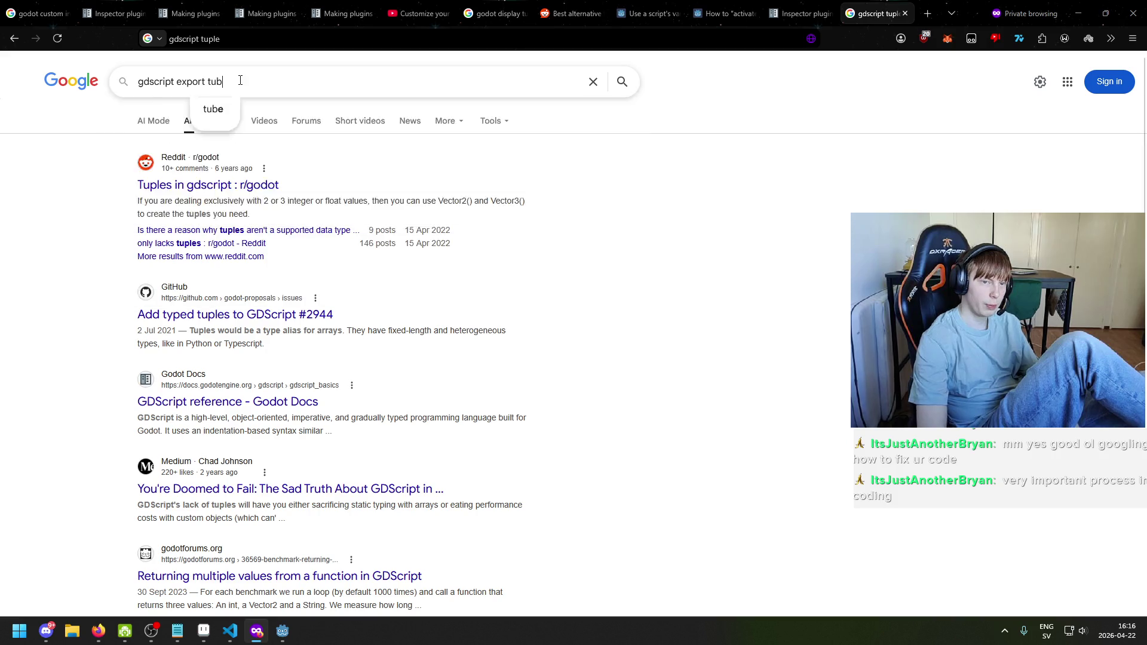
key("BackSpace")
key("BackSpace")
type("le")
key("Escape")
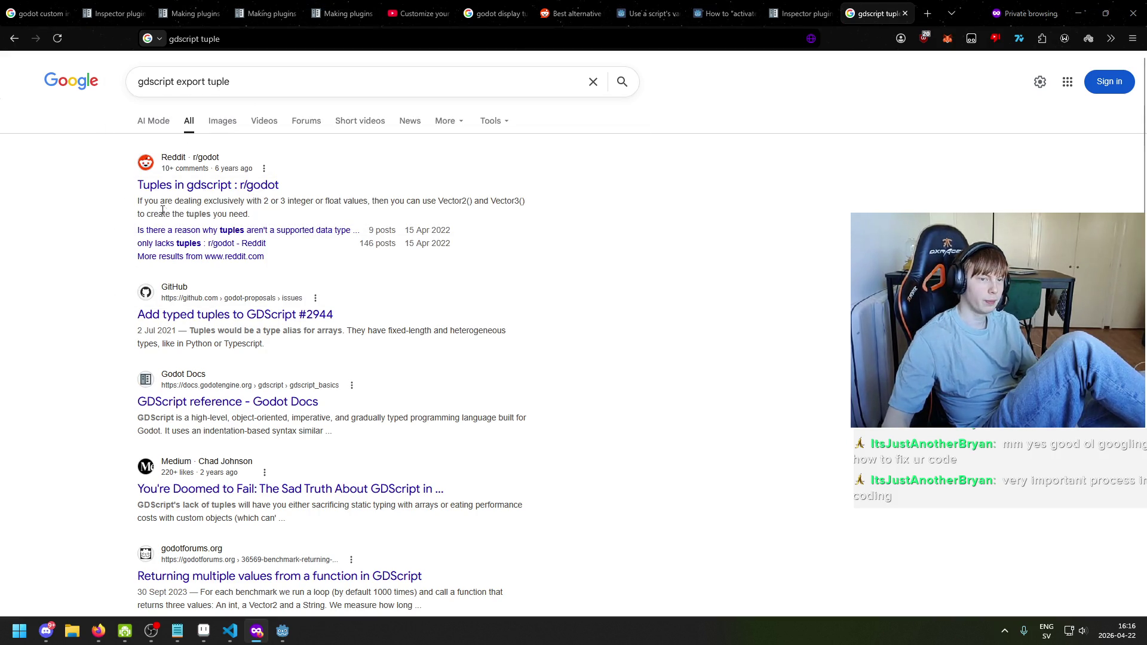
right_click(180, 196)
left_click(198, 201)
left_click(878, 13)
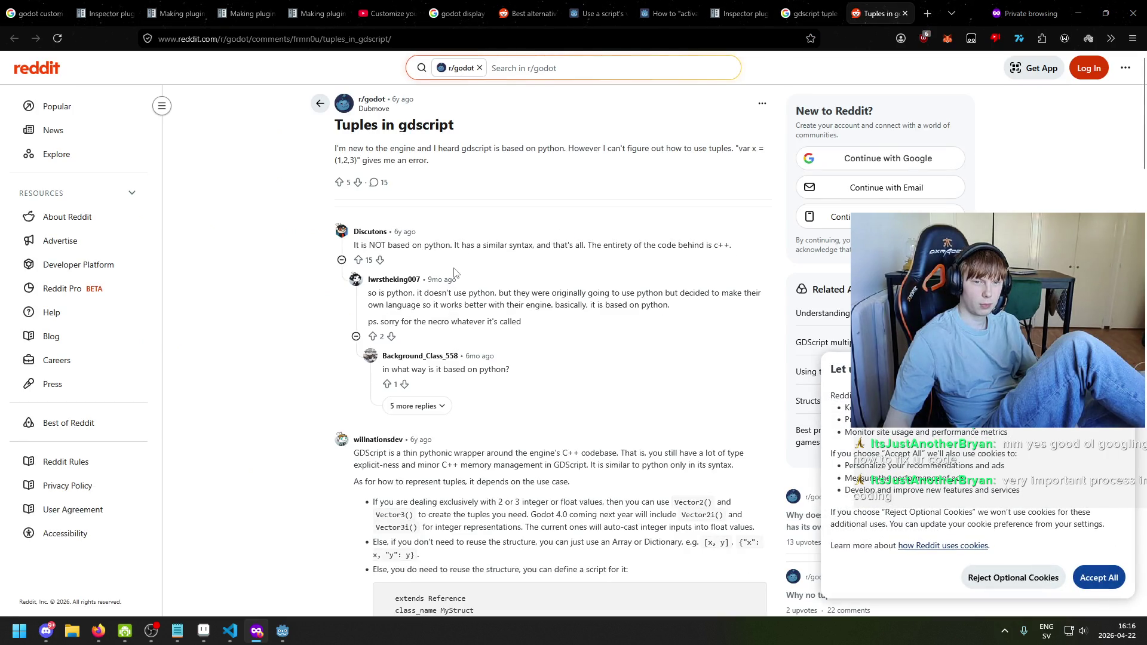
Step: Read the Reddit comment about Vector3 allowing three values, then close the thread
scroll(481, 209, "down", 3)
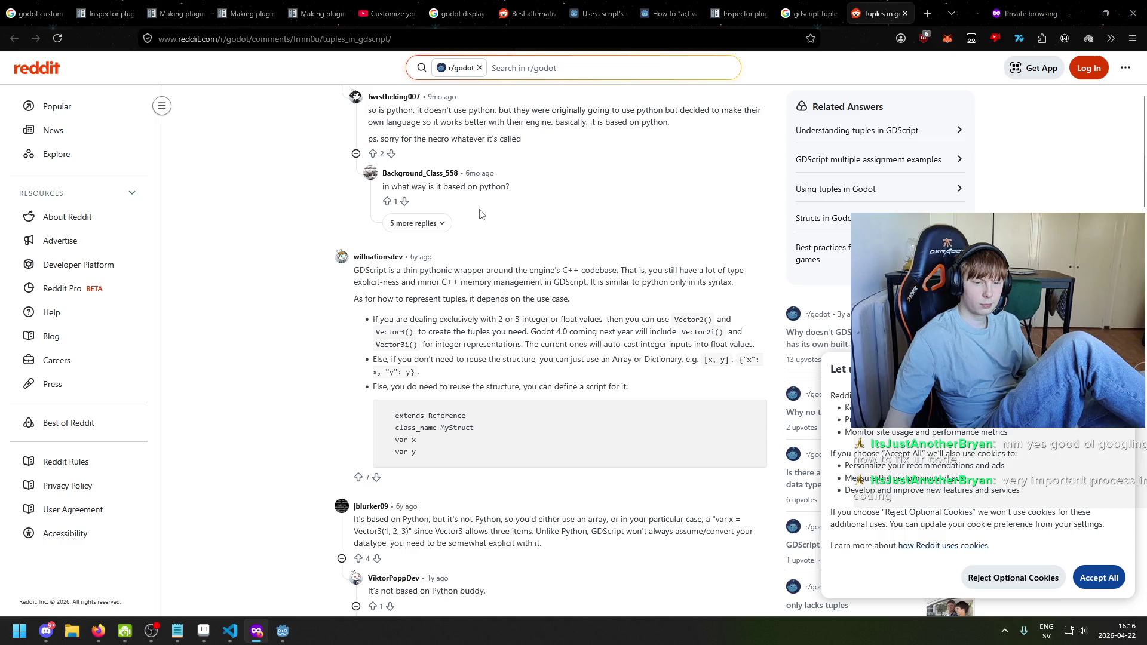
scroll(482, 214, "up", 3)
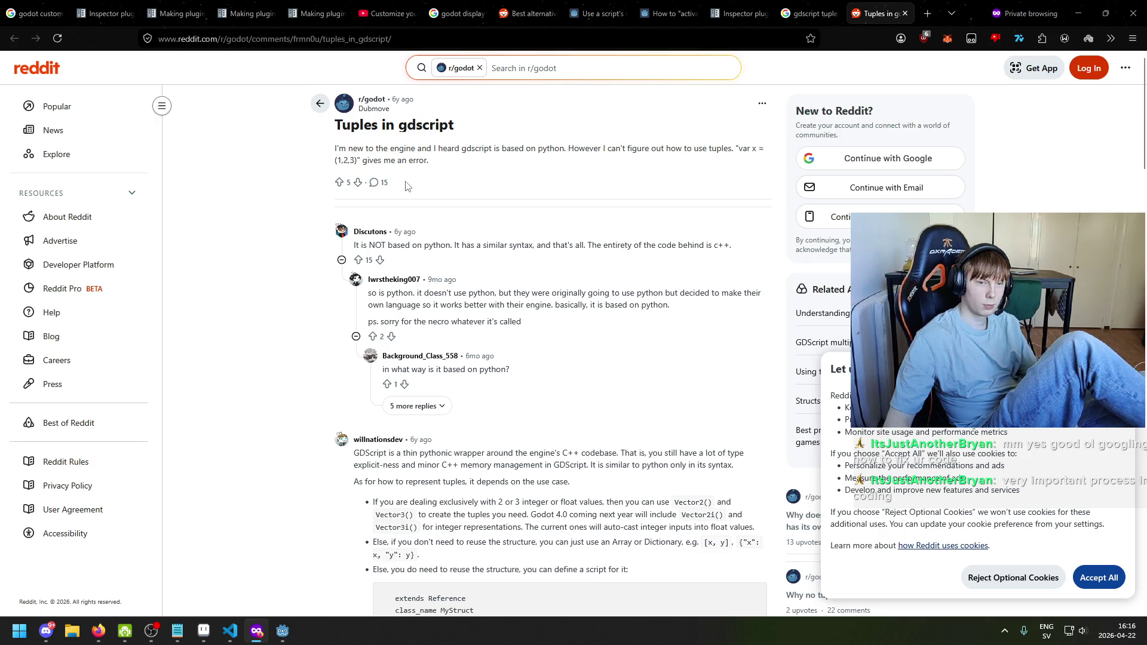
scroll(406, 186, "down", 2)
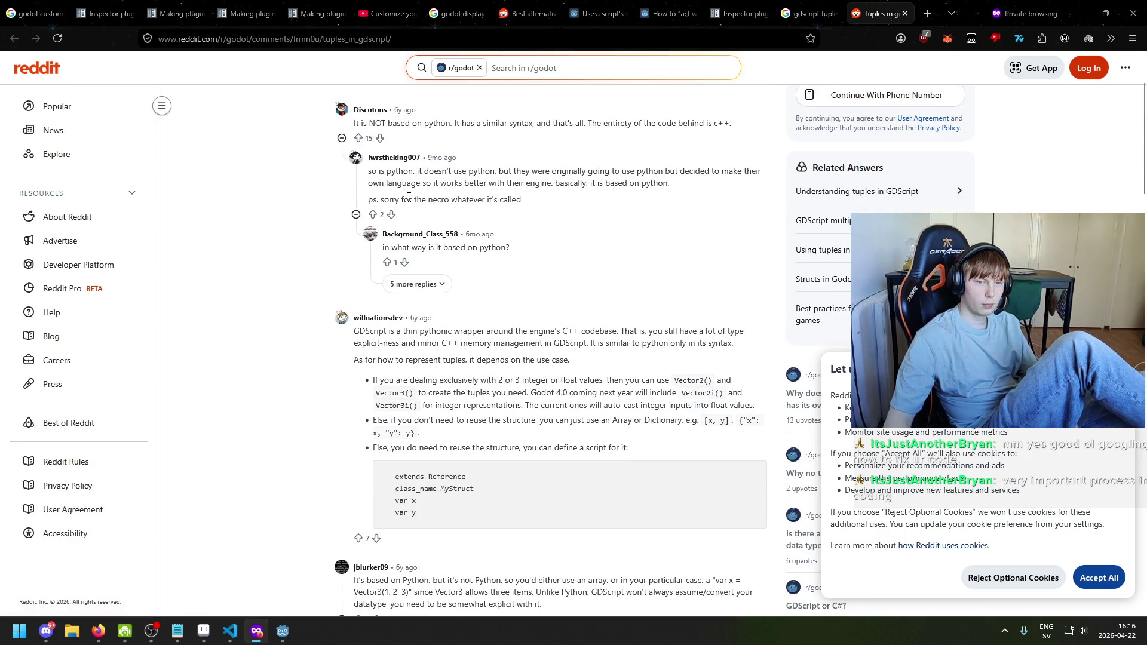
scroll(408, 197, "down", 3)
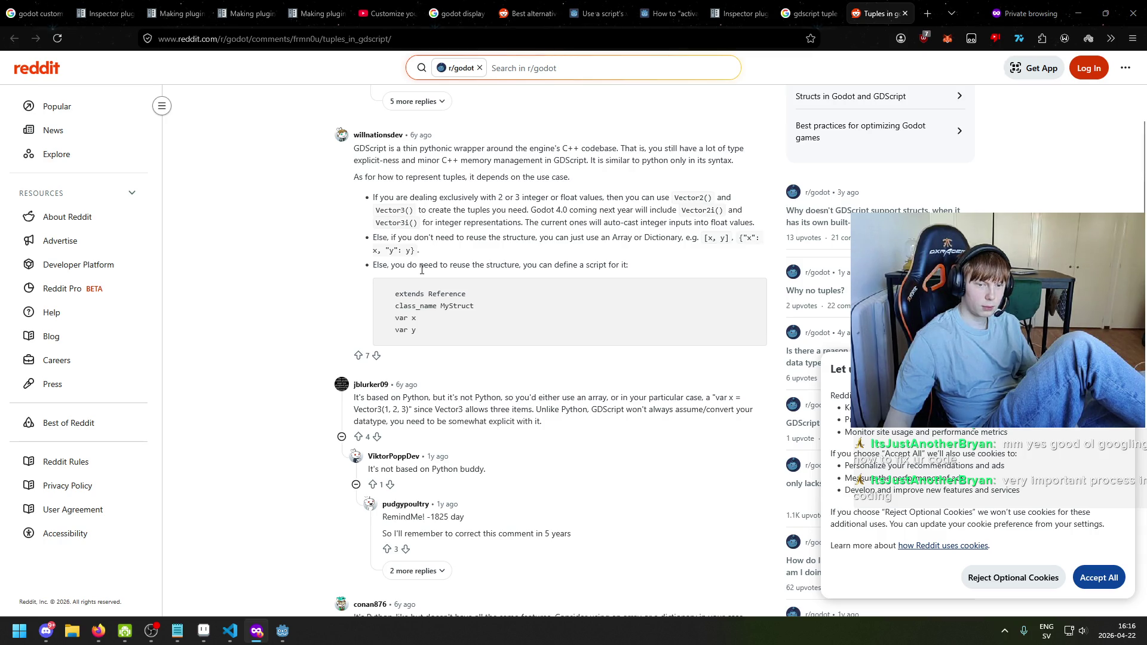
left_click_drag(377, 410, 391, 410)
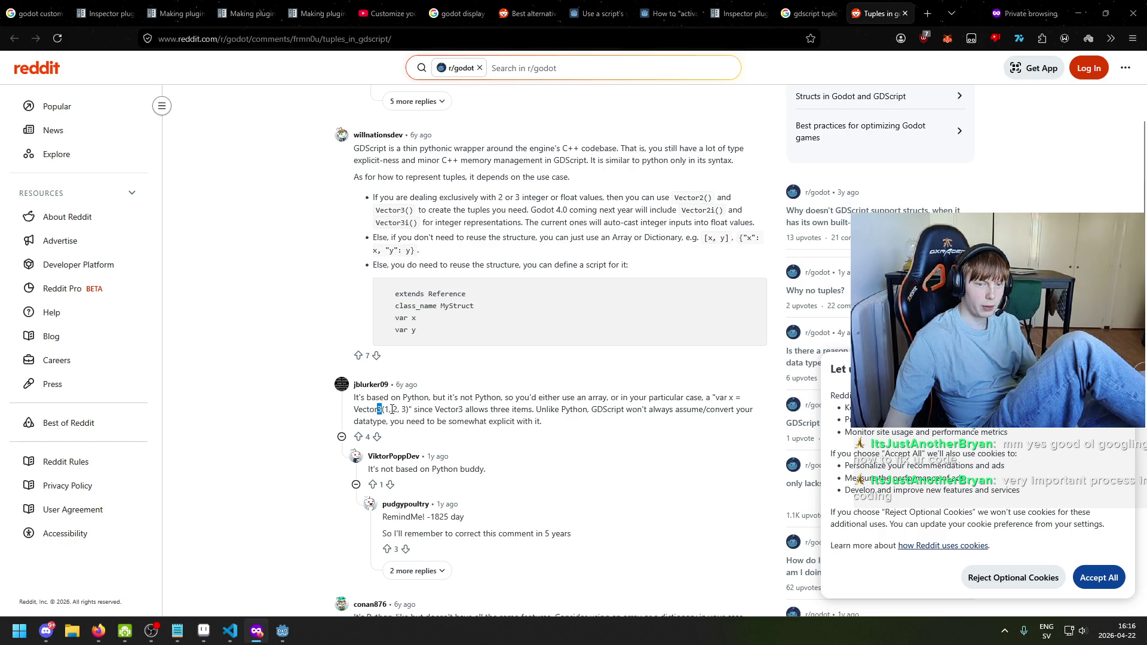
left_click_drag(464, 410, 536, 410)
left_click(564, 410)
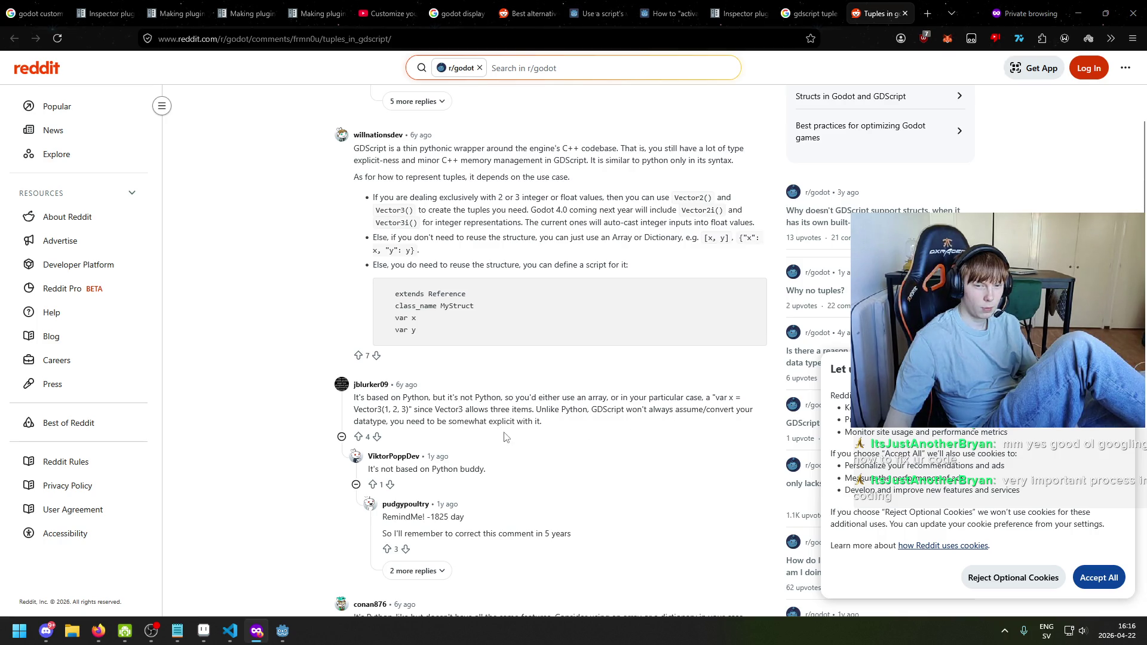
scroll(442, 423, "down", 3)
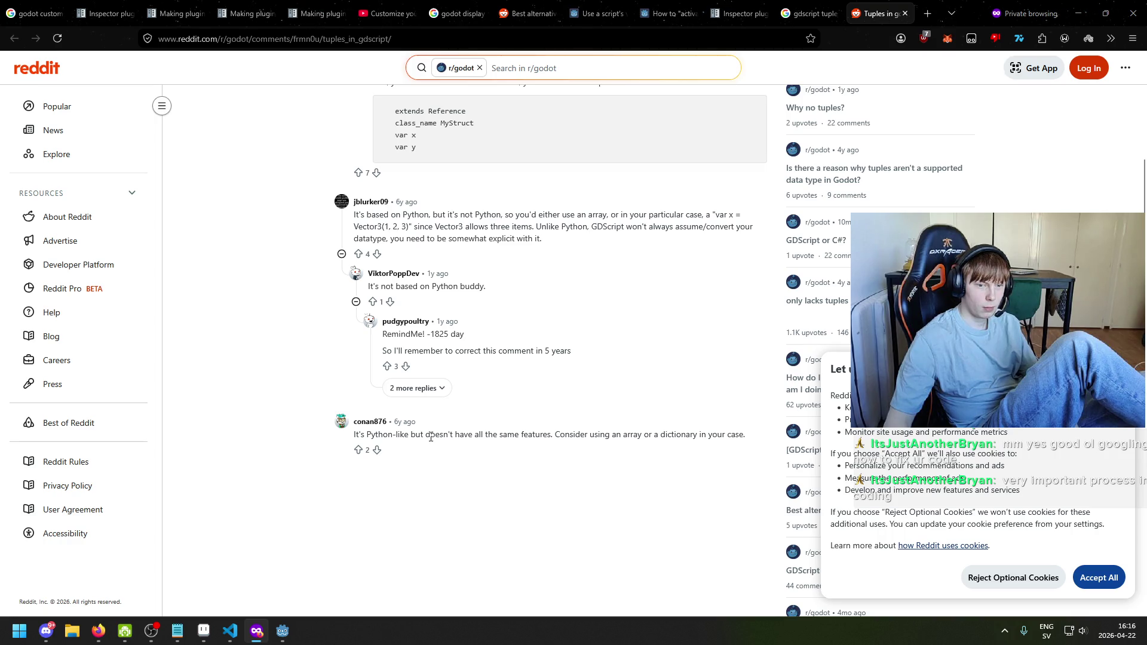
scroll(431, 437, "up", 8)
left_click(834, 13)
left_click(878, 13)
left_click(905, 14)
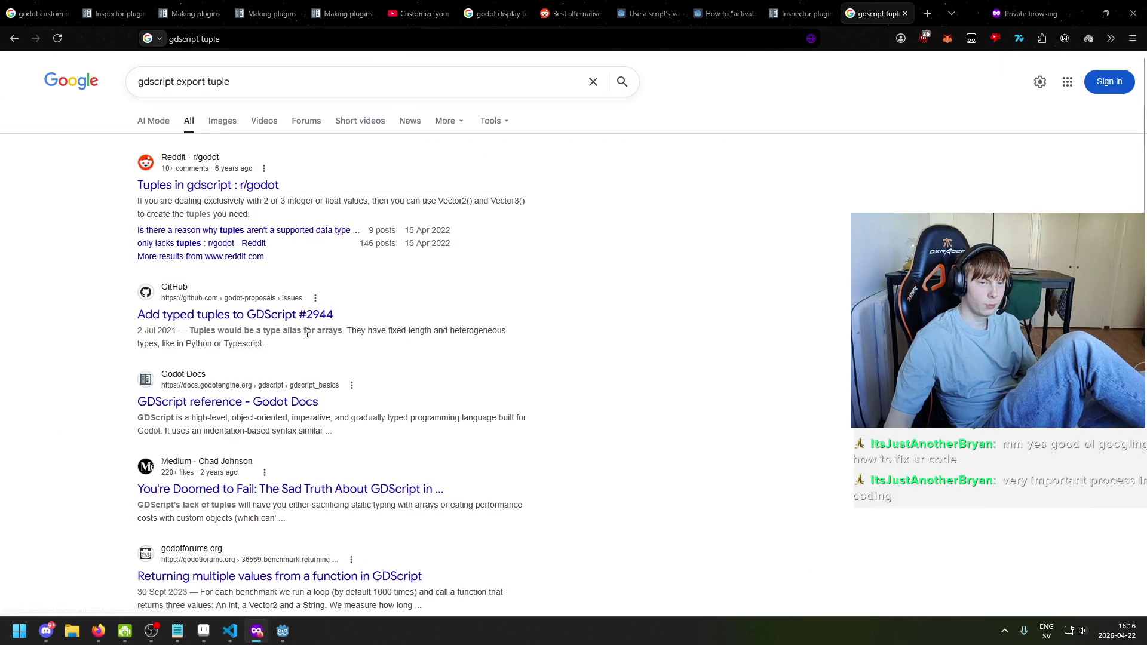
Step: Search 'gdscript export array' and open the Godot Docs page on GDScript exported properties
left_click_drag(341, 332, 309, 335)
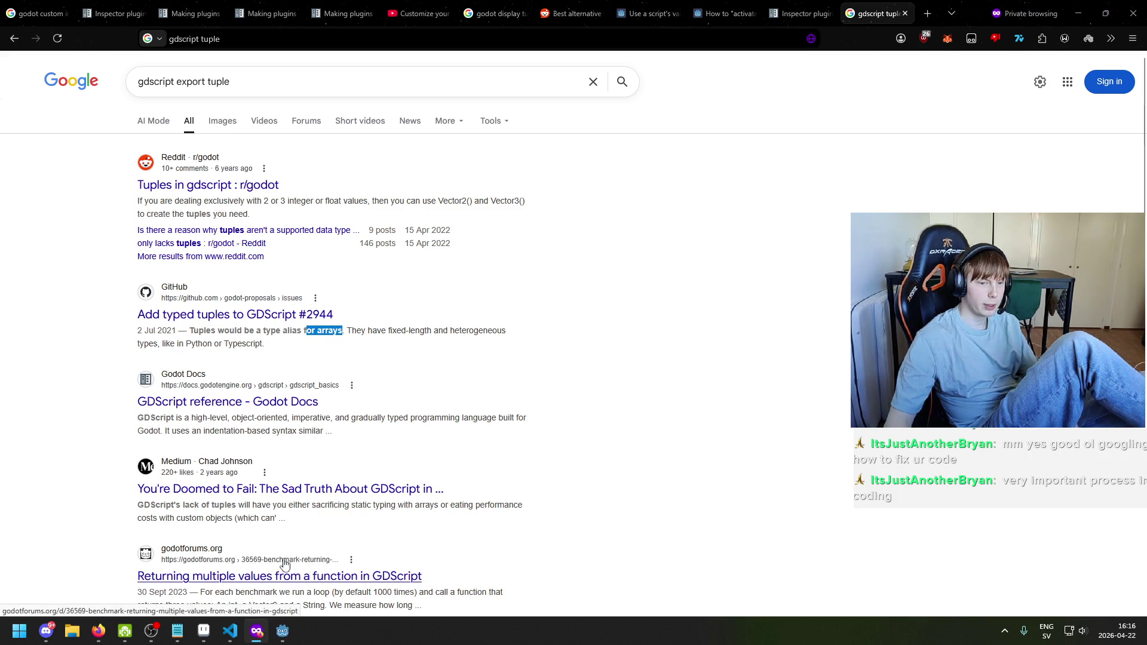
left_click(278, 636)
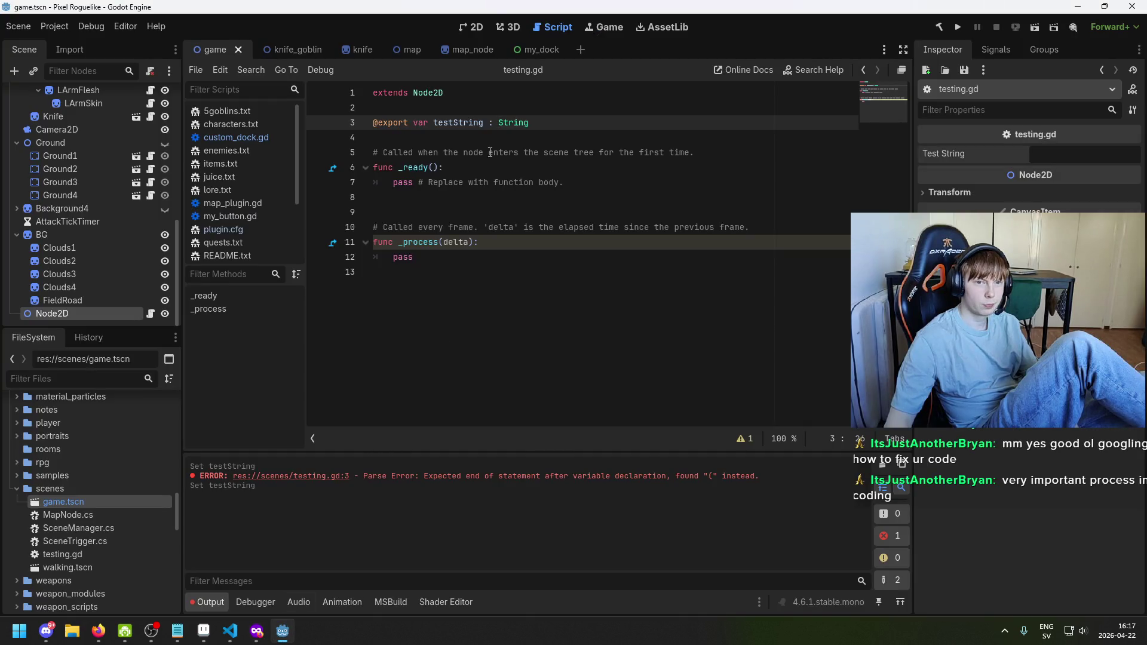
left_click(257, 630)
left_click_drag(229, 81, 176, 81)
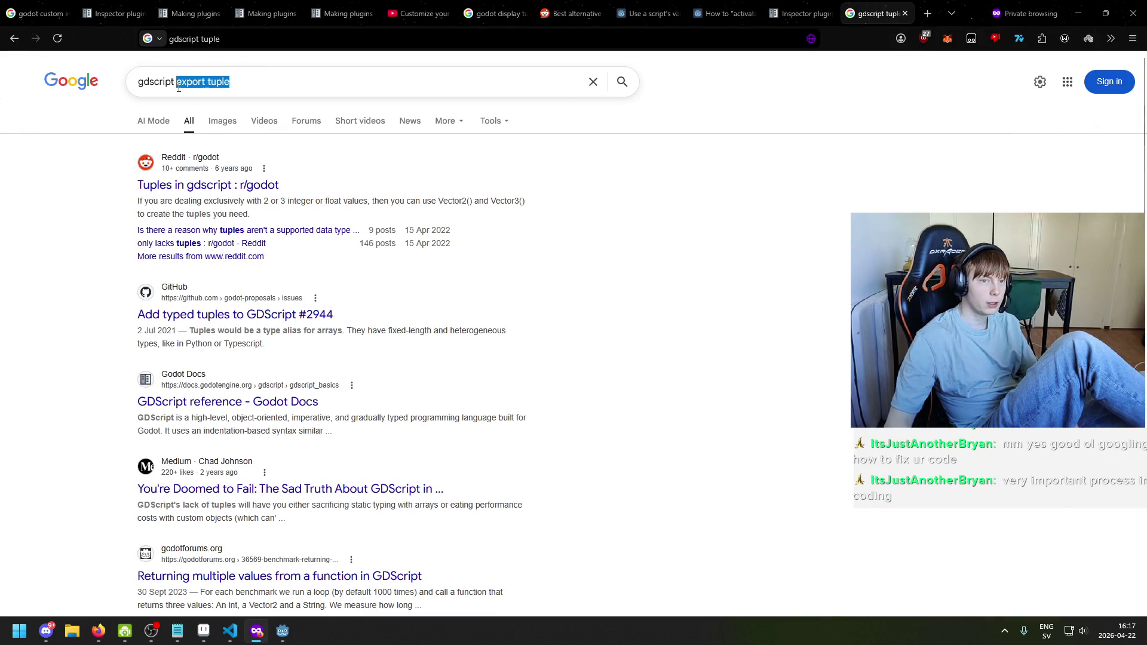
key("End")
key("BackSpace")
key("BackSpace")
key("BackSpace")
type("array")
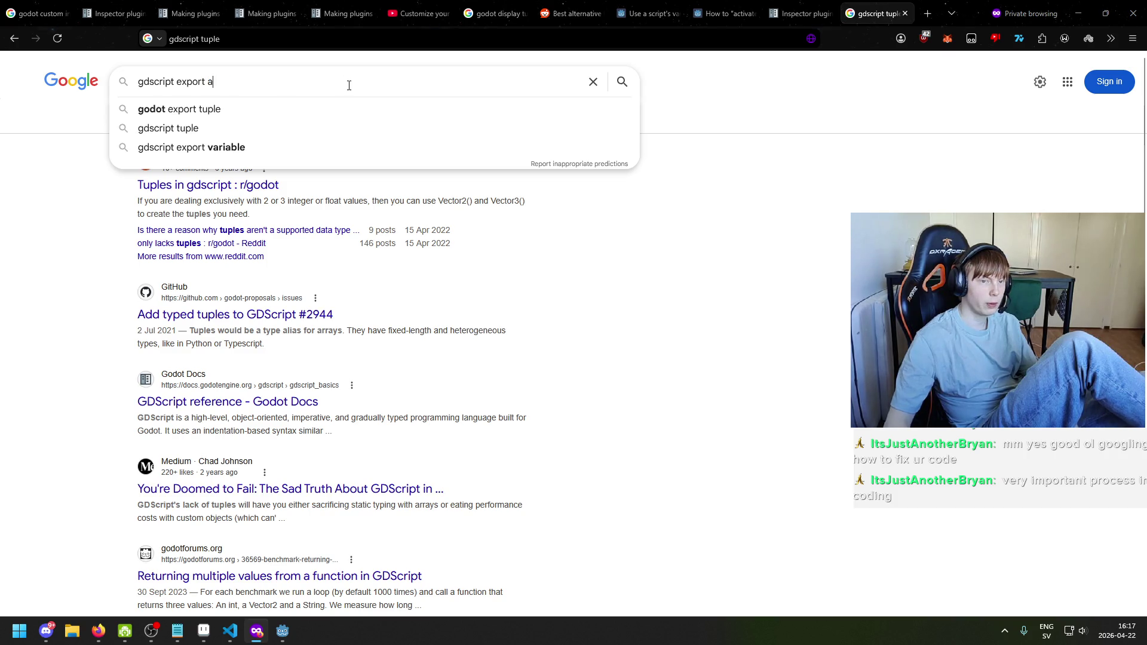
key("Return")
left_click(297, 186)
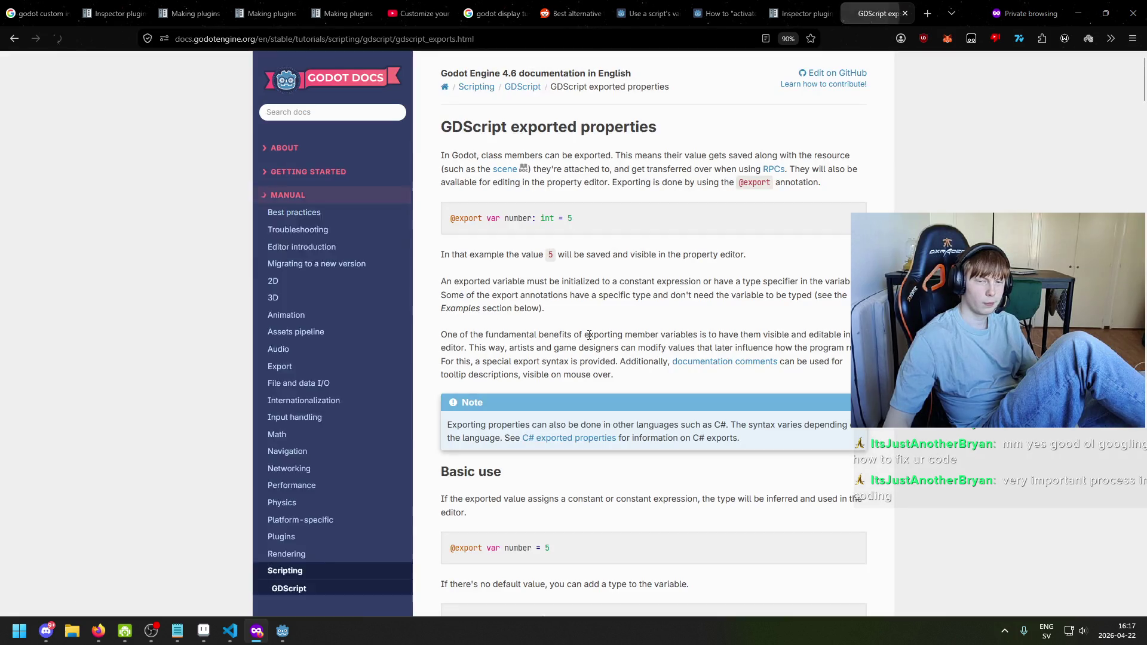
Step: Read down the exported-properties docs, briefly marking the number = 5 example
scroll(495, 398, "down", 3)
left_click_drag(492, 378, 531, 376)
left_click(565, 427)
scroll(520, 447, "down", 3)
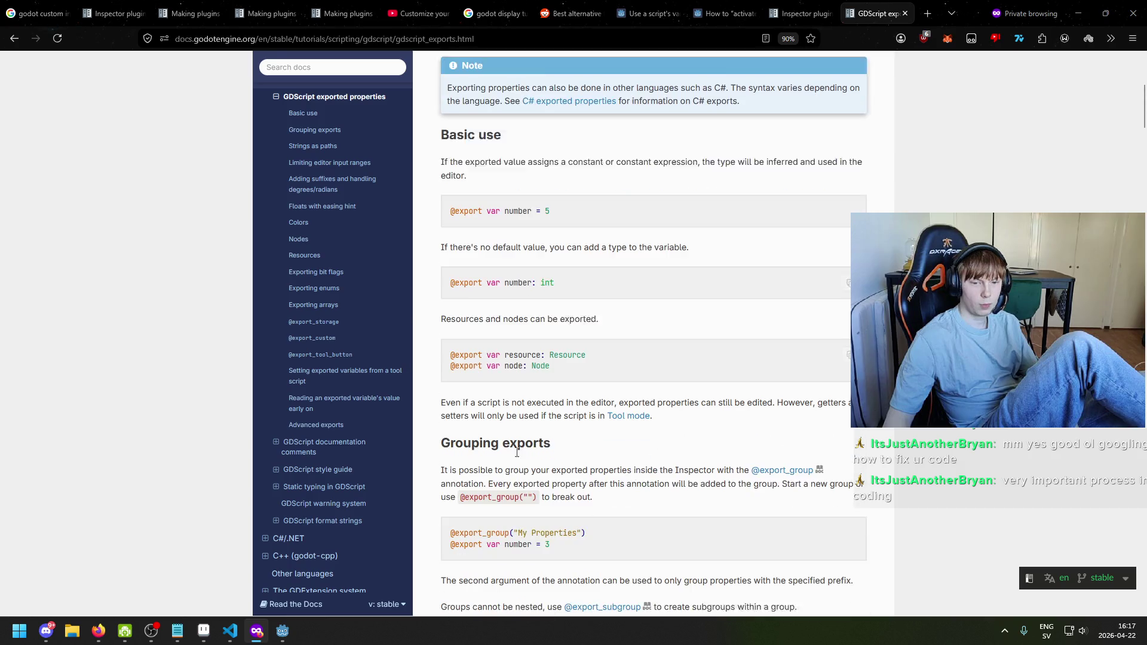
scroll(571, 432, "down", 6)
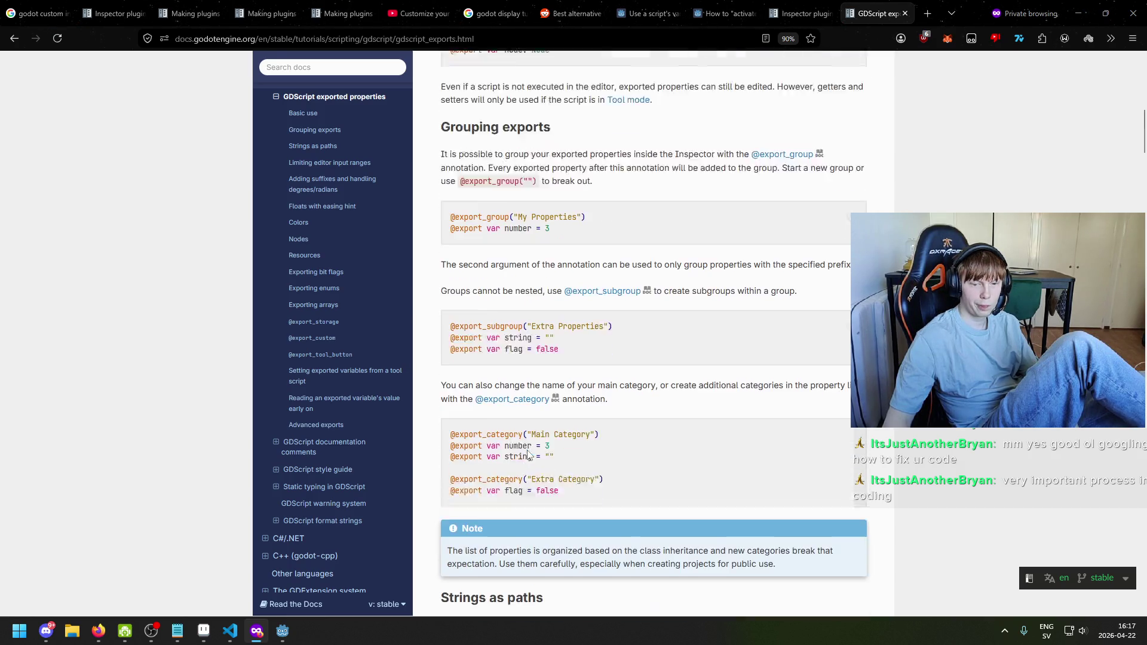
scroll(536, 405, "down", 4)
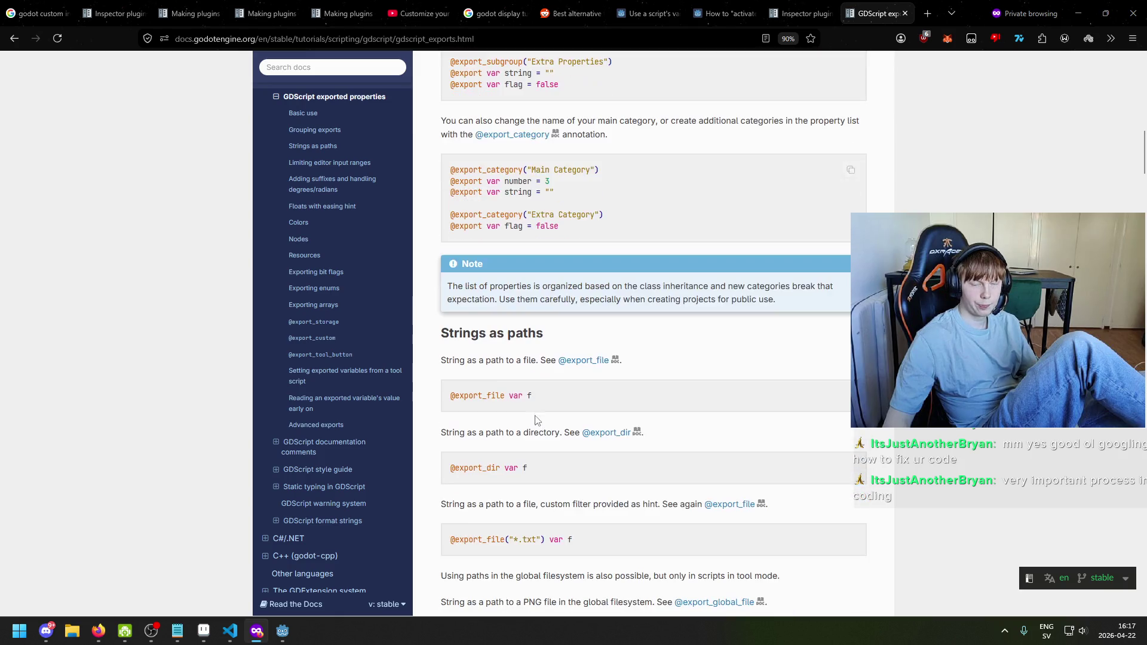
scroll(584, 384, "down", 5)
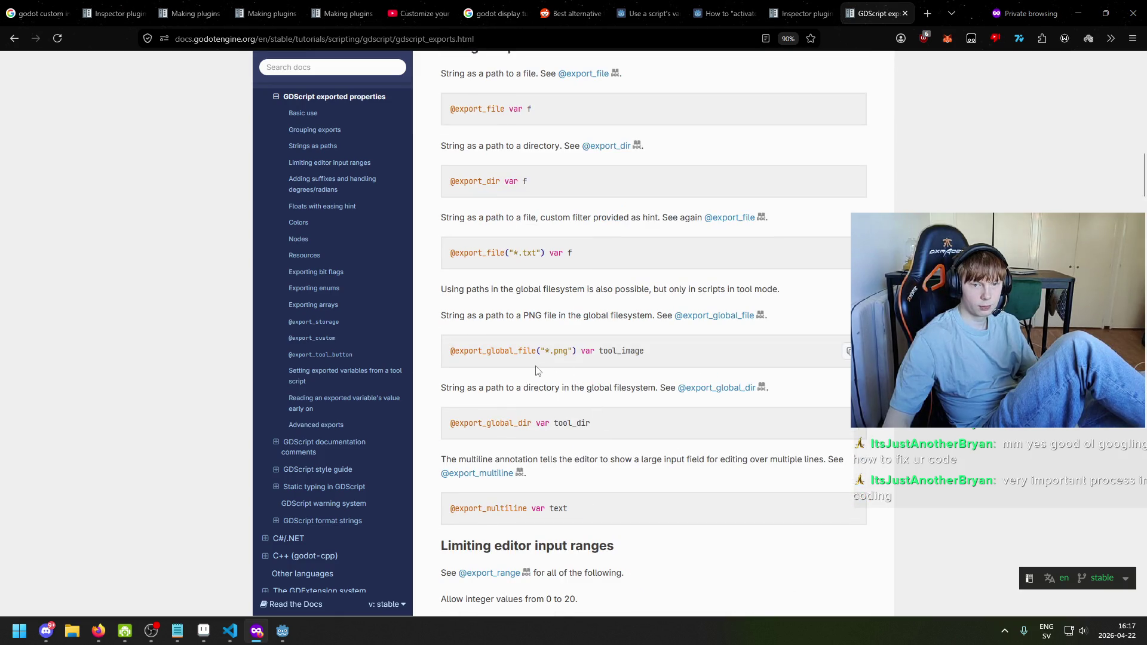
scroll(536, 370, "up", 4)
scroll(535, 361, "up", 3)
scroll(535, 354, "down", 3)
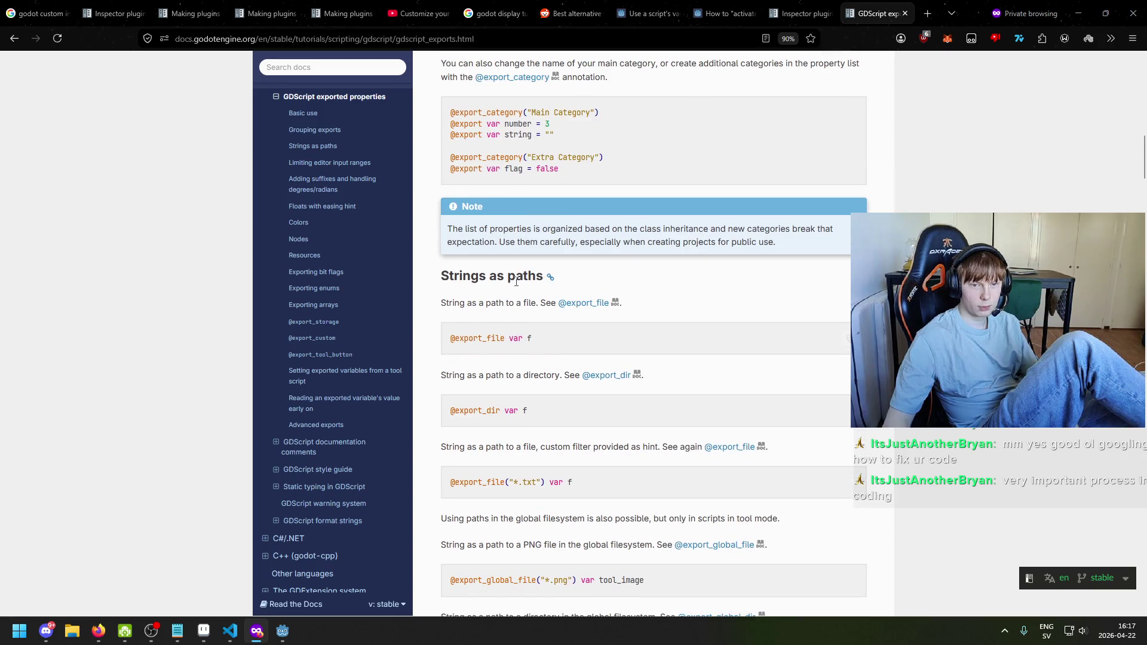
scroll(516, 281, "down", 7)
scroll(542, 271, "down", 2)
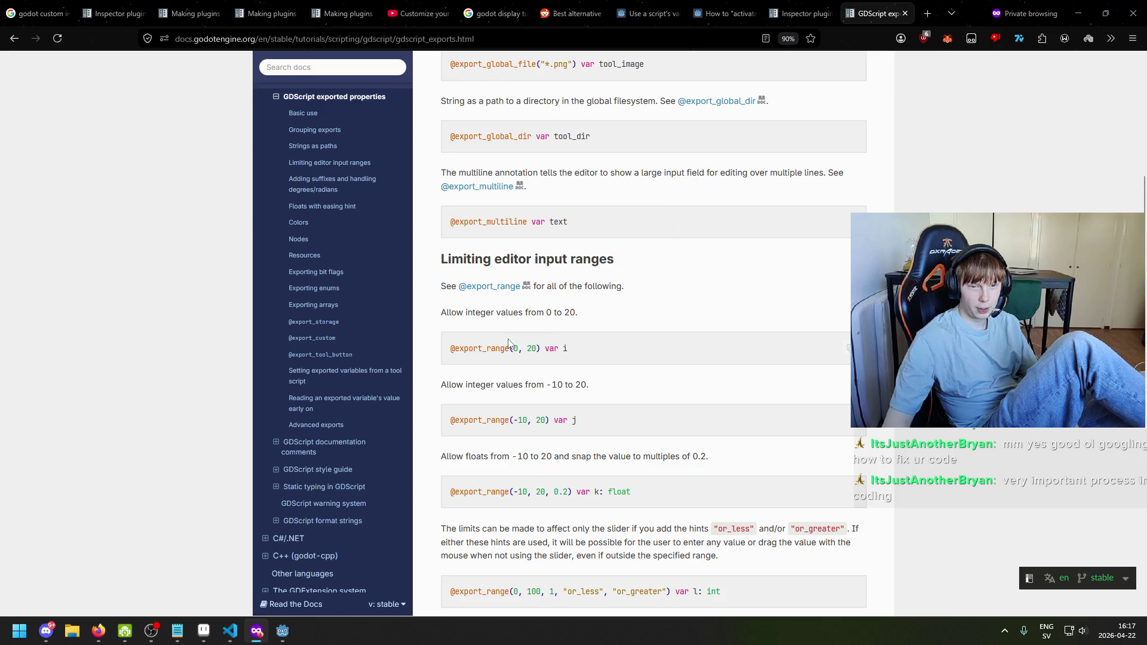
scroll(524, 364, "down", 1)
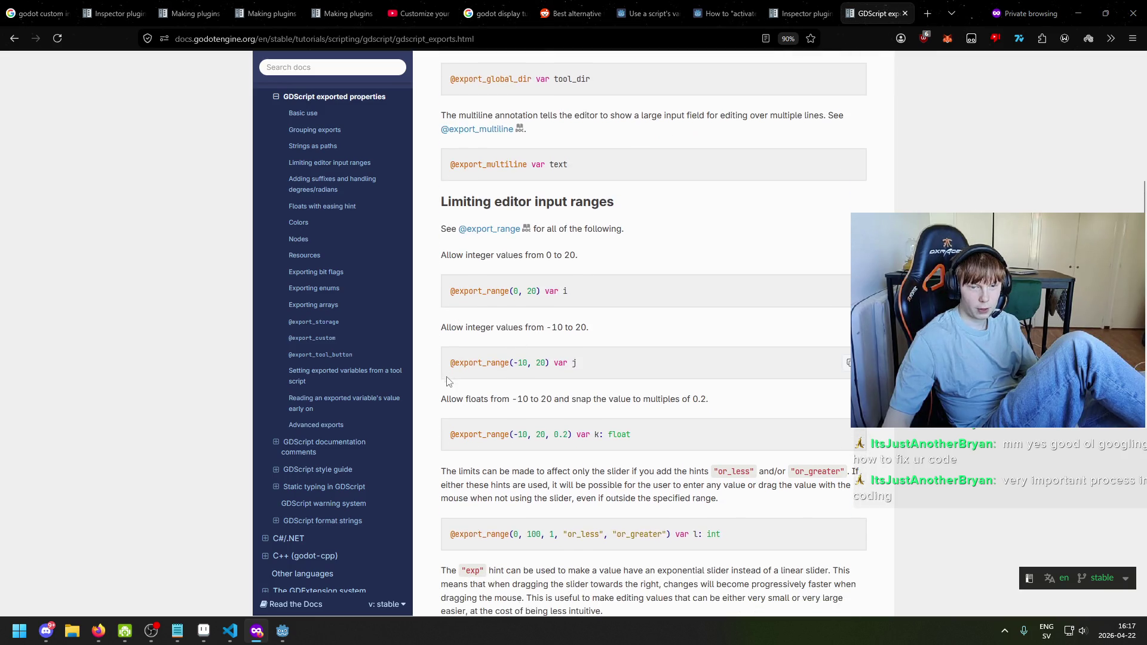
left_click_drag(449, 287, 505, 289)
scroll(506, 354, "down", 3)
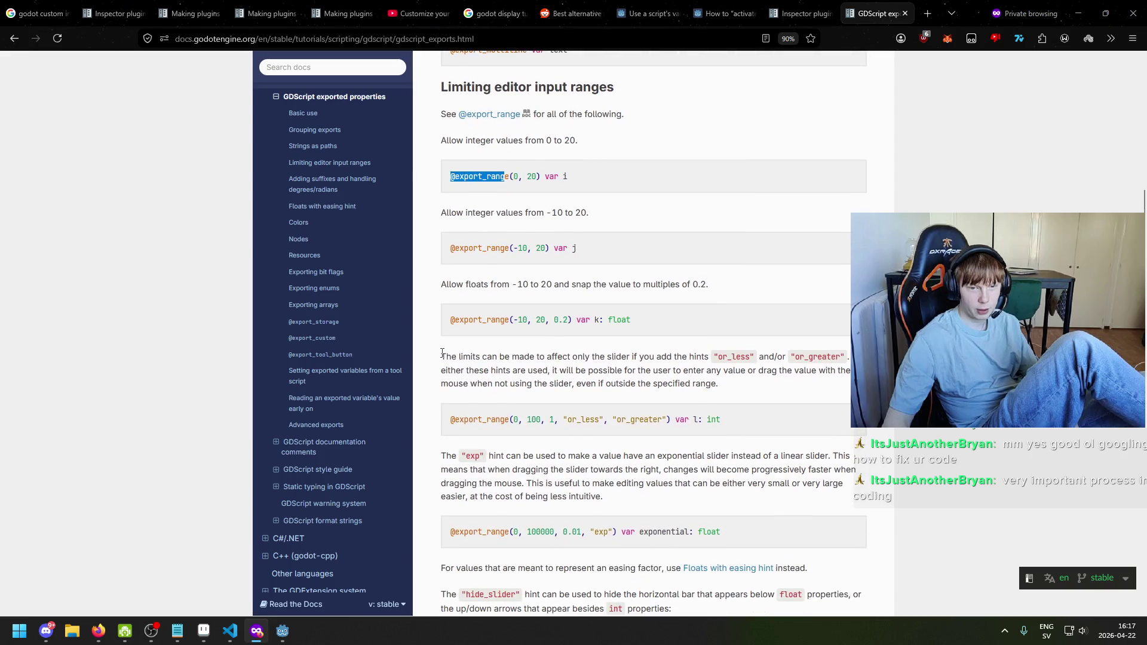
left_click(721, 364)
scroll(503, 384, "down", 3)
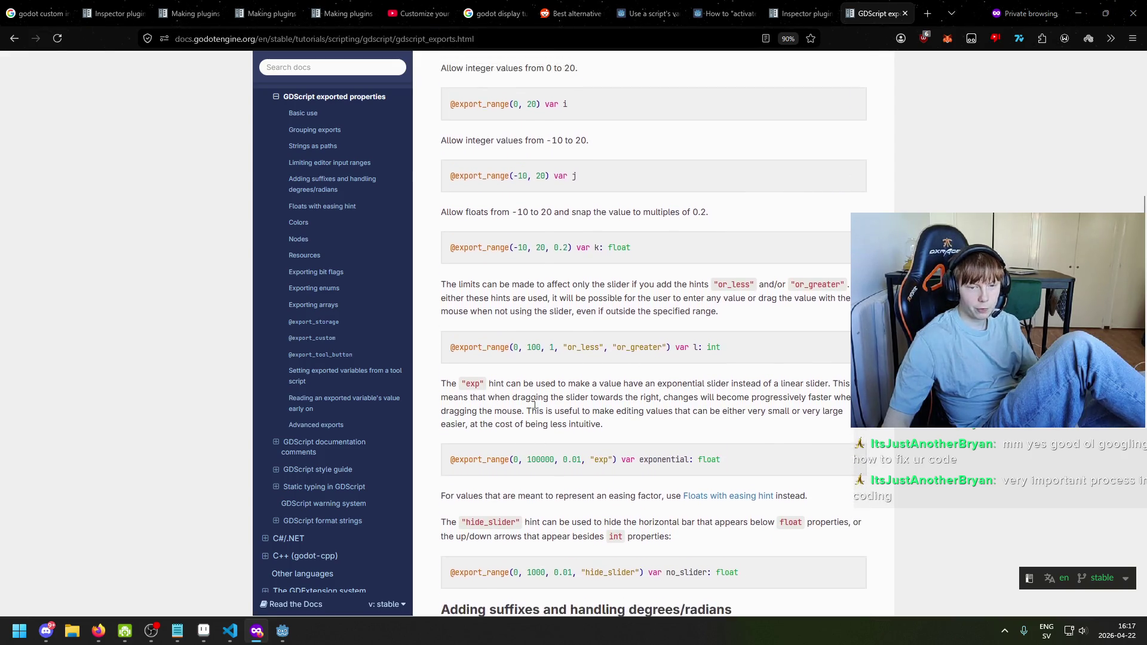
scroll(519, 400, "down", 8)
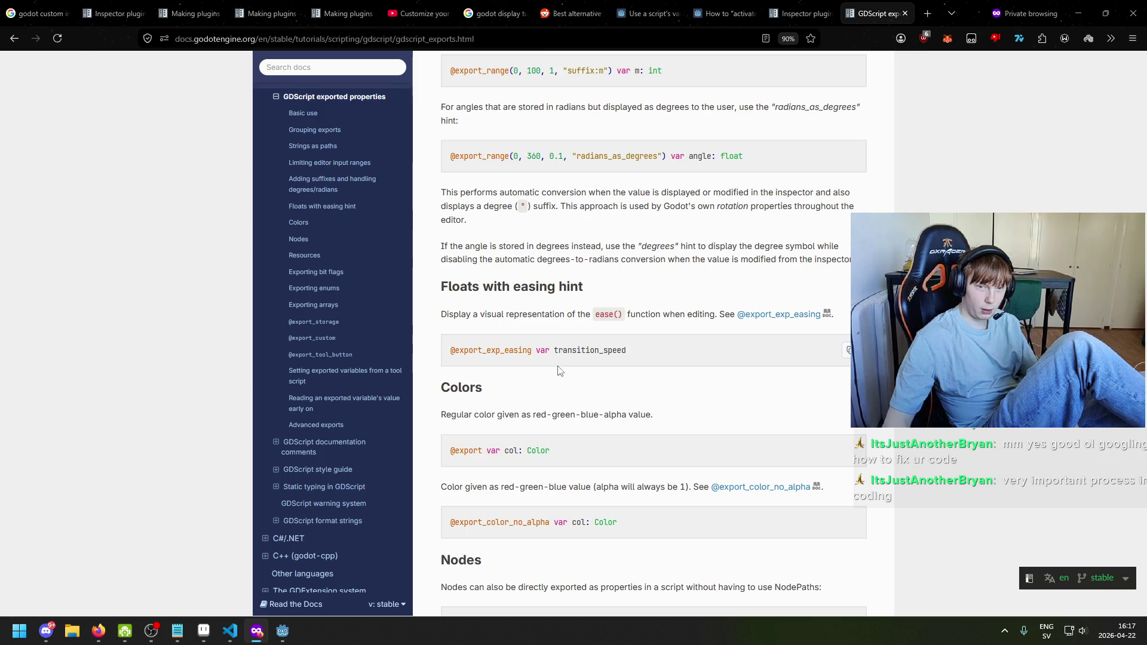
scroll(463, 388, "down", 2)
scroll(464, 400, "down", 3)
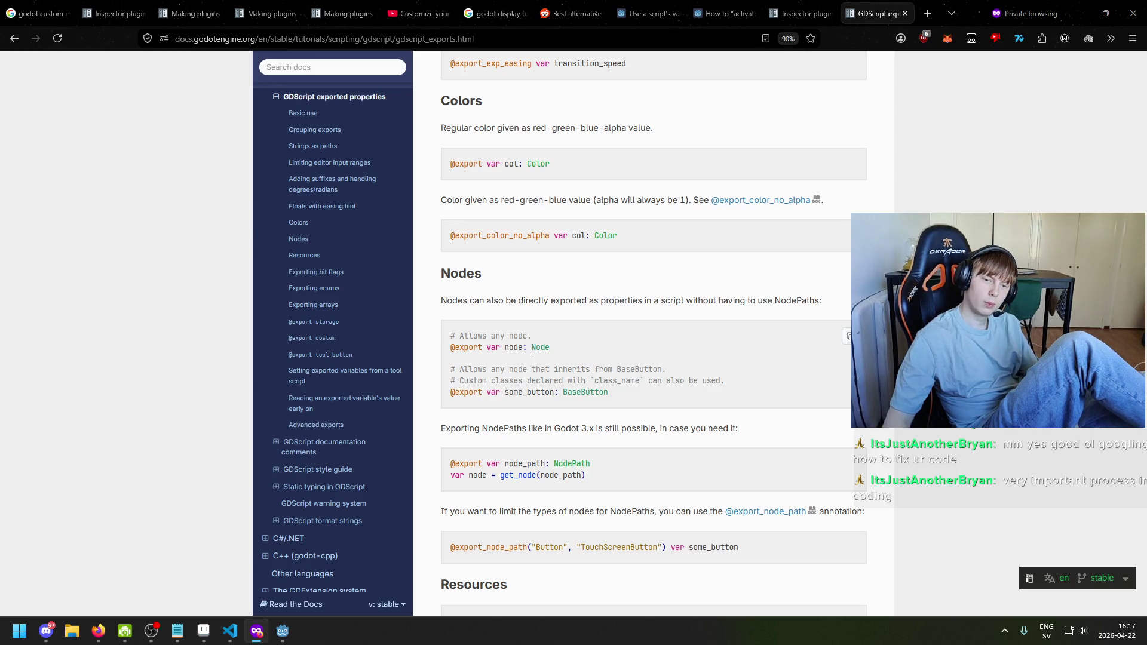
scroll(537, 358, "down", 5)
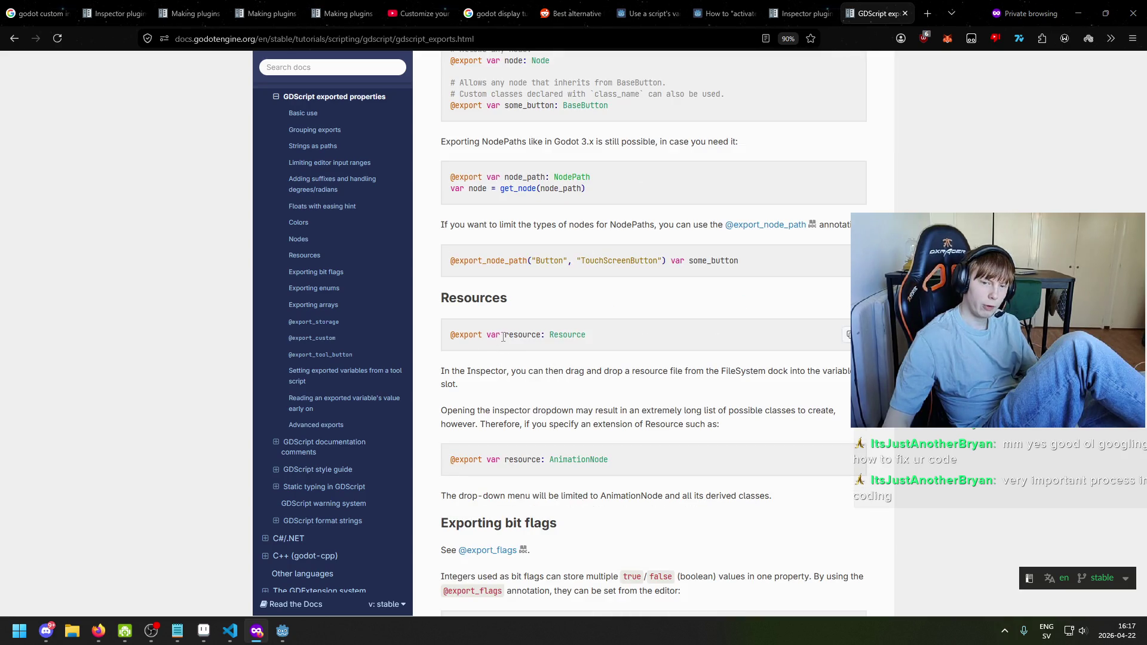
left_click_drag(503, 337, 583, 333)
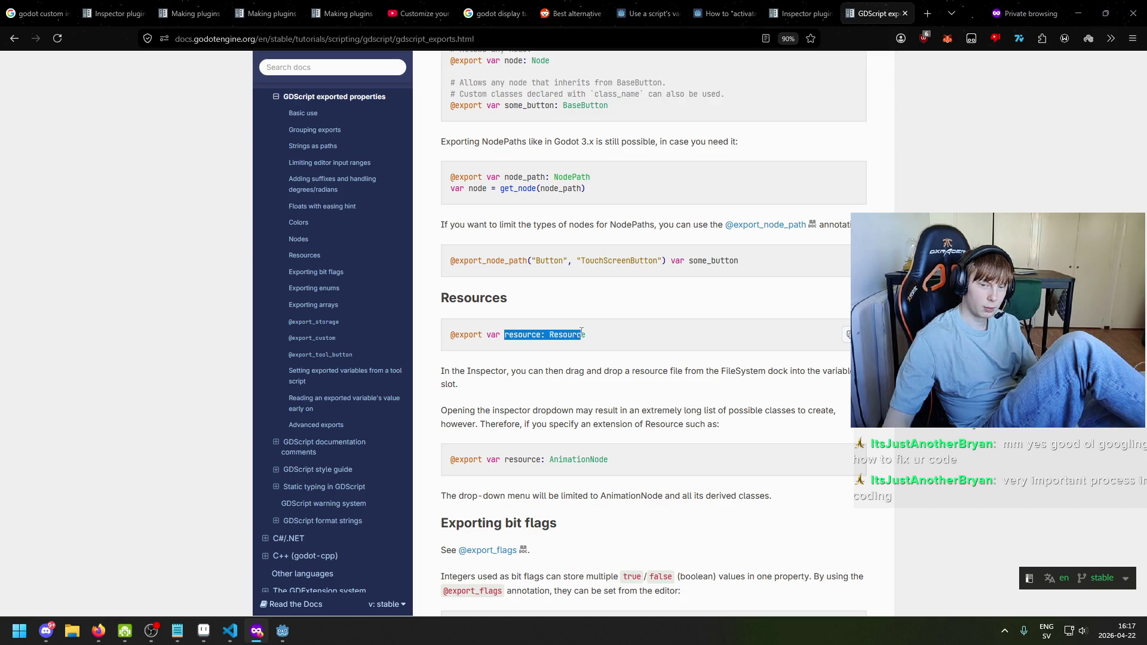
left_click(581, 332)
scroll(582, 389, "down", 4)
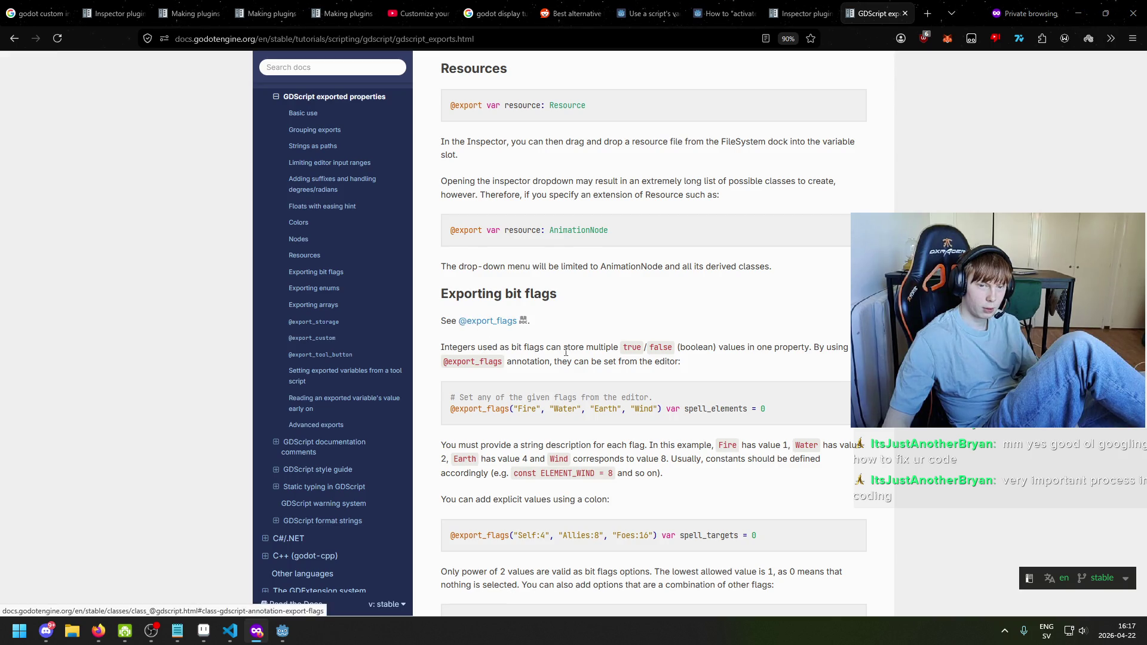
scroll(559, 354, "down", 3)
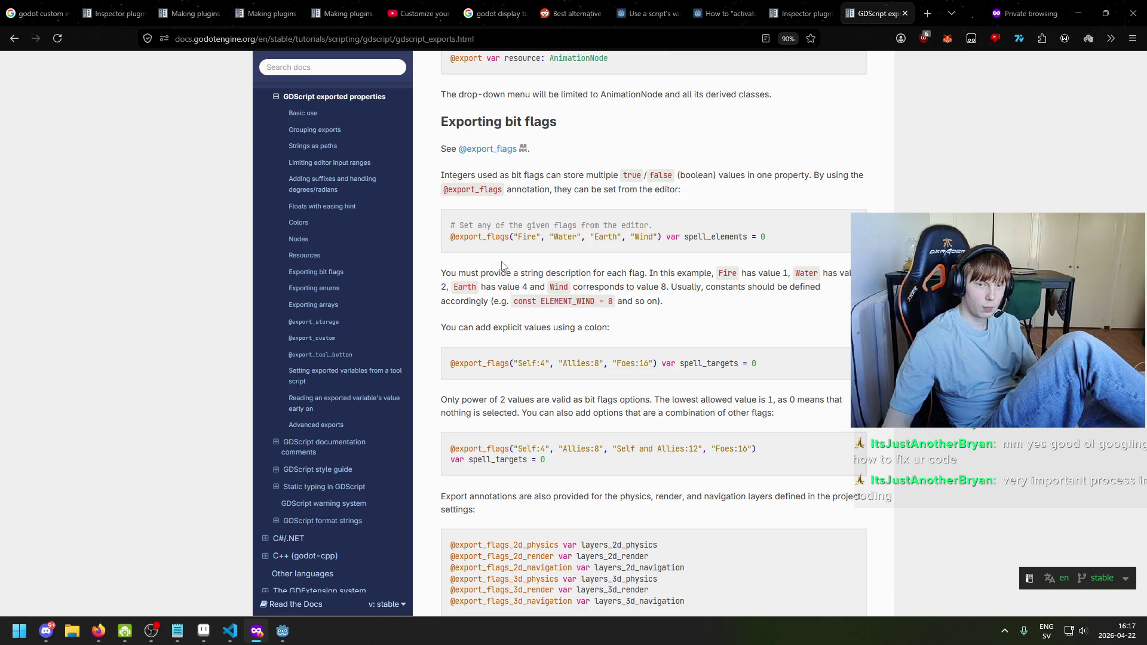
Step: Select the NamedEnum declaration in the Exporting enums example
mouse_move(534, 236)
left_mouse_down()
mouse_move(505, 237)
mouse_move(627, 225)
left_mouse_up()
scroll(510, 257, "down", 4)
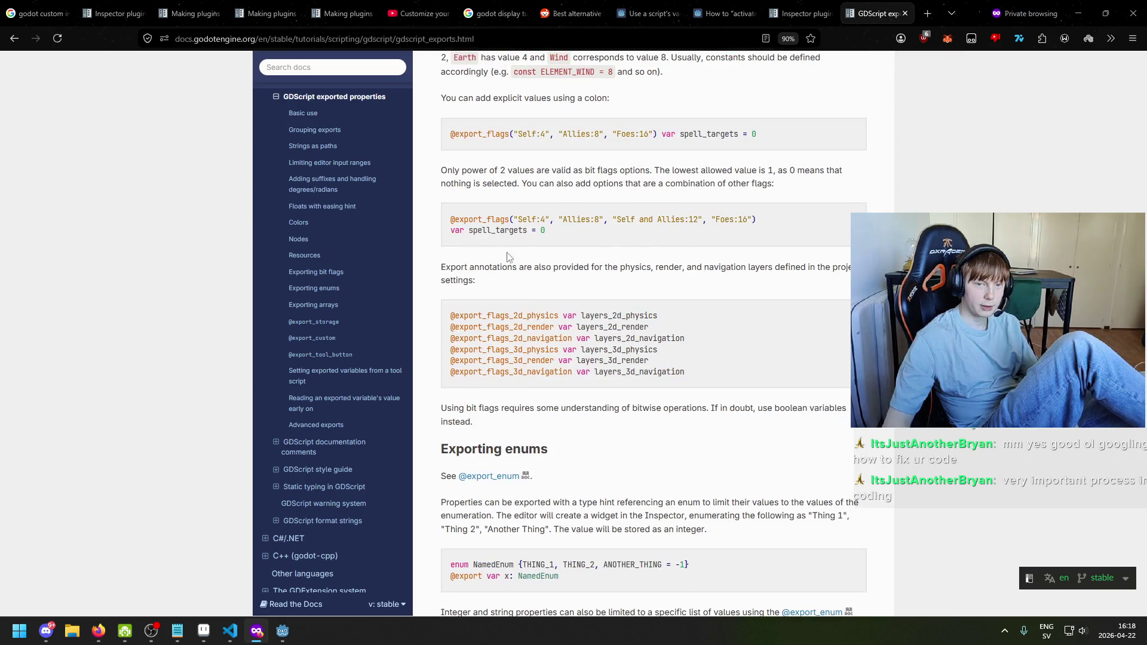
scroll(491, 265, "down", 2)
scroll(476, 232, "down", 1)
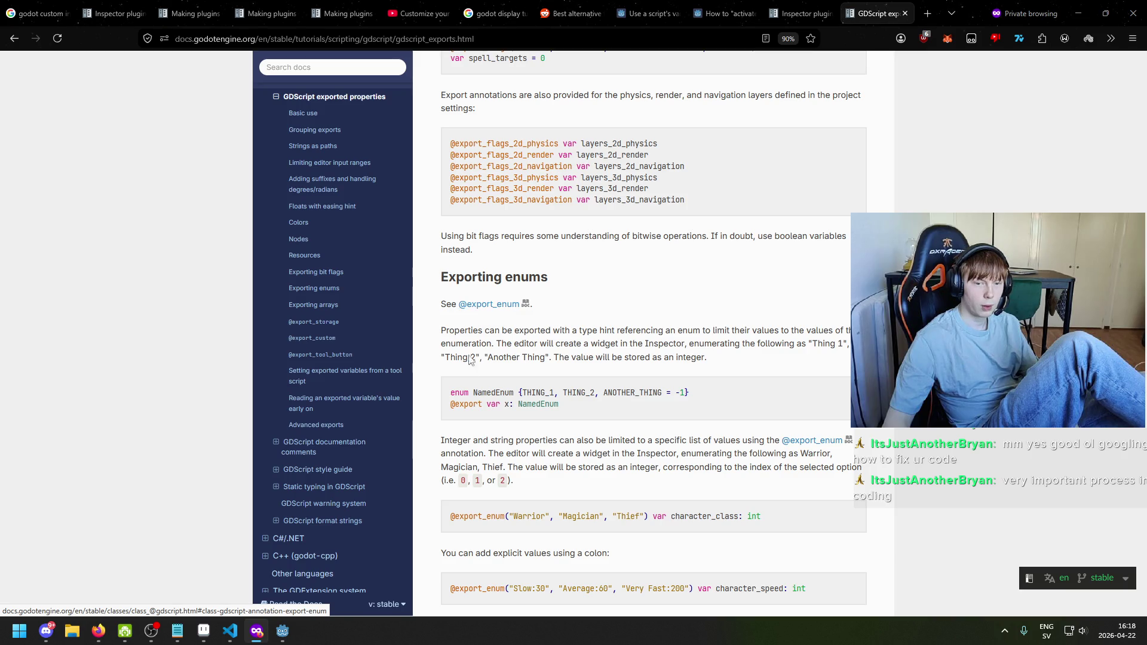
left_click_drag(450, 393, 715, 396)
key("ctrl+c")
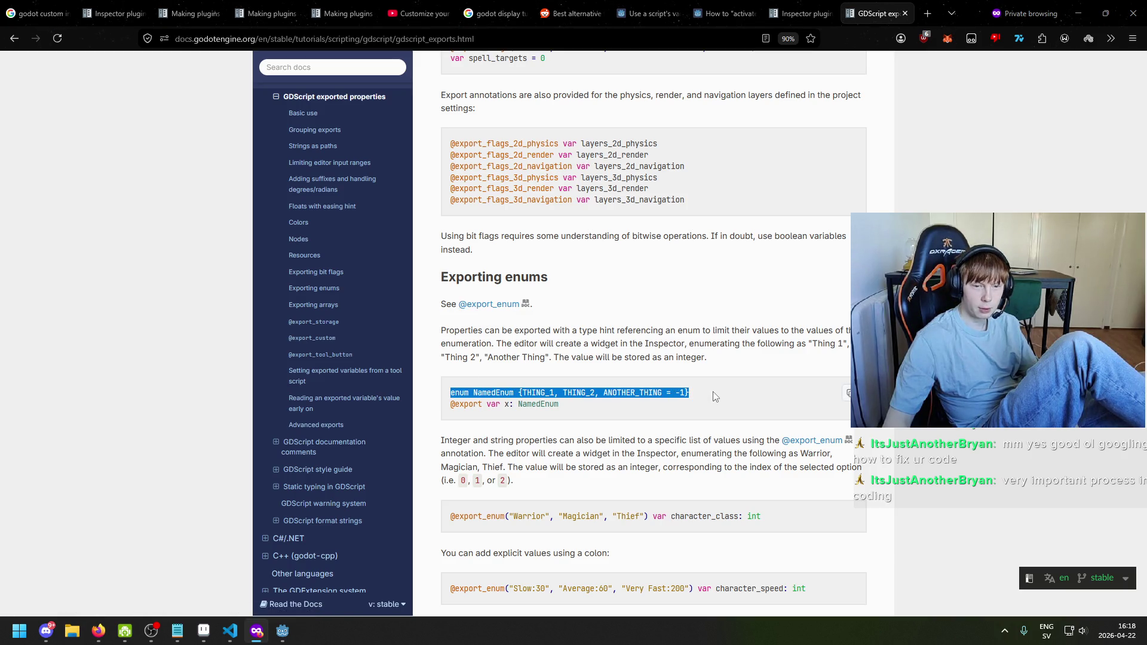
left_click(279, 633)
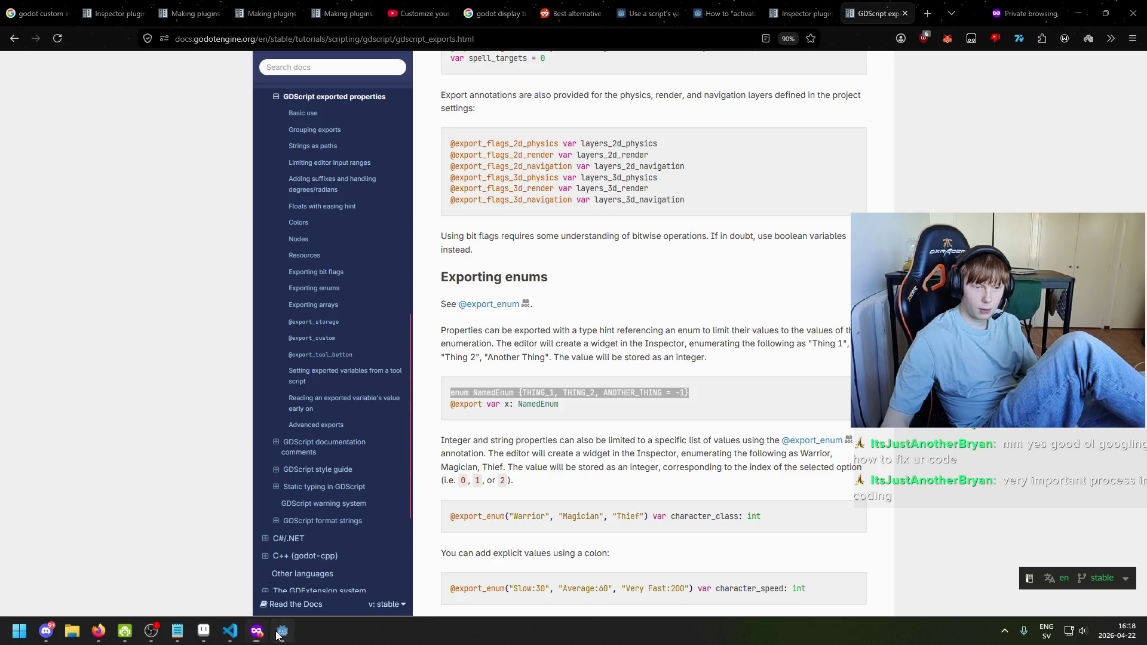
Step: Paste the NamedEnum enum onto line 3, retype testString as NamedEnum, and save testing.gd
left_click(529, 118)
key("ctrl+v")
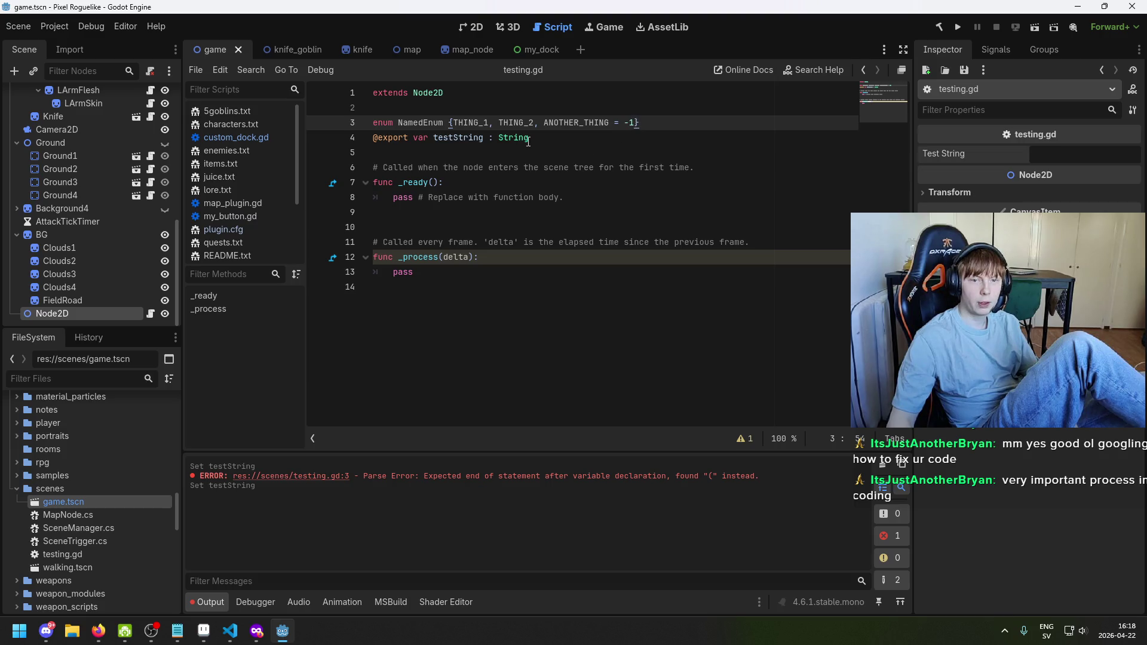
left_click_drag(528, 141, 497, 141)
left_click(287, 639)
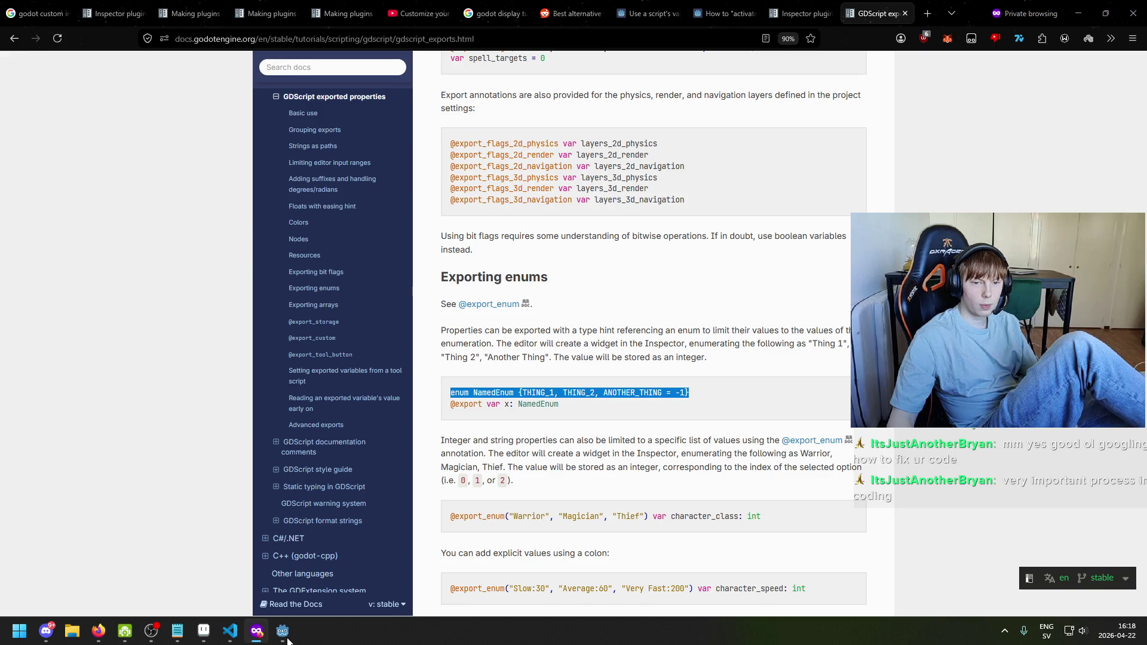
left_click(287, 639)
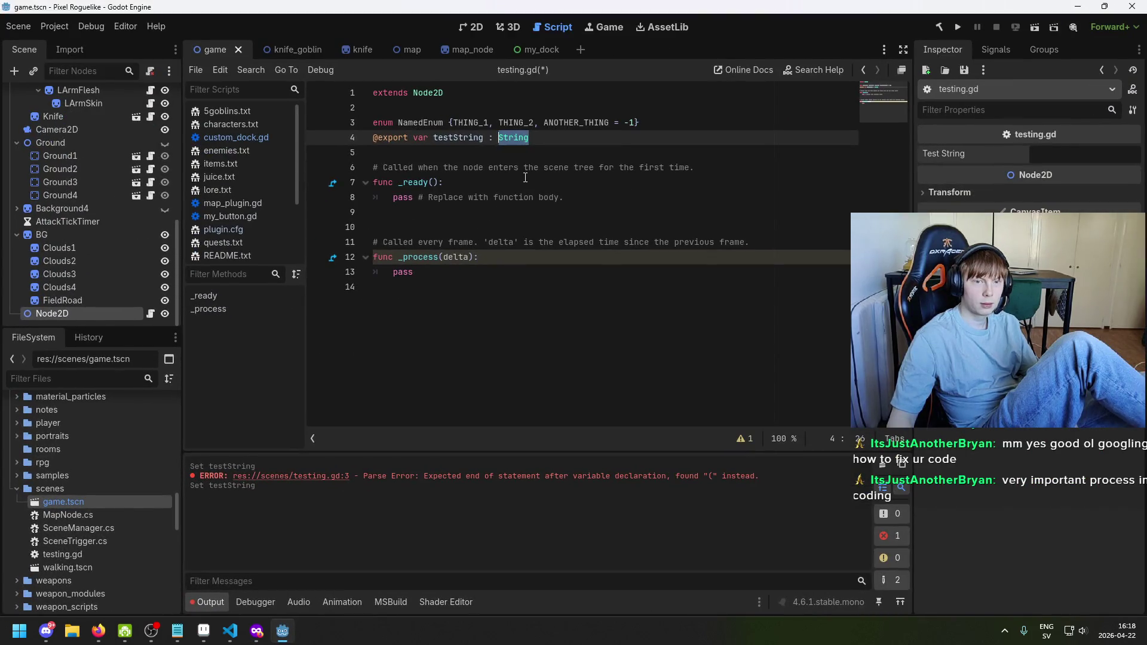
key("BackSpace")
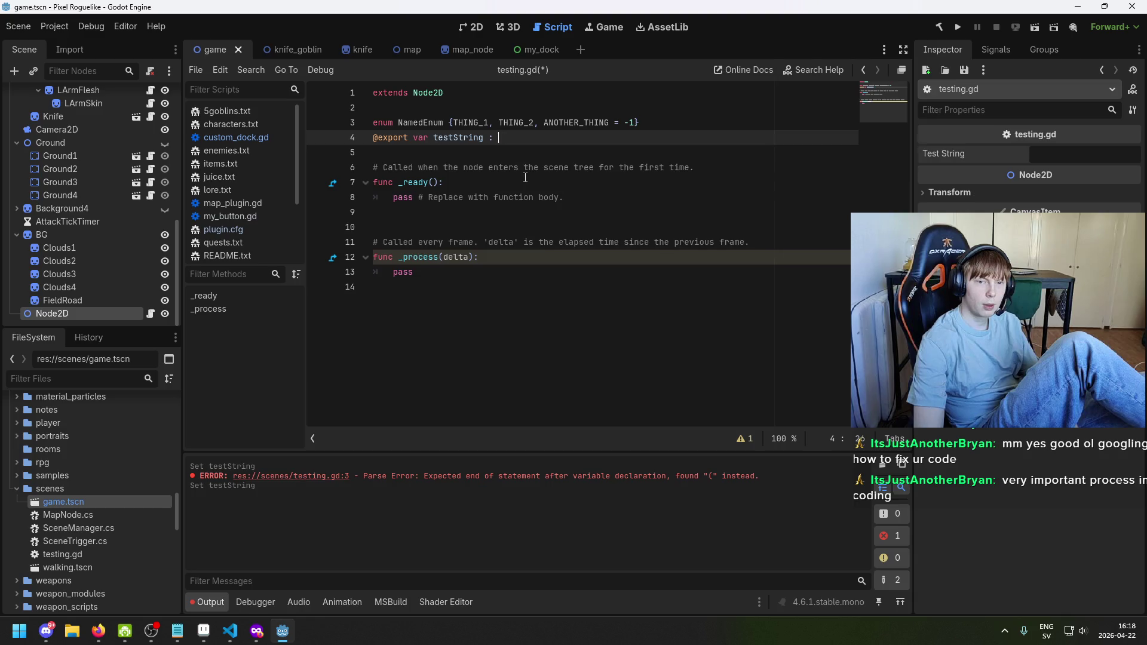
key("BackSpace")
key("BackSpace")
key("BackSpace")
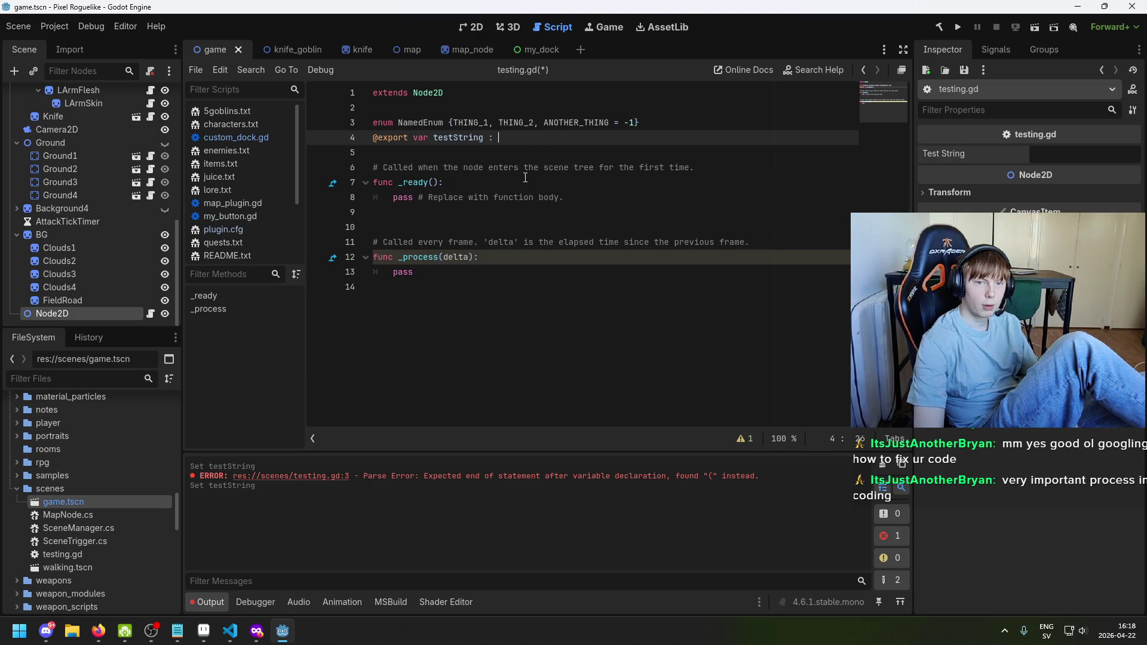
type("NamedEnum")
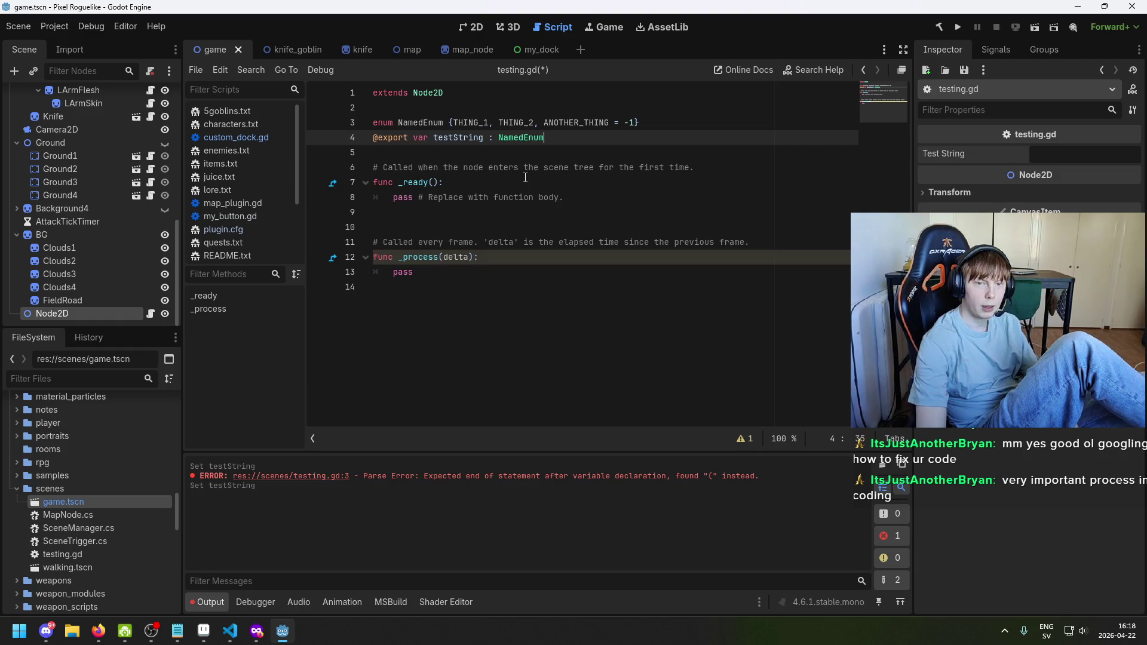
key("ctrl+s")
left_click(1102, 154)
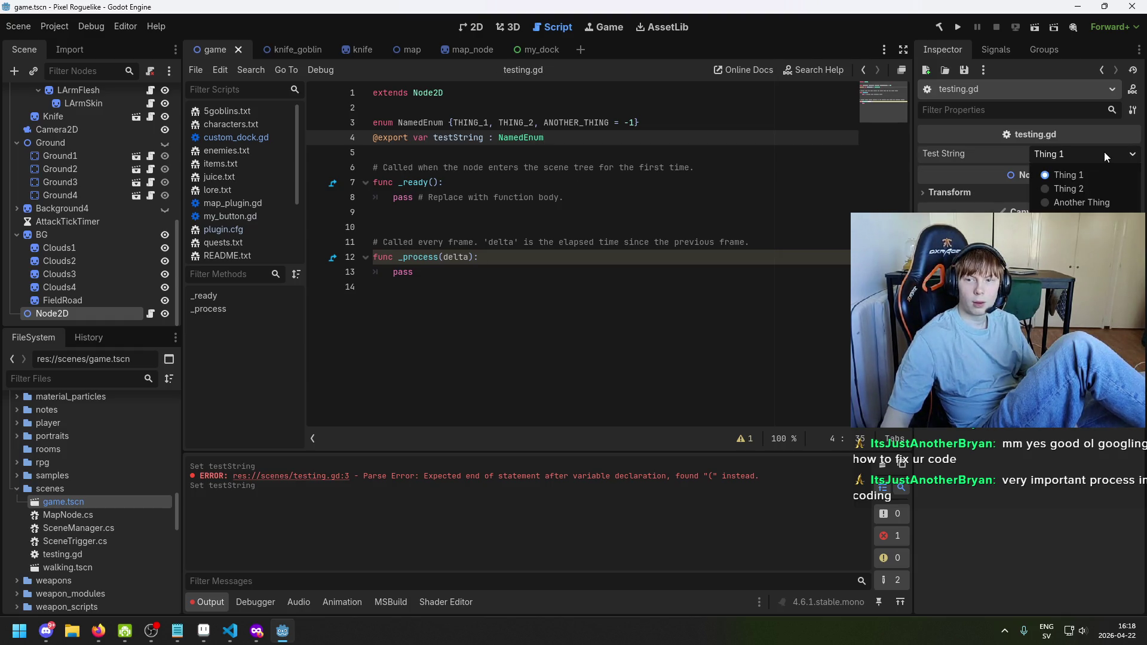
Step: Cycle Test String through Thing 2 and Another Thing several times, ending on Thing 1
left_click(1099, 191)
left_click(1084, 156)
left_click(1075, 202)
left_click(1069, 148)
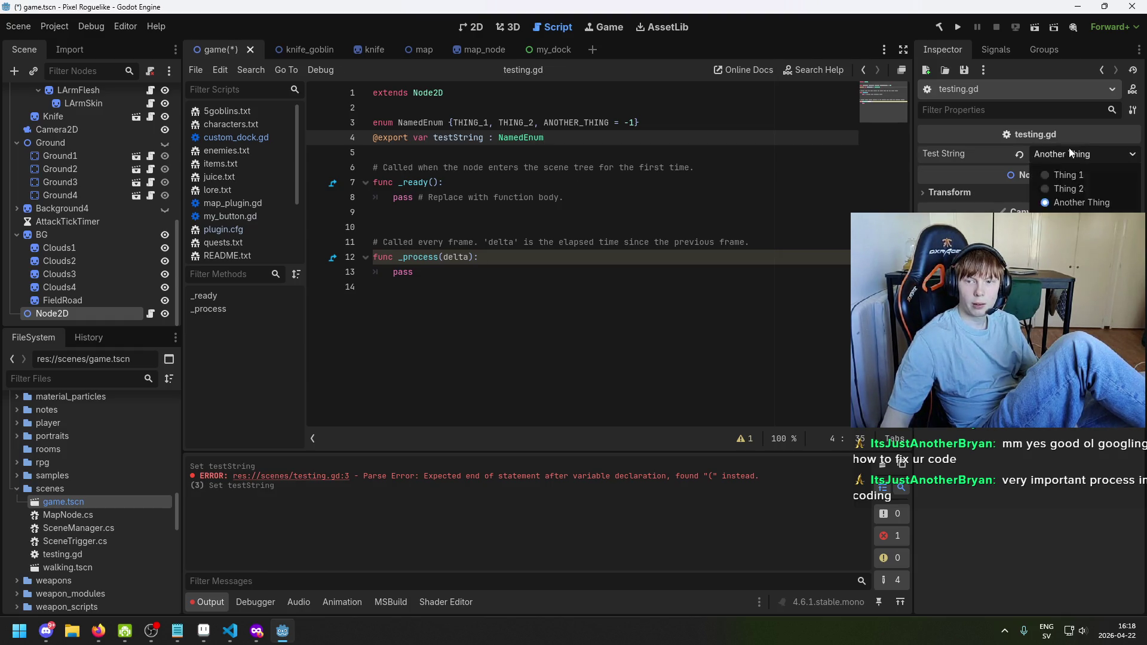
left_click(1071, 192)
left_click(1069, 149)
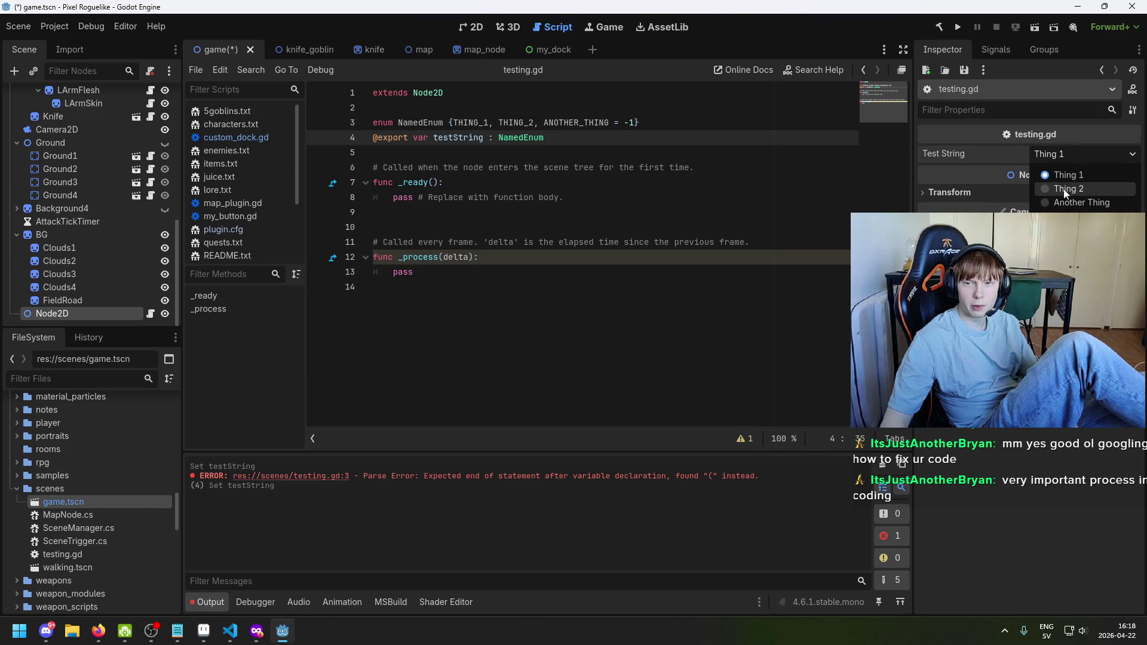
left_click(1063, 189)
left_click(1059, 200)
left_click(1070, 155)
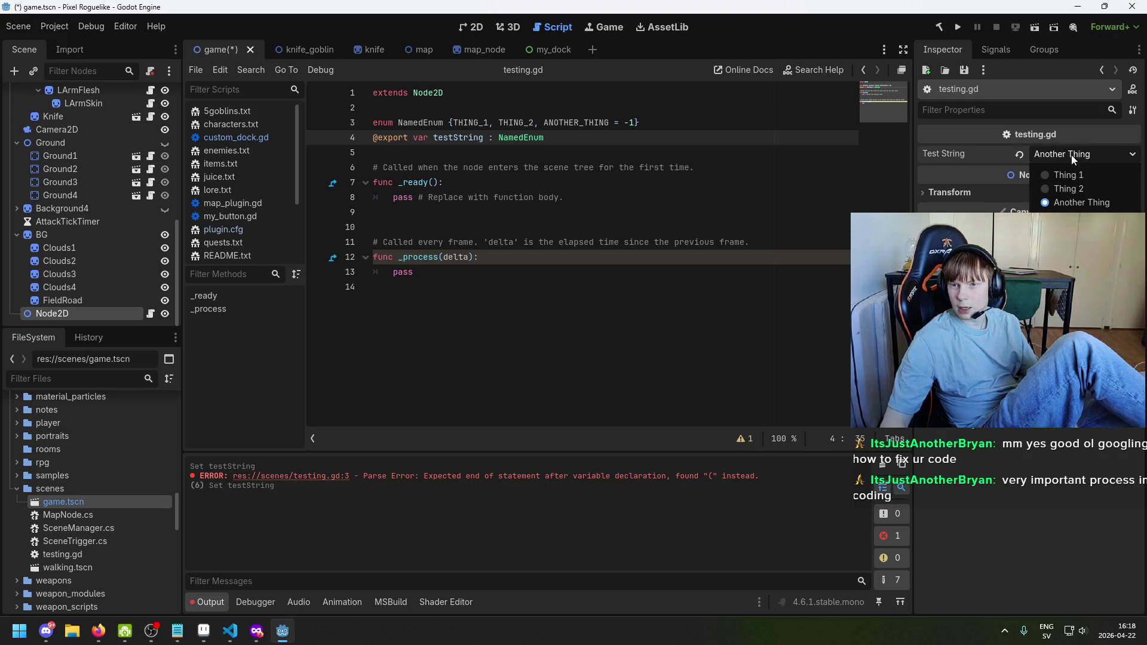
left_click(1073, 189)
left_click(1074, 154)
left_click(1073, 192)
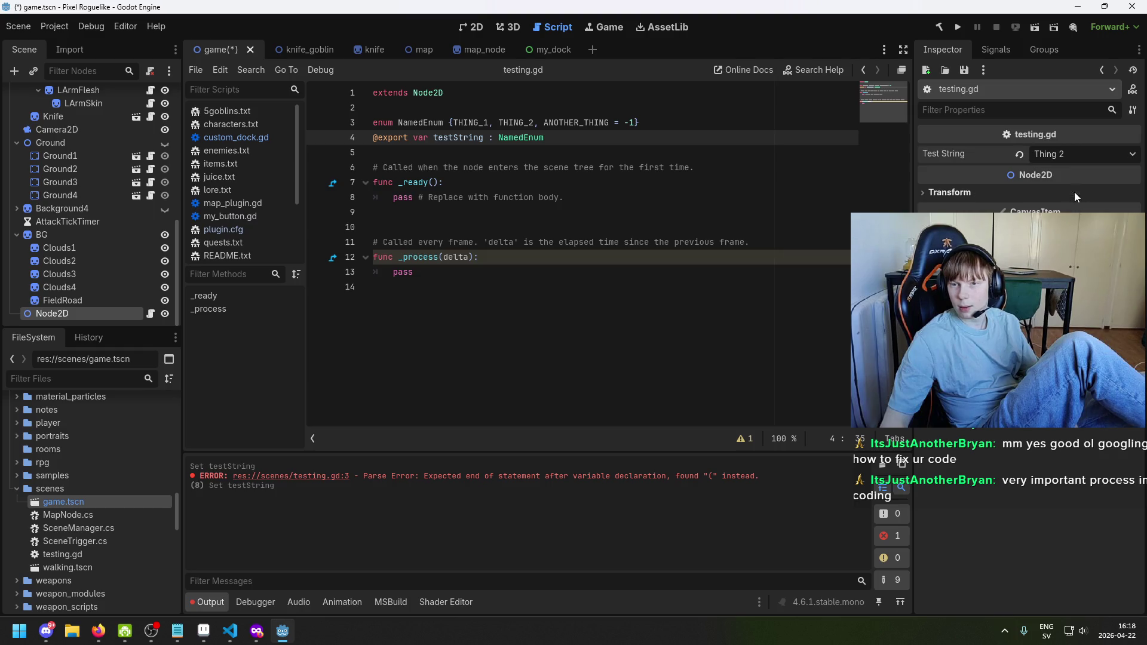
left_click(1063, 156)
left_click(1072, 200)
left_click(1070, 157)
left_click(1070, 189)
left_click(1069, 151)
left_click(1073, 179)
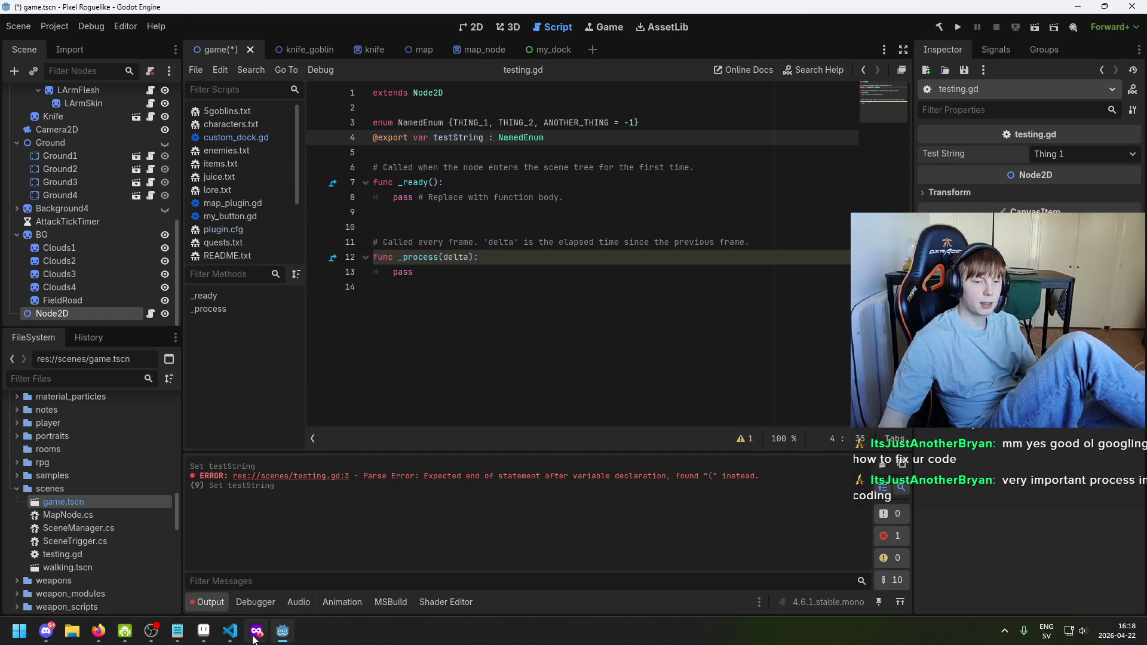
Step: Return to the docs and clear the selection in the Exporting enums section
left_click(257, 631)
left_click(487, 478)
scroll(487, 478, "down", 2)
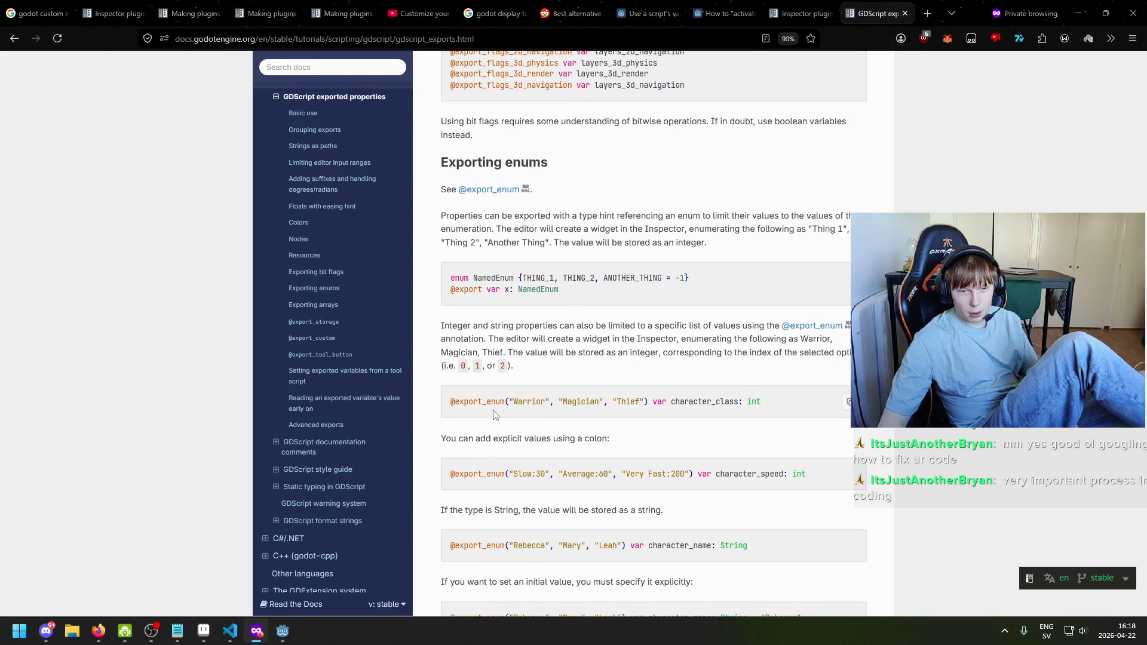
Step: Scroll to Exporting arrays and select the [1, 2, 3] default in its first example
scroll(497, 415, "down", 1)
scroll(452, 416, "down", 6)
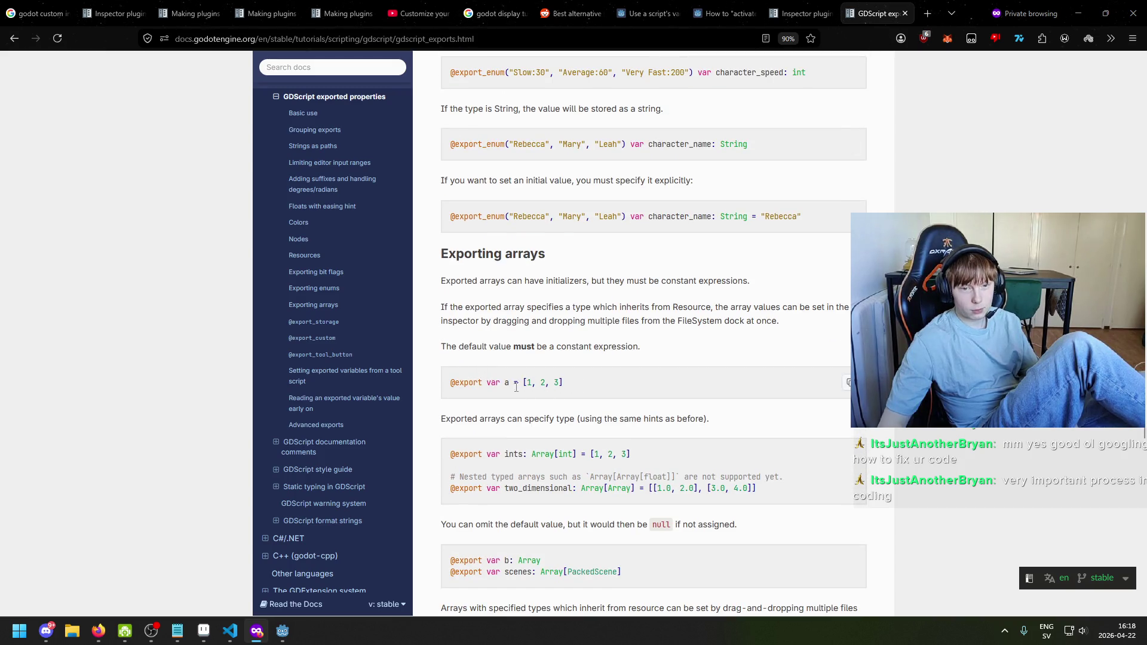
left_click_drag(524, 383, 600, 385)
key("ctrl+c")
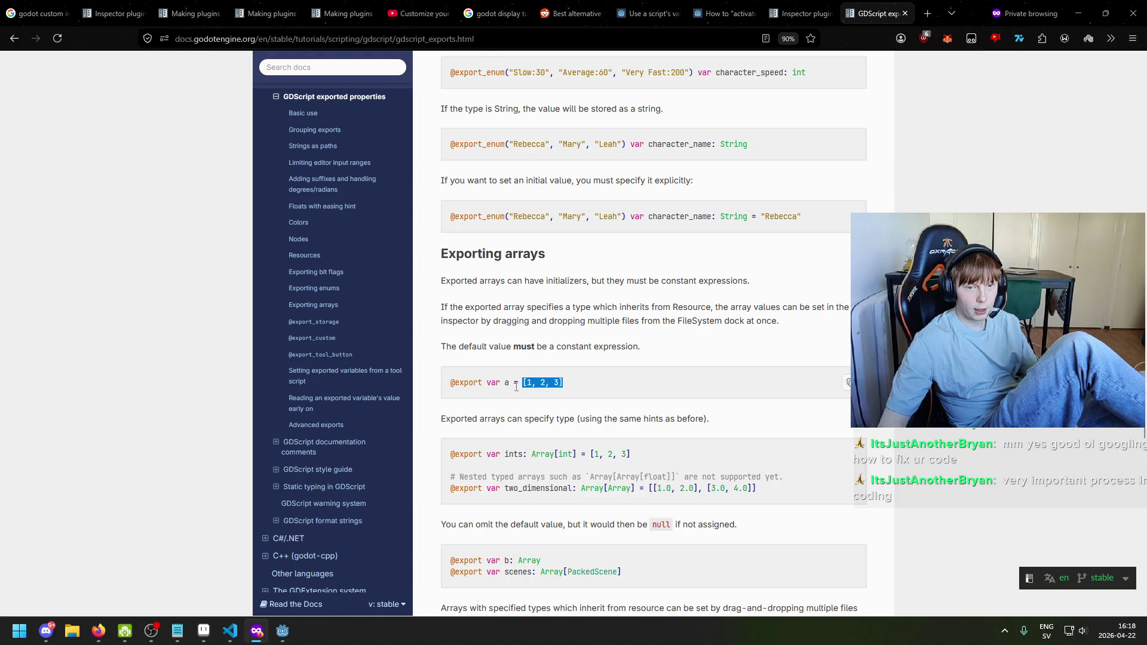
left_click(282, 631)
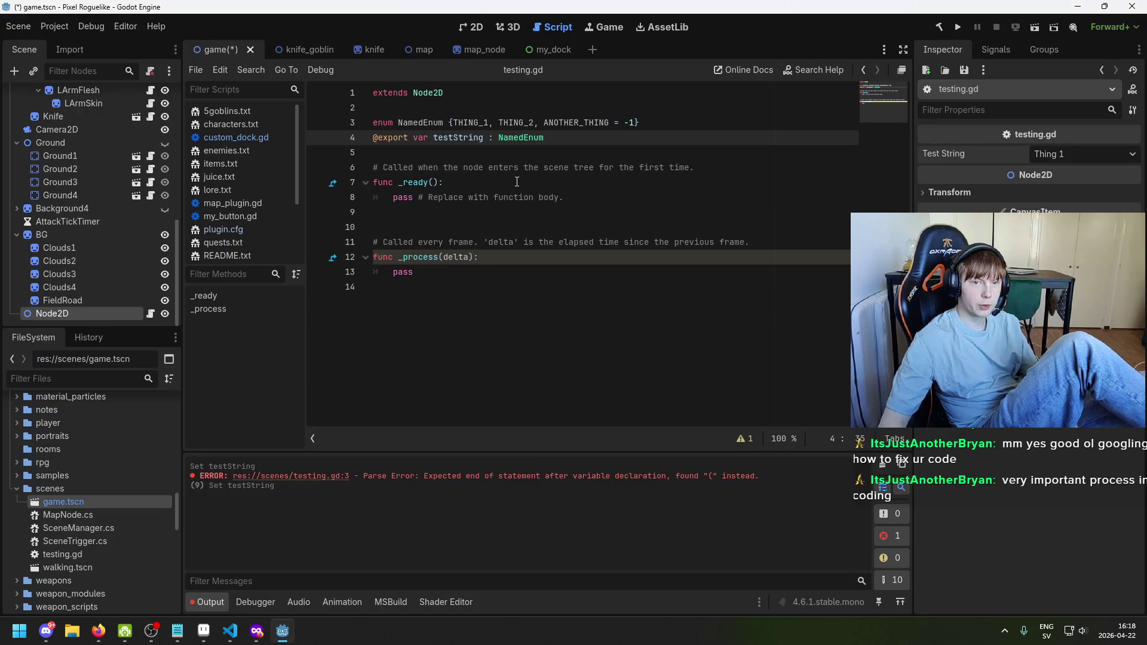
key("alt+Tab")
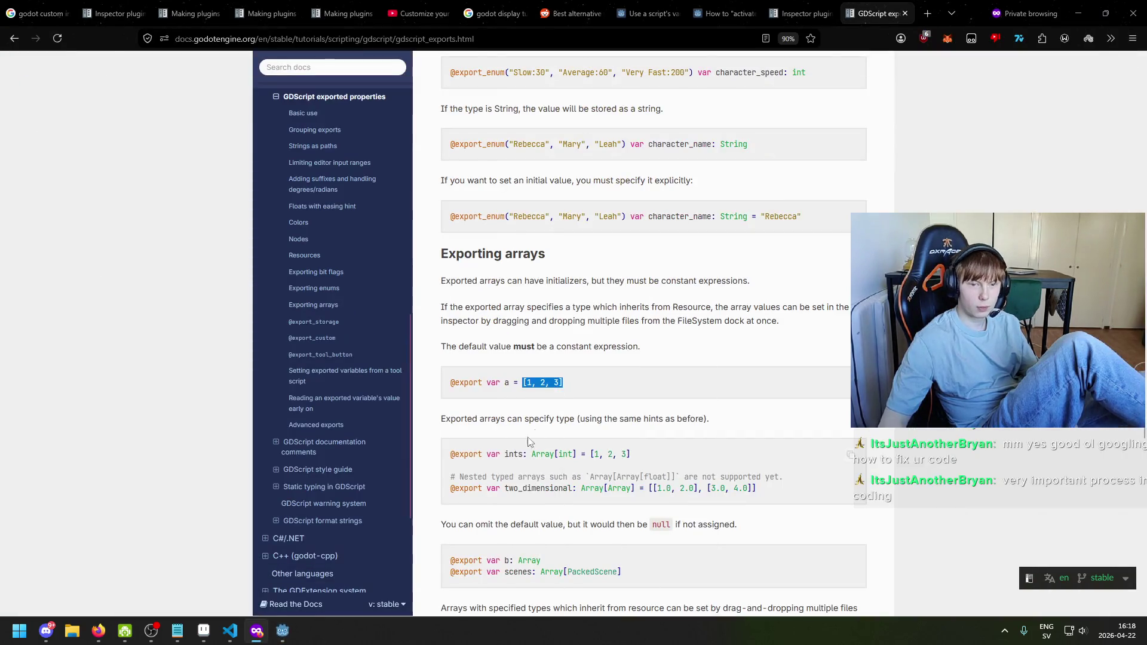
Step: Replace ': NamedEnum' on line 4 with '= [1, 2, 3]' and save the script
left_click(584, 388)
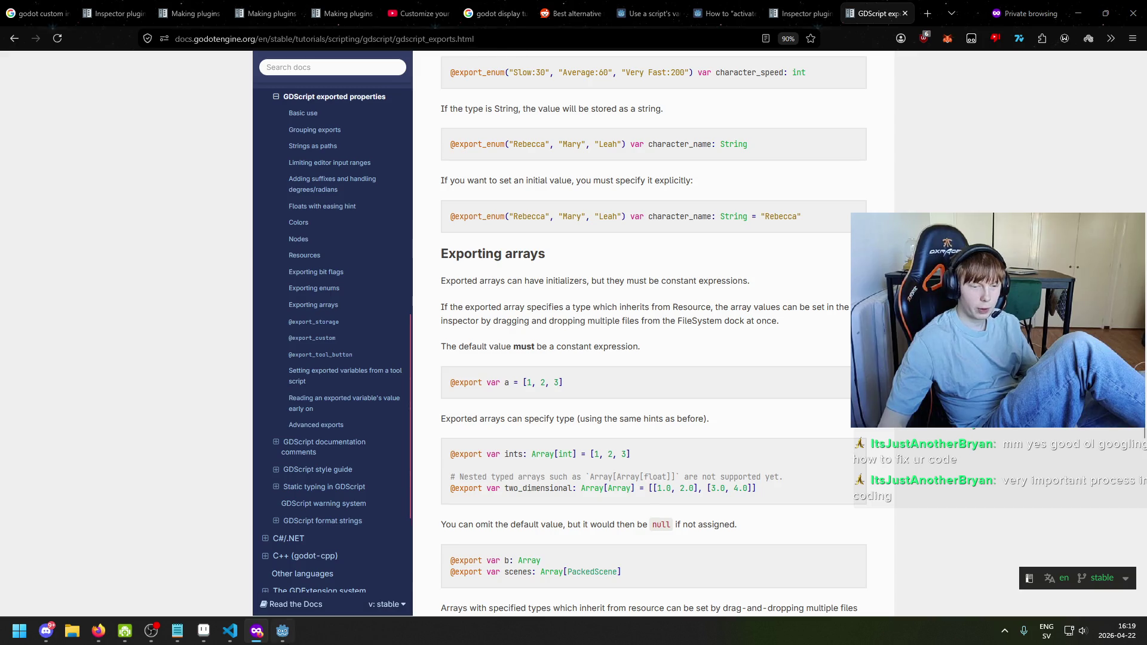
key("alt+Tab")
left_click_drag(557, 137, 488, 137)
key("ctrl+v")
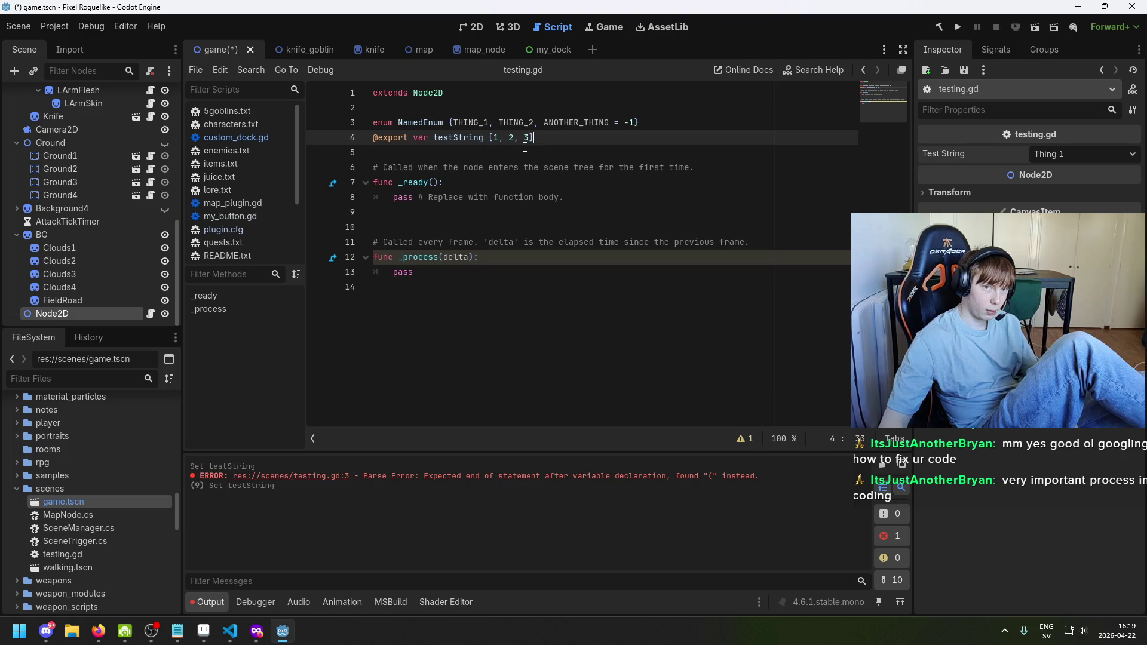
left_click(283, 631)
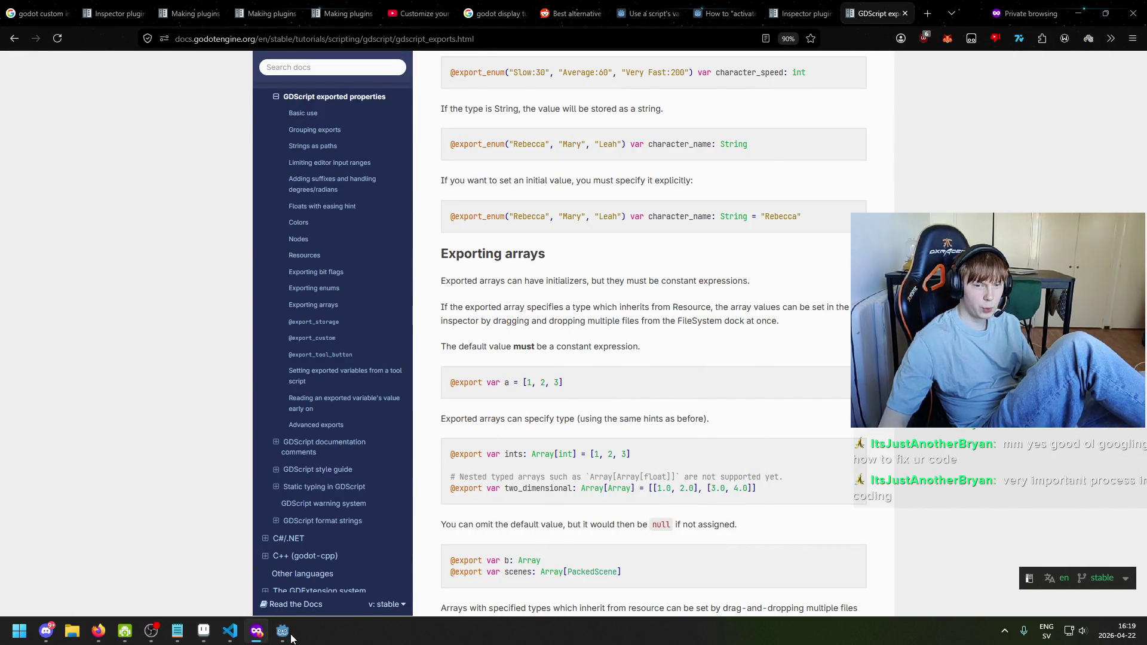
left_click(286, 632)
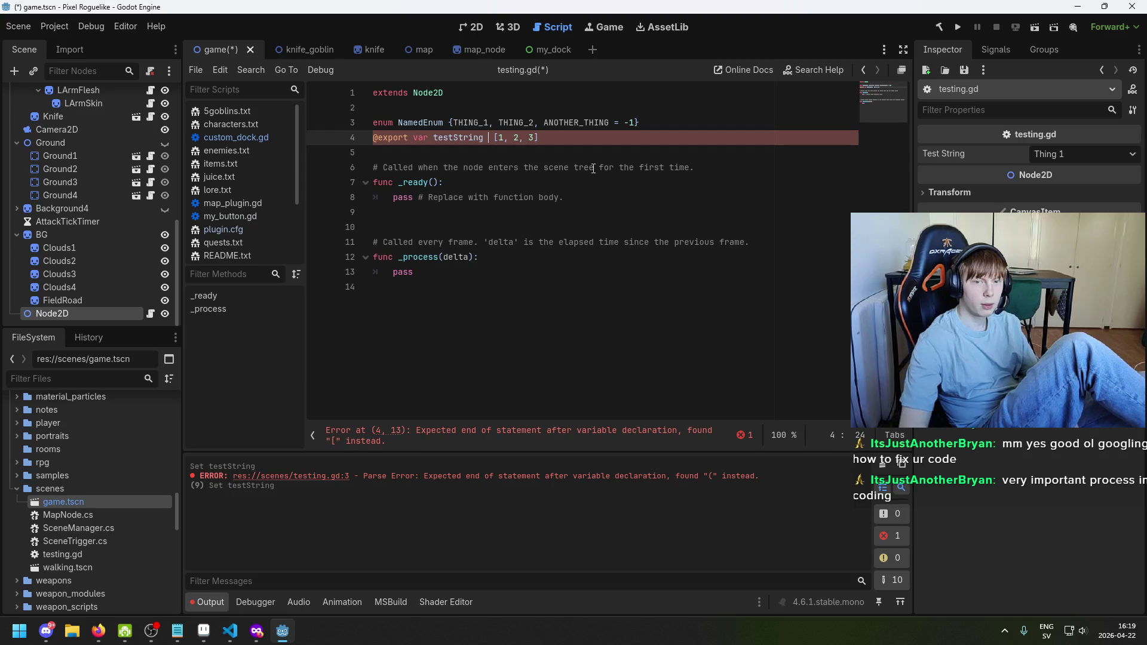
type("=")
key("ctrl+s")
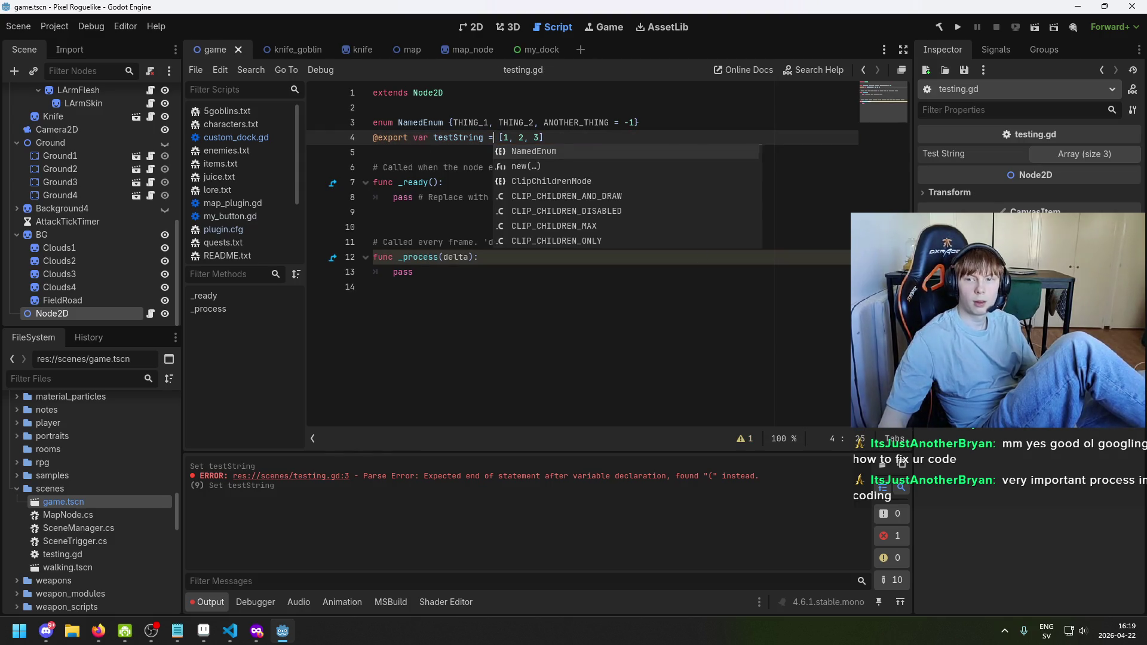
Step: Expand Test String in the Inspector to look at its array elements
left_click(1077, 156)
left_click(1060, 210)
left_click(1061, 190)
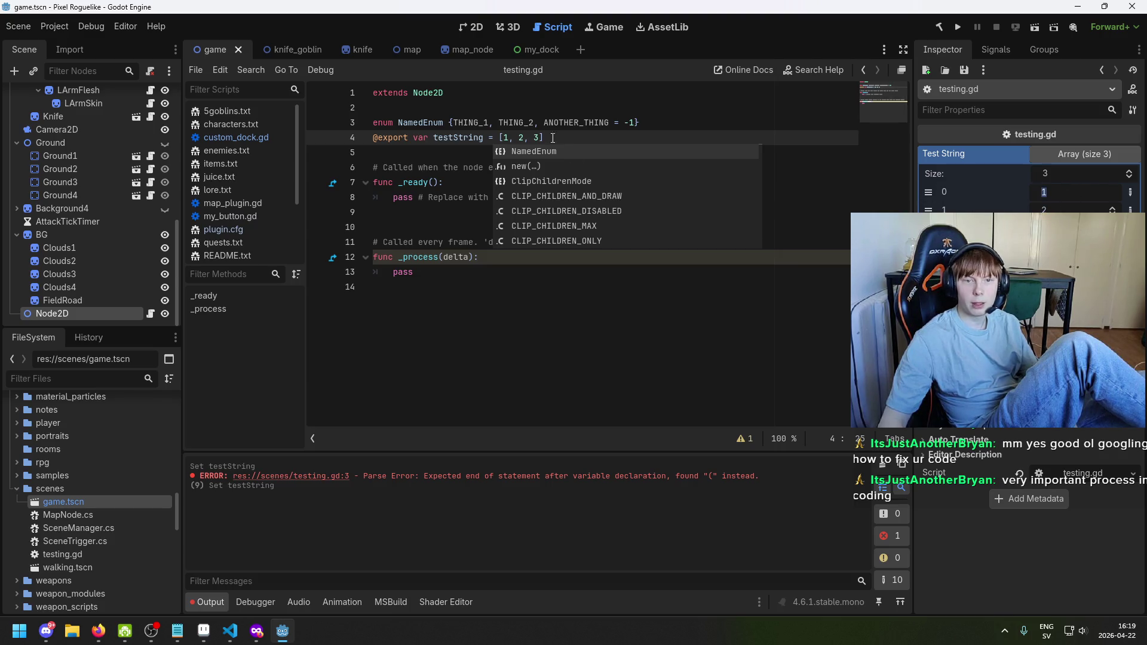
Step: Rewrite line 4's array as ["String", Texture2D, "String"] and save
left_click(521, 137)
type("\"Stri")
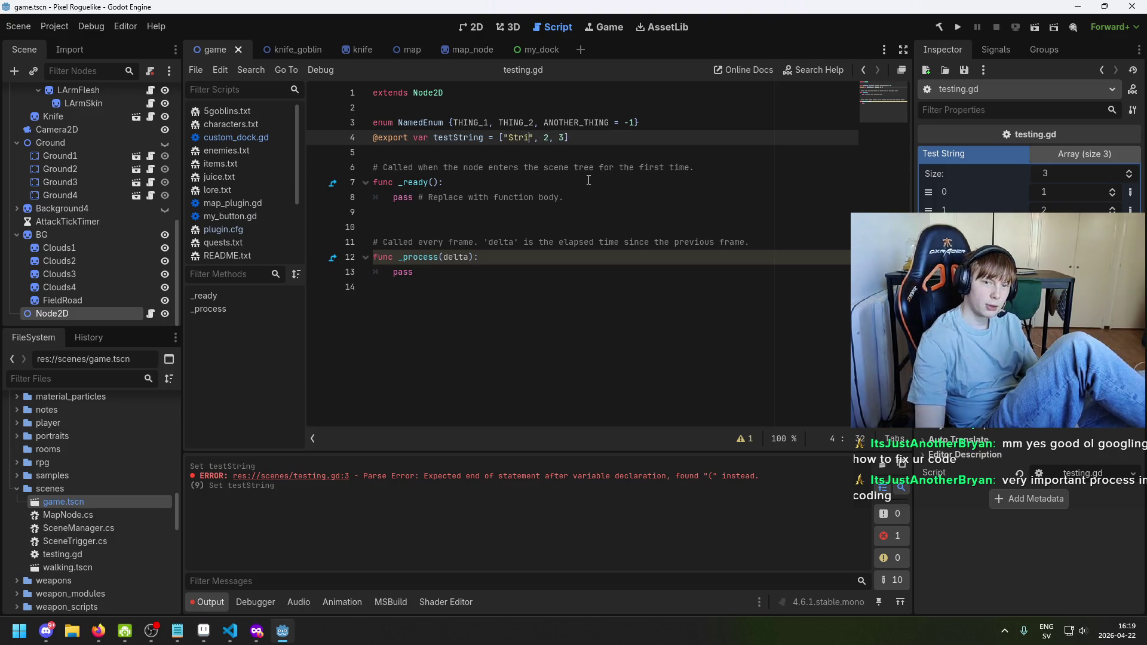
type("ng")
key("Right")
key("Right")
key("Right")
key("BackSpace")
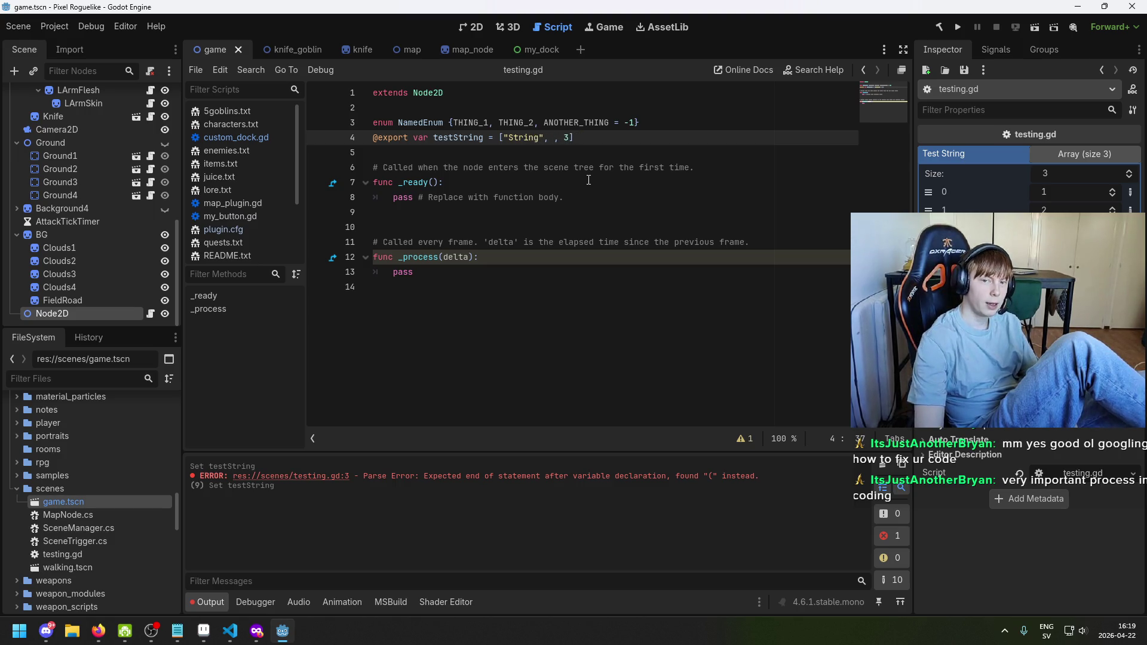
type("Te")
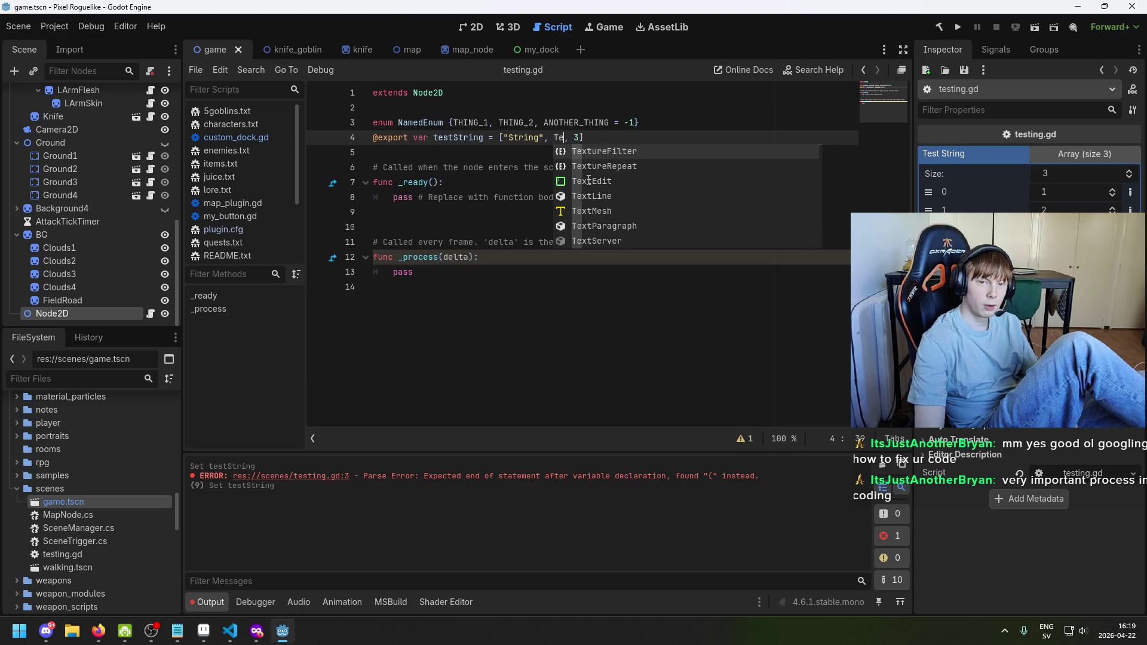
type("xture")
key("Down")
key("Down")
key("Down")
key("Return")
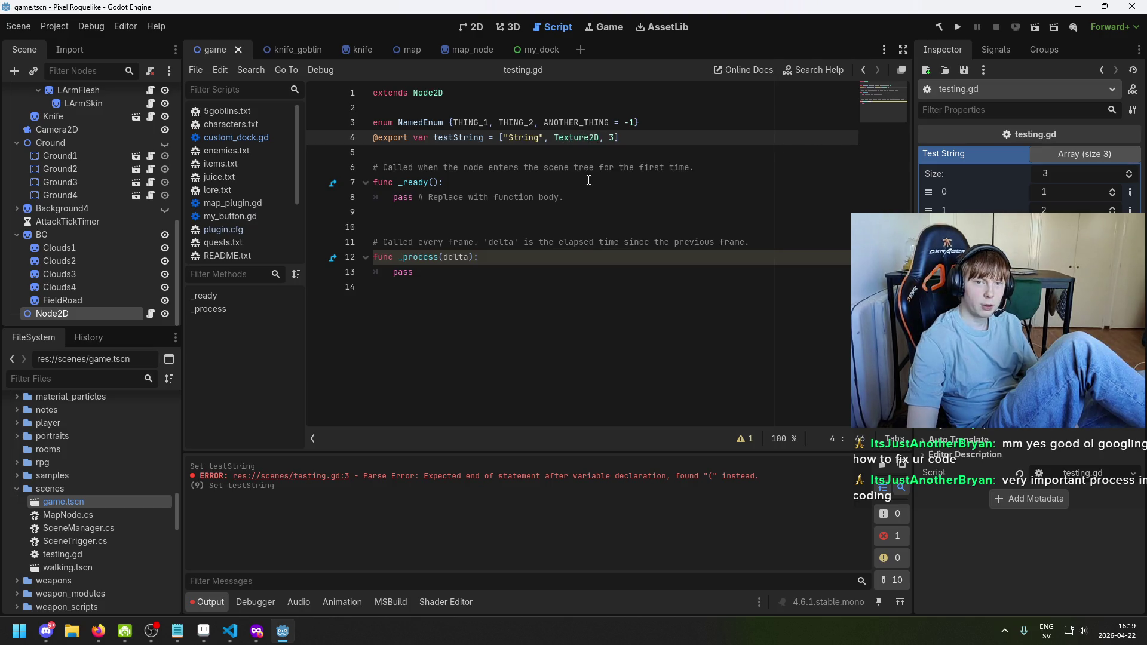
key("Right")
key("Right")
key("Right")
key("BackSpace")
type("\"")
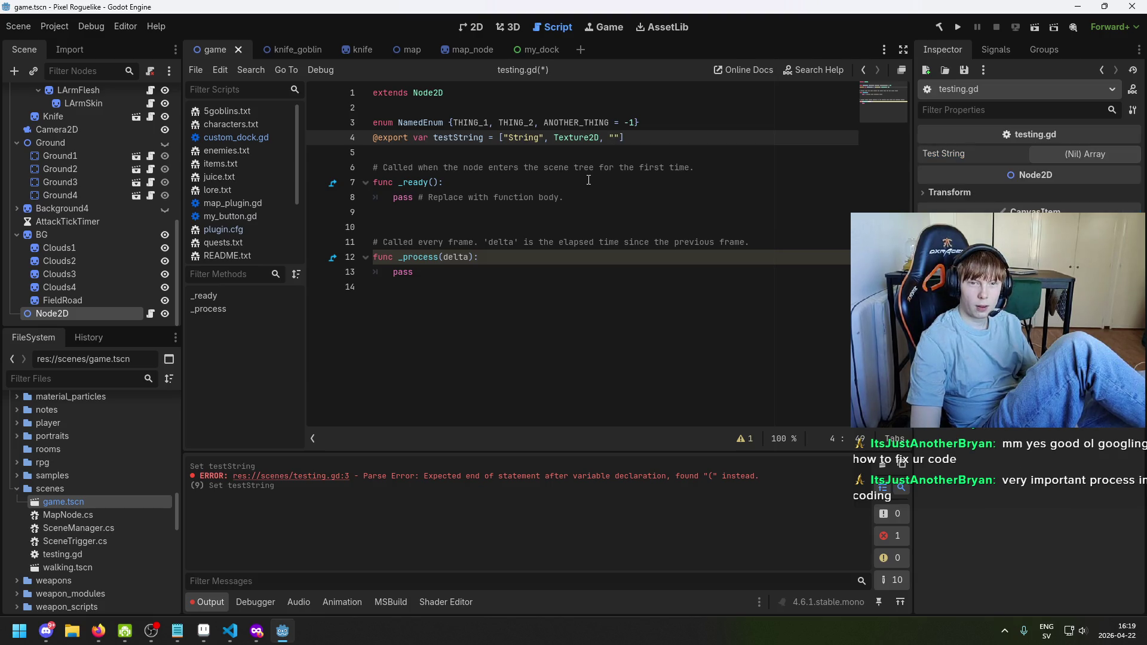
type("String")
key("ctrl+s")
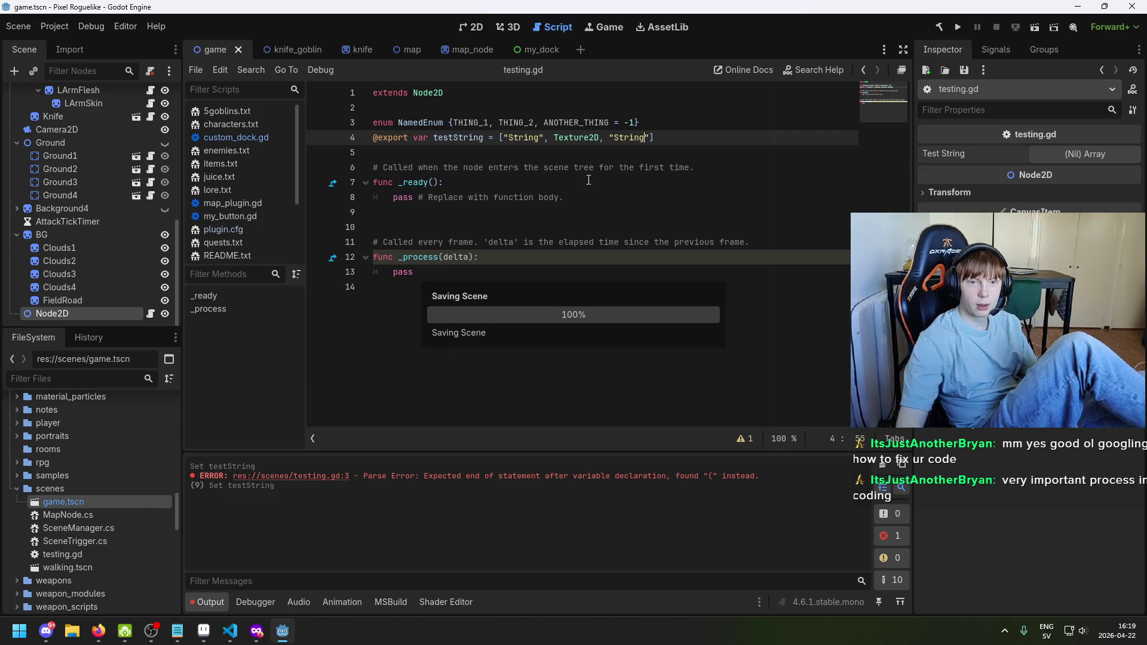
Step: Change the Texture2D element on line 4 to 2 and save the script
left_click(1098, 156)
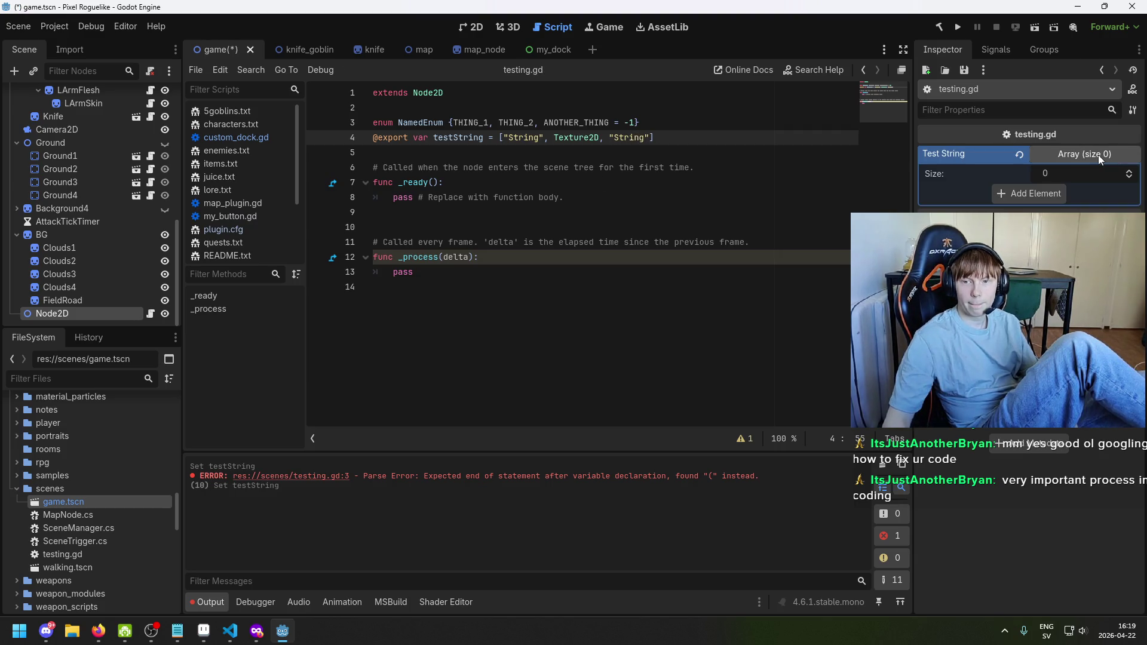
left_click(1034, 198)
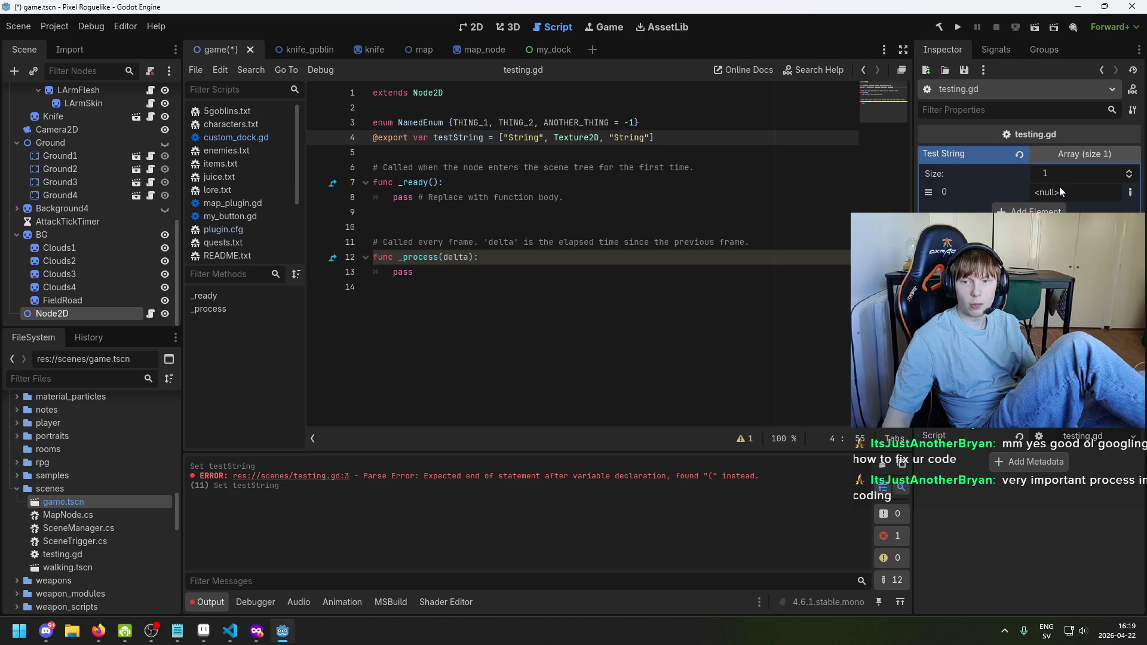
double_click(597, 138)
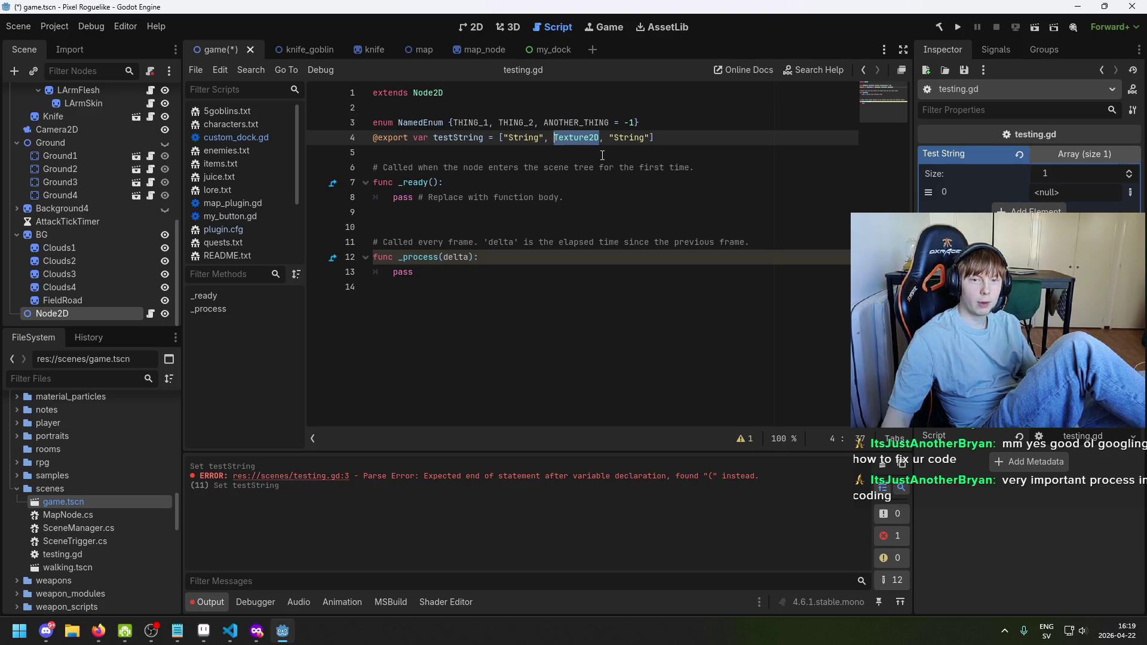
type("2")
key("ctrl+s")
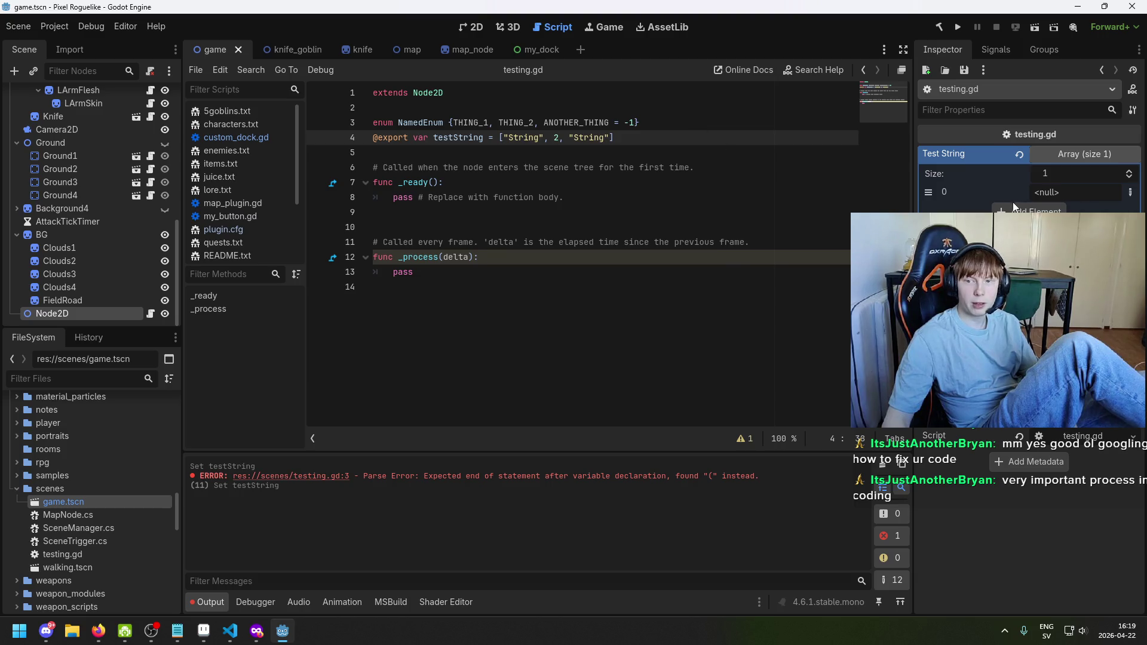
Step: Add an element to Test String, revert it to default, and move the last element to the top
left_click(1013, 209)
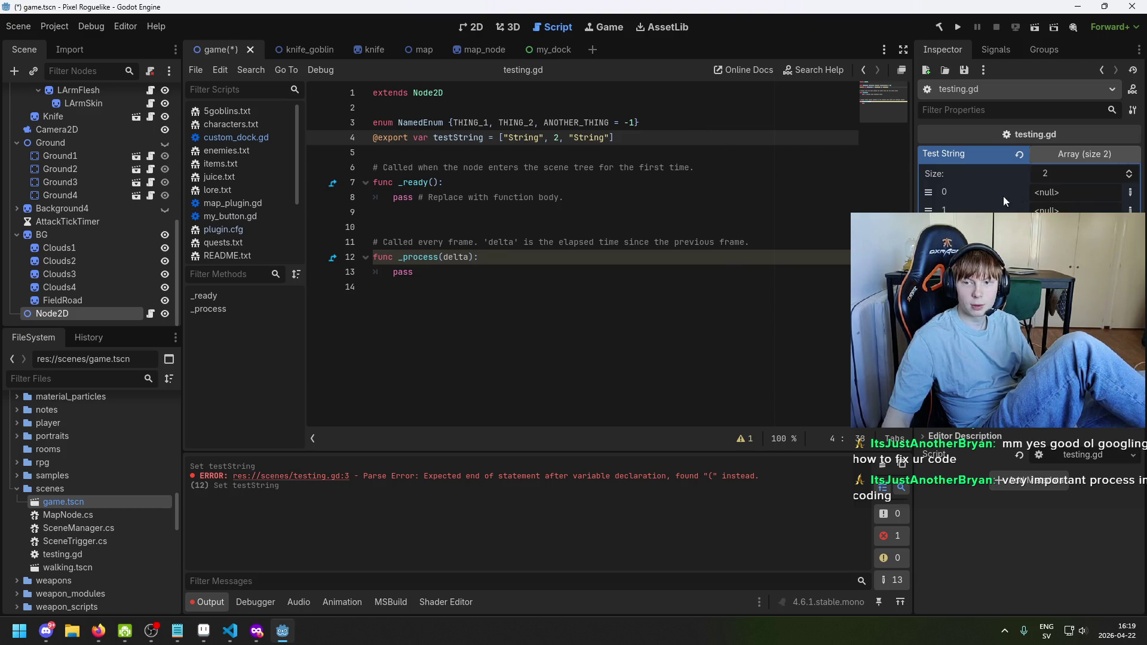
left_click(1130, 191)
key("Escape")
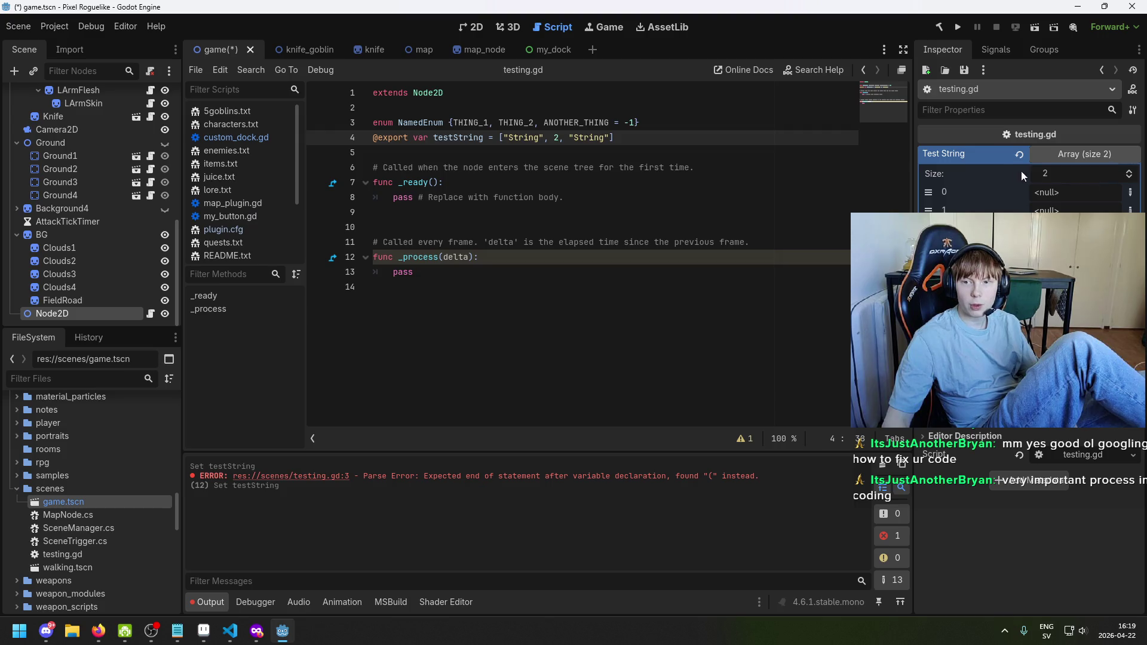
left_click(1019, 154)
left_click(1084, 153)
left_click(1098, 155)
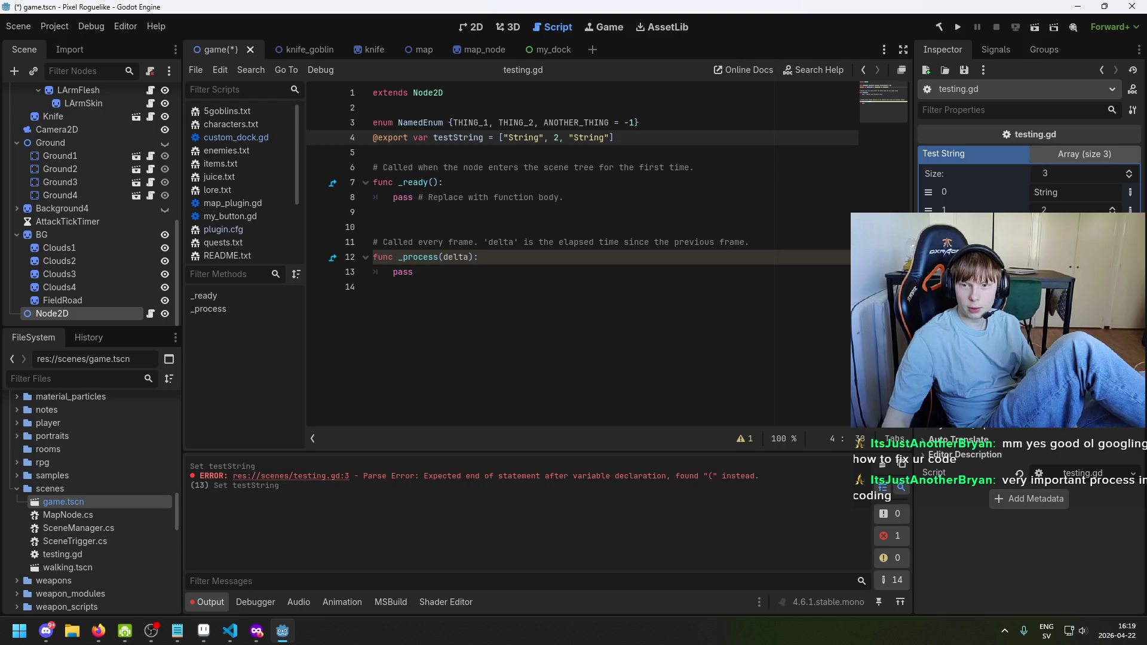
left_click_drag(928, 227, 928, 192)
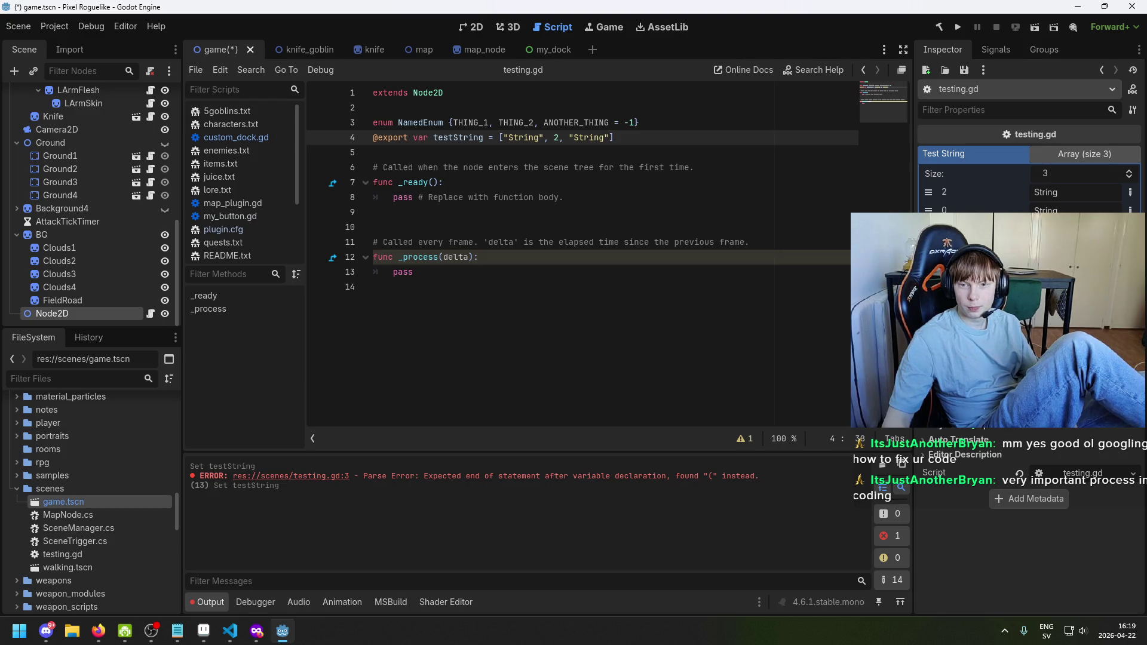
Step: Remove two Test String elements through the element menu and clear the last one to null
left_click(1129, 192)
key("Escape")
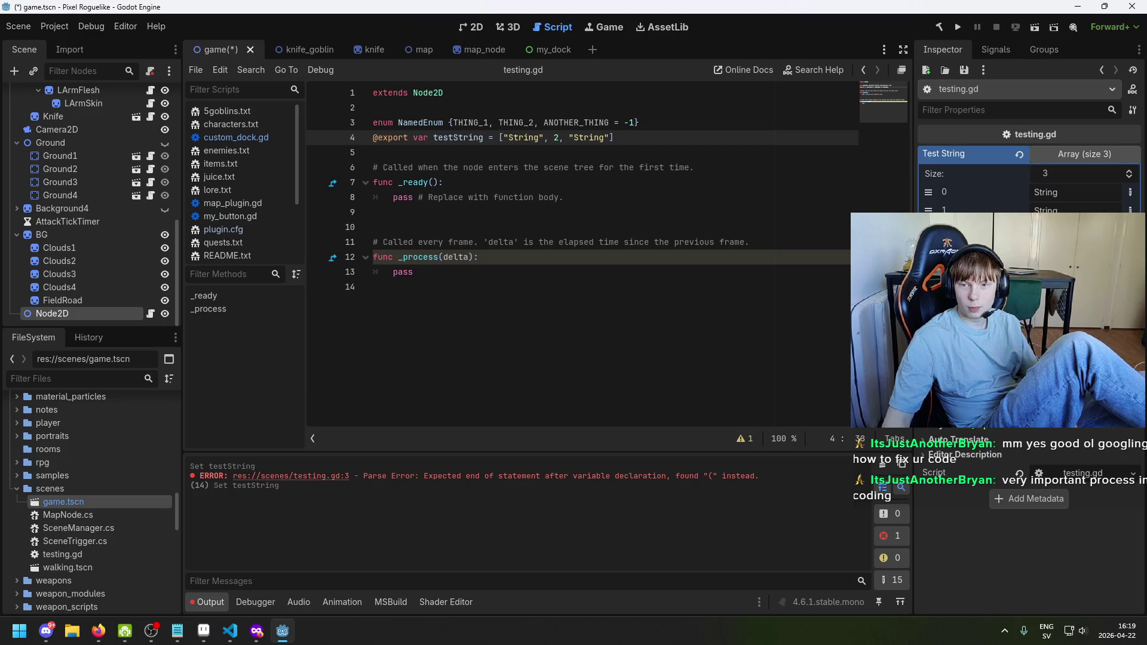
left_click(1129, 191)
left_click(1075, 105)
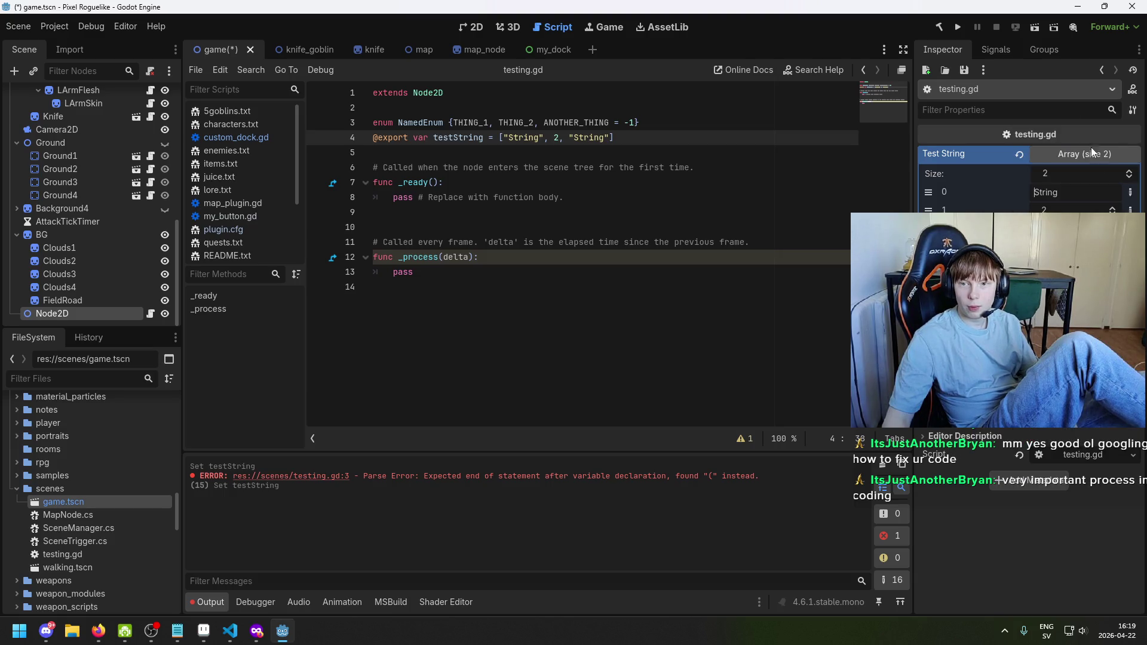
left_click(1130, 192)
left_click(1063, 103)
left_click(1131, 191)
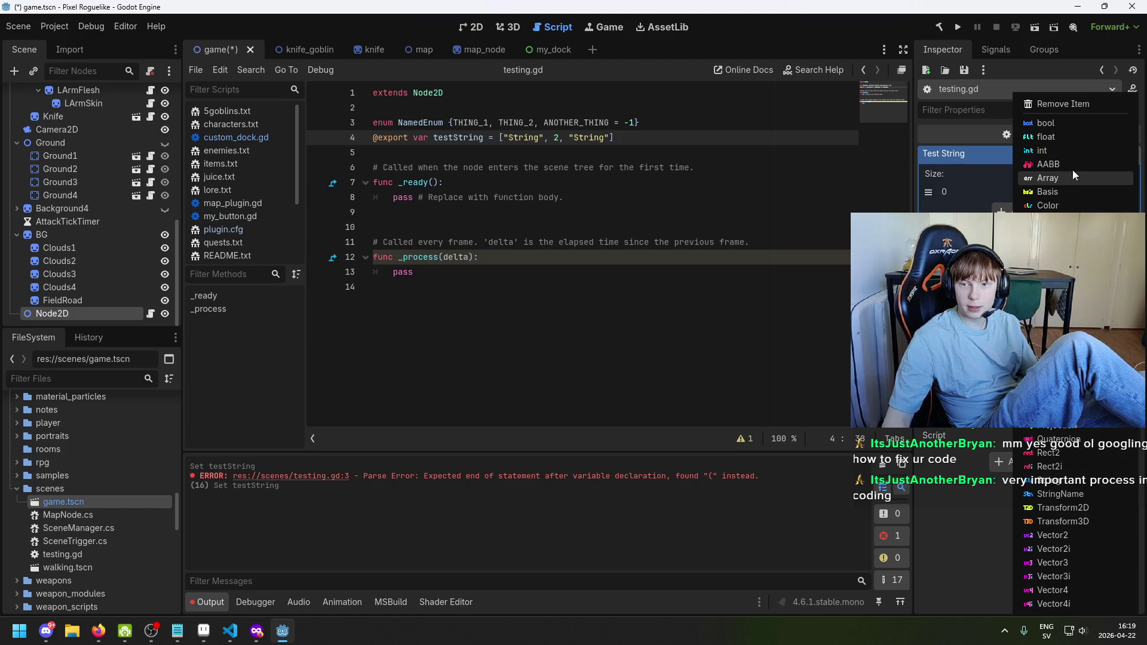
left_click(1036, 105)
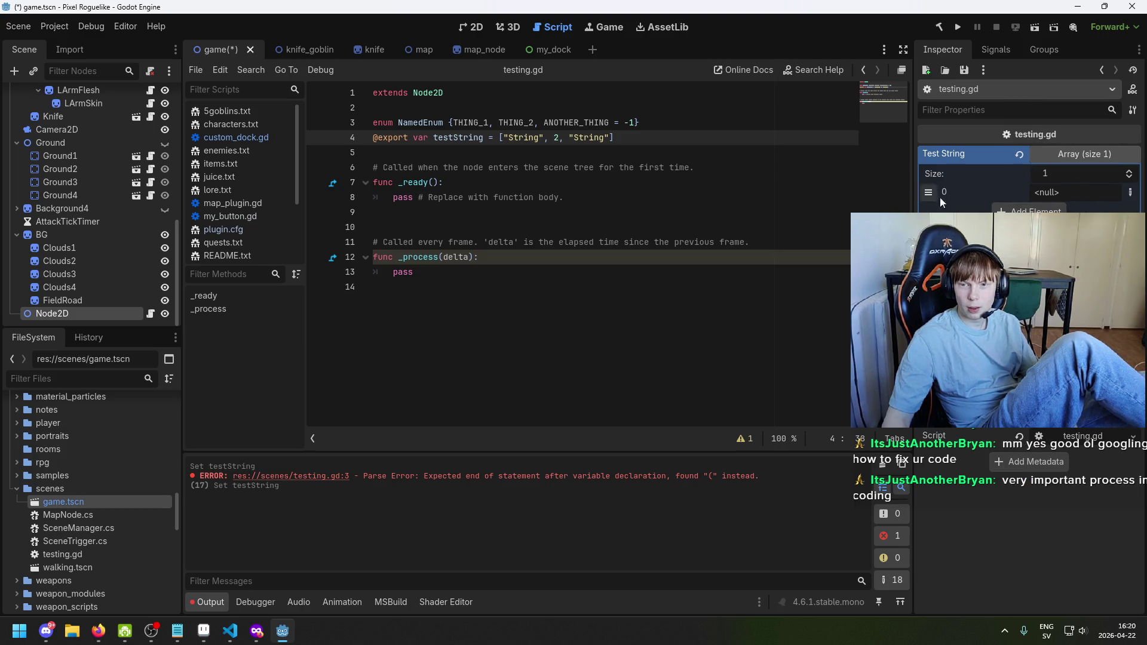
Step: Undo the recent edits to testString on line 4 and save
key("ctrl+z")
left_click(636, 140)
key("ctrl+z")
key("ctrl+z")
key("ctrl+z")
key("ctrl+z")
key("ctrl+z")
key("ctrl+z")
key("ctrl+s")
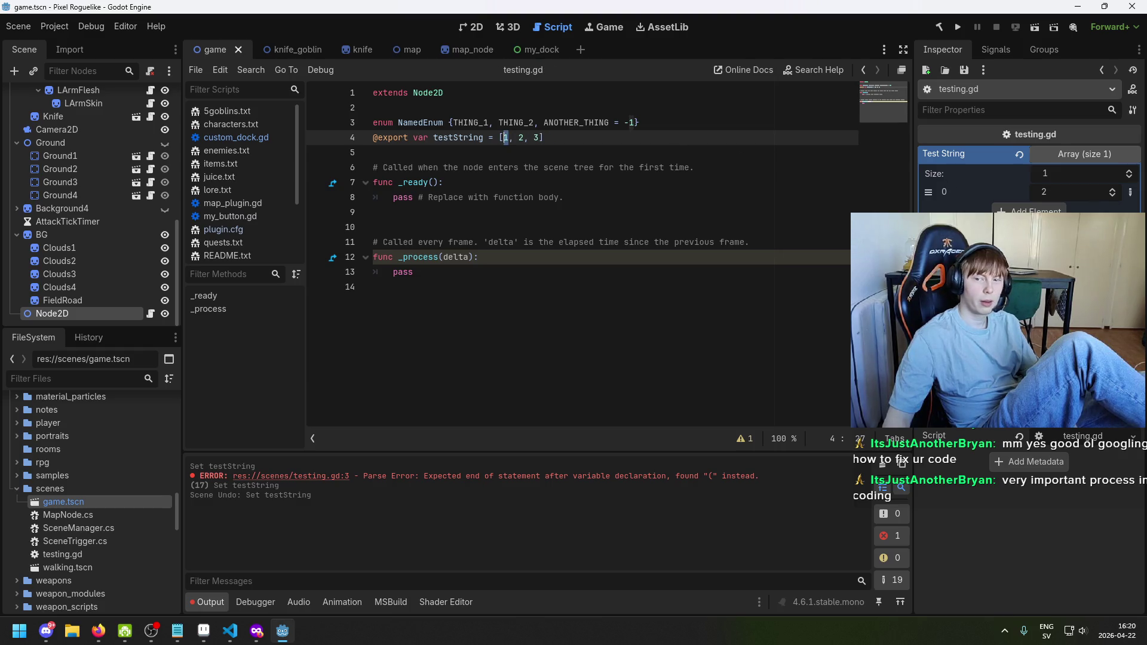
Step: Clear a Test String element to null via its options menu and save
left_click(1127, 192)
left_click(1142, 200)
left_click(1127, 194)
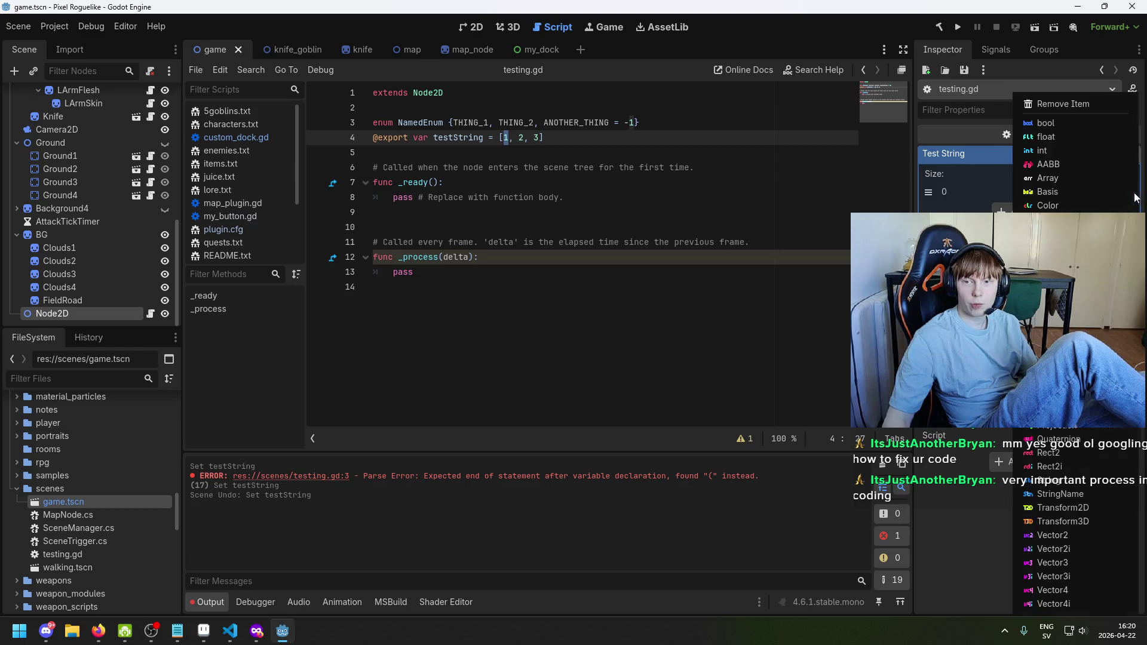
left_click(1090, 104)
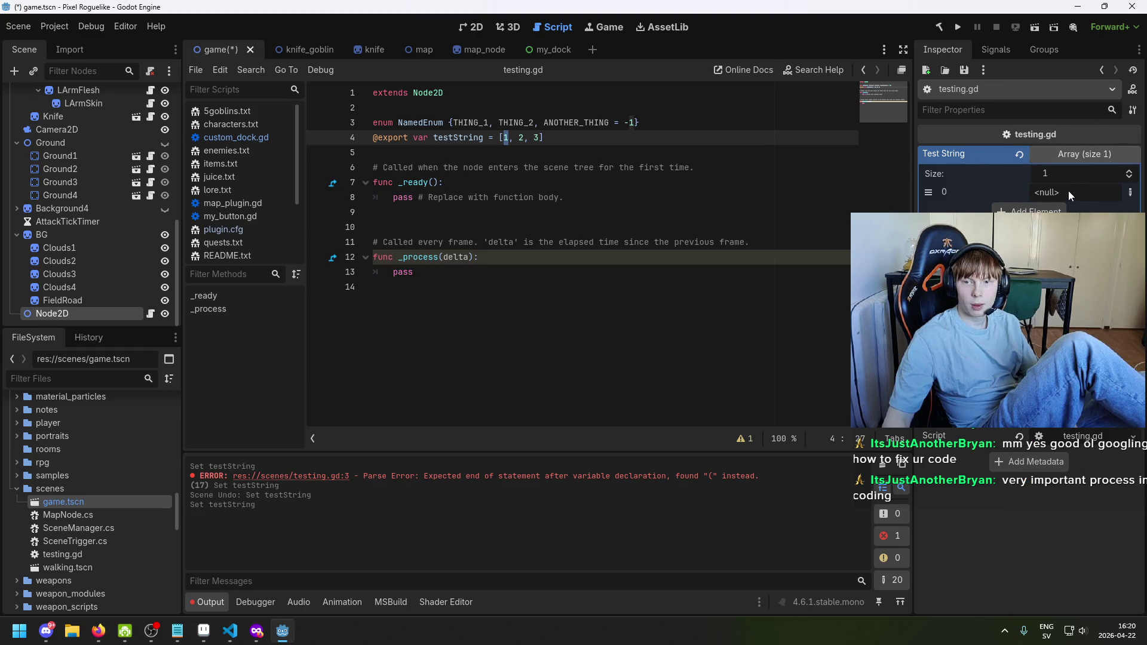
key("Down")
key("ctrl+s")
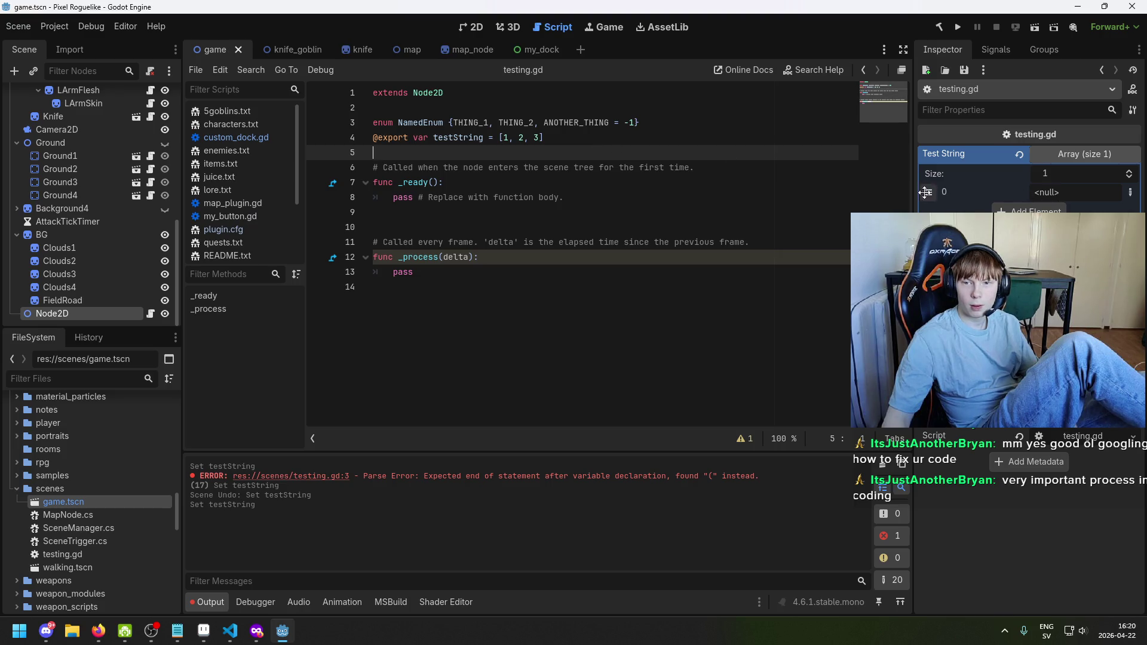
Step: Set the Test String array size to 0, add elements, undo one, and save
left_click(1063, 169)
type("0")
key("Return")
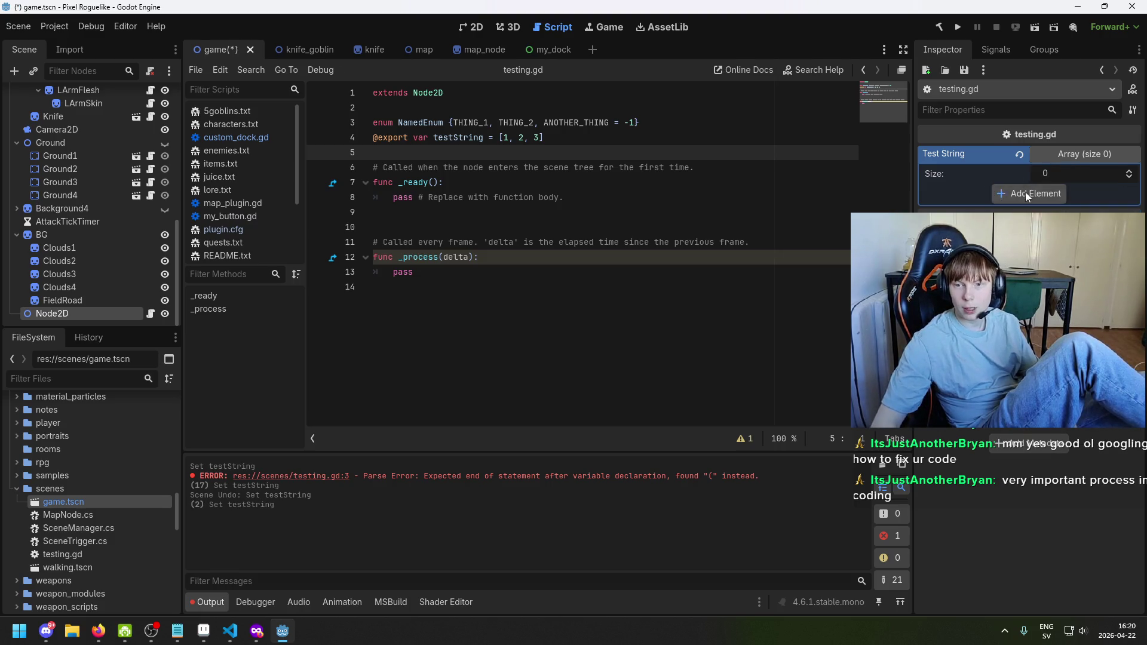
left_click(1025, 192)
left_click(1131, 192)
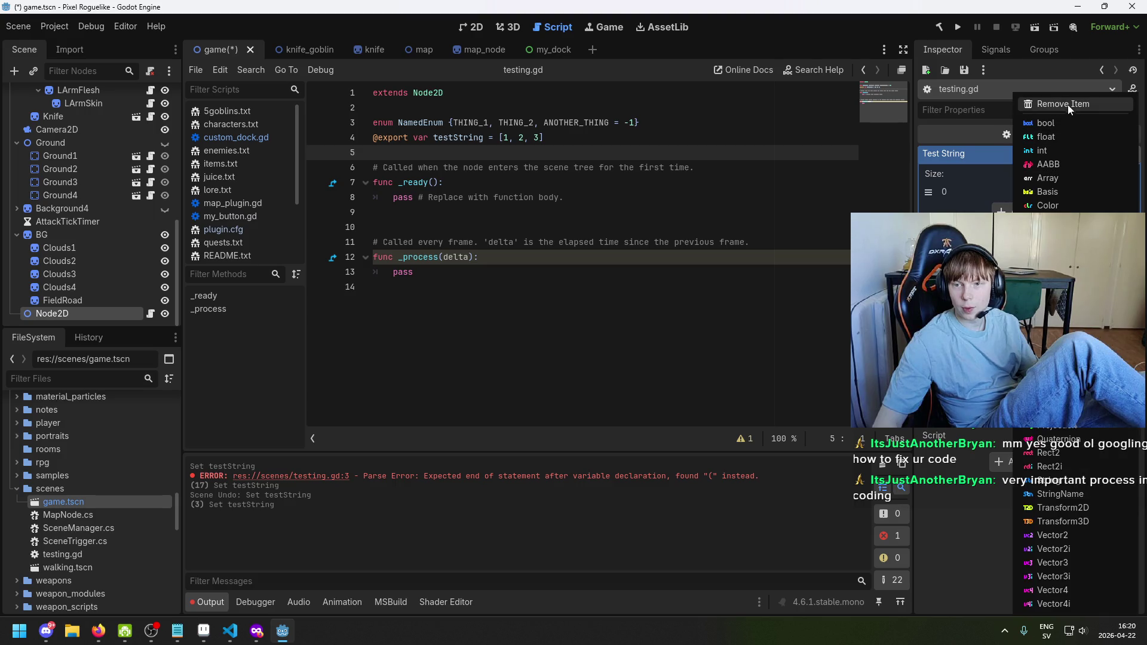
left_click(951, 184)
left_click(1001, 212)
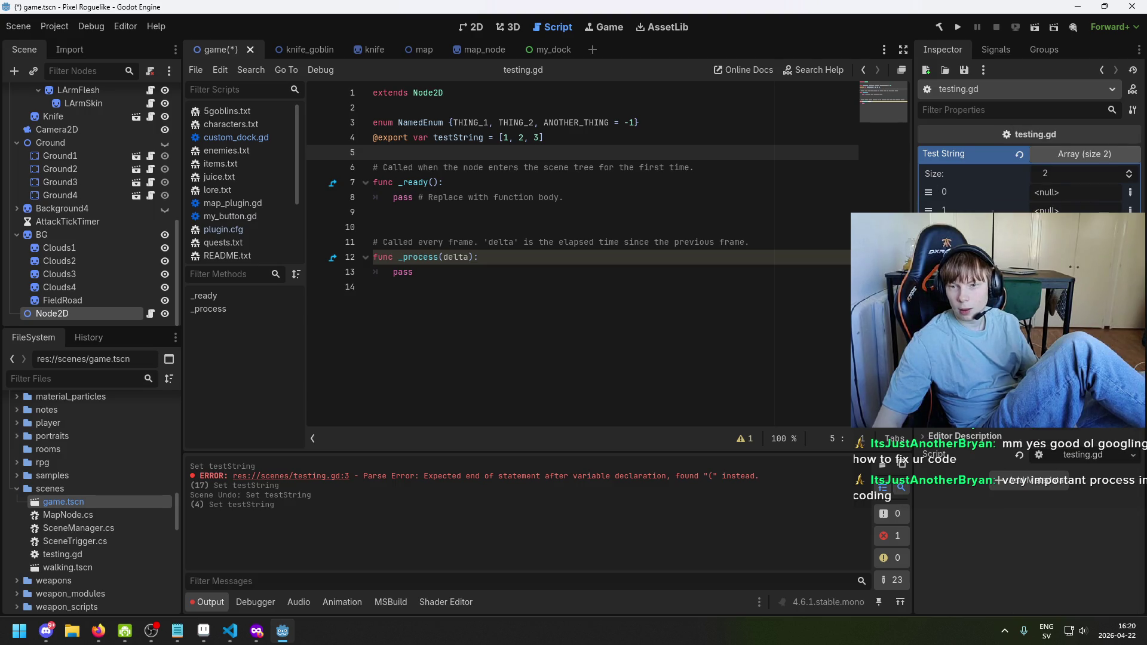
key("ctrl+z")
left_click(641, 137)
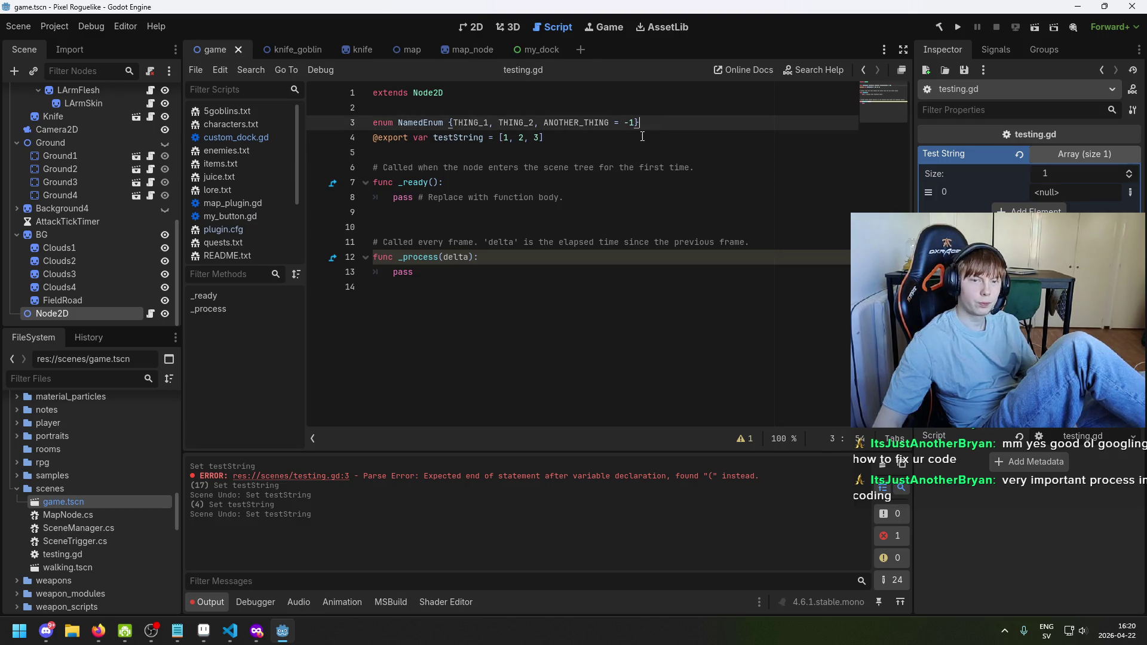
key("ctrl+s")
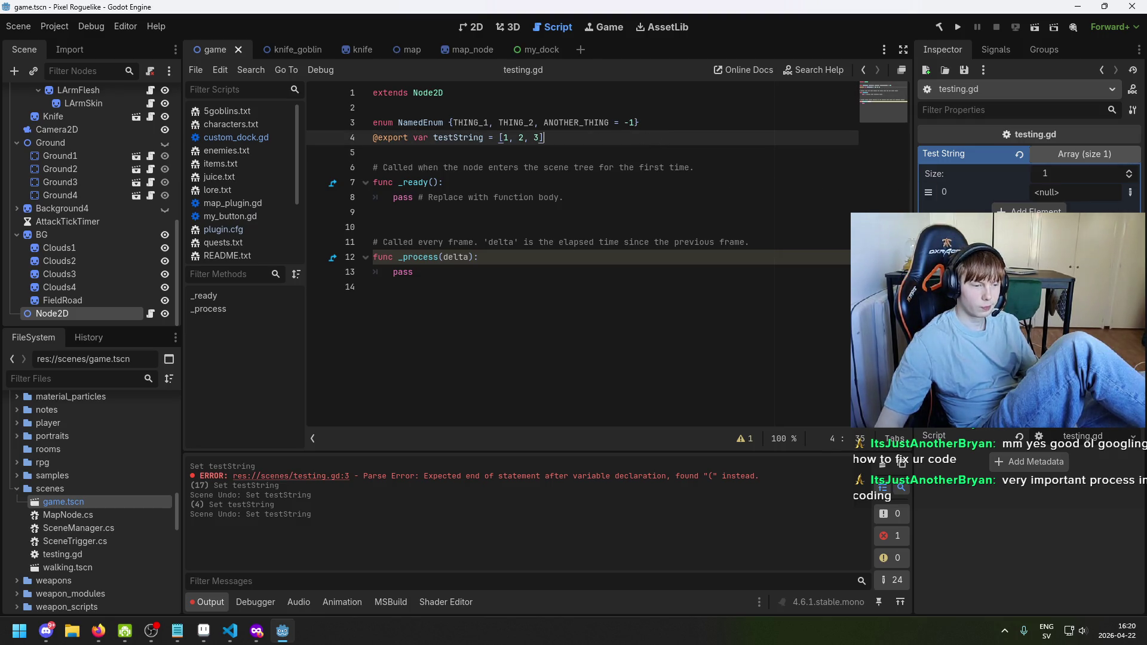
Step: Collapse and re-expand Test String to check it shows Array (size 3)
left_click(1115, 156)
left_click(1116, 156)
left_click(1090, 154)
left_click(1091, 152)
left_click(1110, 154)
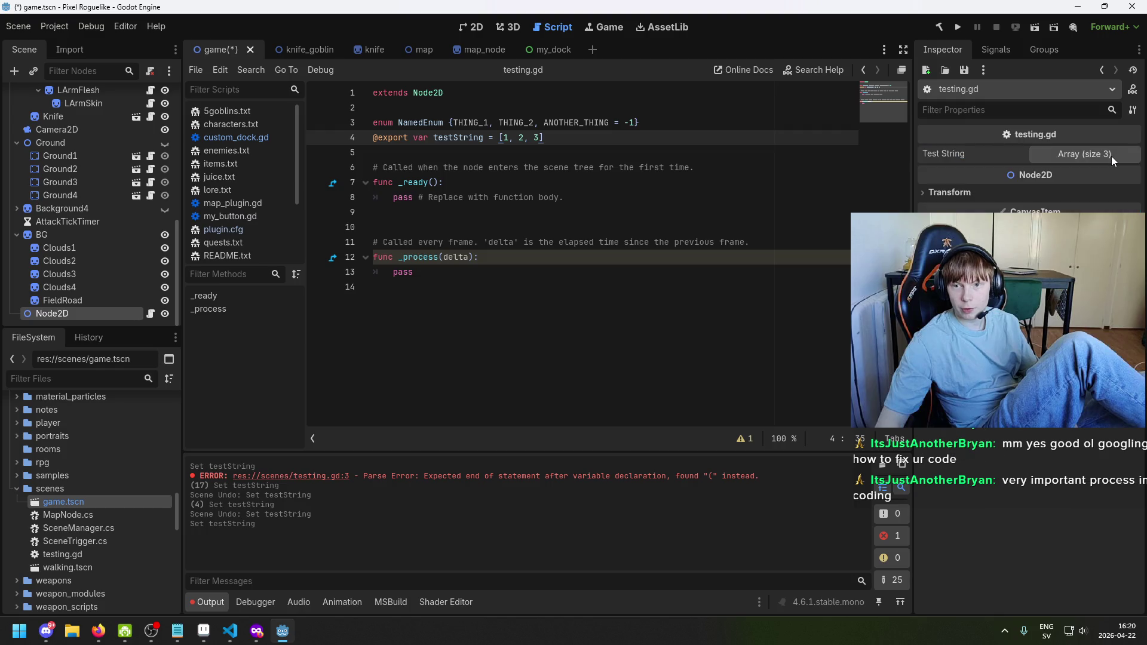
Step: Set Test String's size to 0, revert it to three elements, and open an element's type list
left_click(1111, 156)
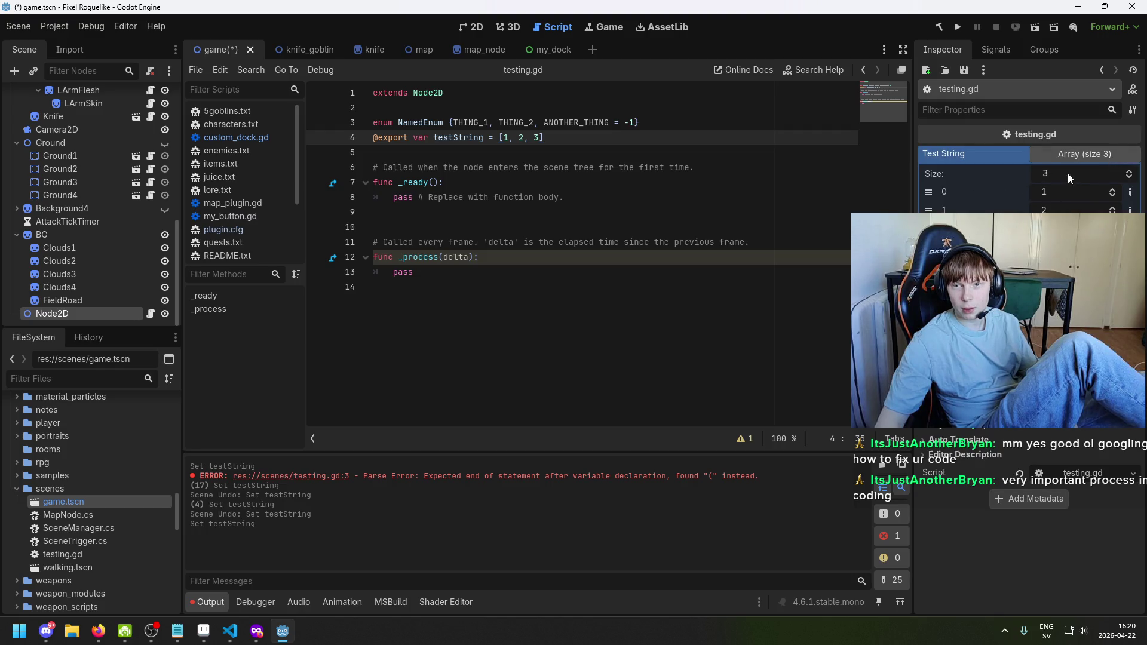
type("0")
key("Return")
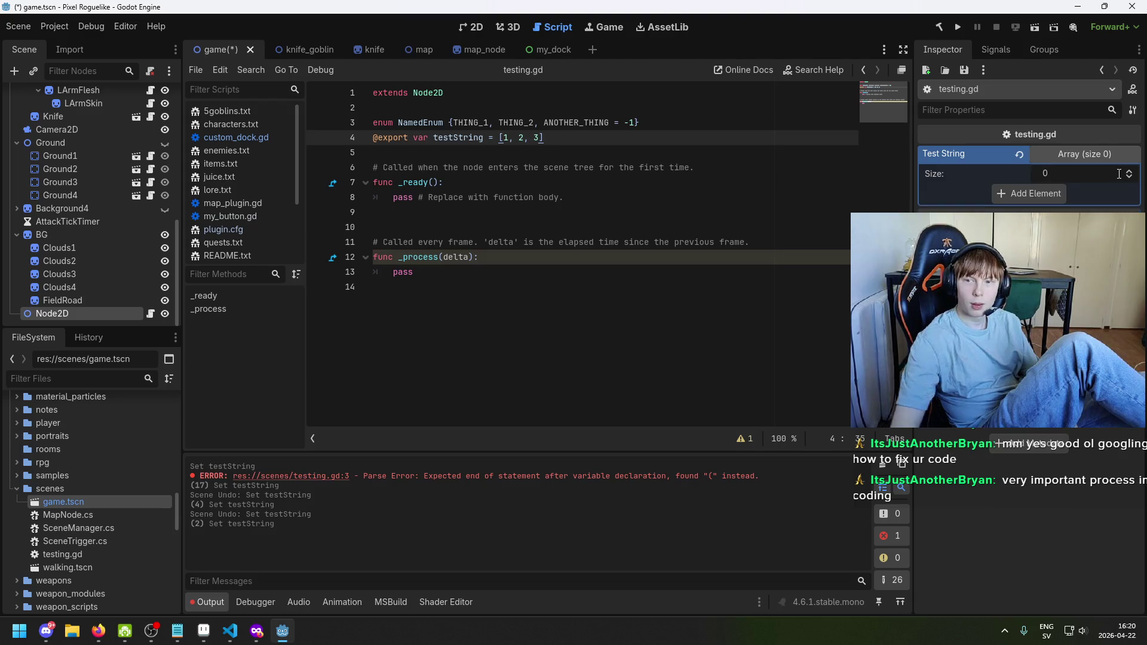
left_click(1019, 154)
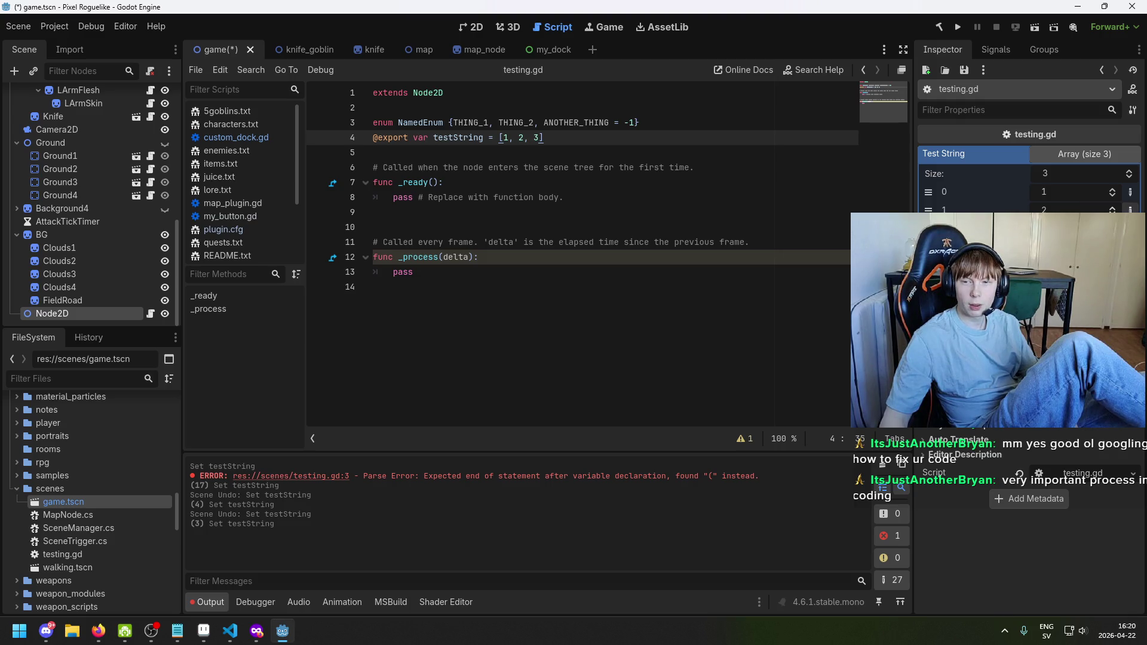
left_click(1129, 209)
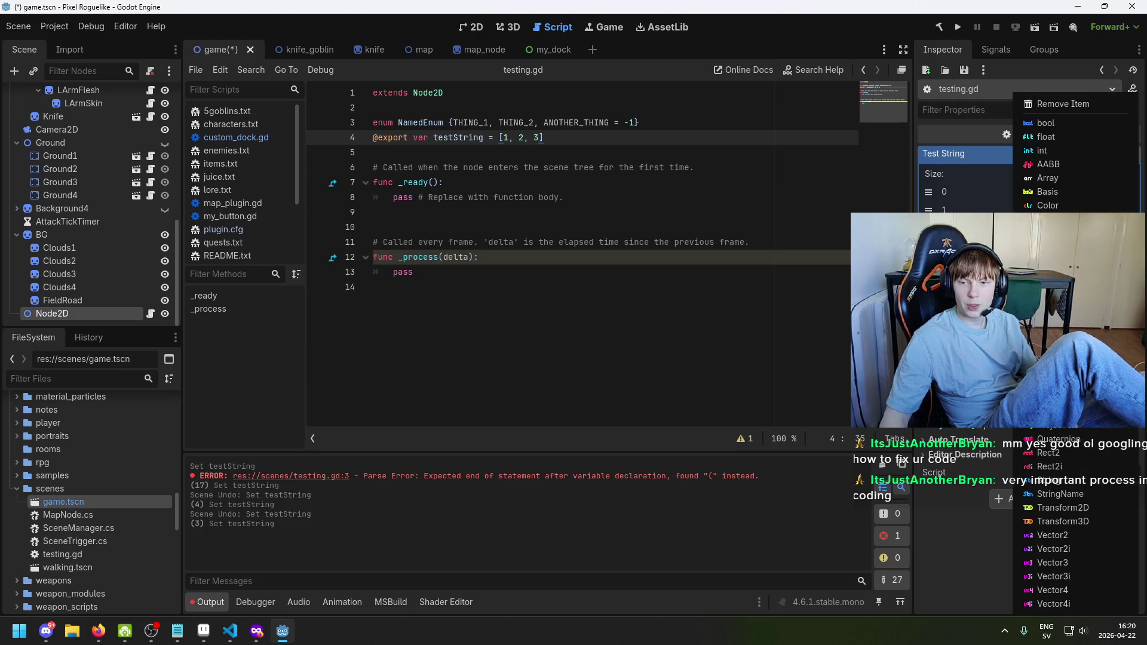
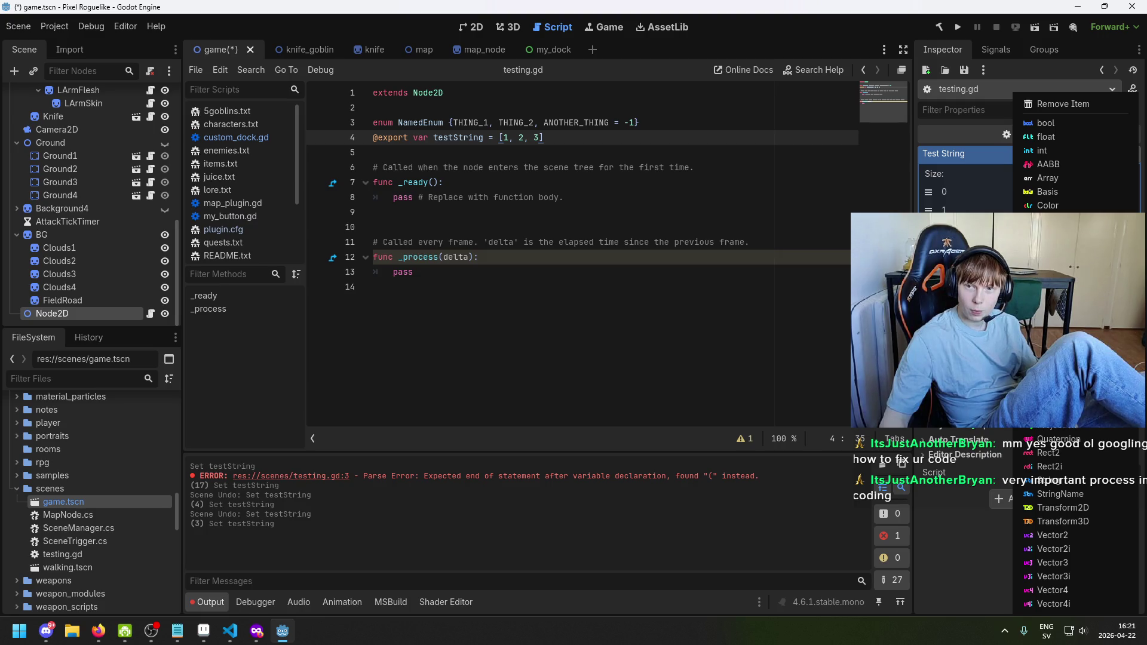
Step: Make Test String element 0 an int and Quick Load rogue.png into element 1
left_click(1042, 151)
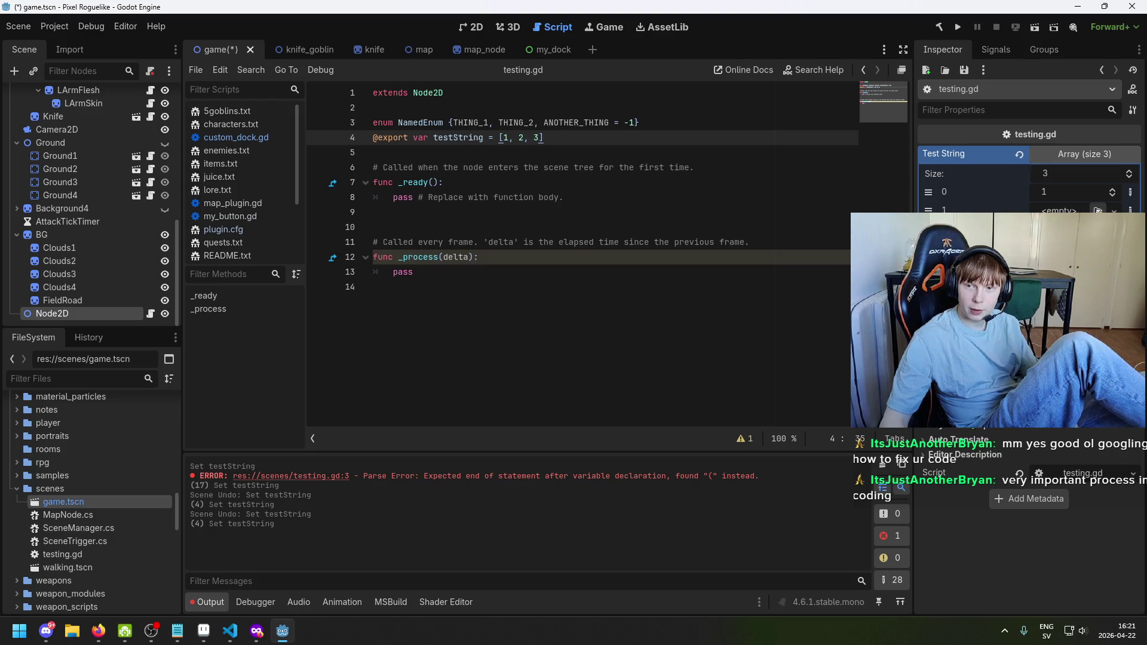
left_click(1098, 210)
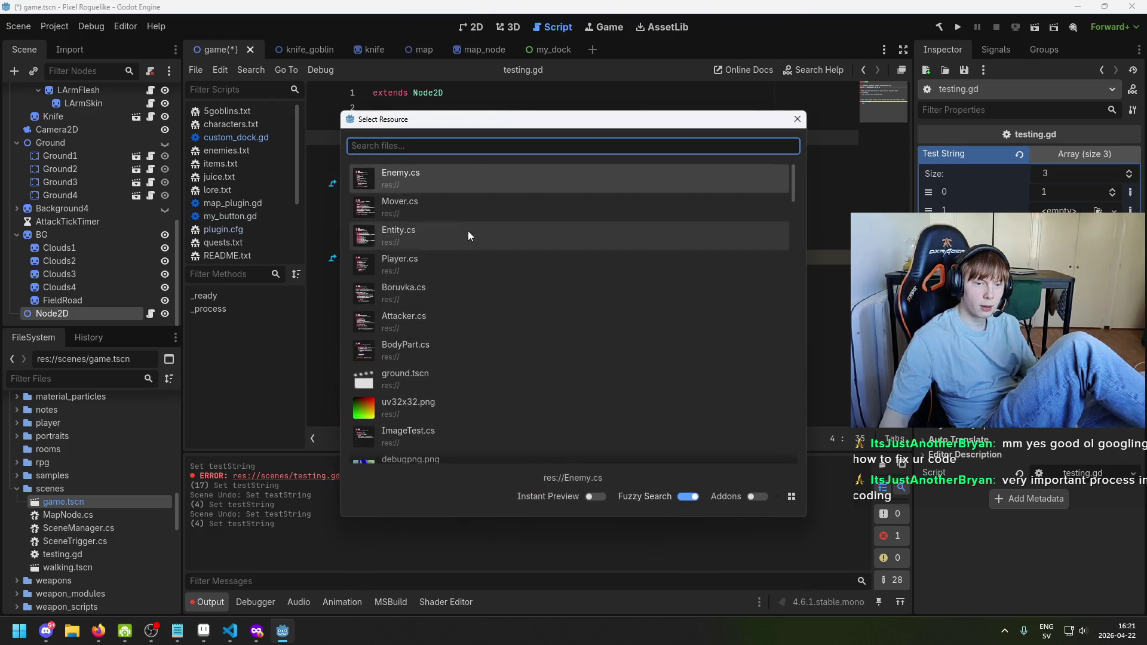
scroll(469, 235, "down", 5)
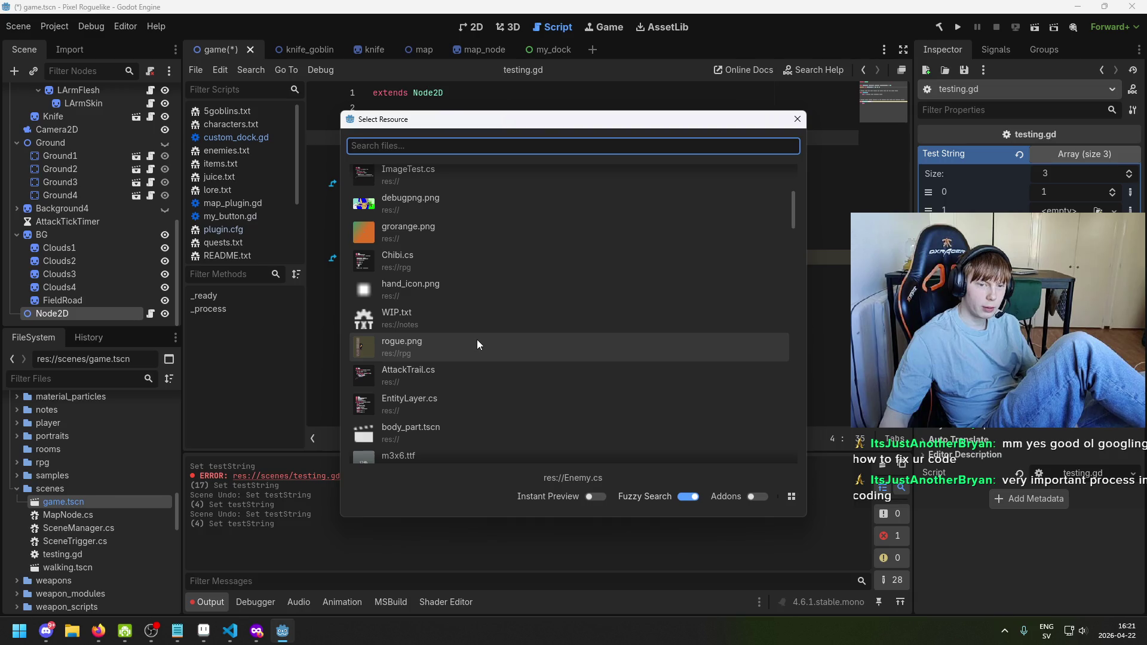
double_click(476, 343)
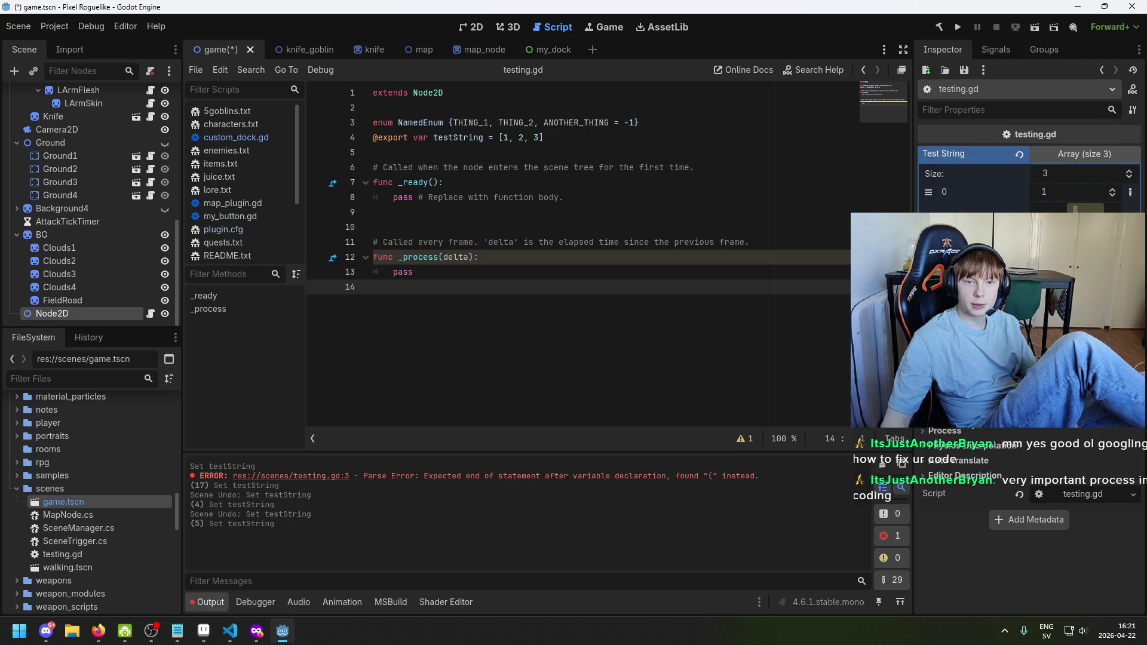
Step: Change element 0's value from 200 to 1 and add a blank line after the enum
left_click(1064, 192)
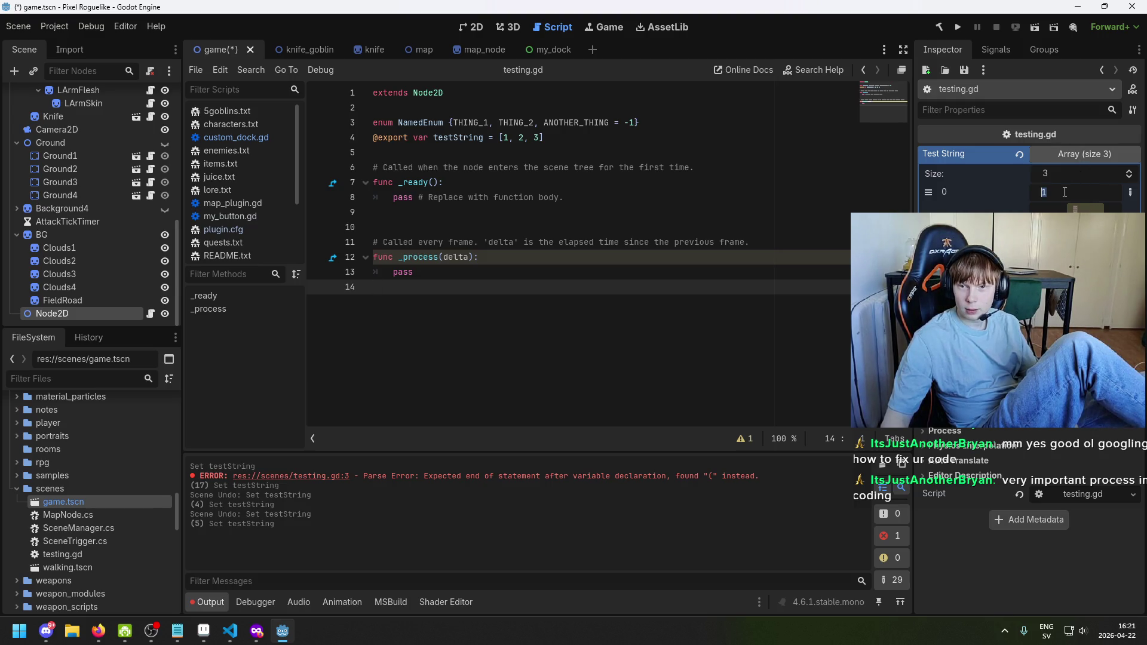
key("BackSpace")
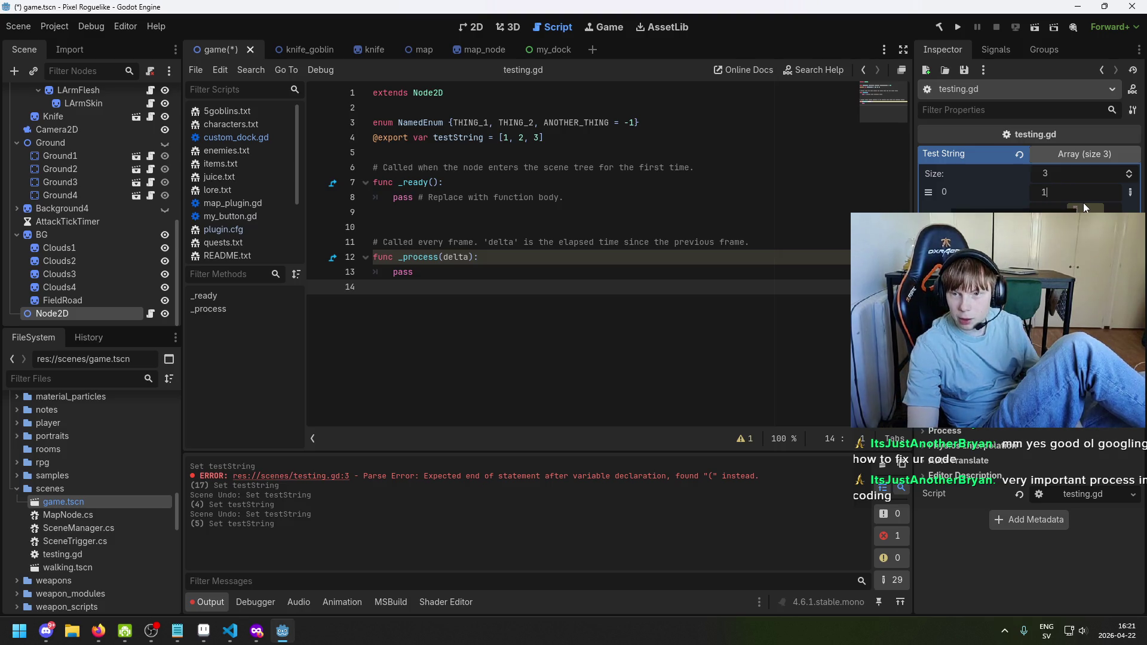
key("BackSpace")
key("BackSpace")
key("BackSpace")
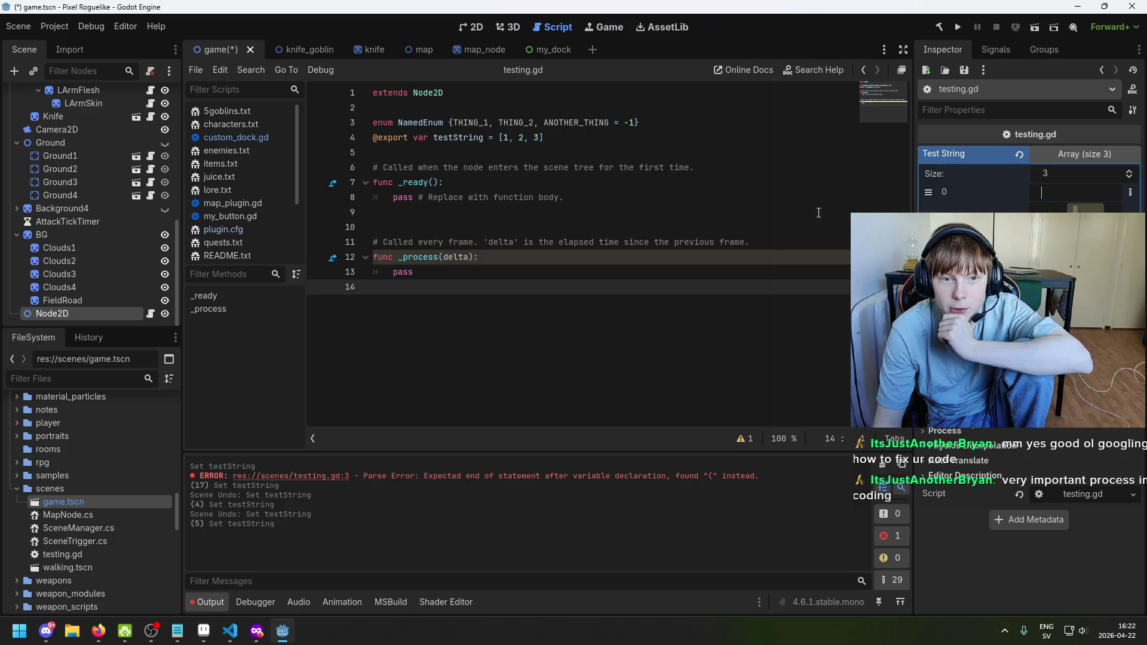
key("Return")
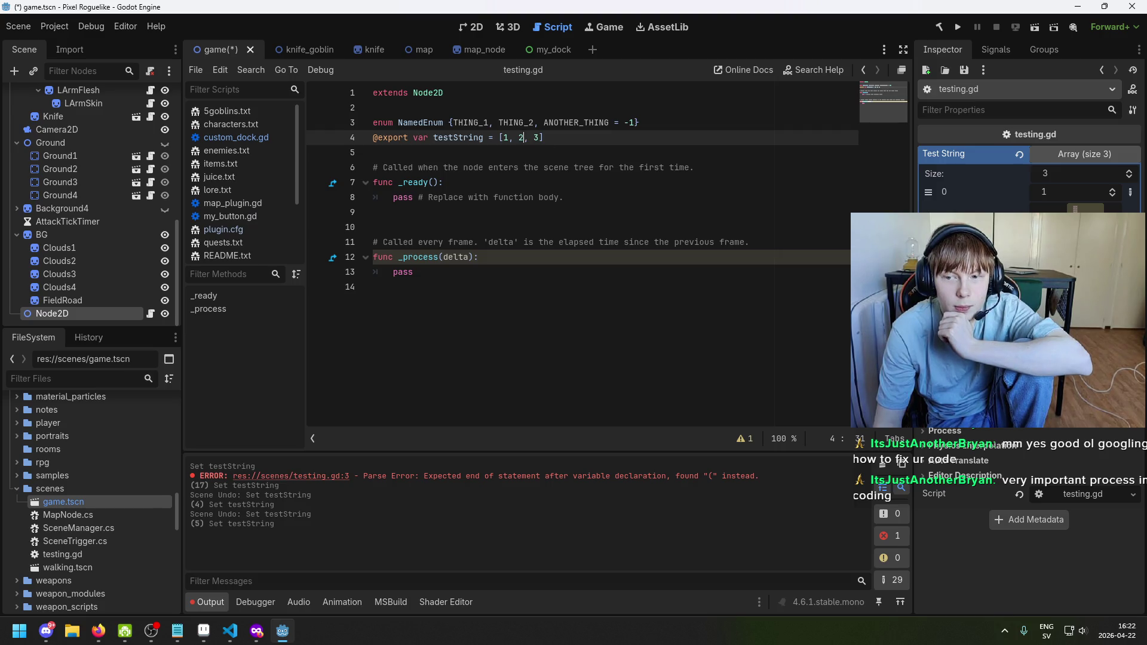
left_click(700, 122)
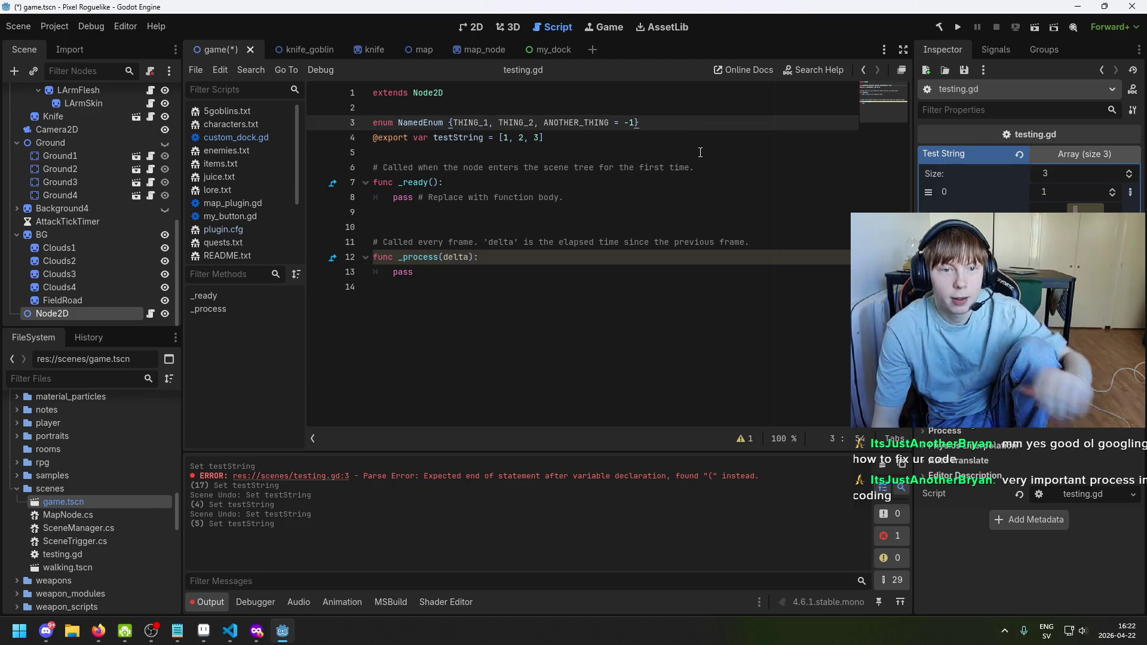
key("Return")
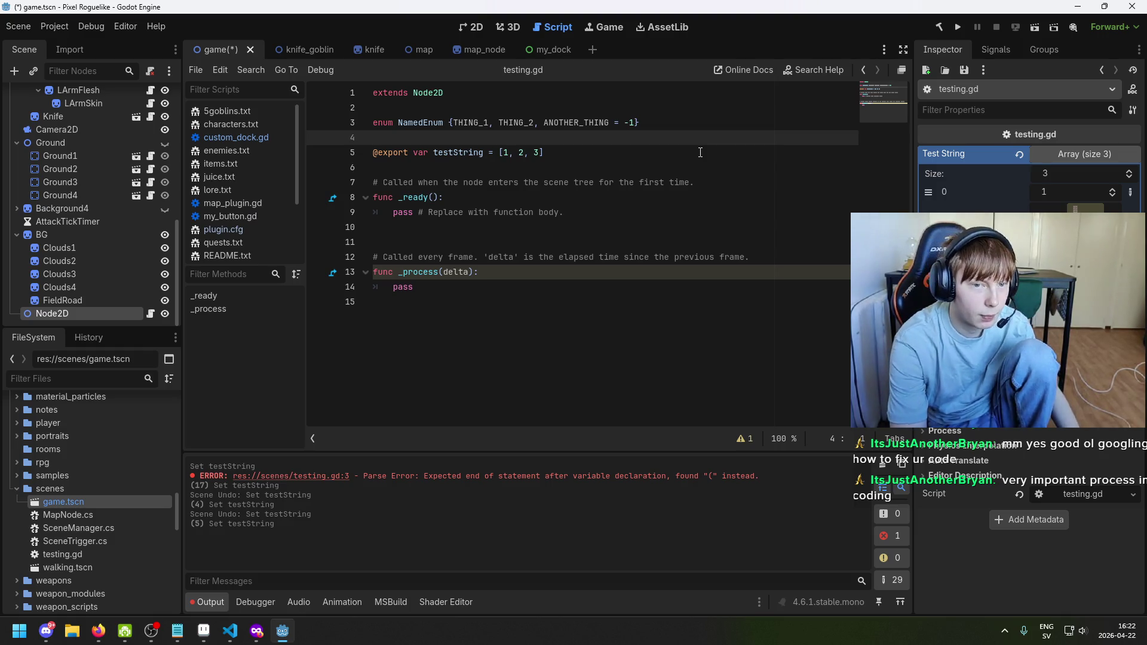
Step: Add a 'CompressedTexture2D defaultTexture =' line below the enum and save
type("presse")
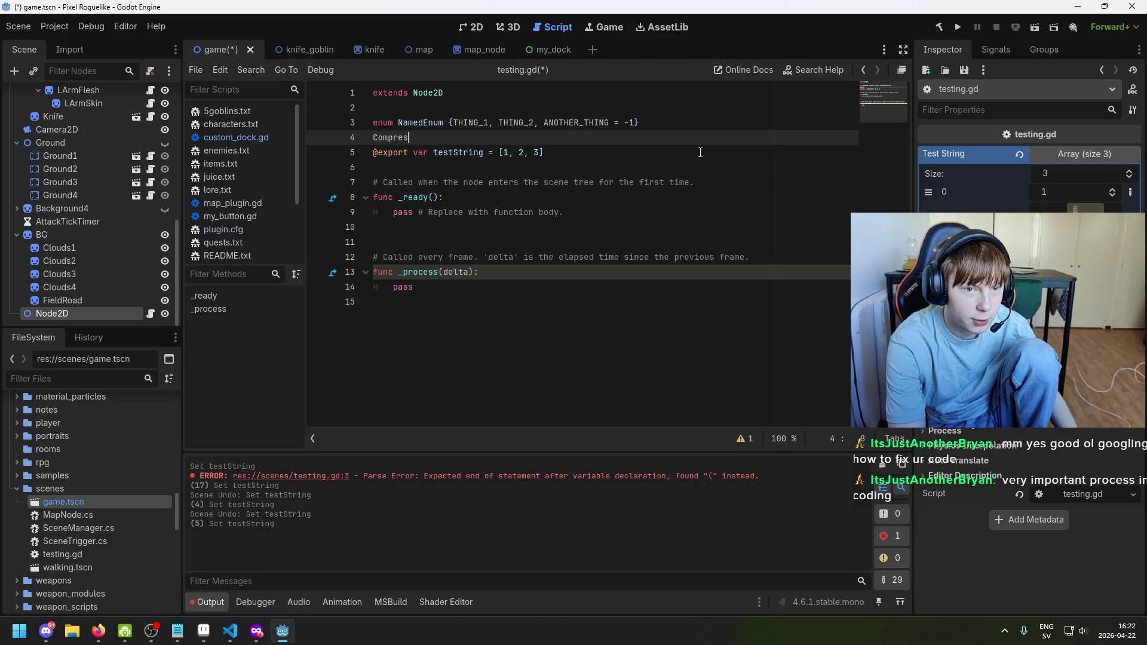
type("dTe")
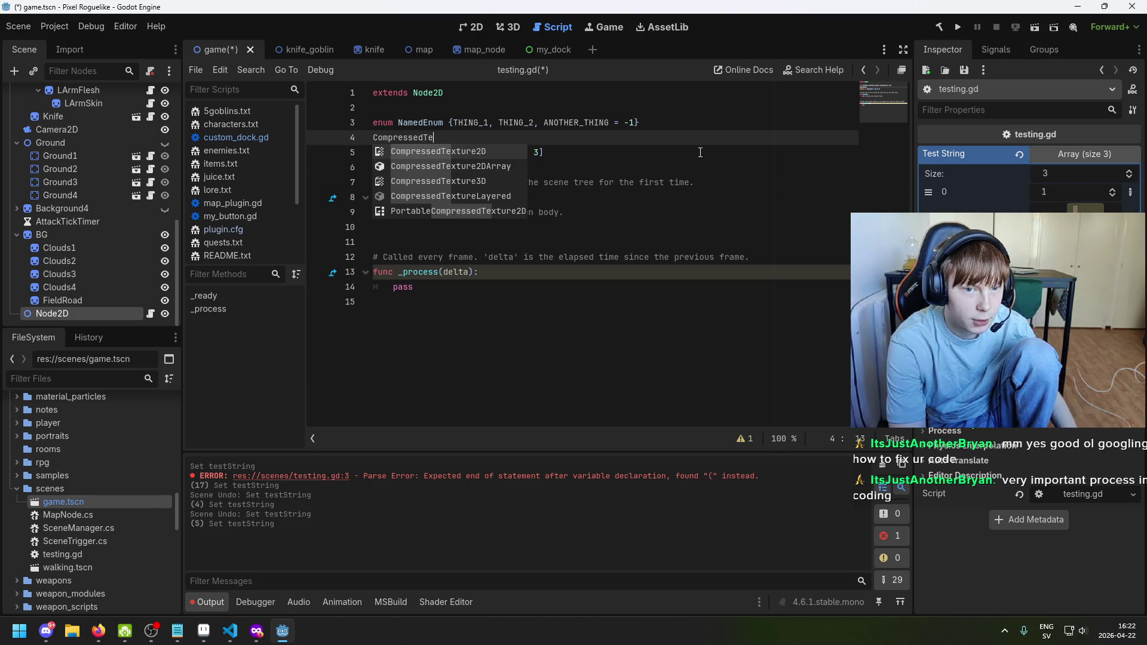
key("Return")
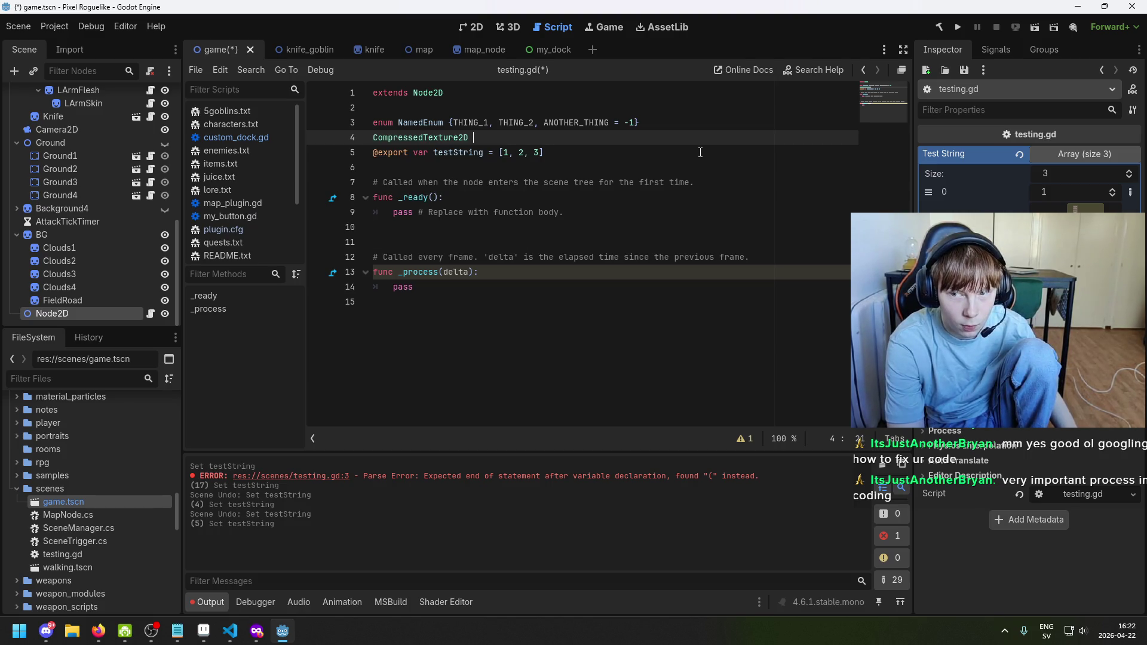
type("defaultText")
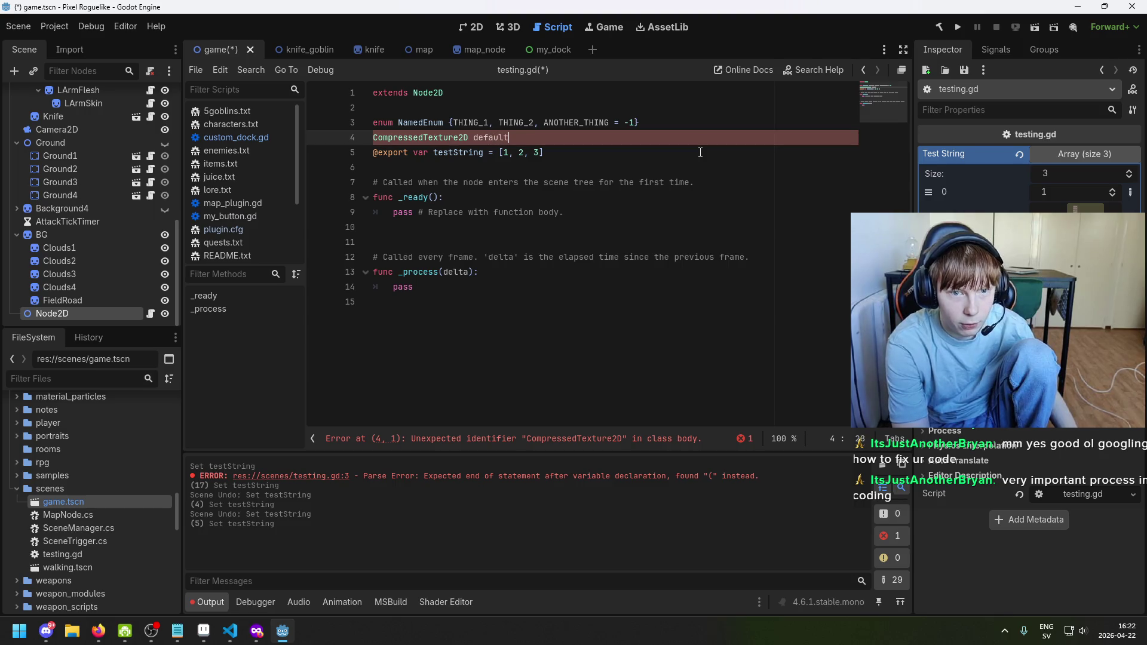
type("ure =")
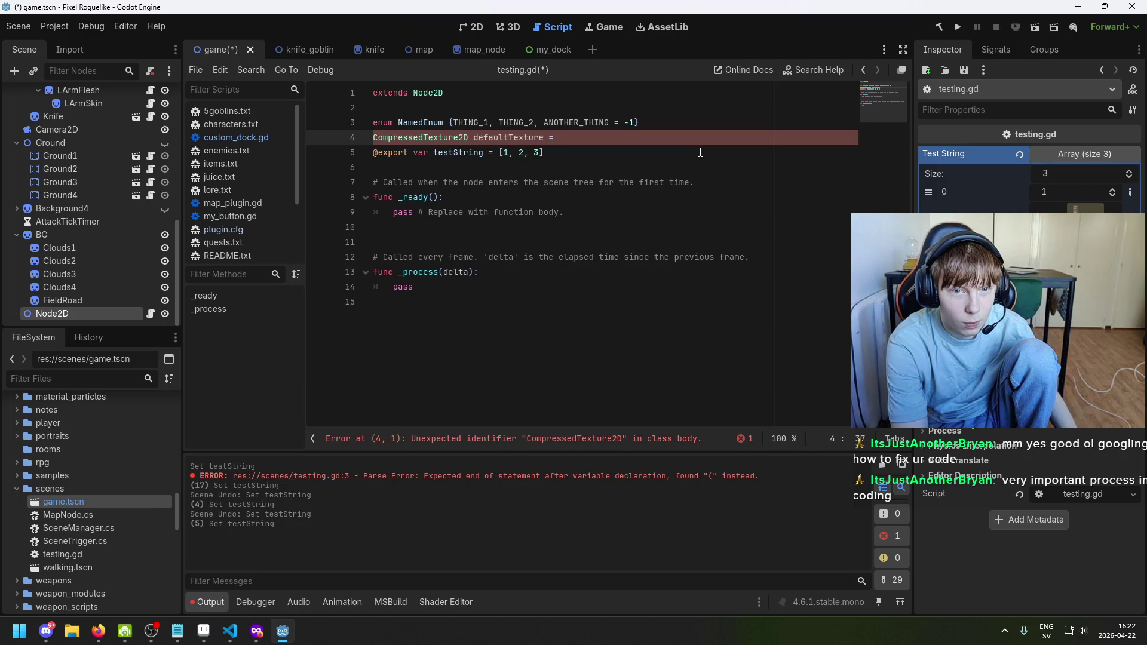
key("ctrl+s")
Step: Replace 2 in the testString array with defaultTexture and save
left_click(700, 152)
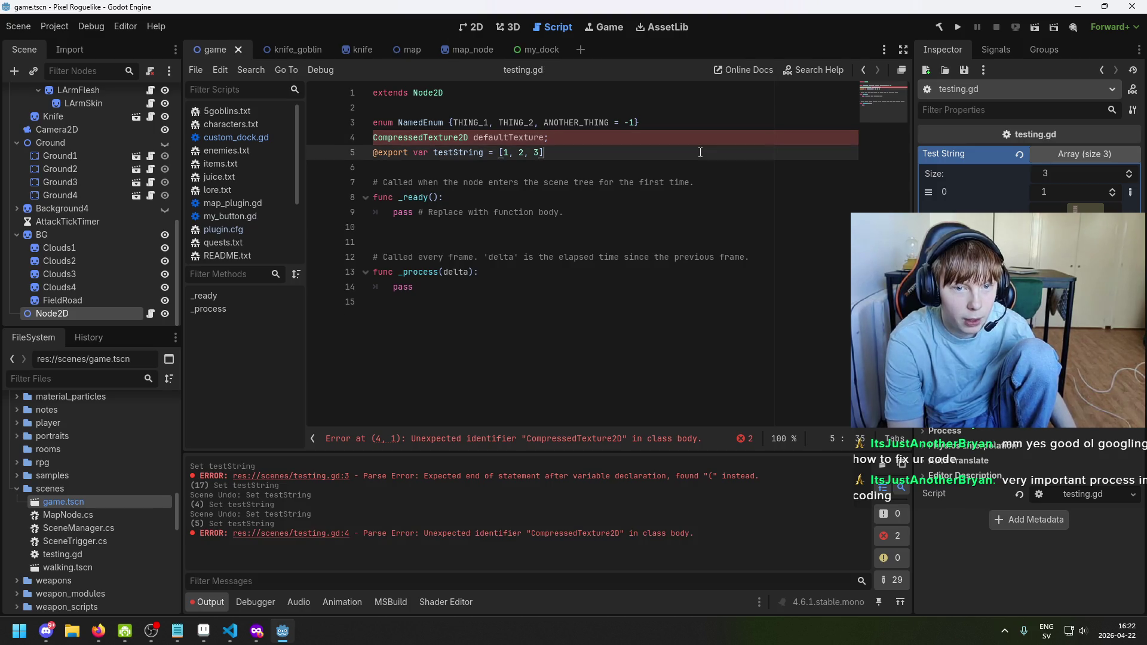
key("BackSpace")
type("defaultTextu")
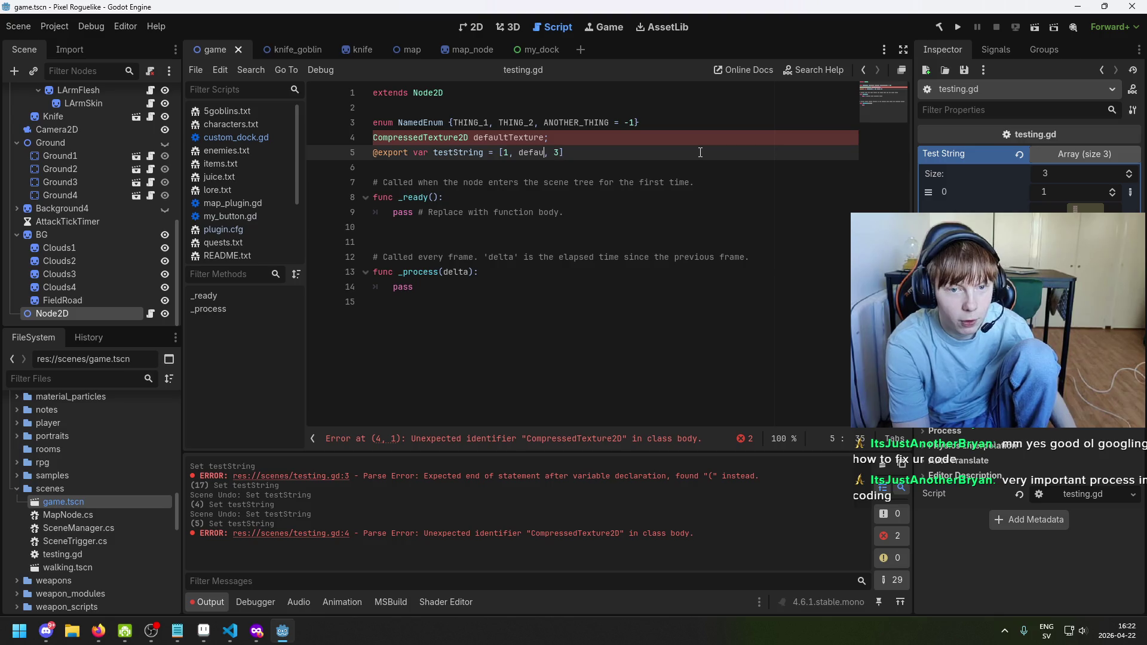
type("re")
key("ctrl+s")
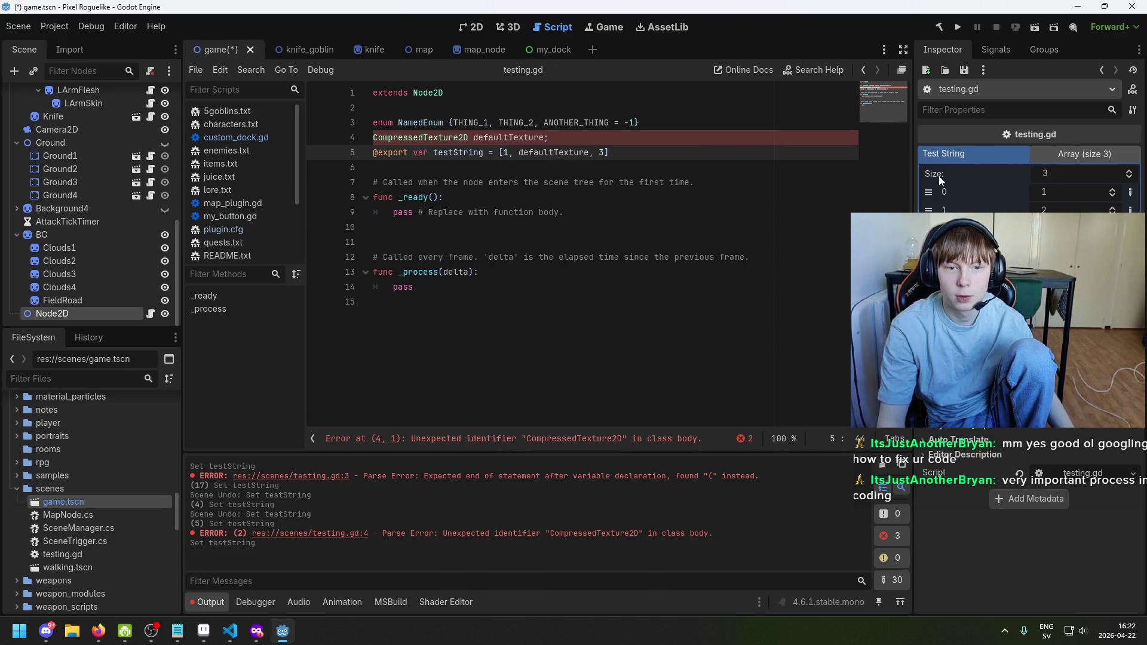
key("End")
key("ctrl+s")
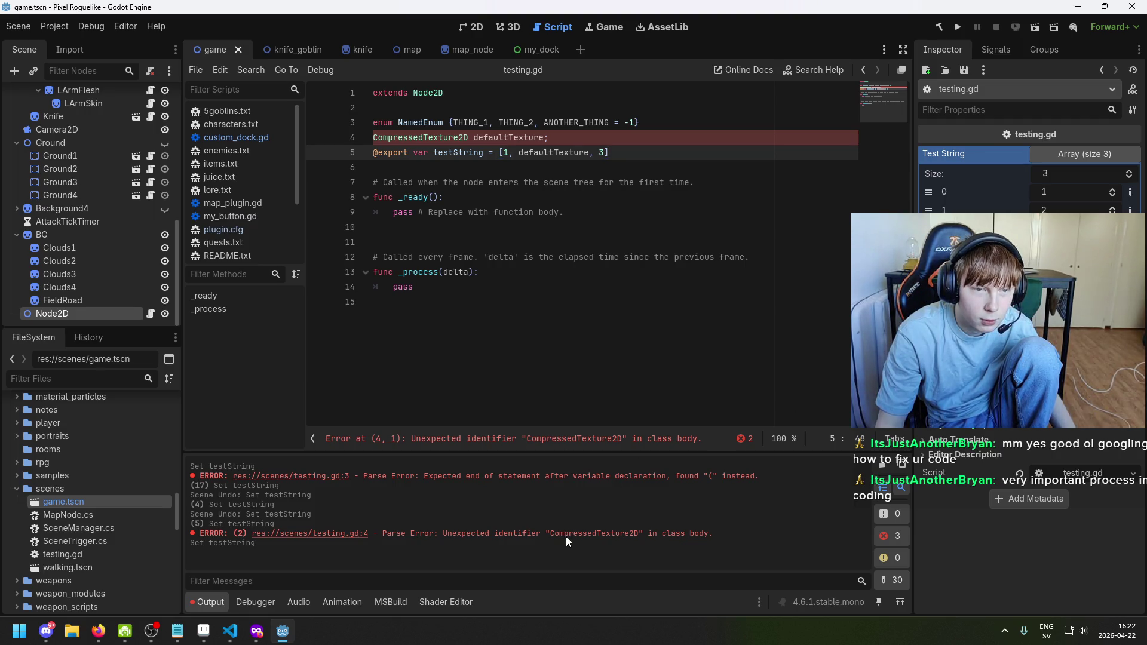
Step: Comment out the enum with #, clear the Output log, and save
left_click(372, 122)
type("#")
key("ctrl+s")
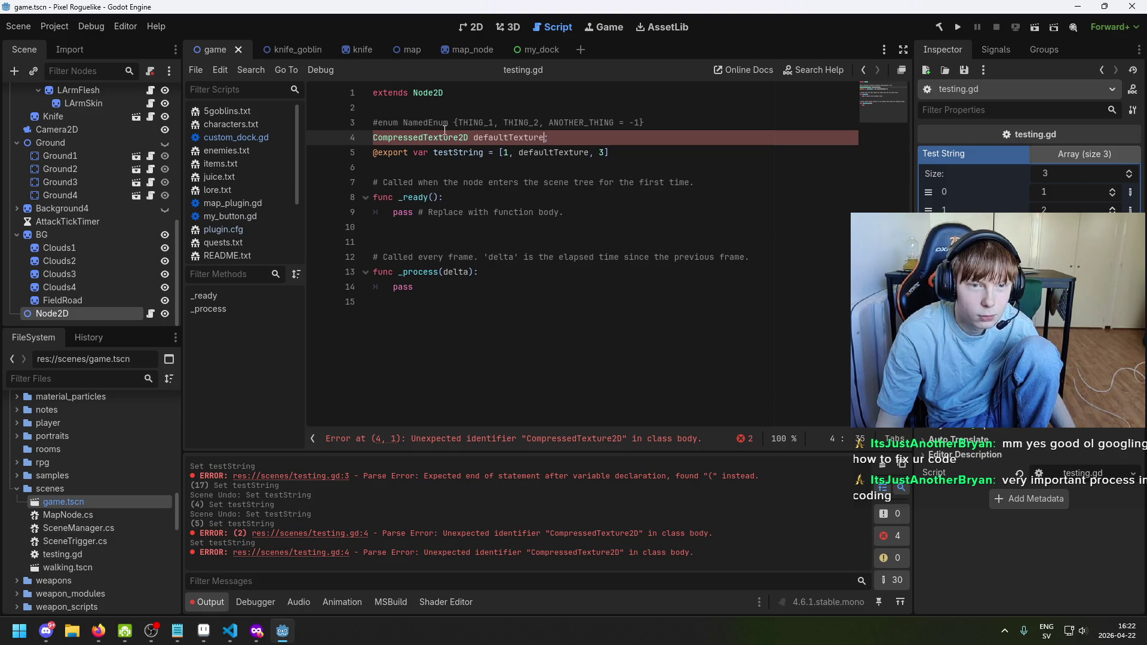
mouse_move(446, 134)
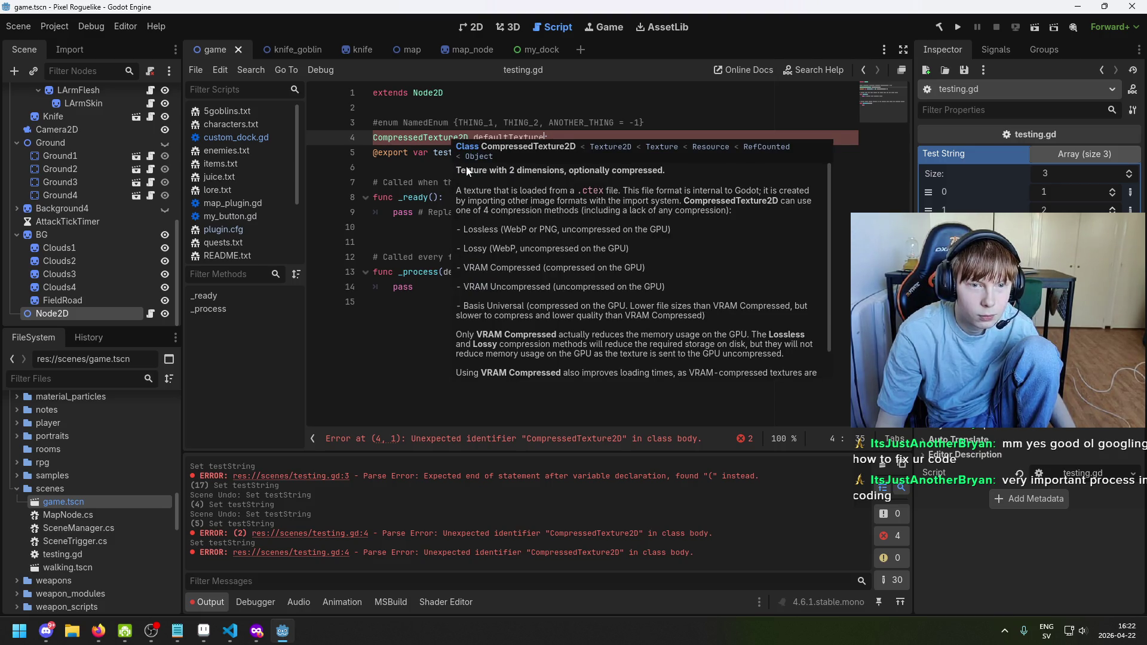
left_click(882, 466)
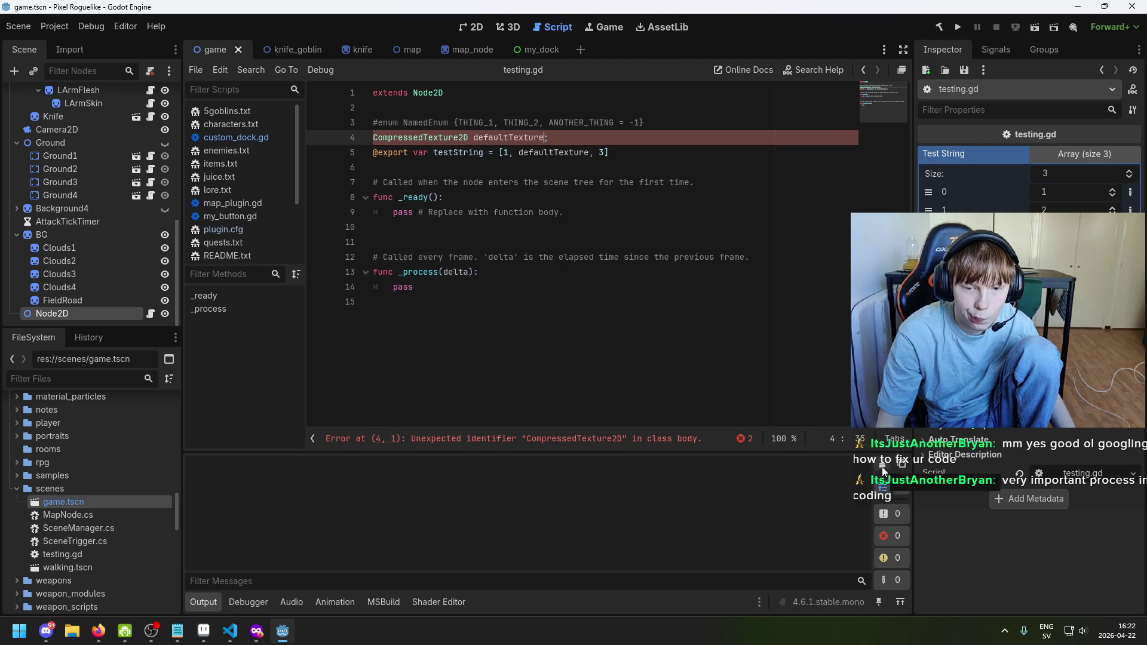
key("End")
key("ctrl+s")
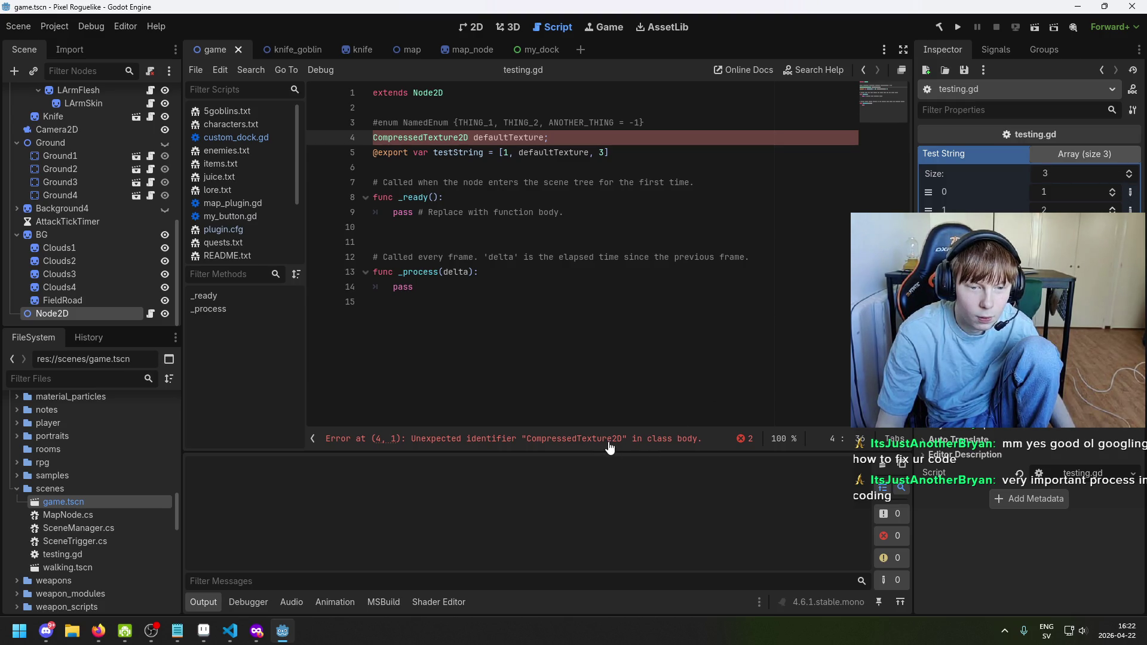
Step: Rewrite line 4 as 'var defaultTexture : CompressedTexture2D' and save
double_click(465, 138)
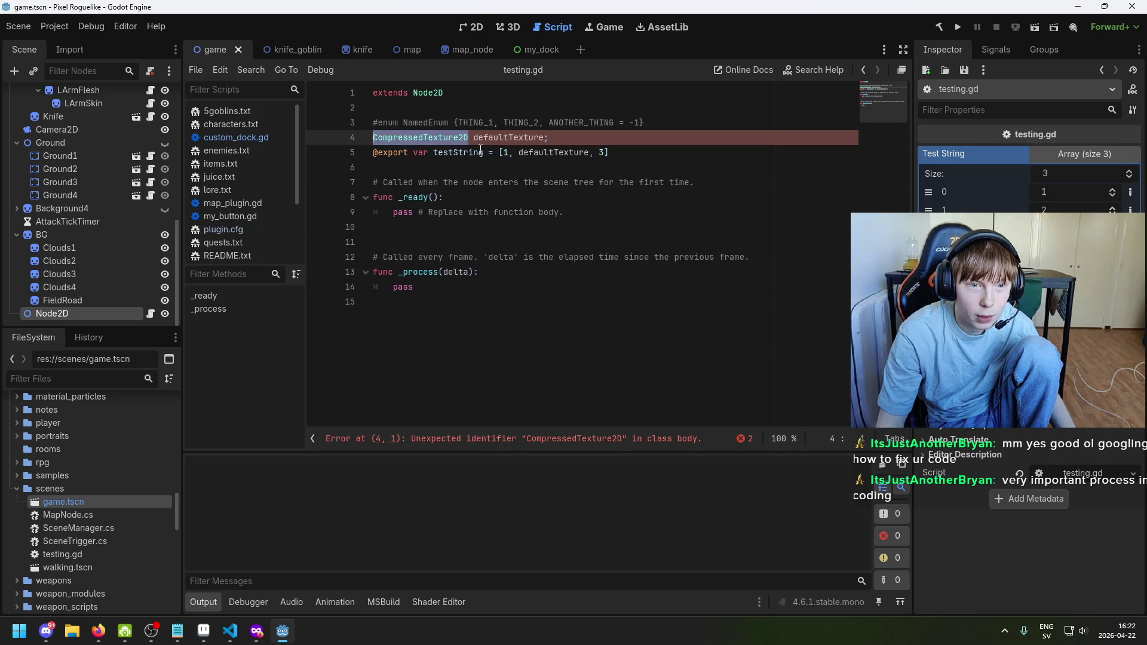
type("var")
key("End")
key("Left")
type(": ")
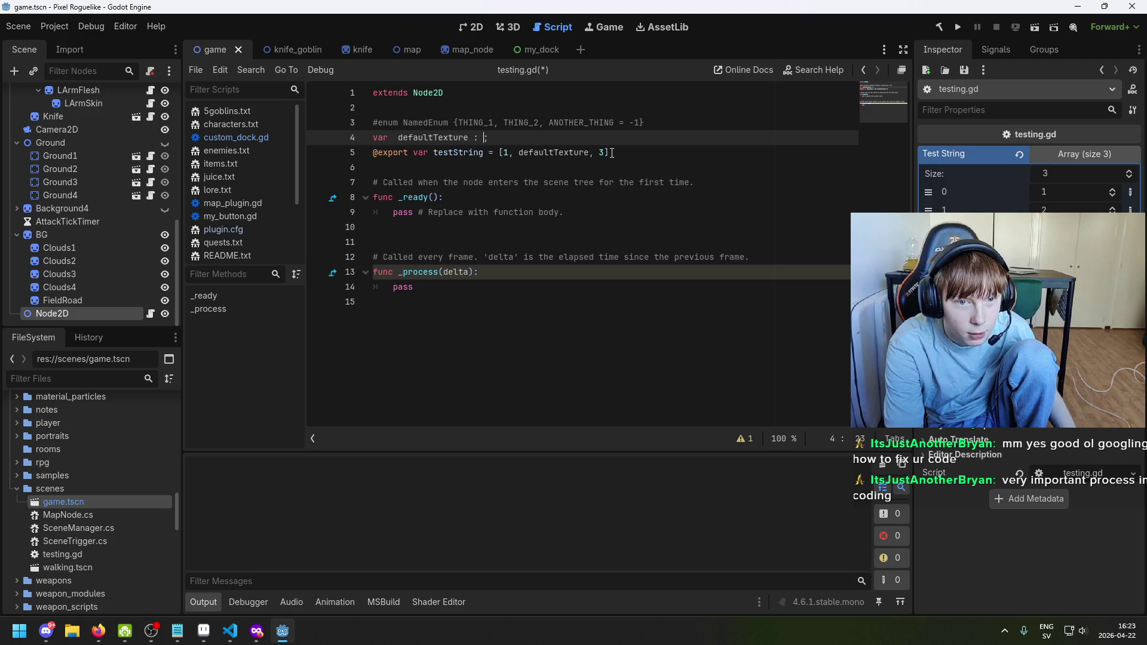
type("Compresse")
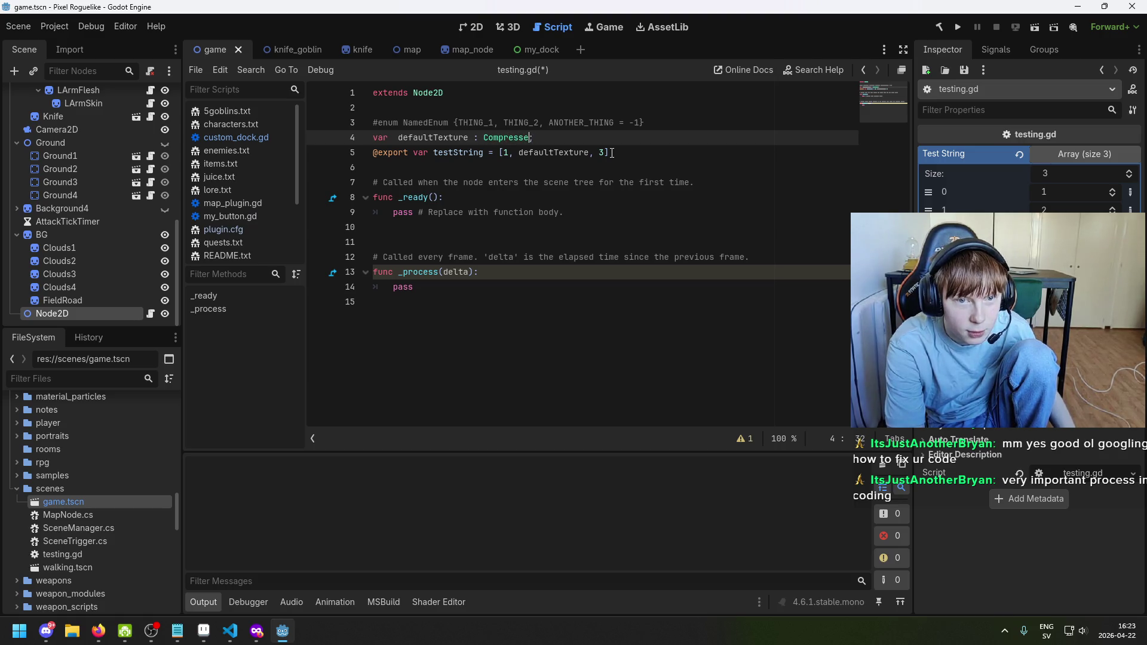
type("dTe")
key("Return")
key("ctrl+s")
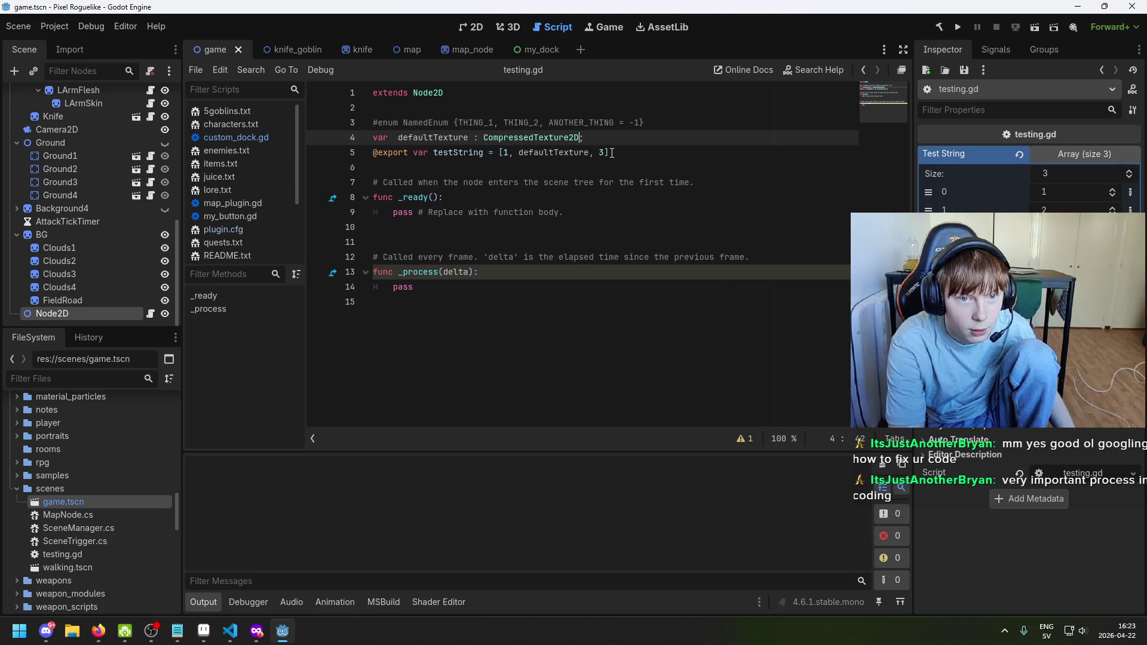
type(";")
Step: Revert Test String to its default and toggle its array editor open and closed
left_click(1018, 154)
left_click(1051, 156)
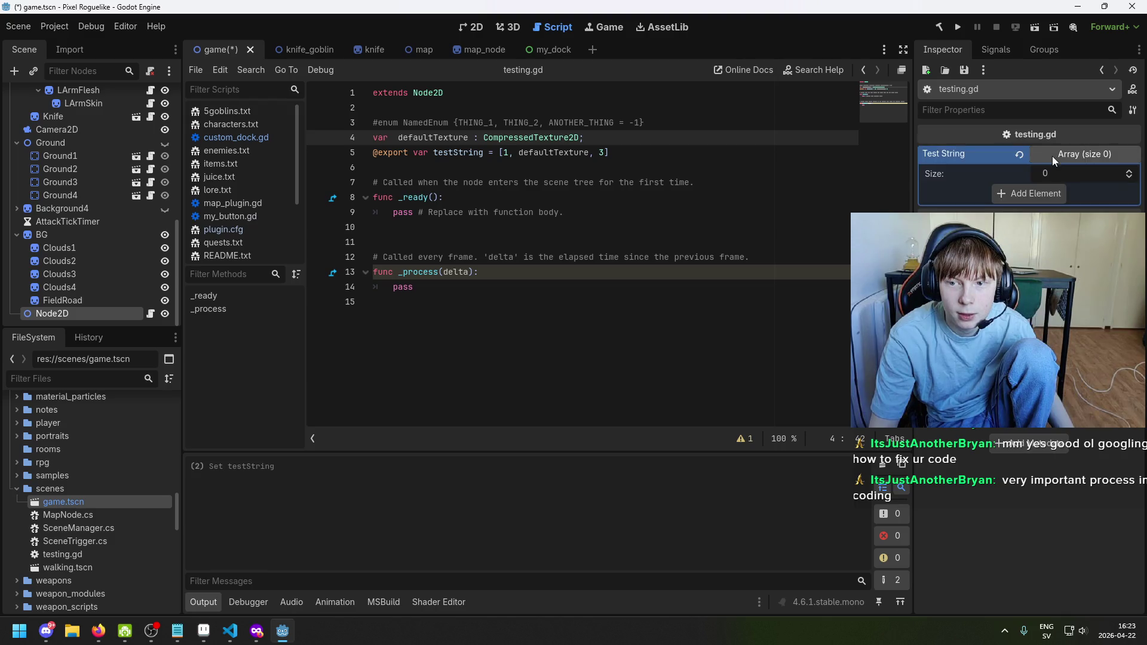
left_click(1054, 157)
left_click(1057, 153)
left_click(1061, 154)
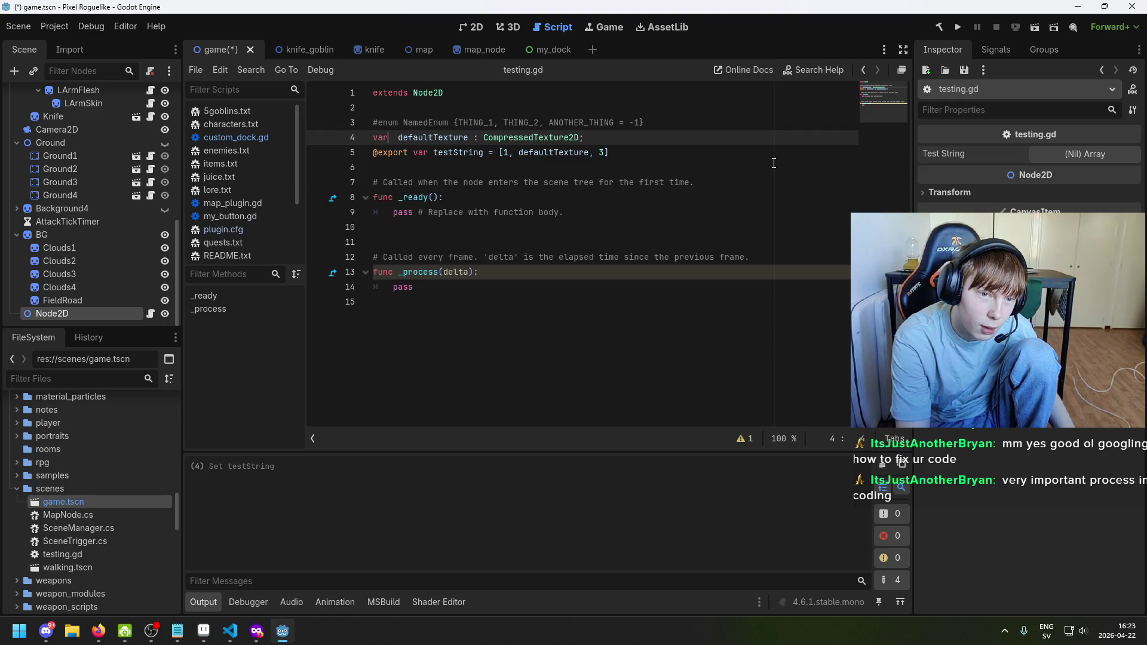
Step: End line 4 with '=' after removing the extra space, save, and return to the exports docs
key("BackSpace")
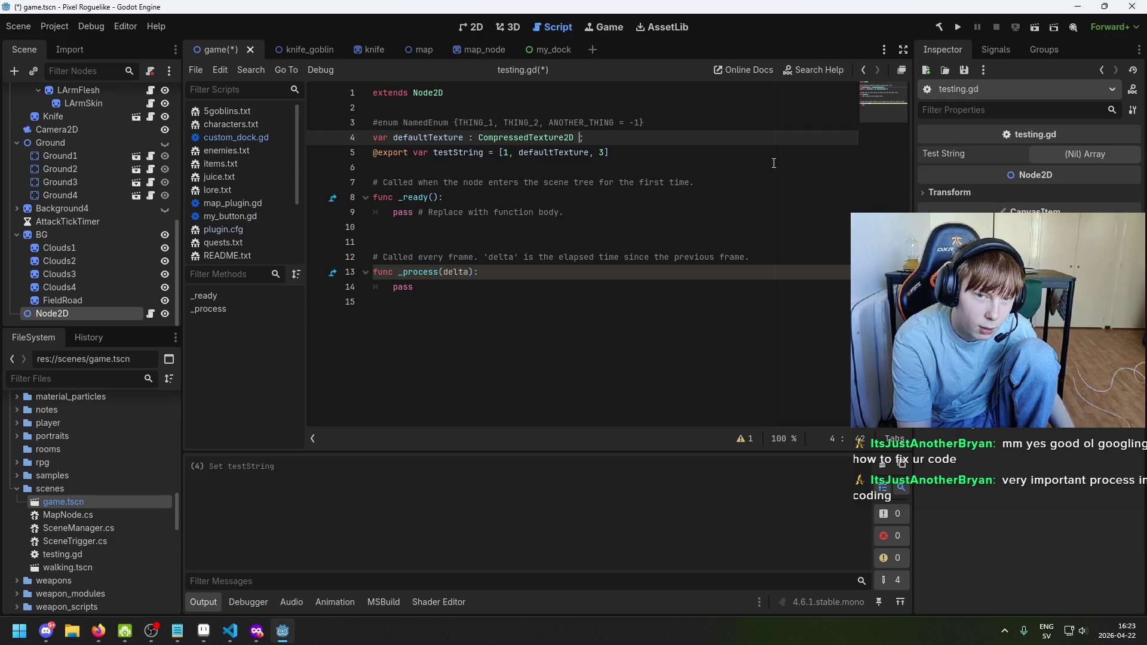
type("=")
key("ctrl+s")
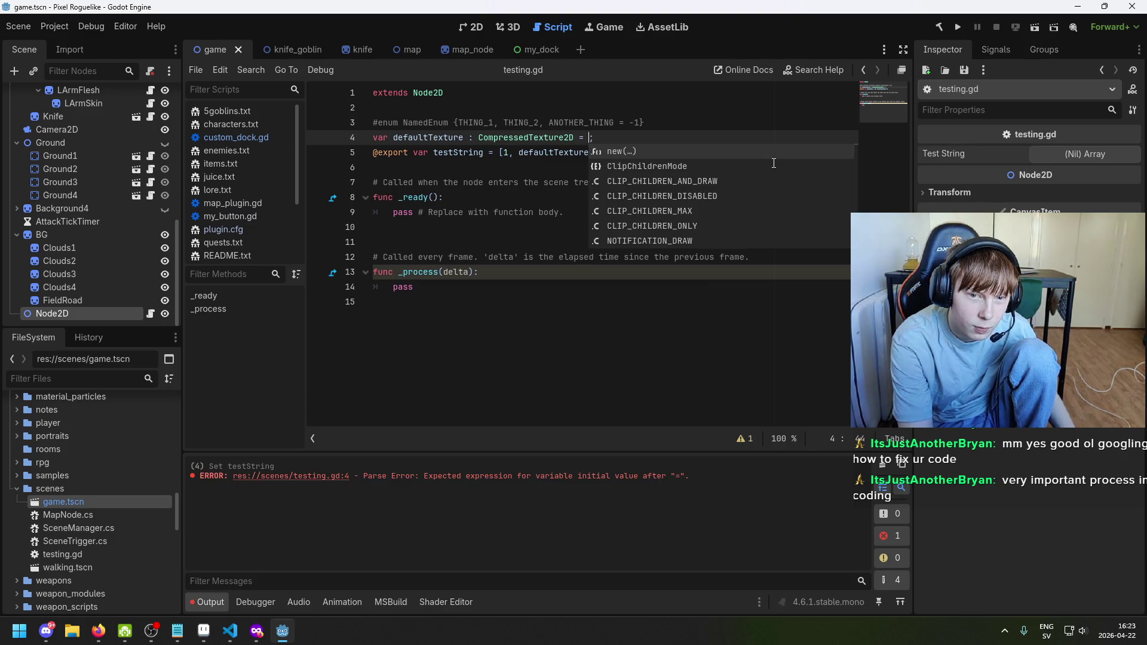
left_click(281, 627)
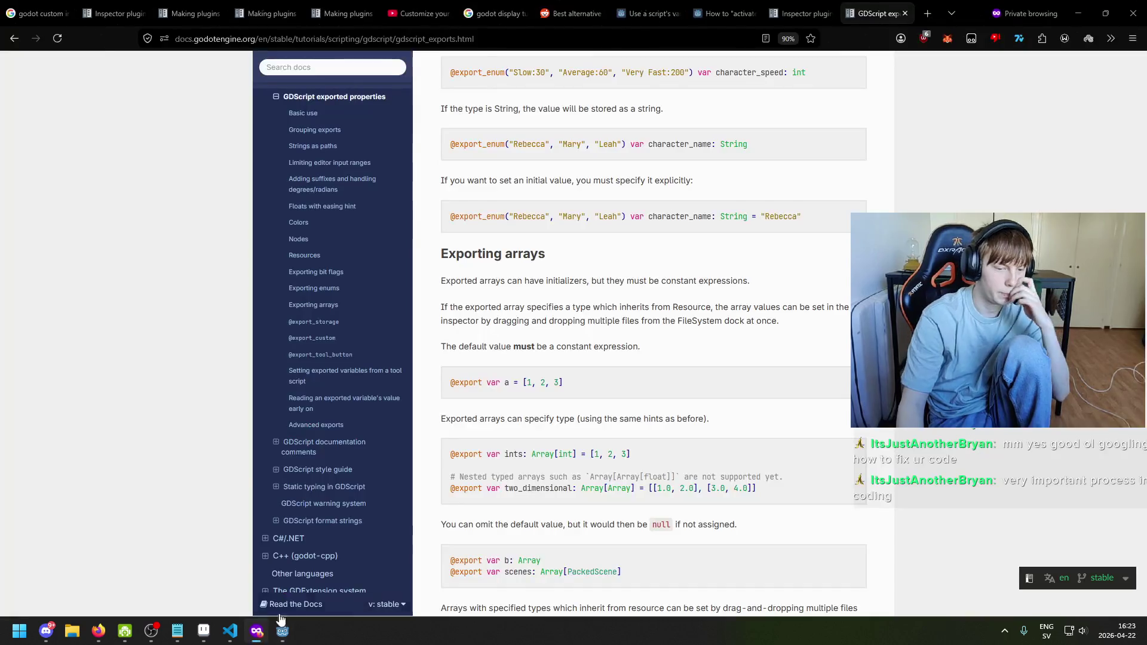
Step: Google 'gdscript load default texture in exported variable' in a new private tab
left_click(930, 9)
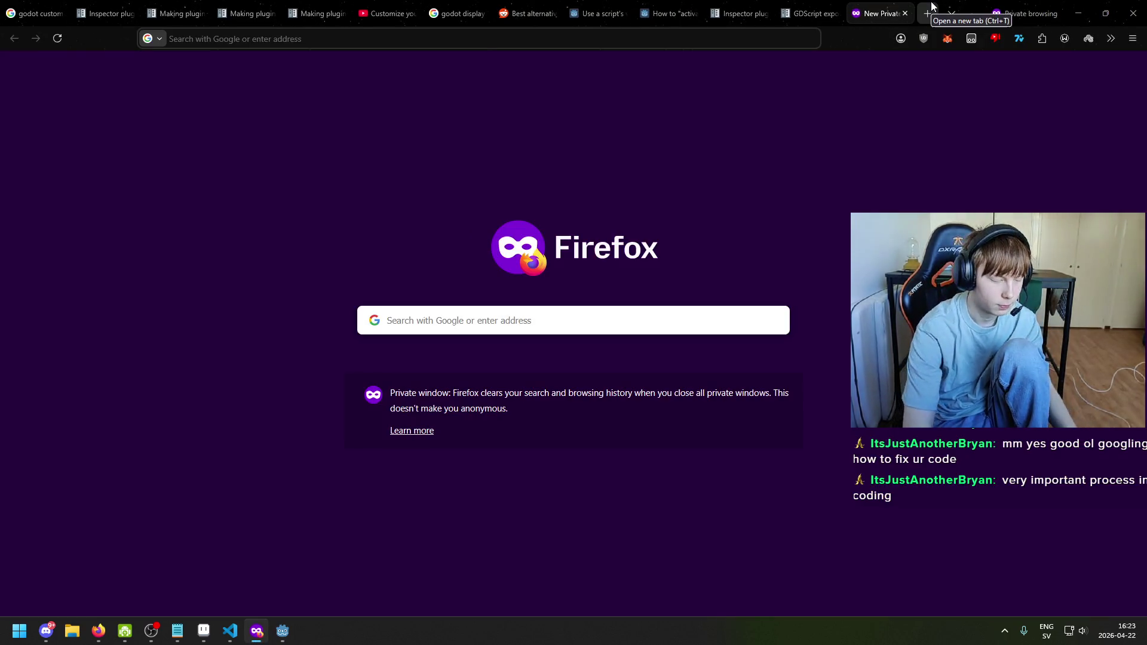
type("godot how to ")
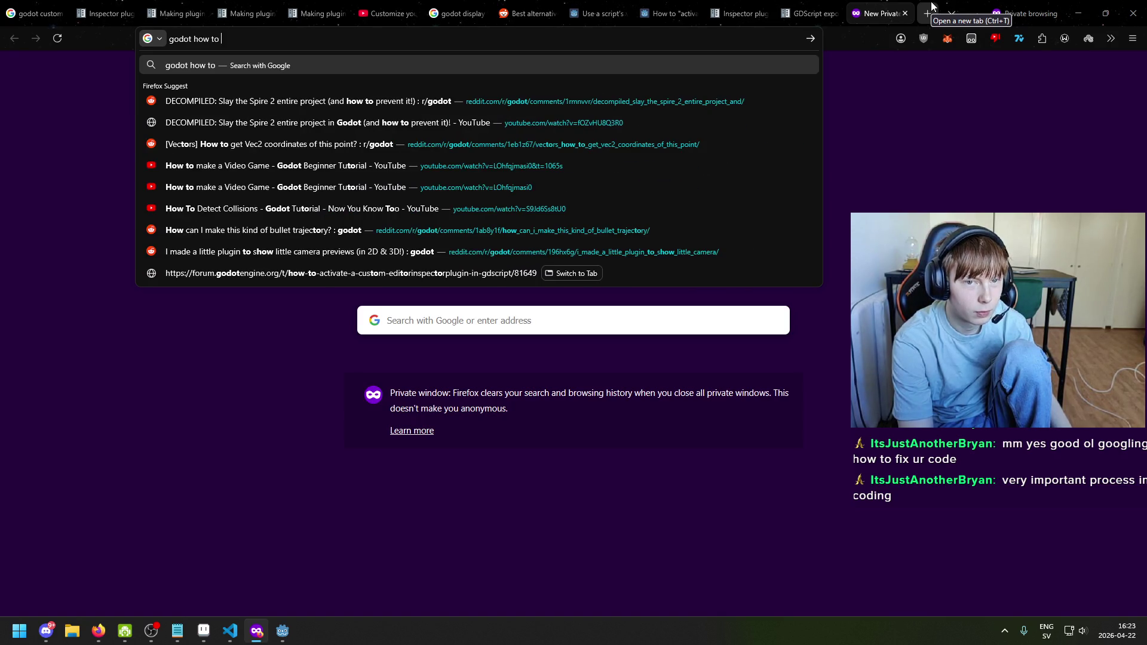
type("load")
key("BackSpace")
key("BackSpace")
key("BackSpace")
type("default texture")
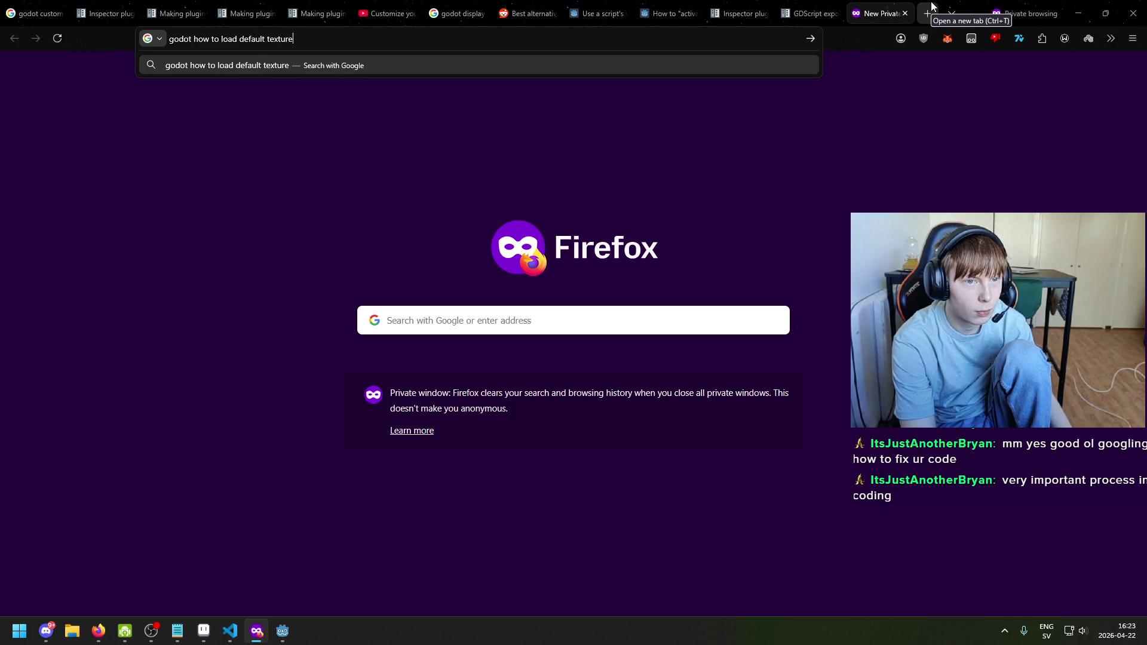
key("ctrl+BackSpace")
key("ctrl+BackSpace")
key("ctrl+BackSpace")
type("gdscc")
key("BackSpace")
type("ript loa")
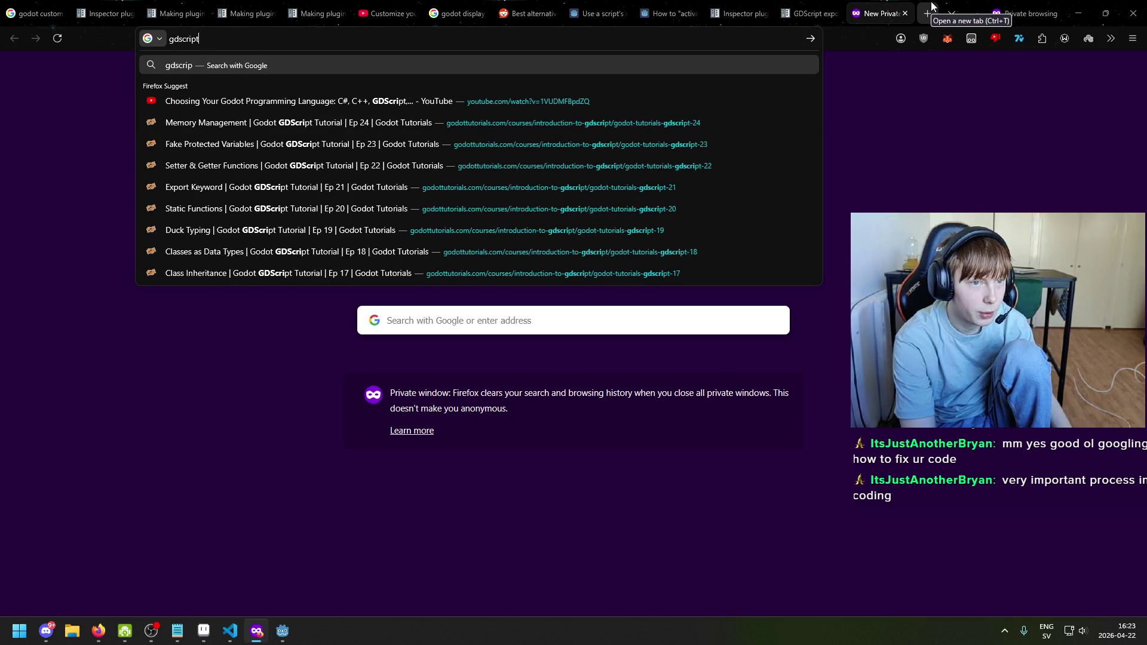
type("d default ")
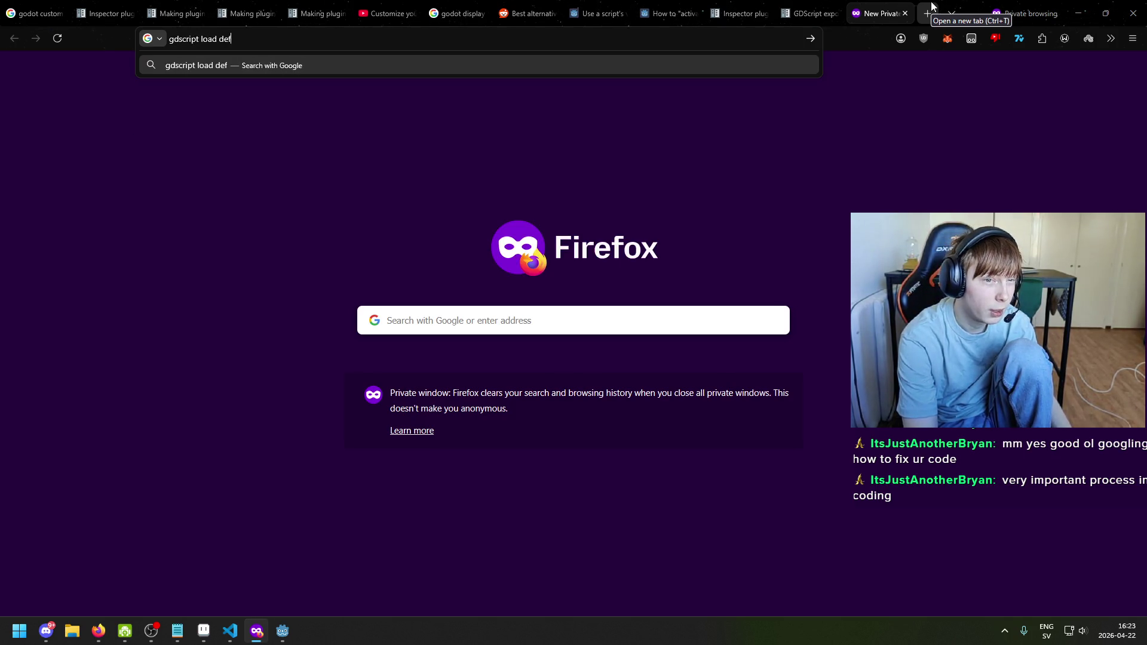
type("texture")
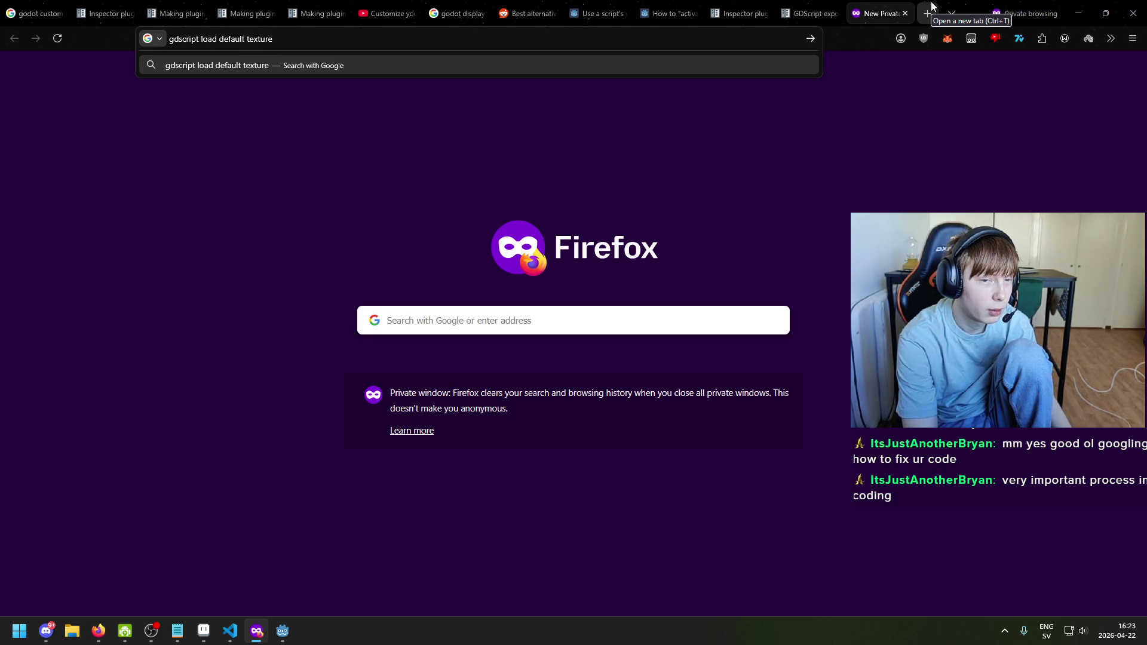
type("dit")
key("BackSpace")
key("BackSpace")
key("BackSpace")
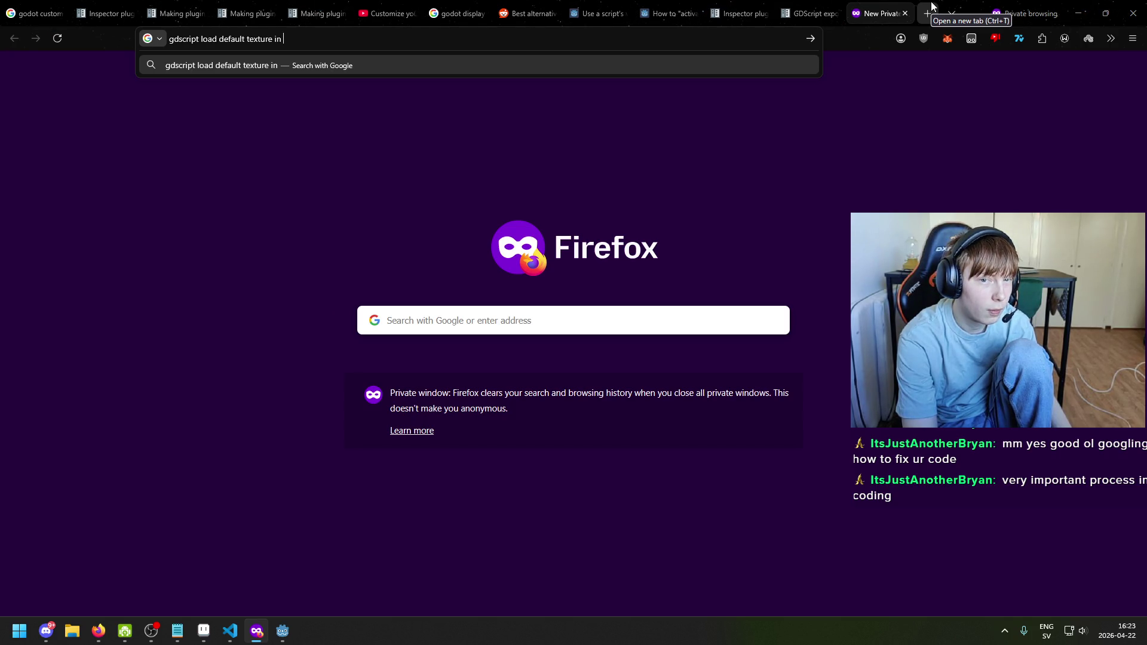
type("xported va")
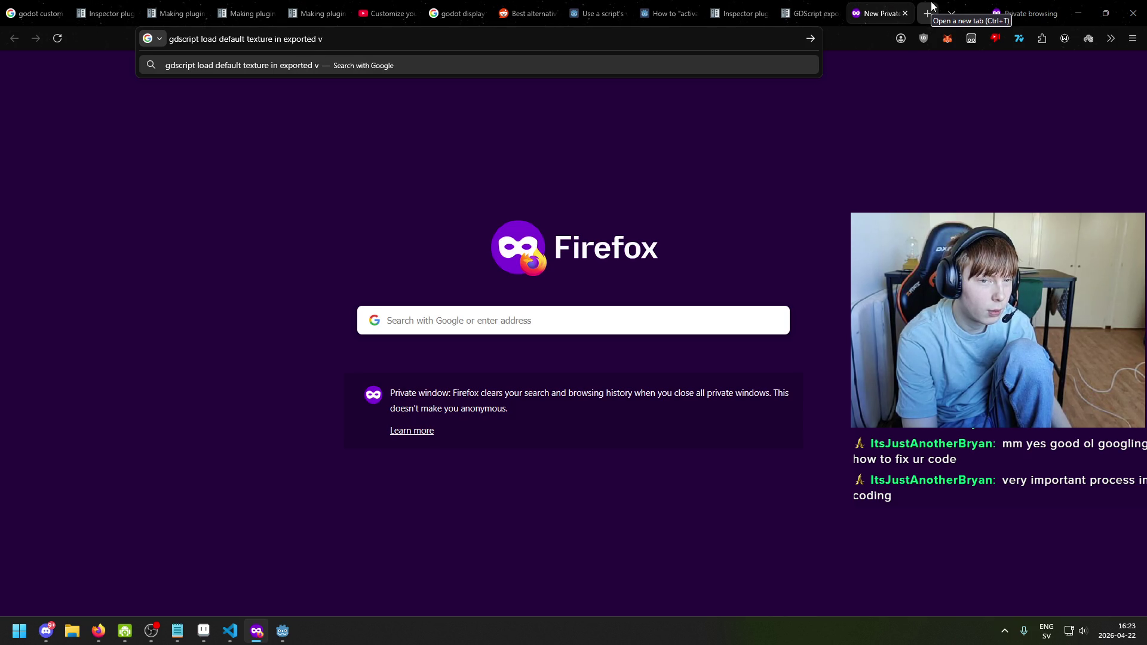
type("riable")
key("Return")
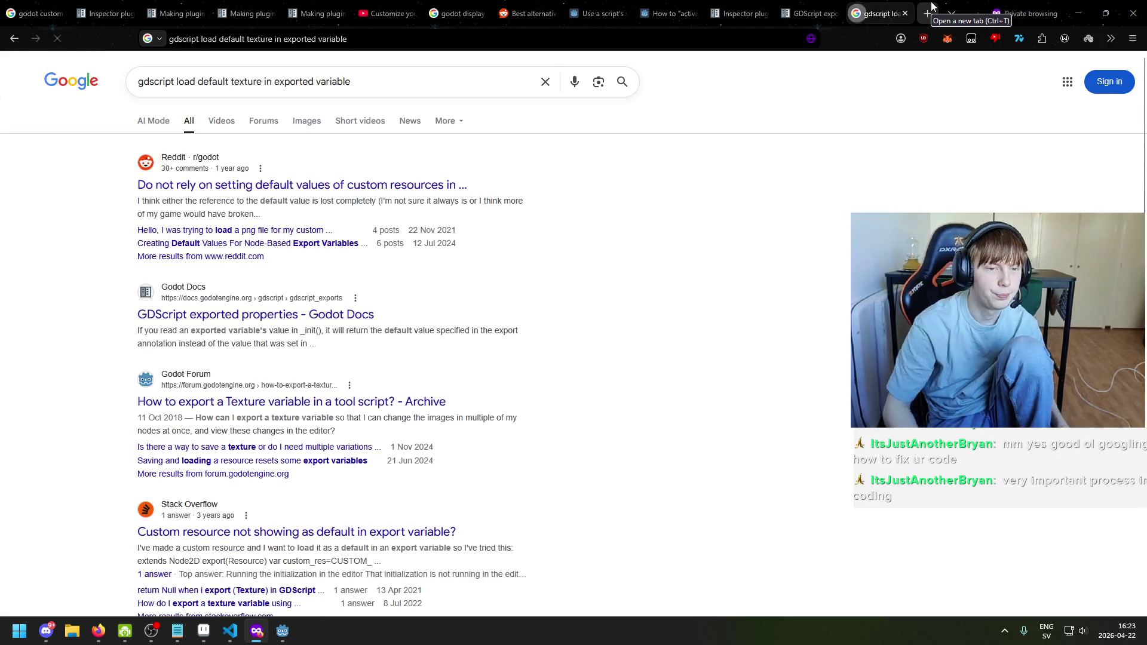
Step: Open the Reddit PSA on default values and select its load() example line
left_click(218, 174)
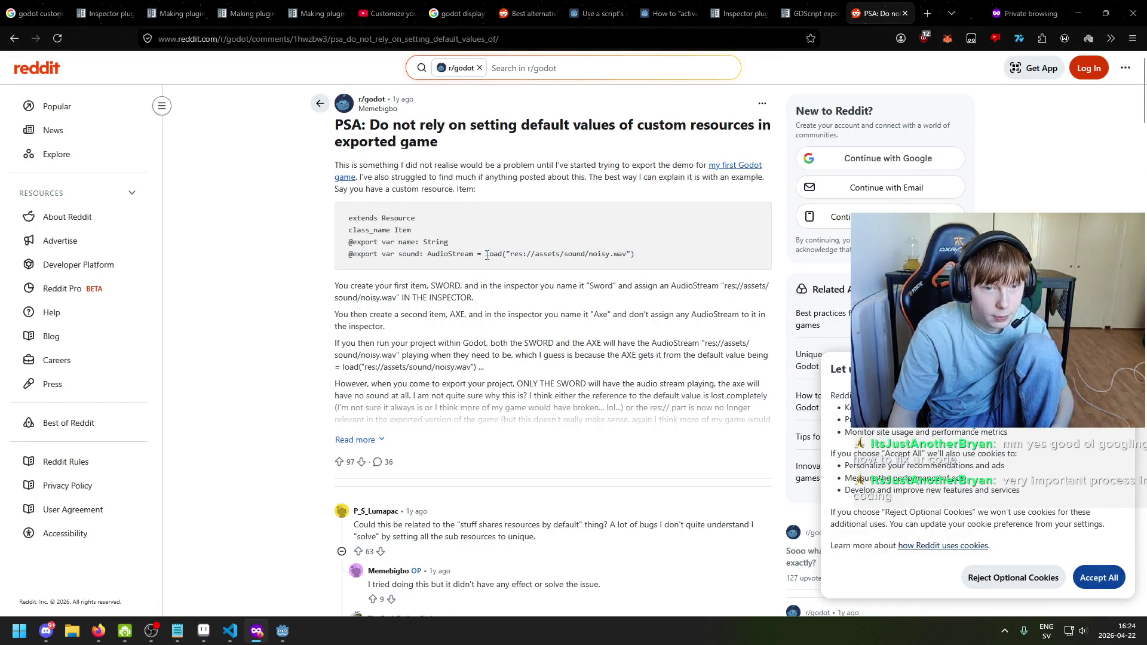
left_click_drag(485, 255, 687, 258)
key("ctrl+c")
left_click(230, 631)
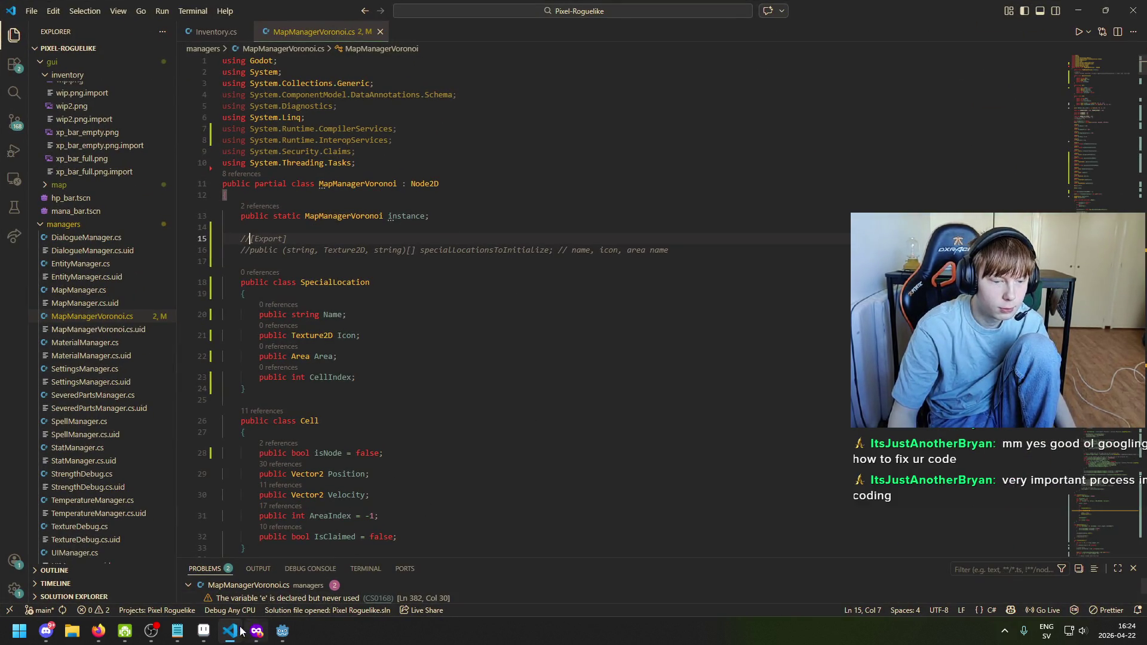
Step: Paste the load() example after '=' on line 4 of testing.gd
key("alt+Tab")
key("alt+Tab")
key("ctrl+v")
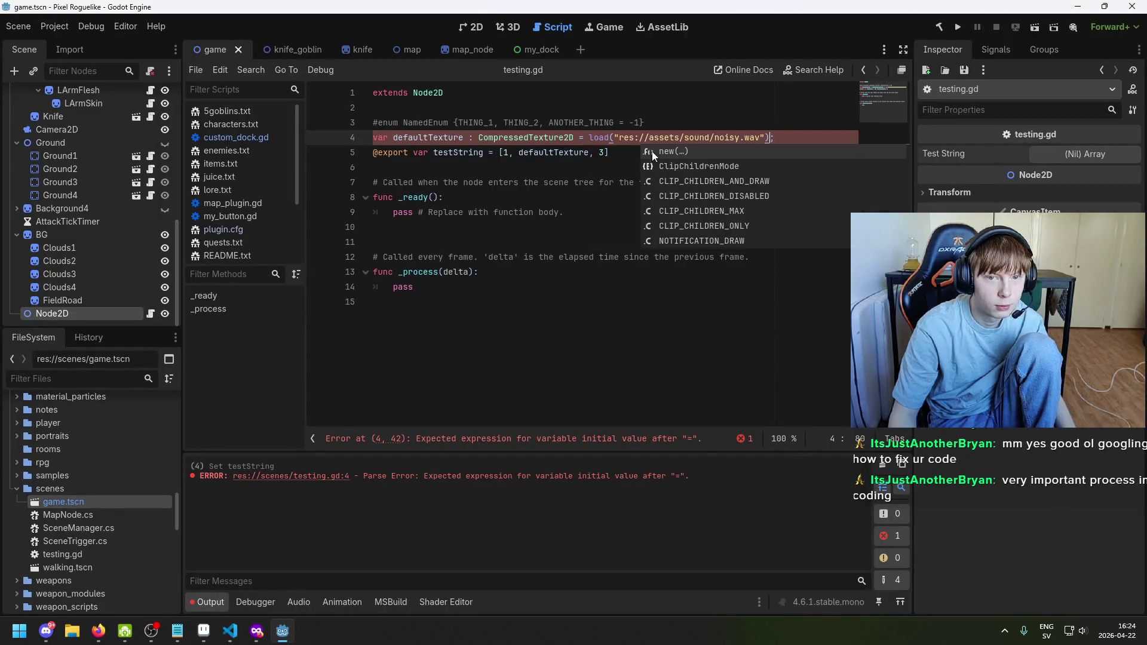
left_click(761, 136)
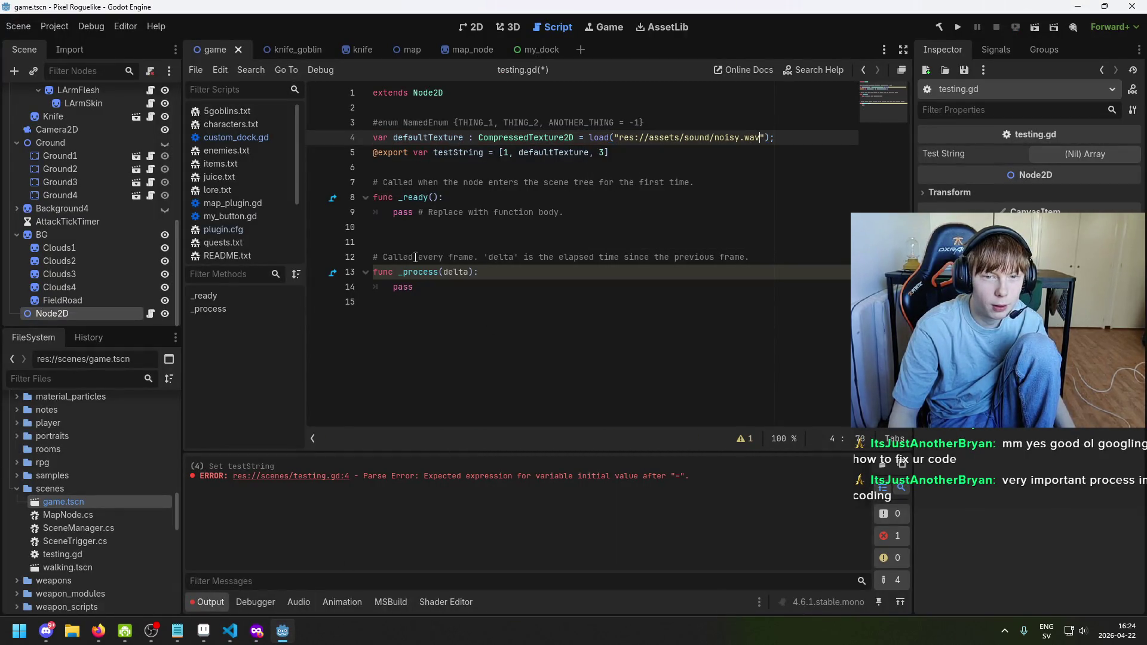
scroll(110, 526, "down", 10)
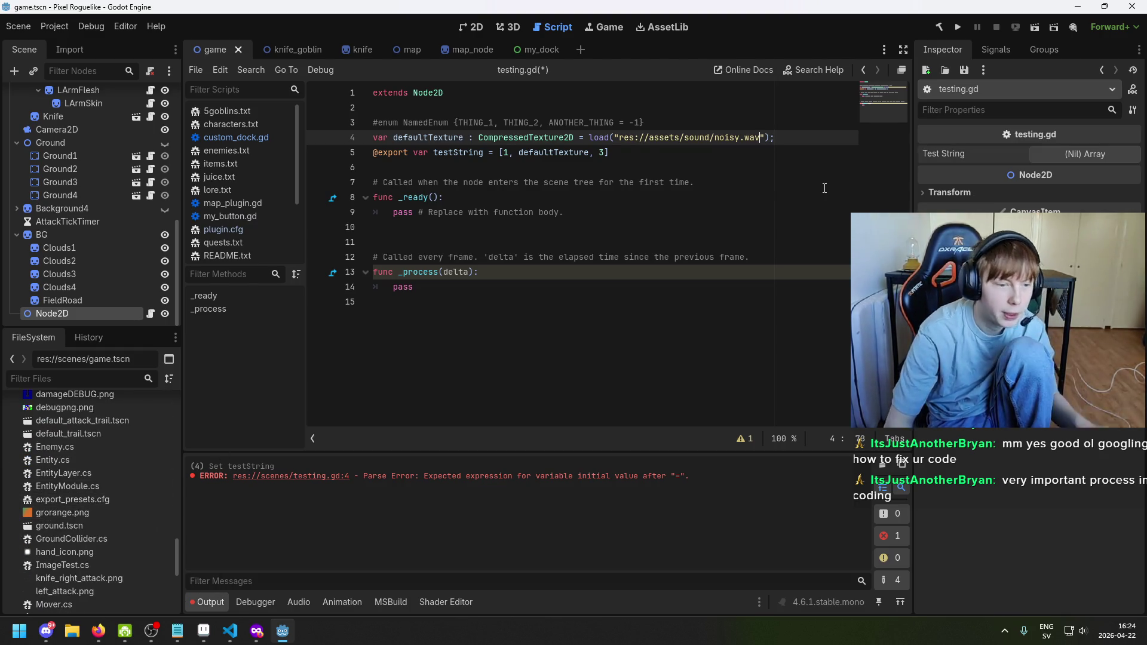
right_click(103, 514)
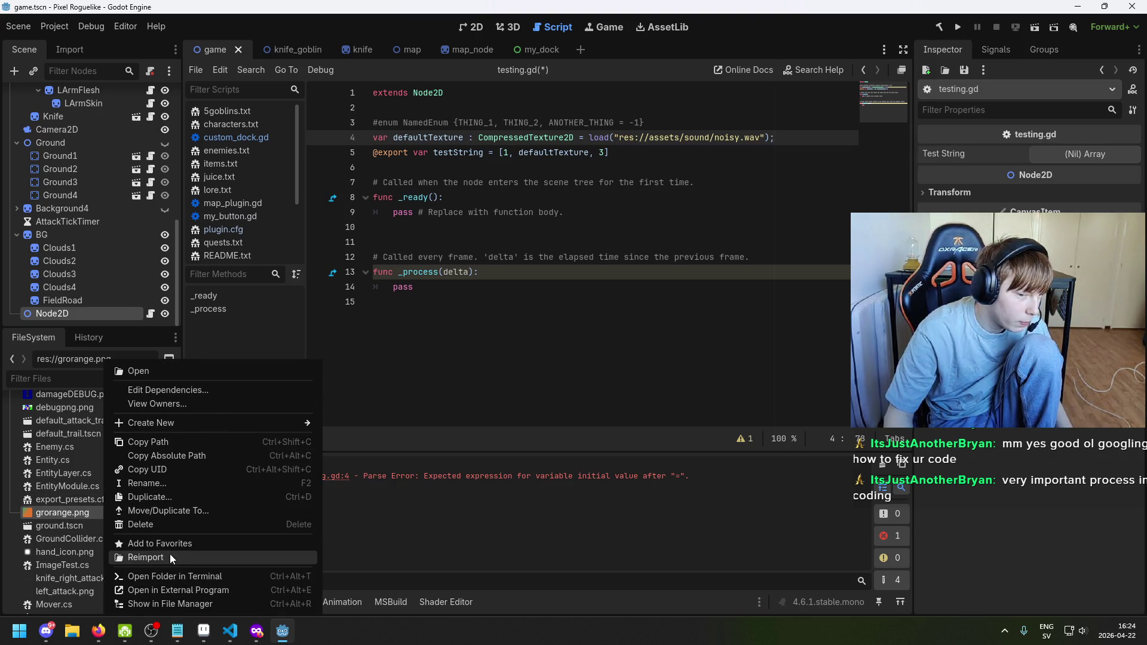
left_click(166, 455)
type("C:/Godot/Games/Pixel Roguelike/Pixel-Roguelike/grorange.png")
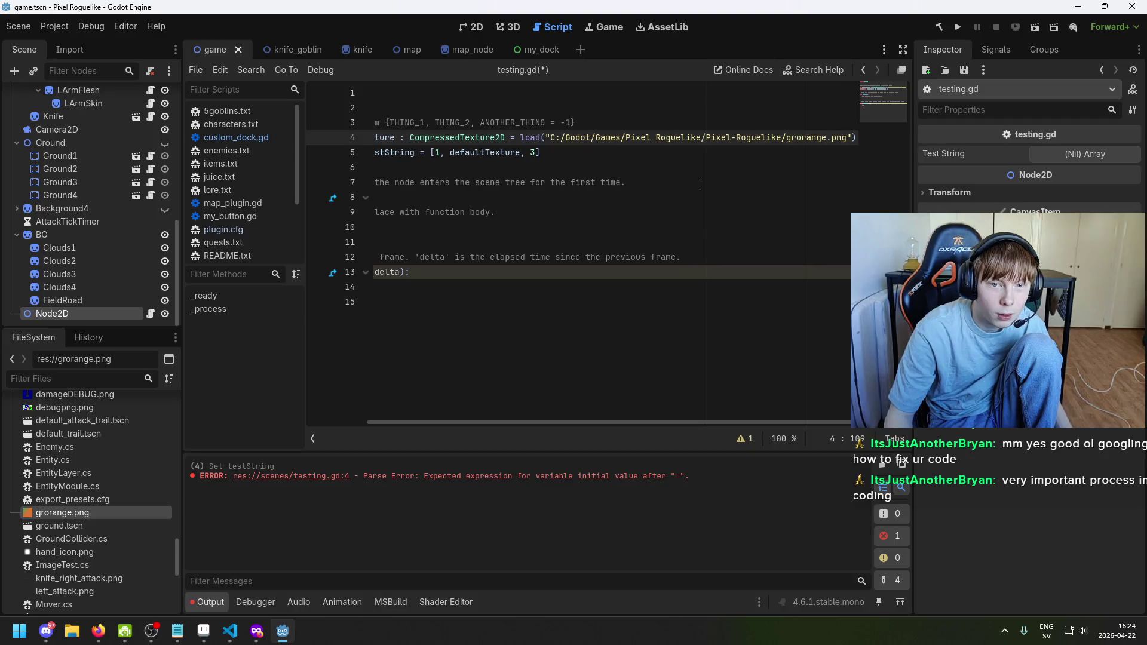
key("ctrl+z")
Step: Replace the noisy.wav path with res://grorange.png via Copy Path and save
right_click(53, 512)
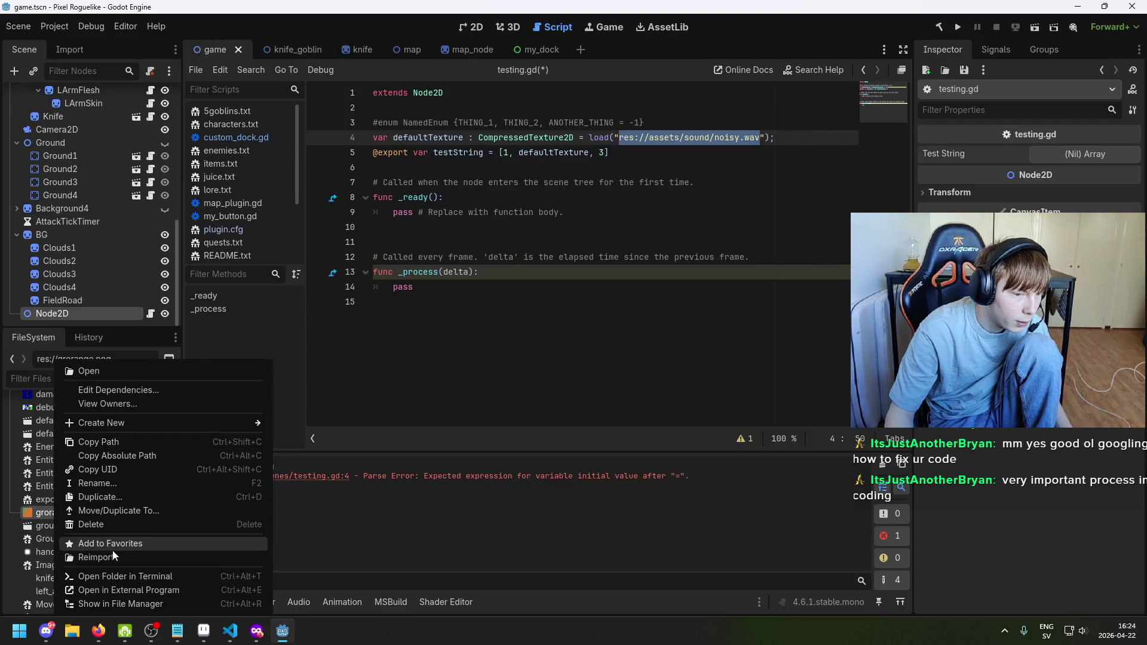
left_click(173, 440)
left_click(766, 133)
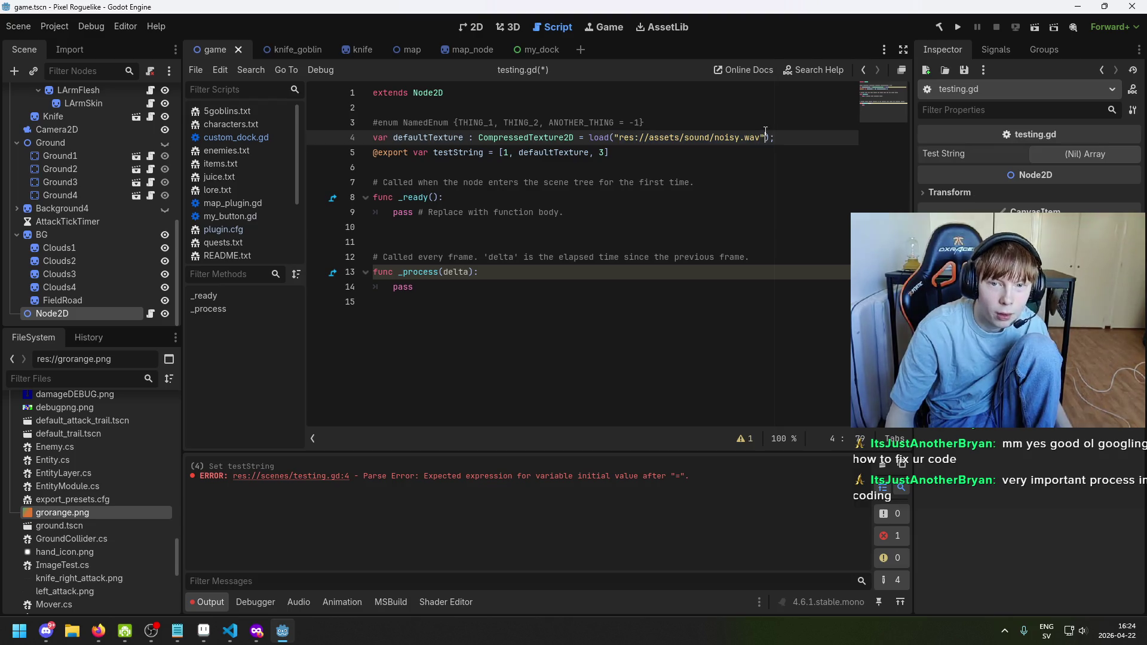
left_click_drag(762, 137, 619, 138)
key("ctrl+v")
key("ctrl+s")
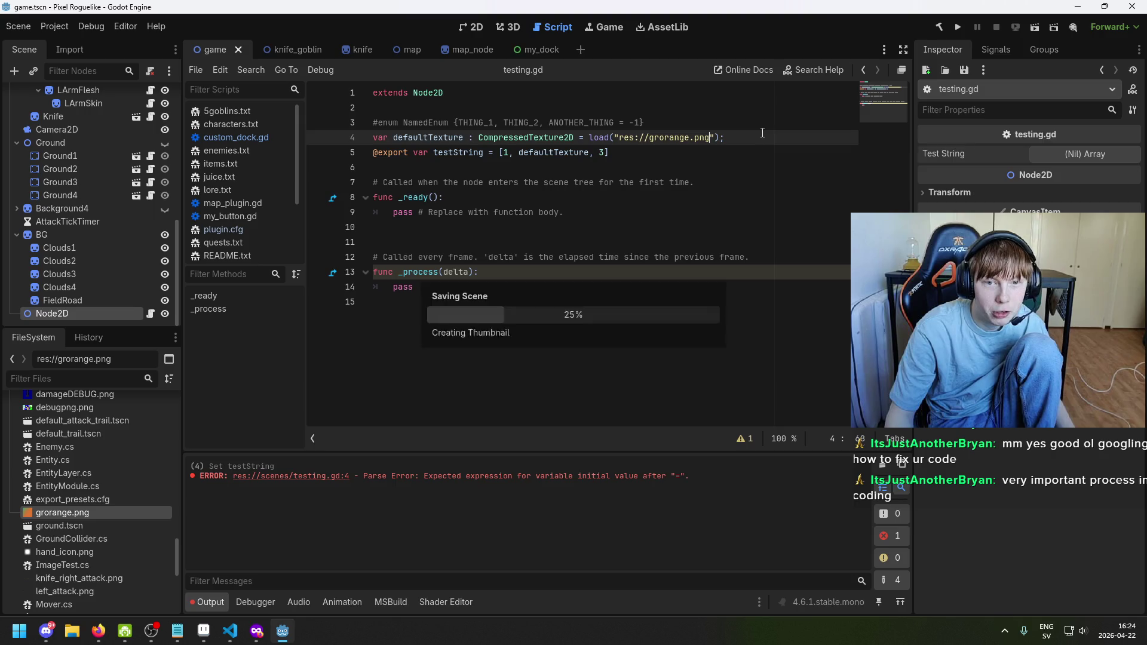
left_click(565, 153)
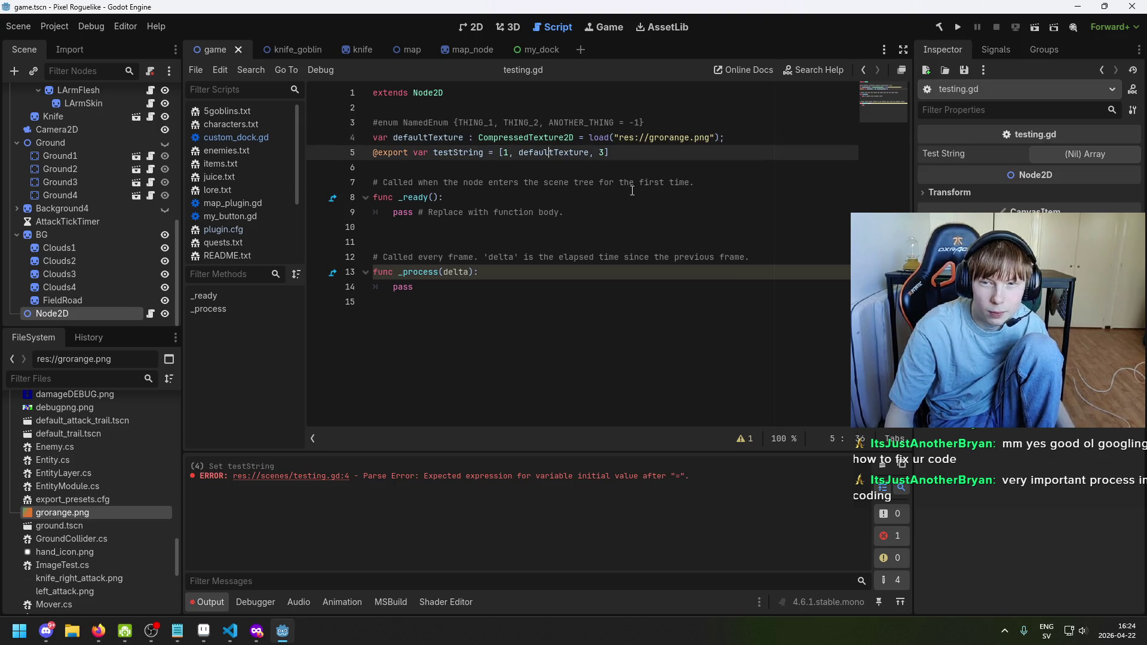
key("Down")
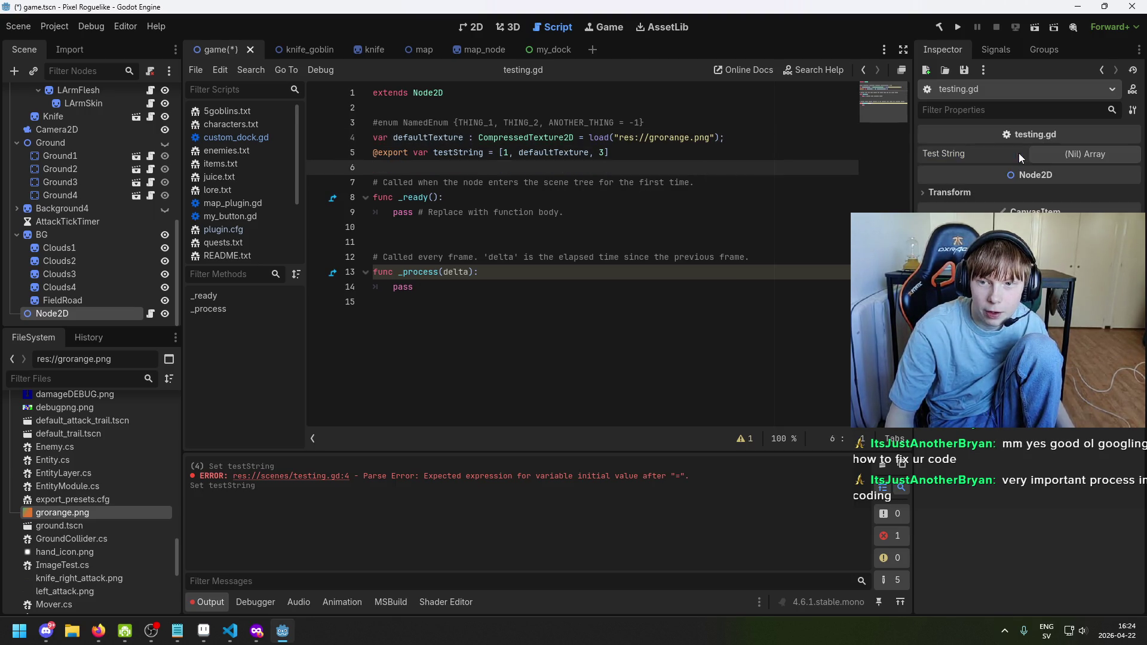
Step: Initialize Test String, reset it back to nil, and save the scene
double_click(1039, 156)
left_click(1040, 157)
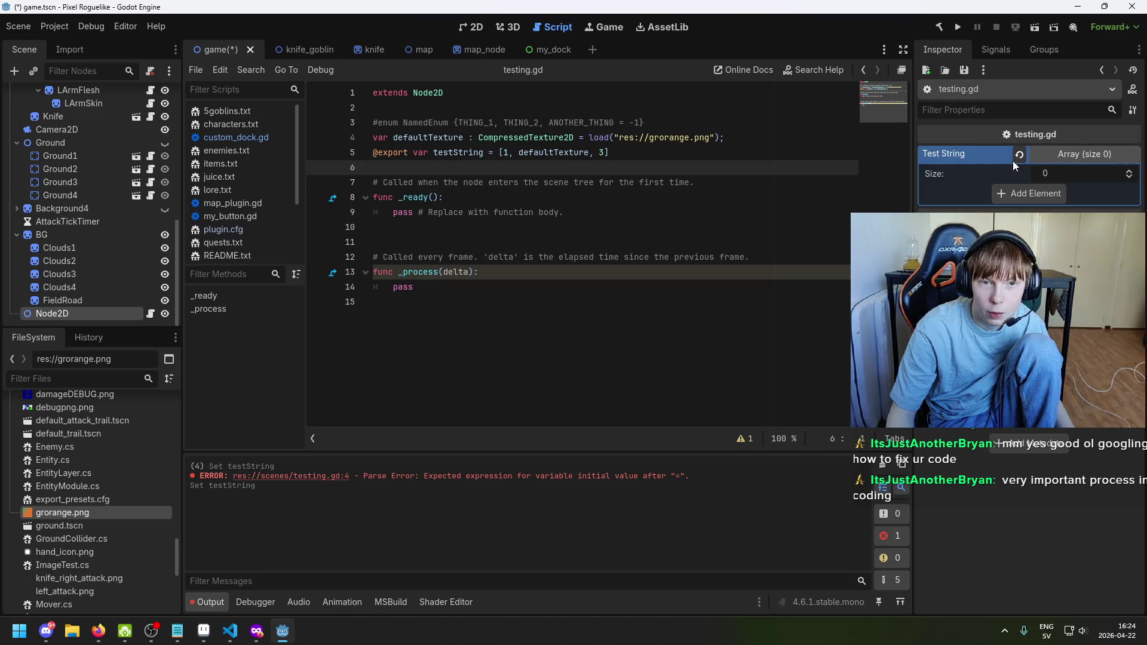
left_click(1019, 156)
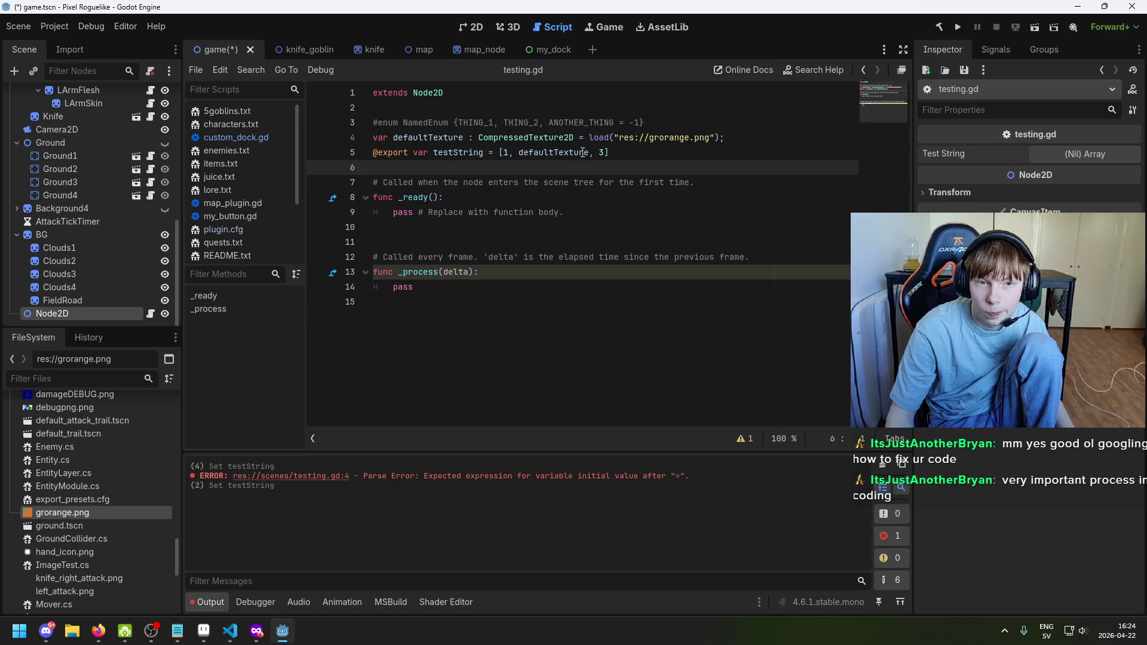
left_click(586, 153)
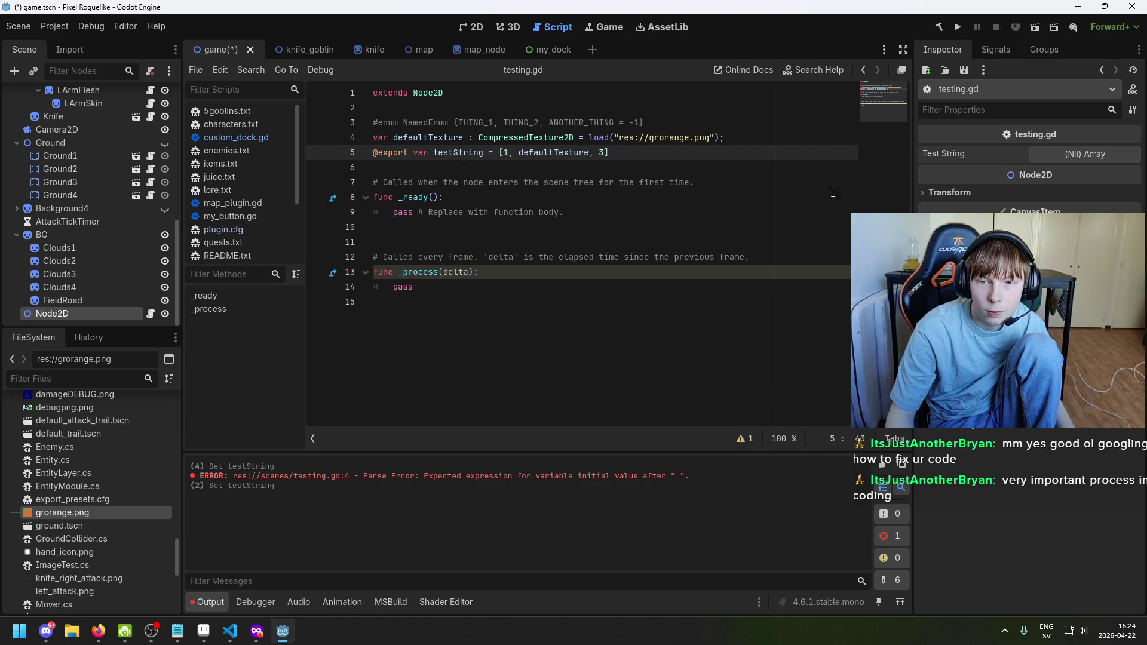
key("ctrl+s")
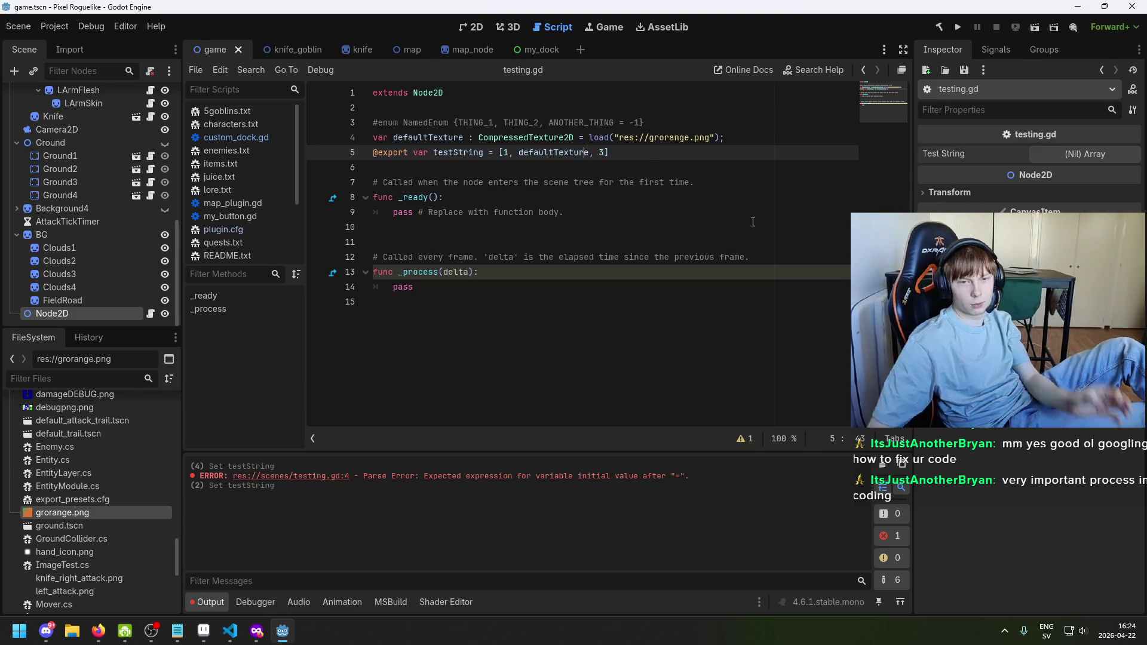
Step: Retype defaultTexture as the middle value of the line 5 array and save
mouse_move(524, 155)
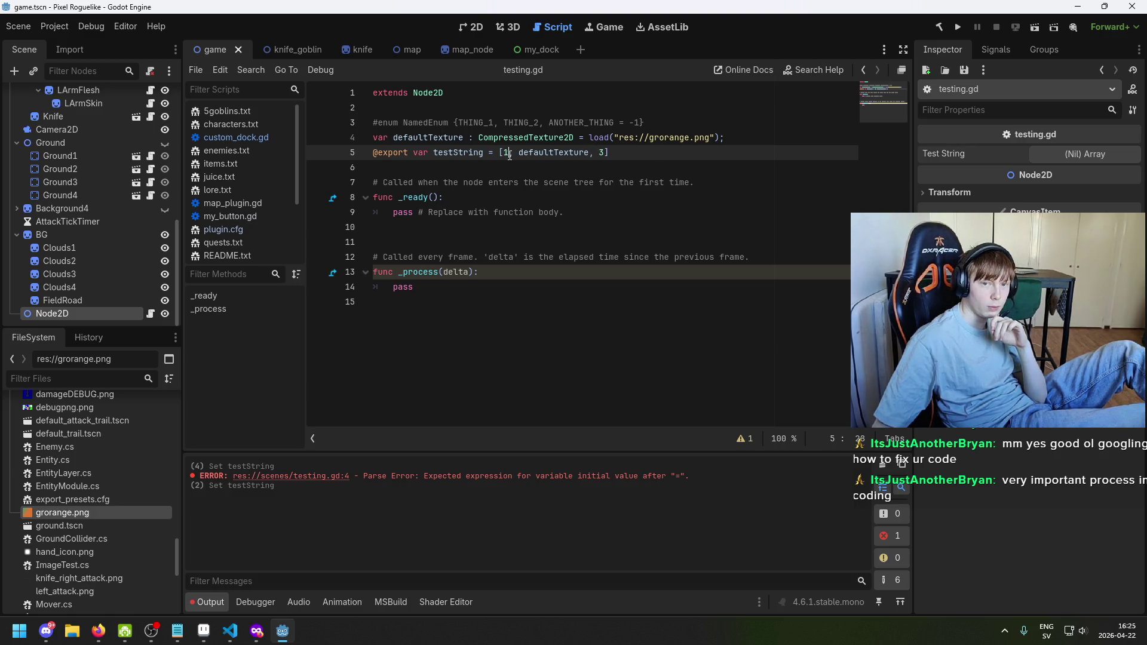
left_click(572, 153)
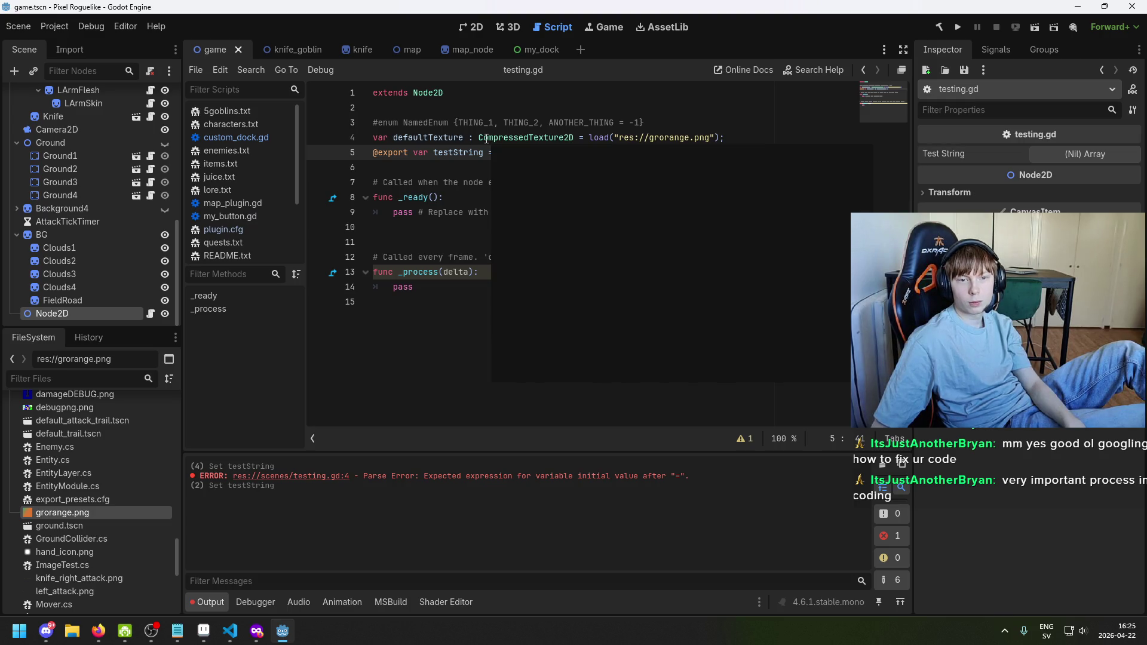
mouse_move(486, 139)
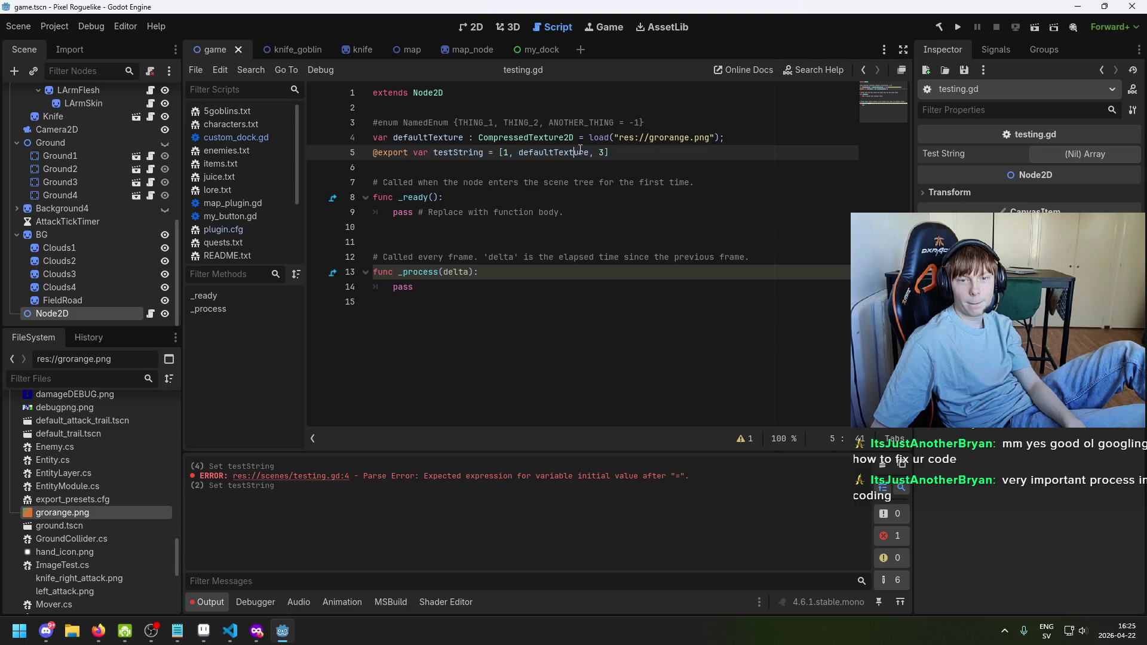
mouse_move(574, 137)
left_mouse_down()
mouse_move(563, 137)
mouse_move(597, 153)
mouse_move(504, 153)
left_mouse_up()
type("d")
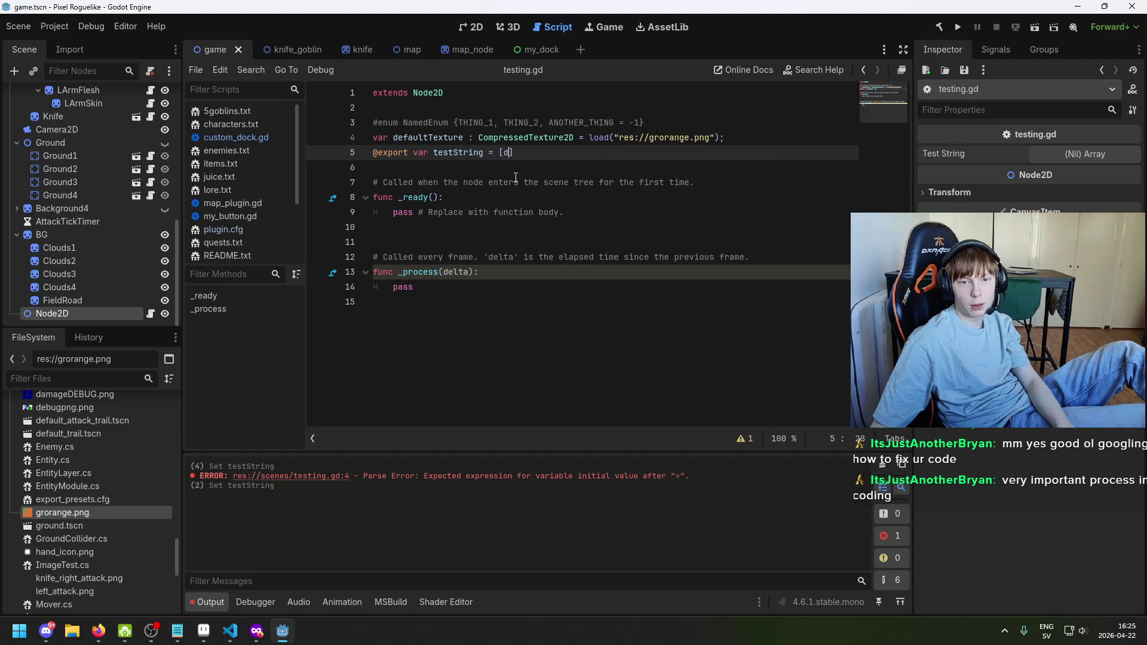
type("e")
type("fault")
type("Texture")
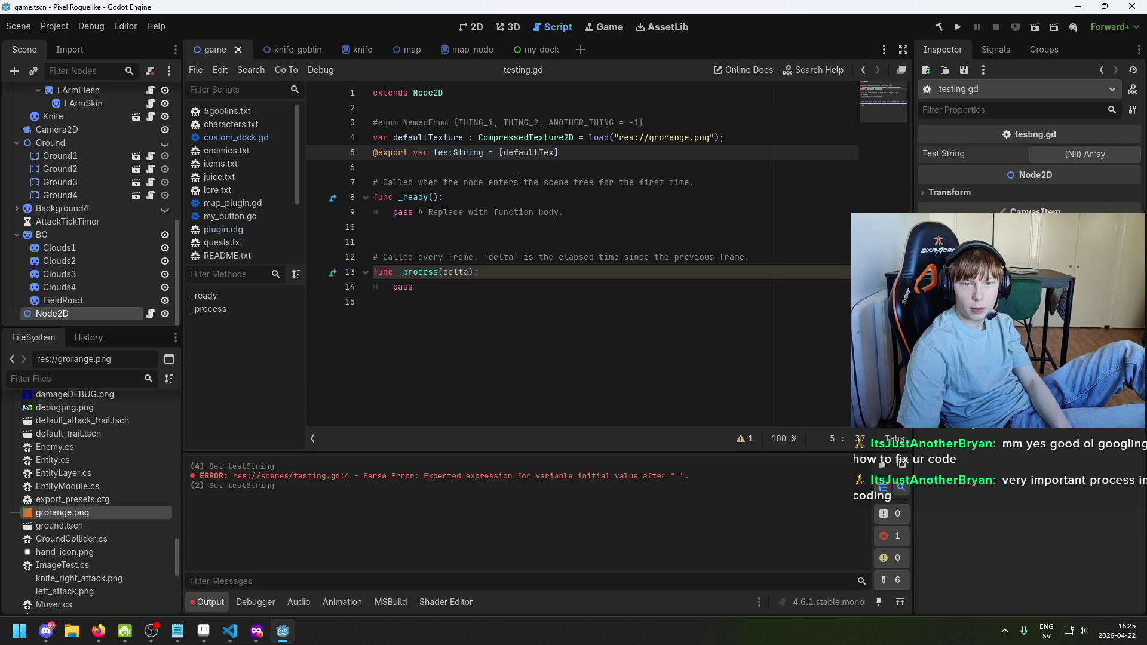
key("ctrl+s")
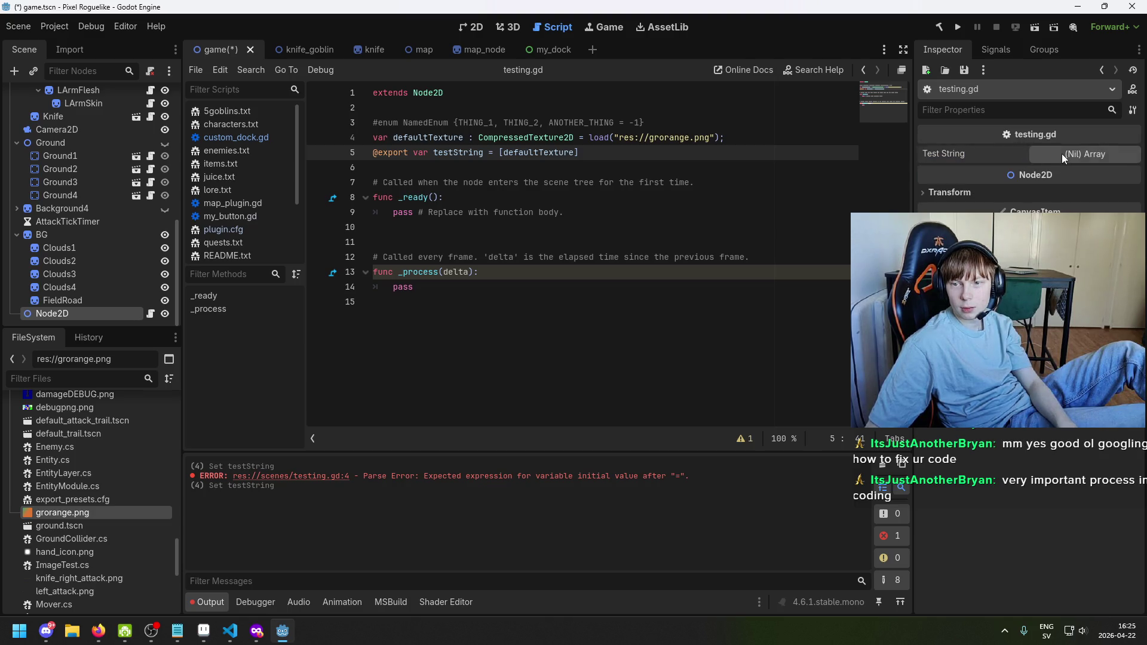
Step: Keep the array as [1, defaultTexture, 3] and save the script
left_click(636, 153)
key("Left")
key("BackSpace")
key("BackSpace")
key("BackSpace")
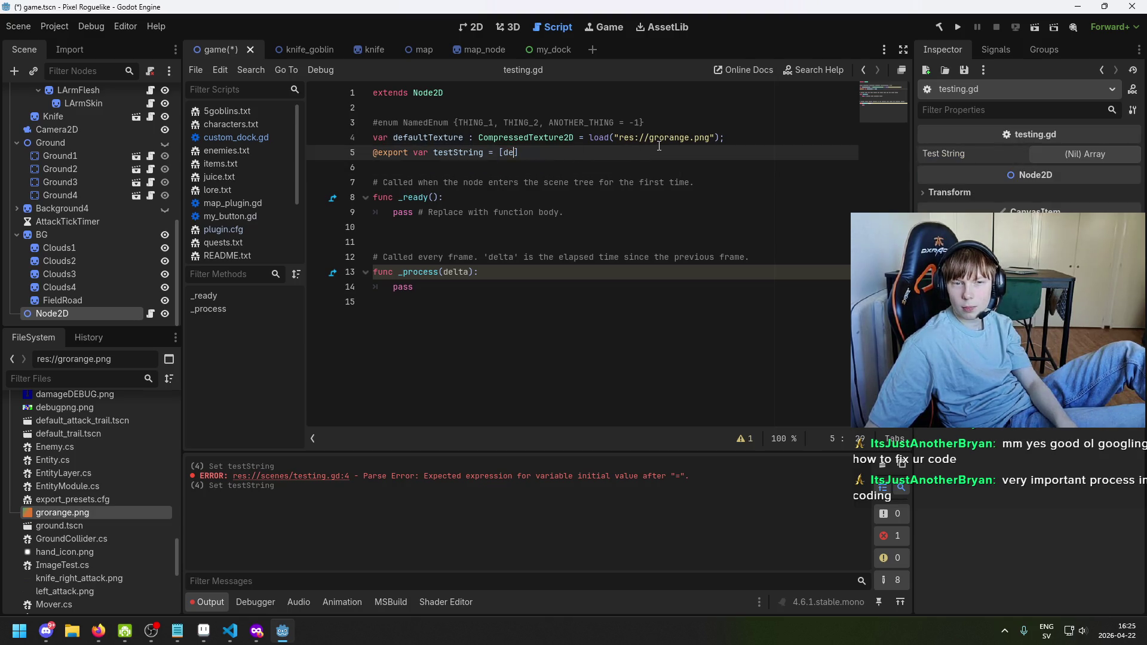
key("ctrl+z")
key("ctrl+s")
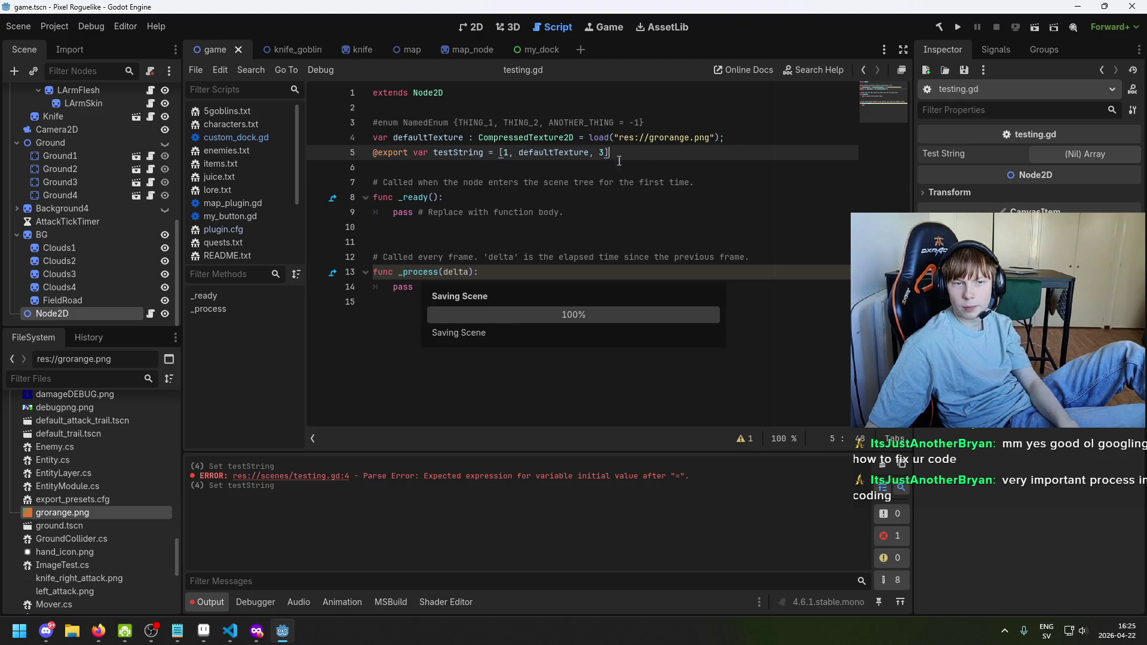
left_click_drag(574, 138, 468, 140)
left_click(257, 630)
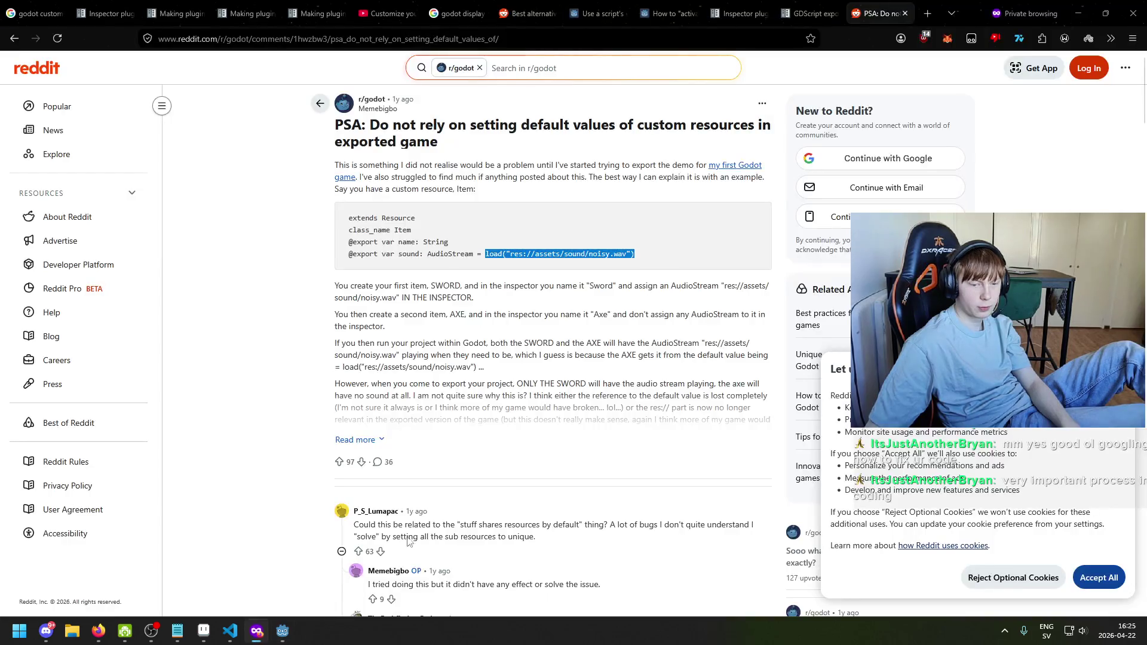
scroll(484, 370, "down", 5)
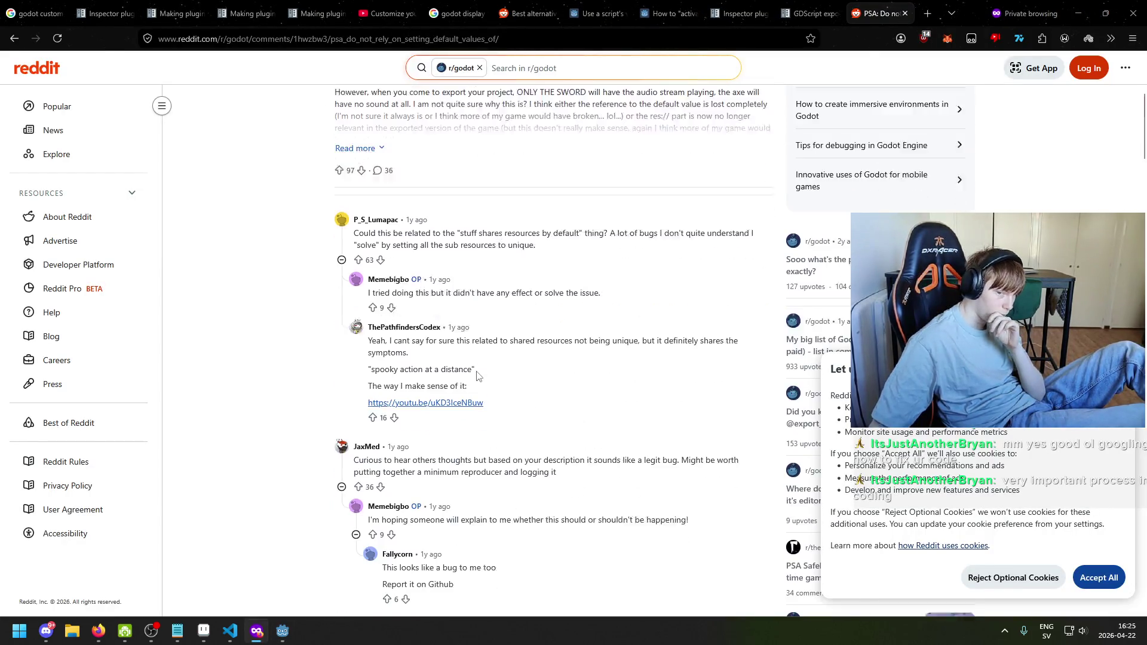
left_click(678, 43)
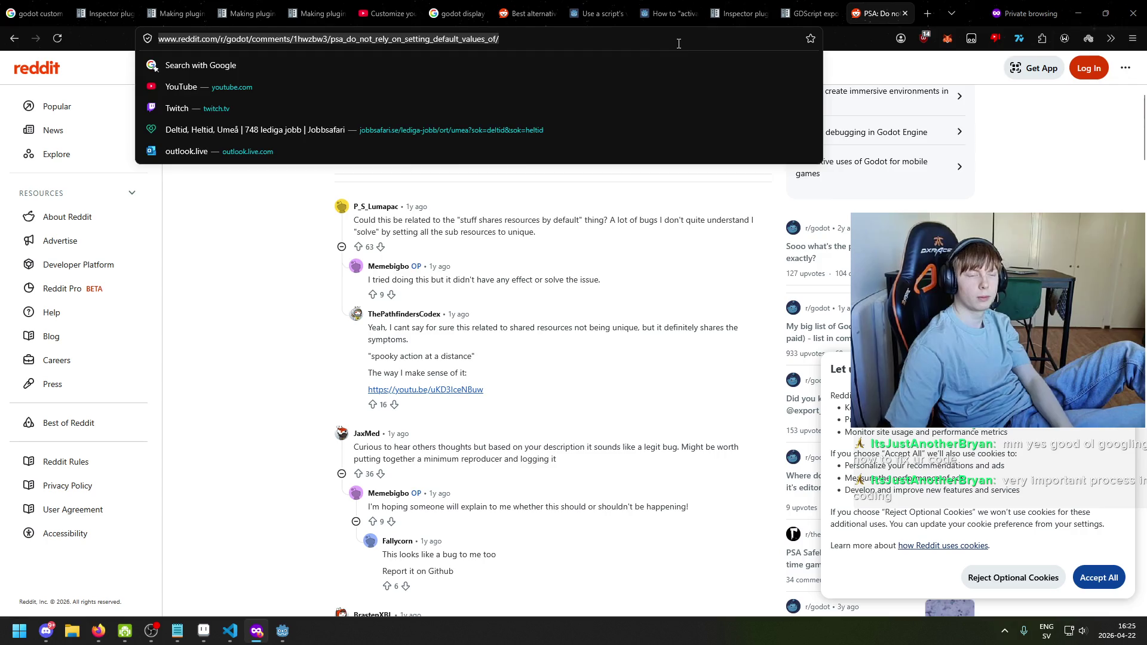
type("godot export")
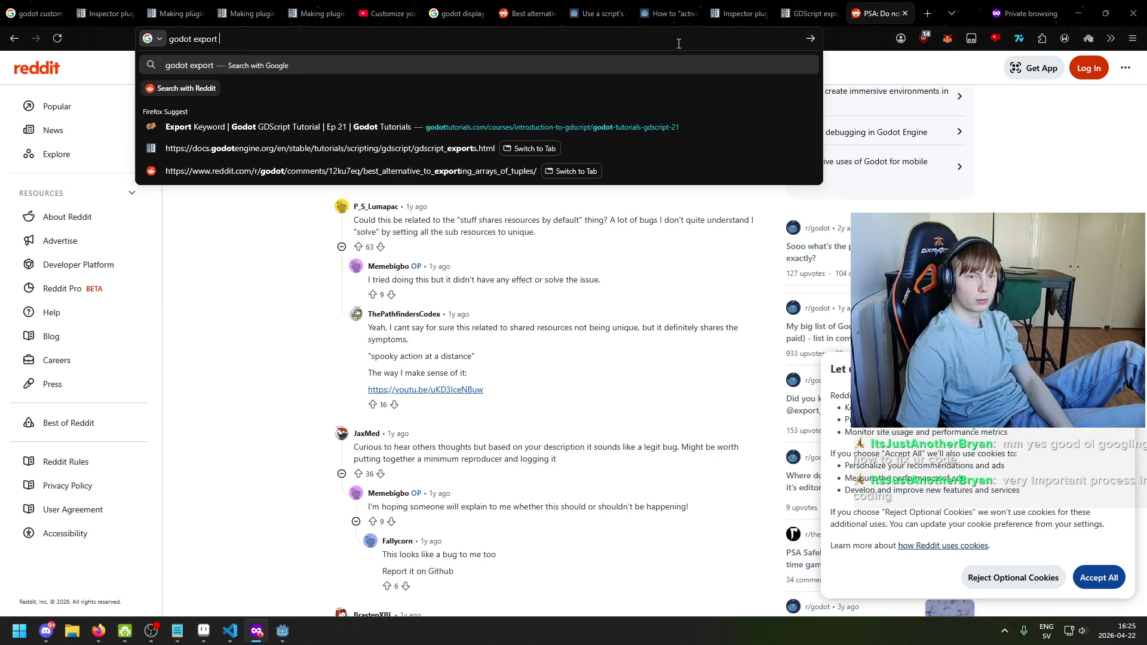
key("alt+Tab")
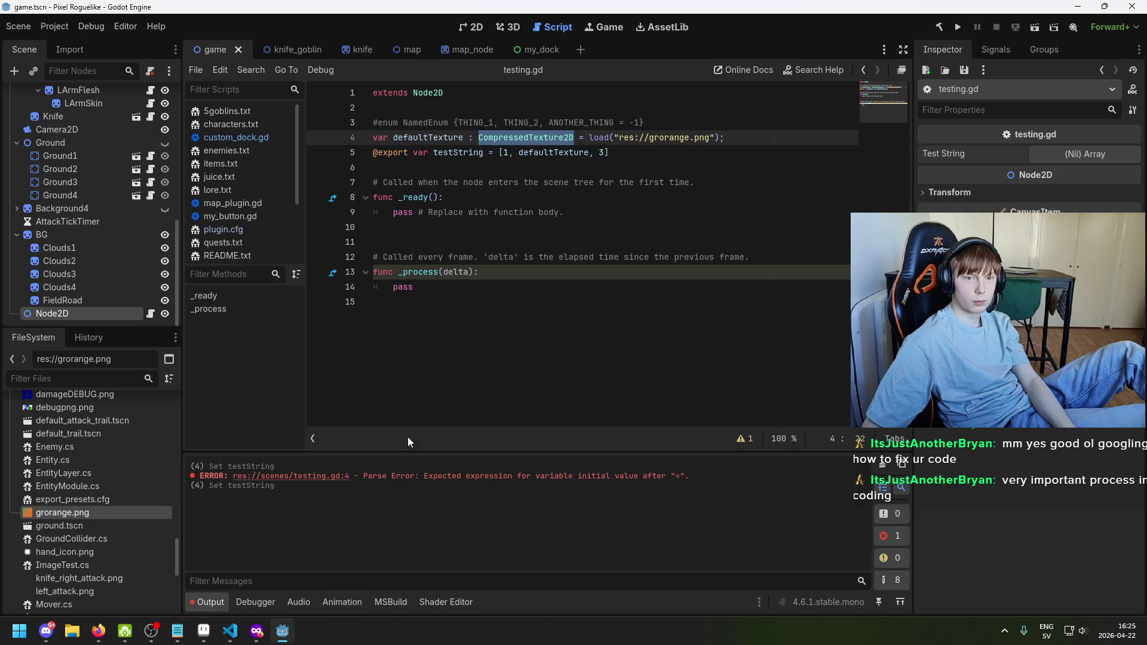
left_click(375, 138)
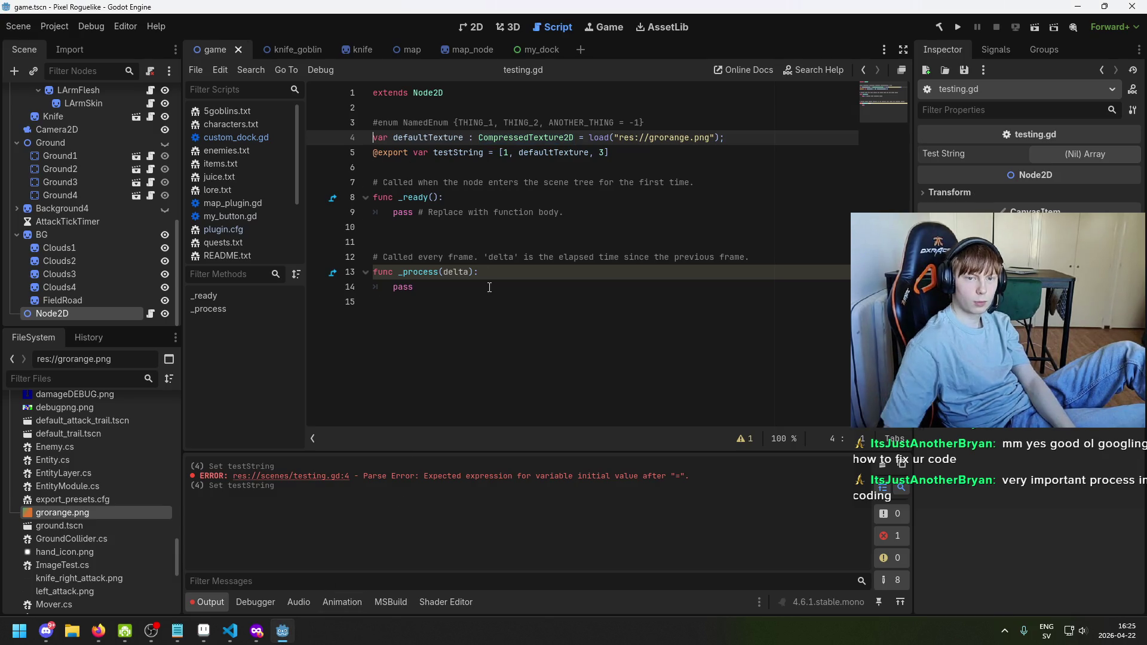
type("@")
key("BackSpace")
type("export")
key("ctrl+s")
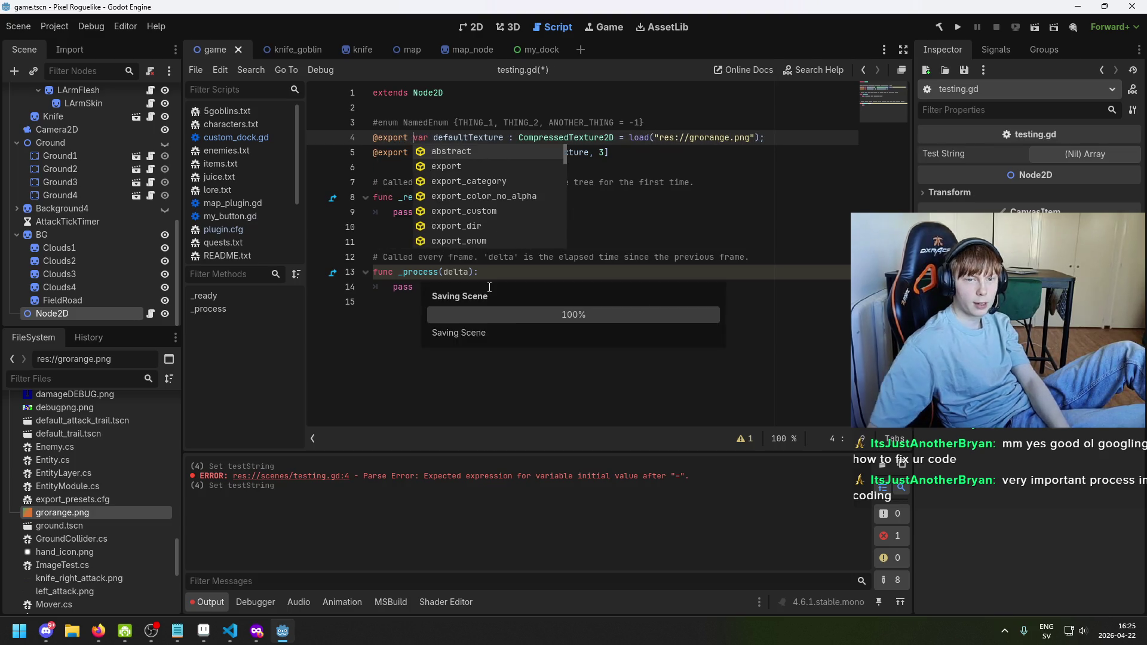
Step: Comment out the testString line with //, save, and check the Default Texture property
left_click(373, 152)
type("//")
key("ctrl+s")
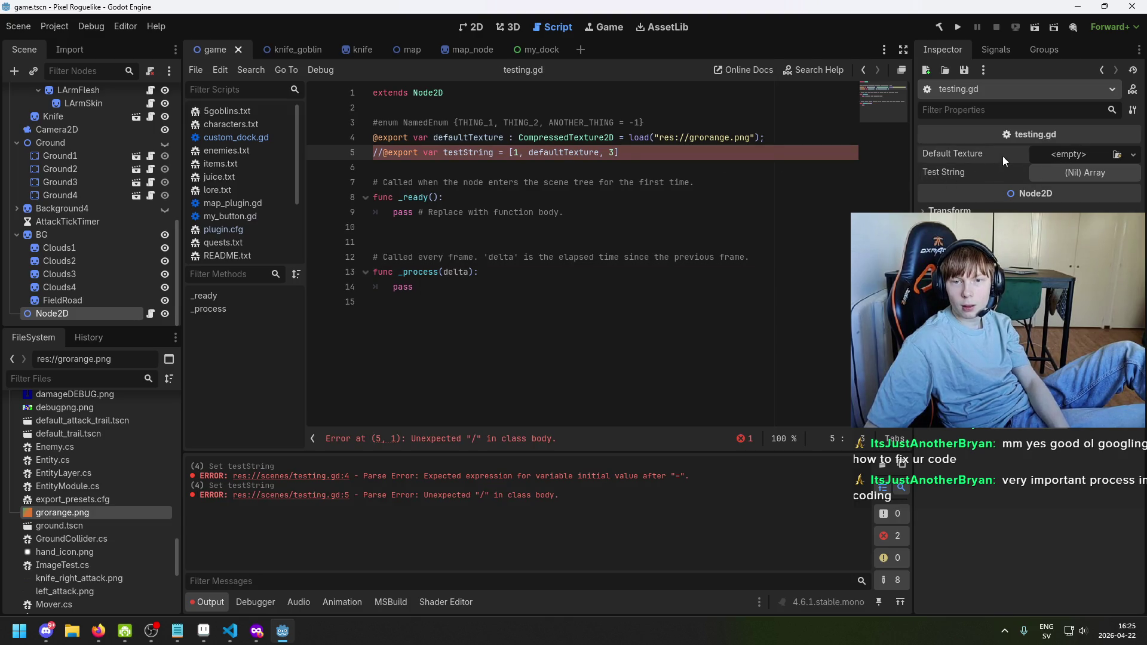
left_click(492, 137)
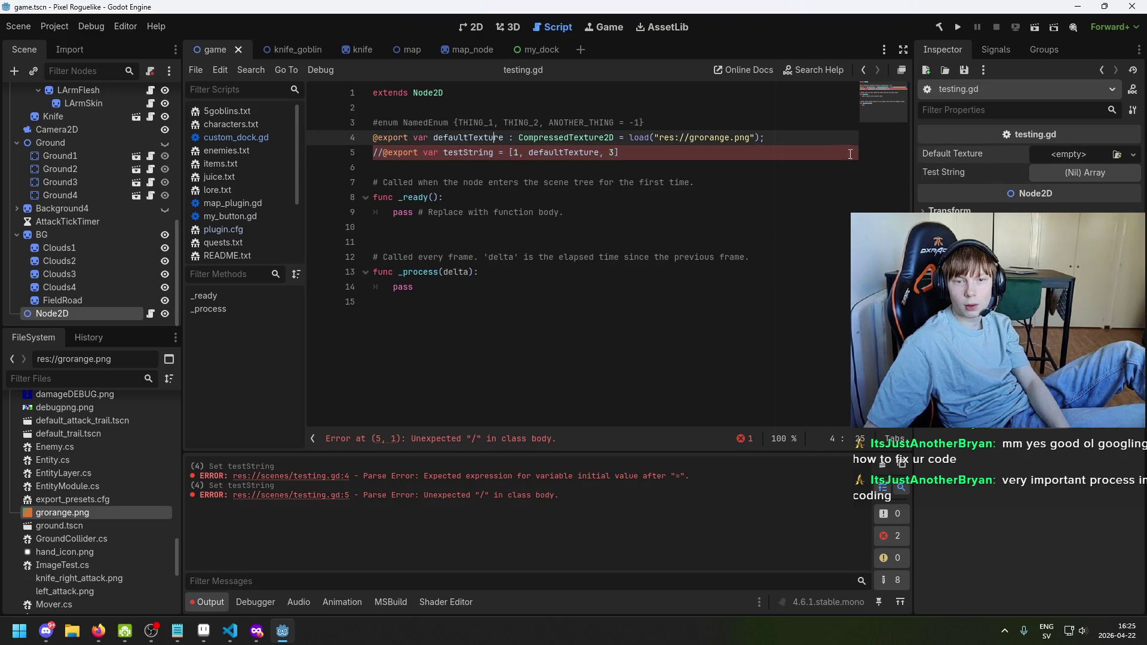
left_click(1080, 156)
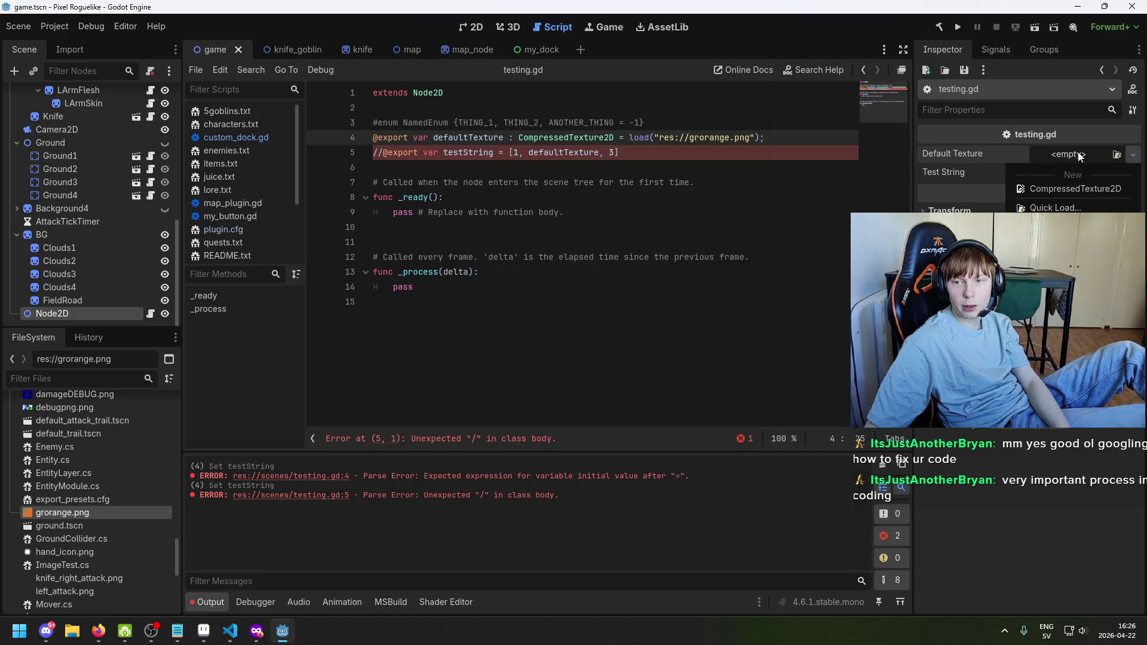
left_click(1079, 156)
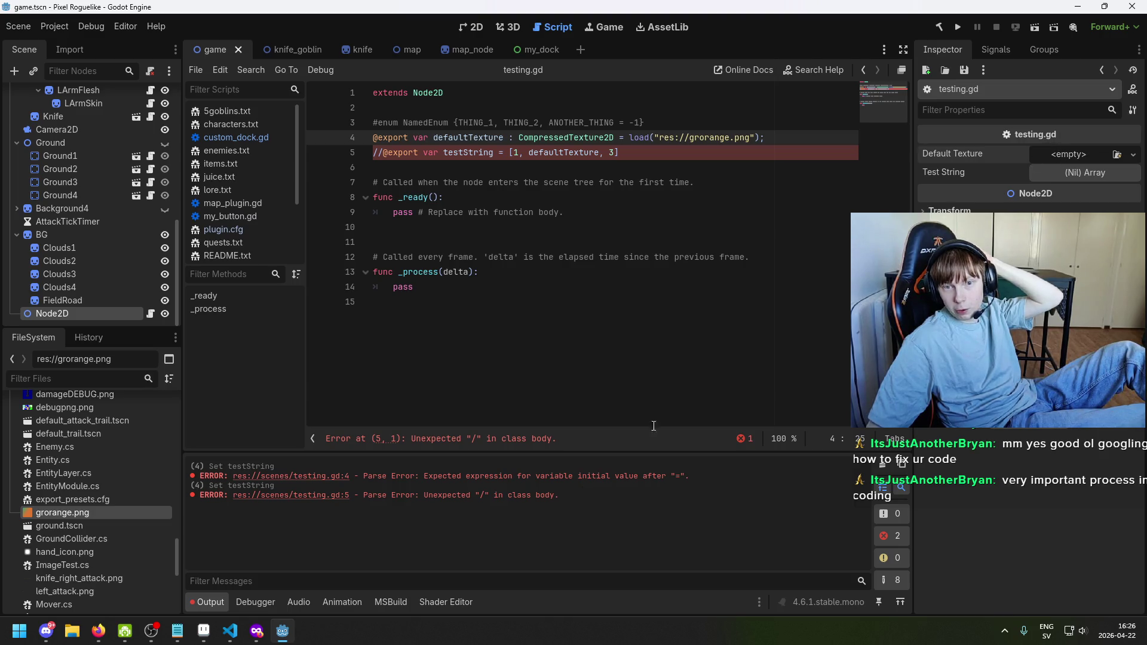
Step: Review the Reddit post in Firefox, then return to line 5 of the script
left_click(278, 638)
scroll(600, 258, "up", 5)
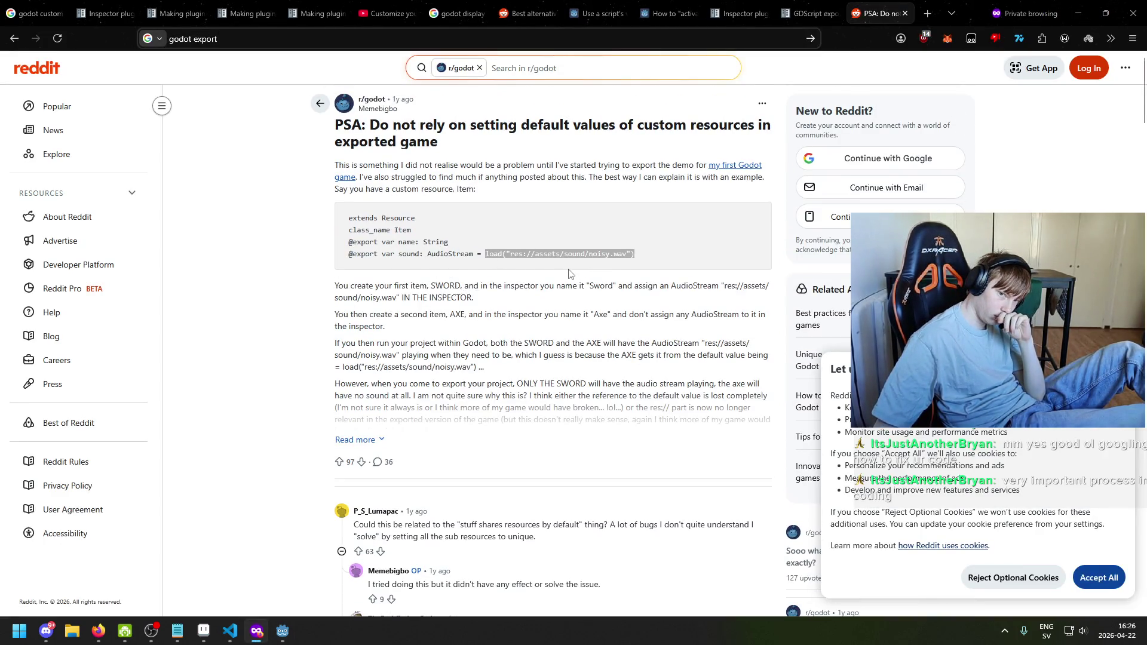
left_click(283, 631)
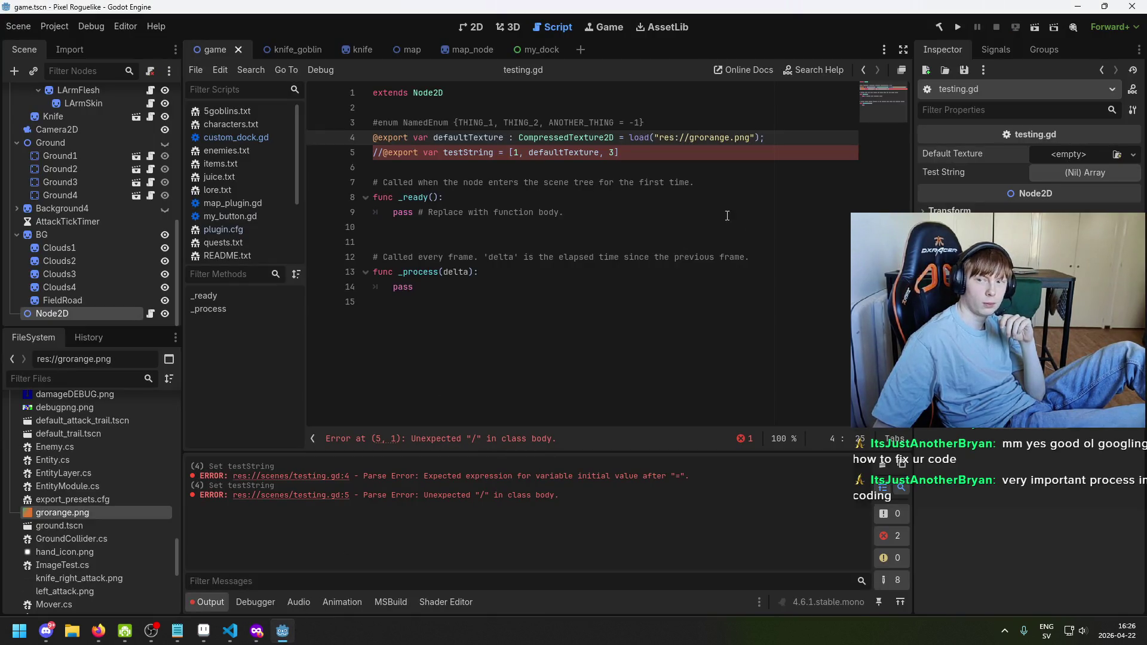
left_click(384, 153)
Step: Uncomment the testString line, save, and reset Test String to an empty array
key("BackSpace")
key("BackSpace")
key("ctrl+s")
left_click(1062, 170)
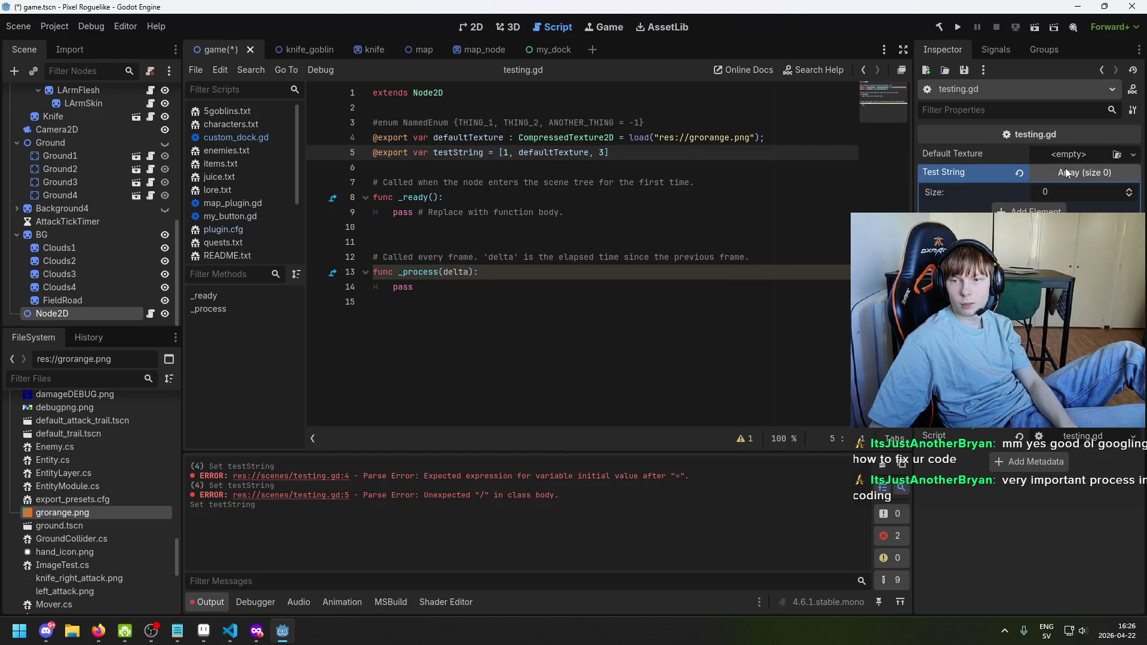
left_click(1019, 173)
left_click(1076, 175)
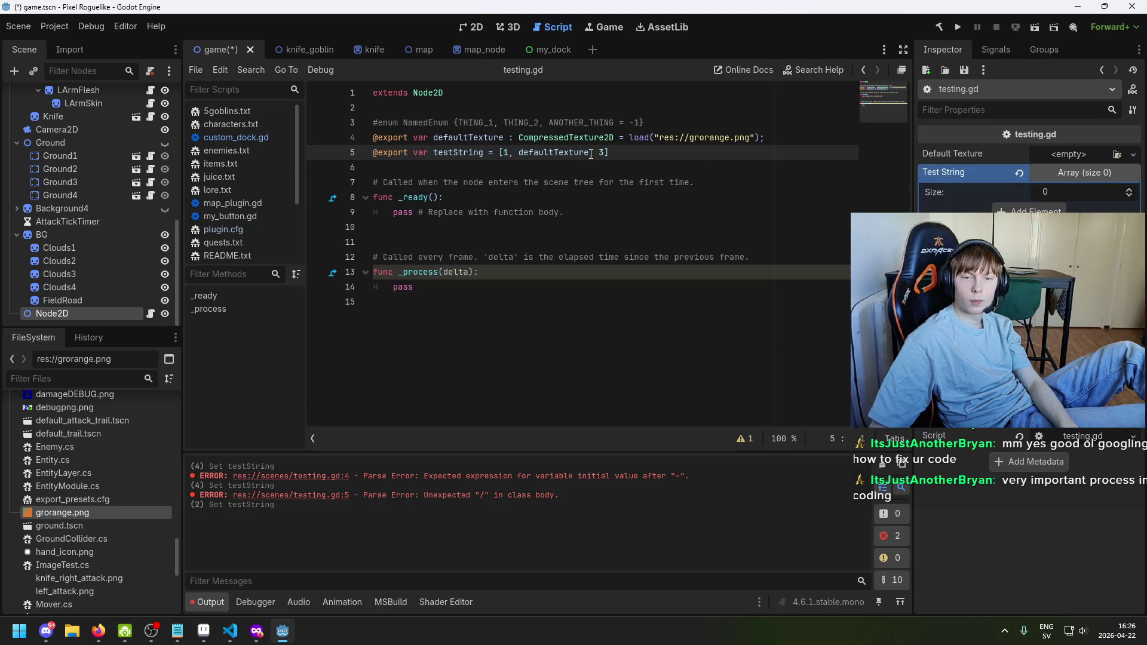
Step: Comment out line 4 with ## and save
left_click_drag(589, 153, 519, 156)
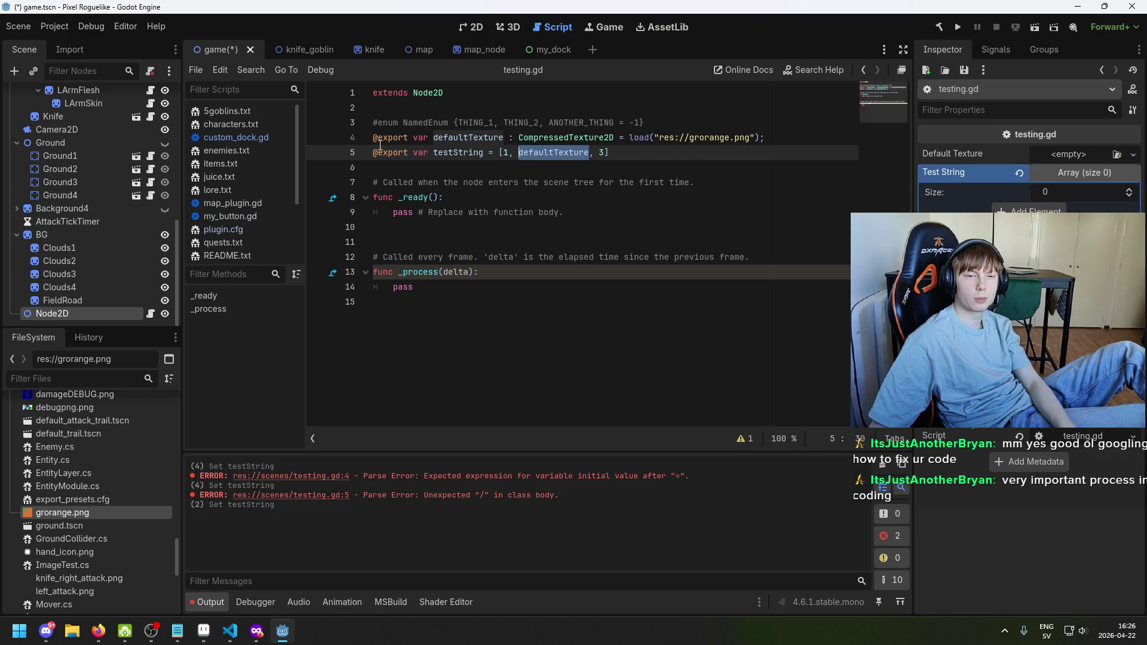
left_click(374, 140)
type("//")
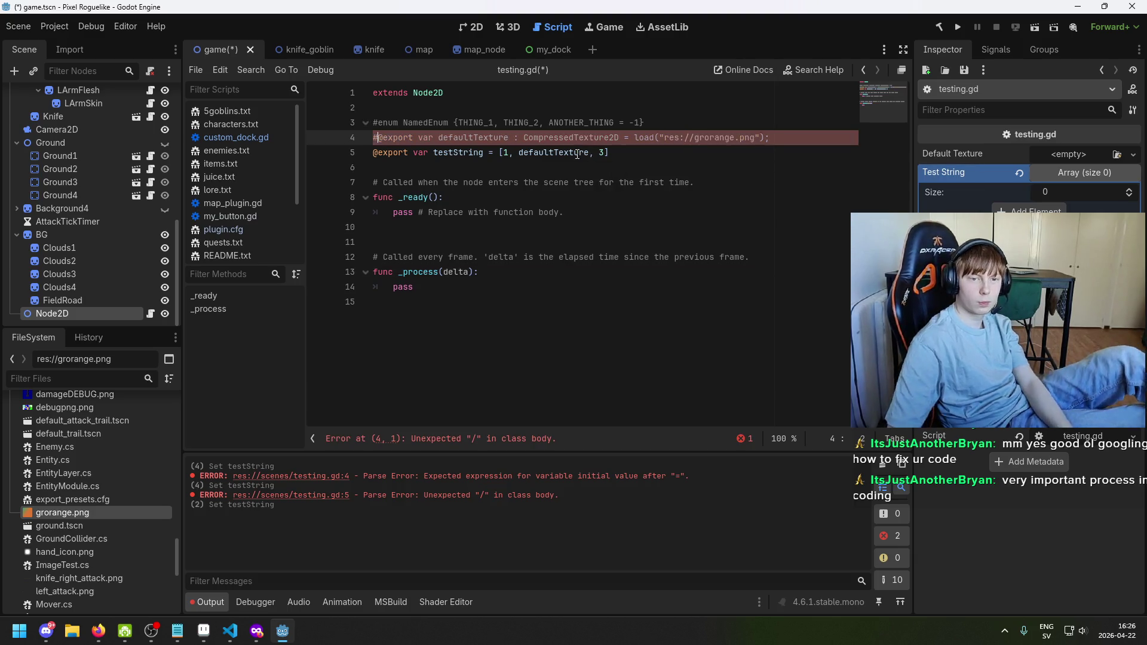
key("BackSpace")
key("BackSpace")
type("##")
key("ctrl+s")
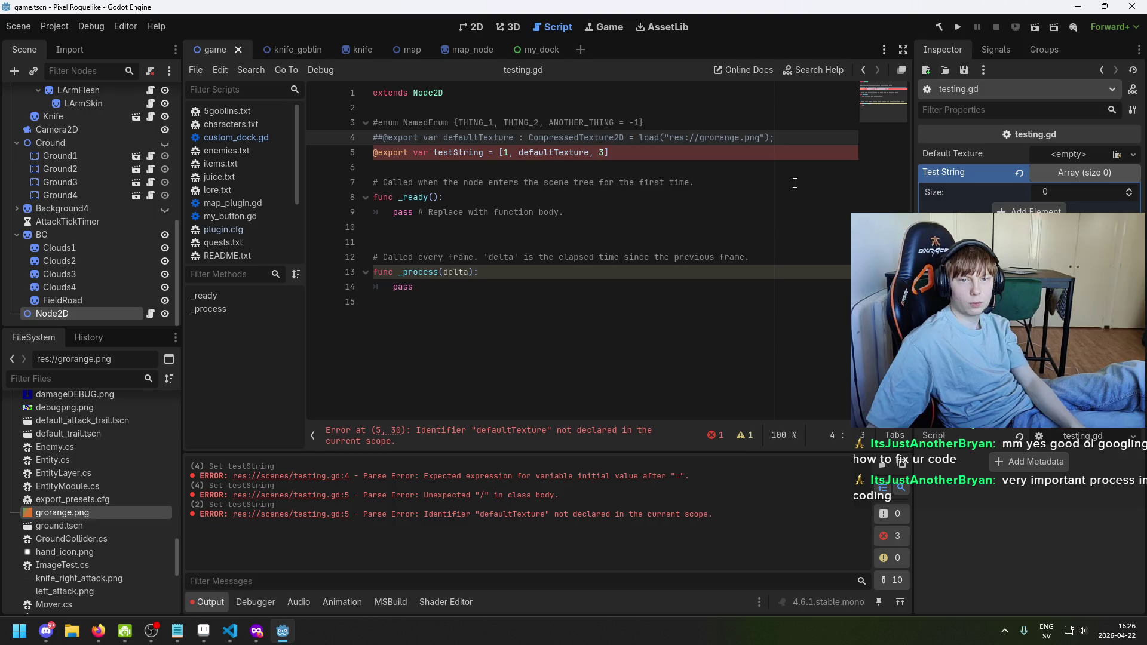
Step: Replace defaultTexture in the array with CompressedTexture2D, test Test String, and save
mouse_move(574, 156)
left_mouse_down()
mouse_move(586, 157)
mouse_move(518, 156)
left_mouse_up()
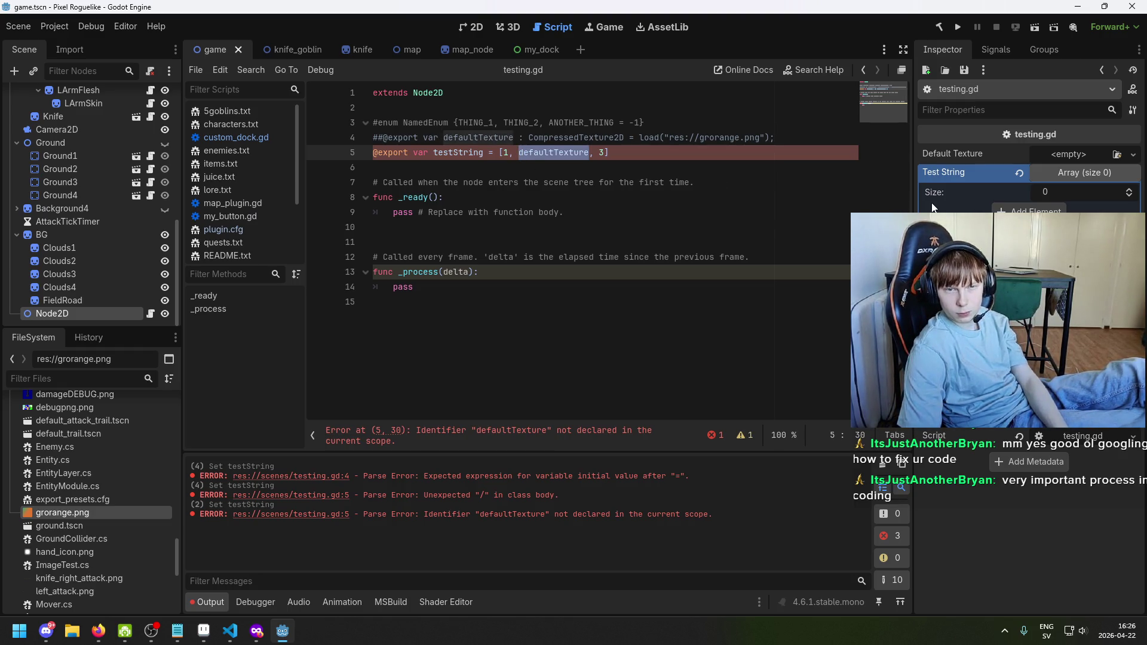
type("c")
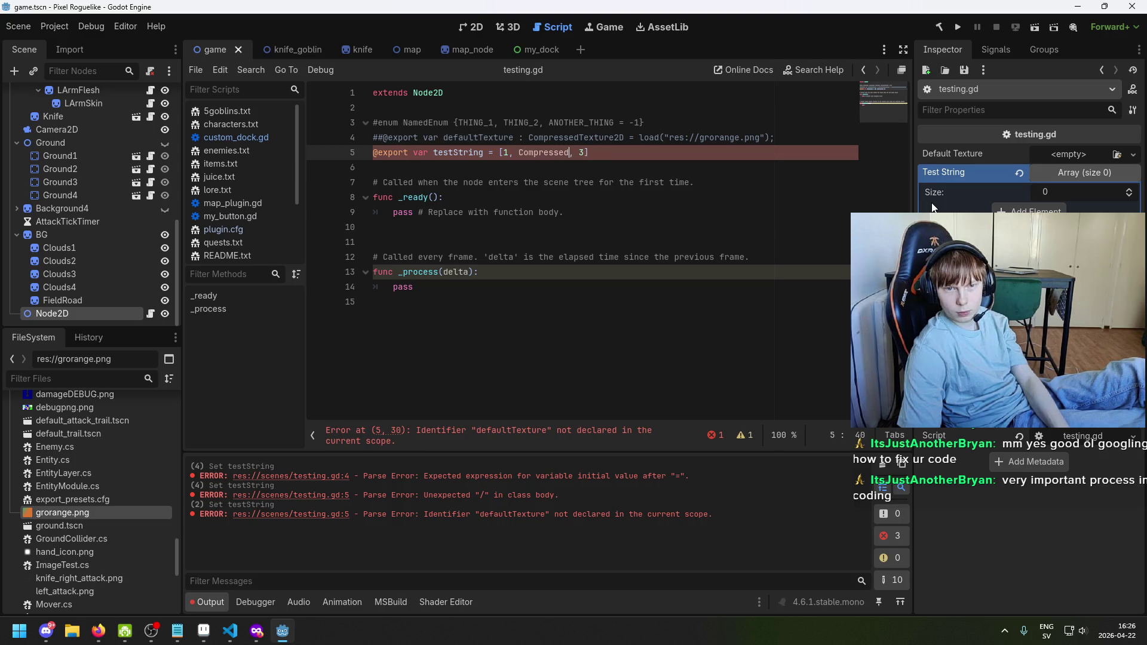
type("Tex")
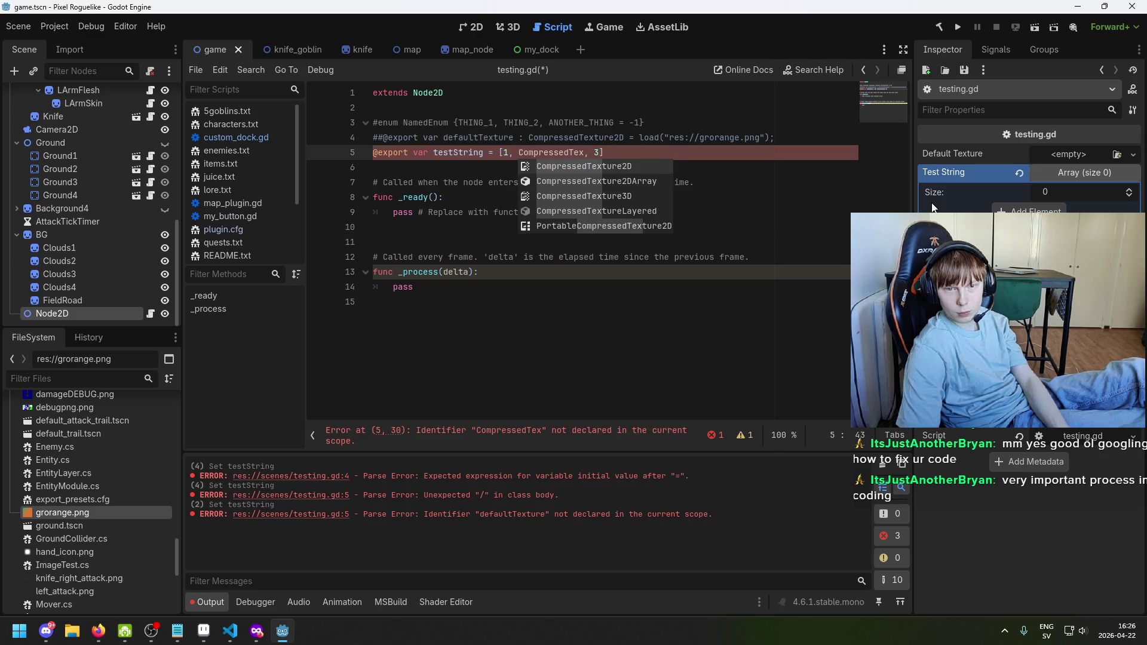
key("Return")
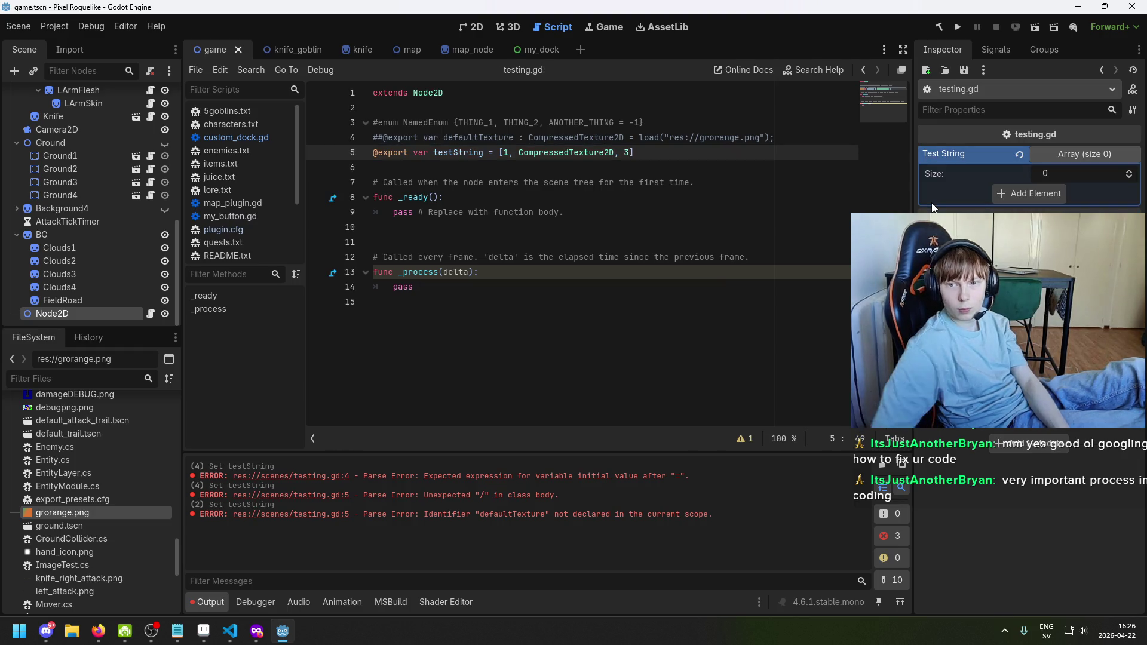
left_click(1019, 155)
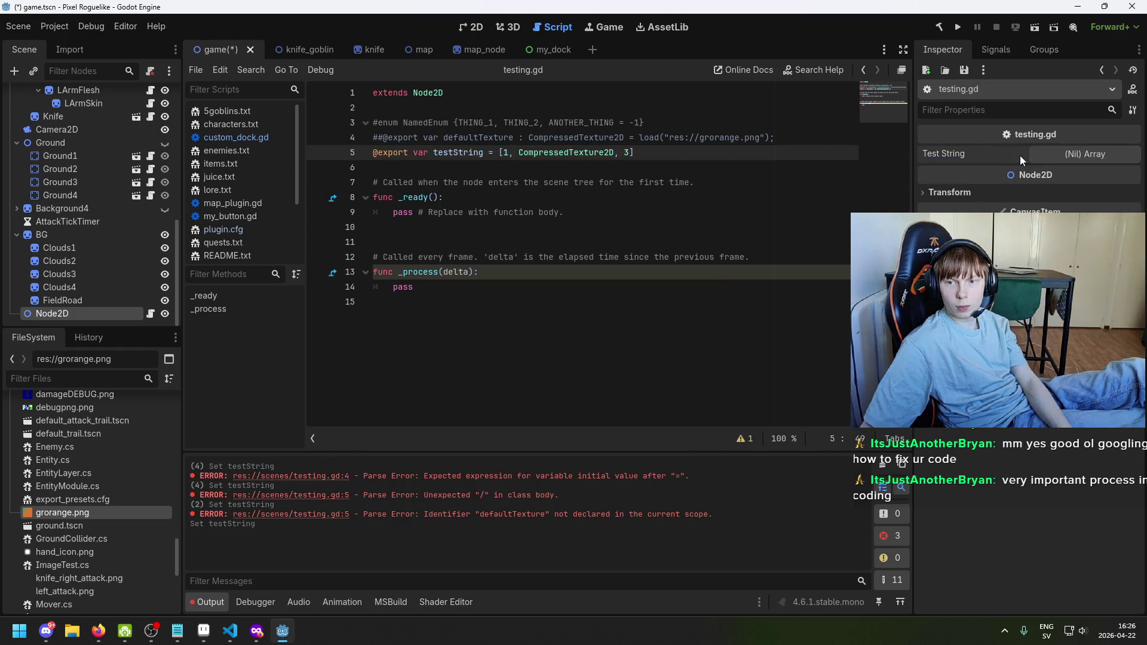
left_click(1049, 193)
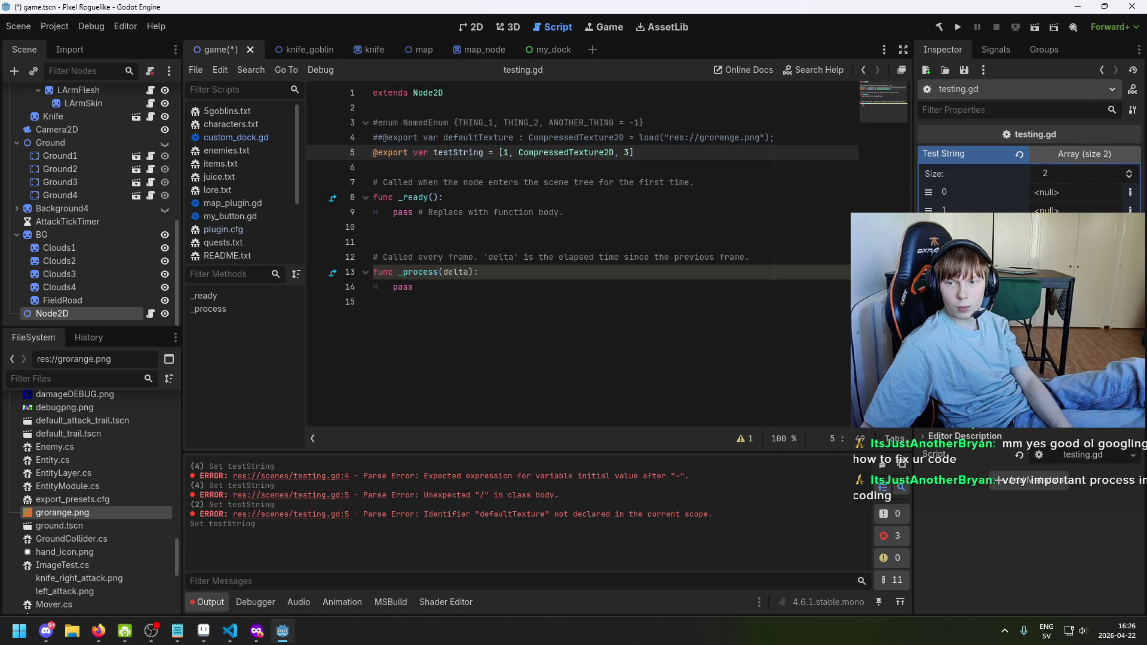
left_click(1018, 154)
key("ctrl+s")
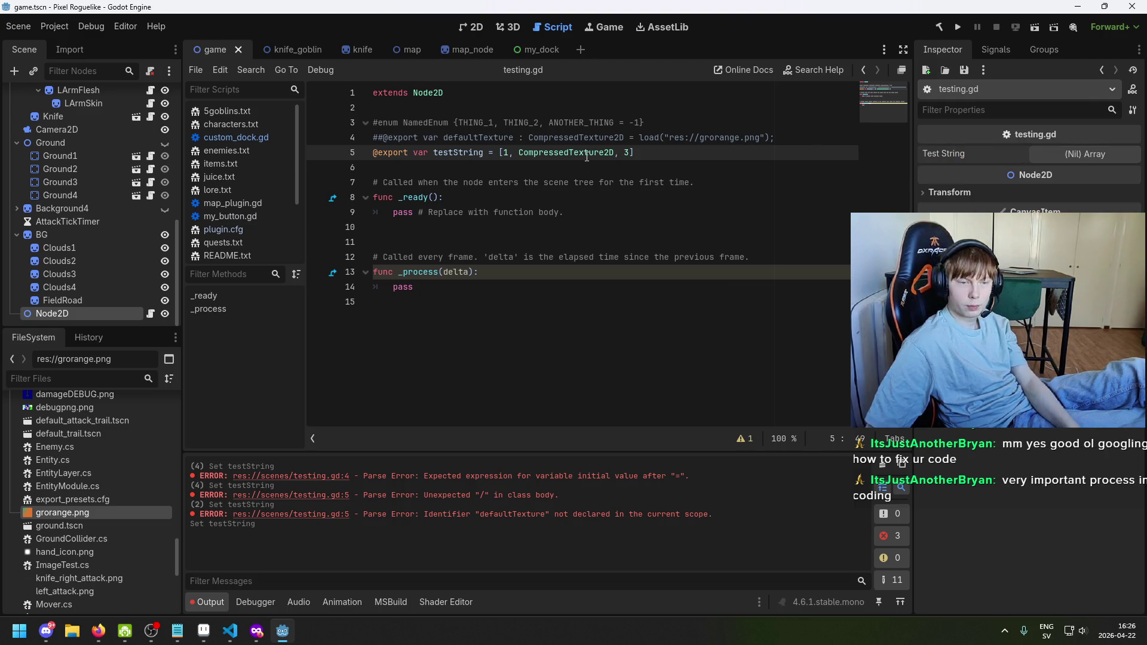
Step: Change CompressedTexture2D in the array to Object, then to a quoted "Object", saving each
mouse_move(587, 157)
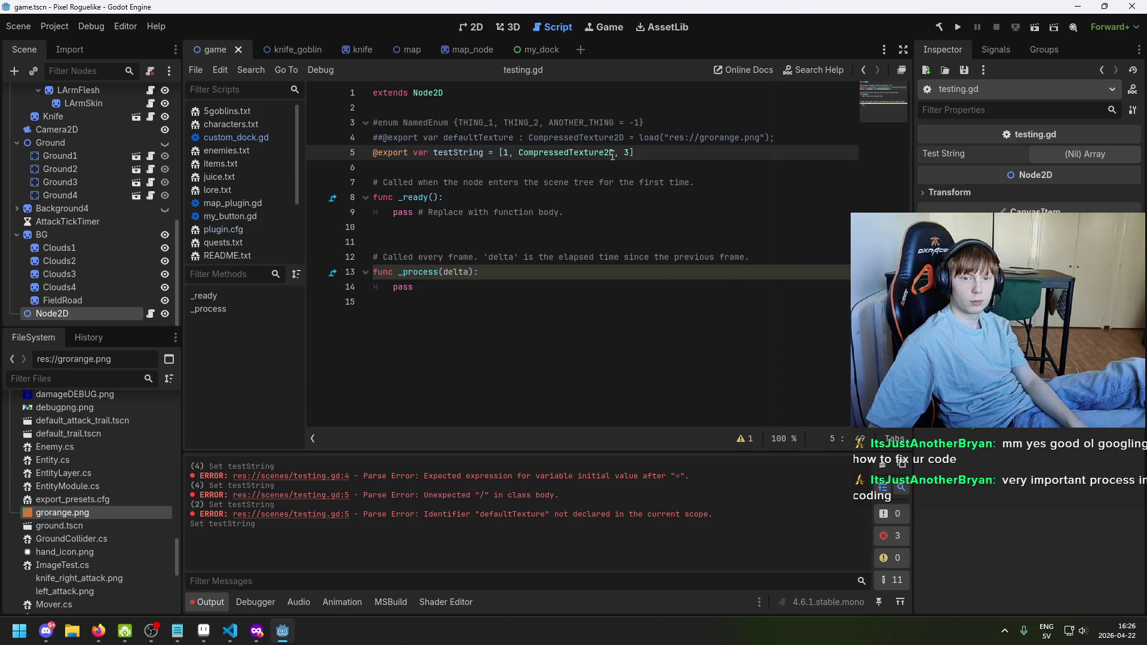
double_click(609, 154)
type("Object")
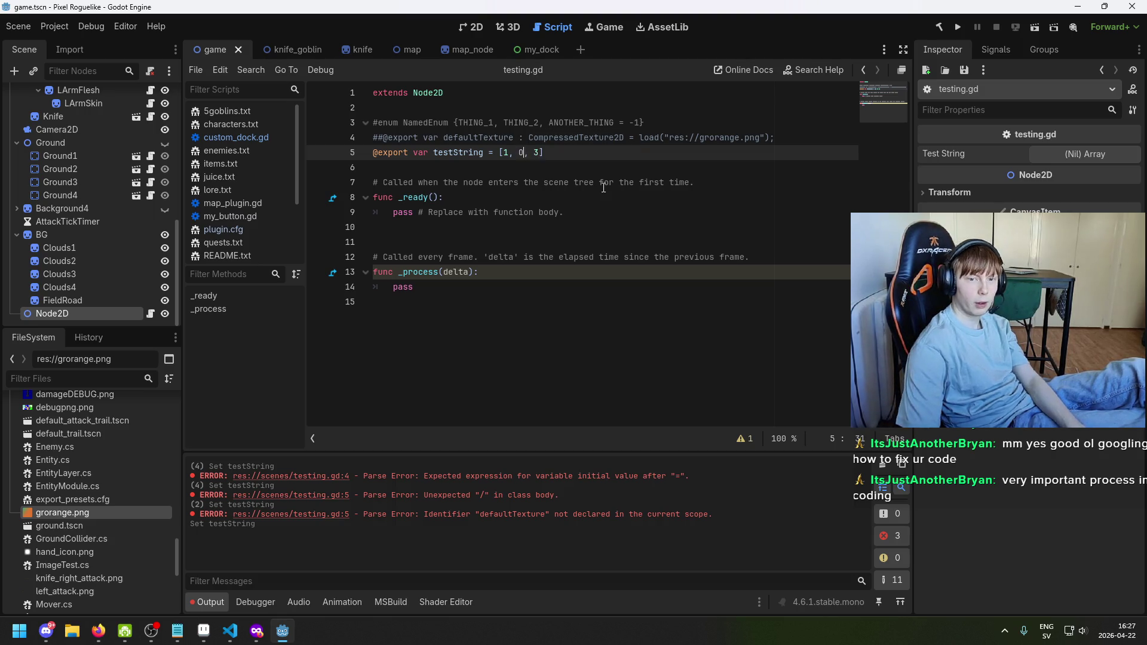
key("ctrl+s")
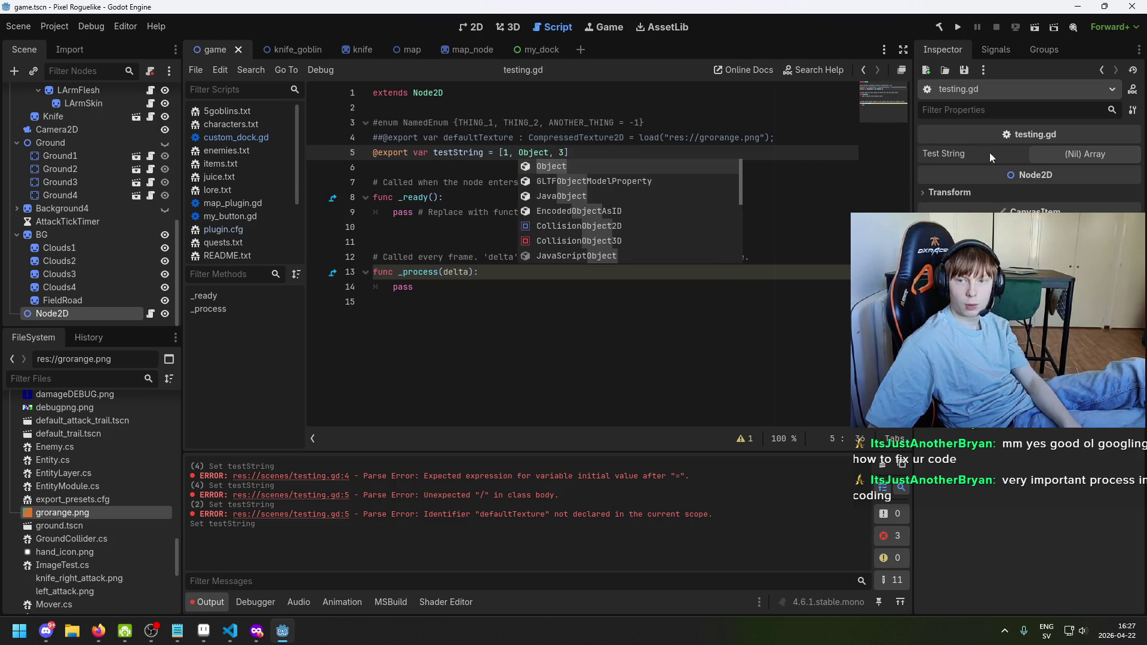
left_click(1072, 154)
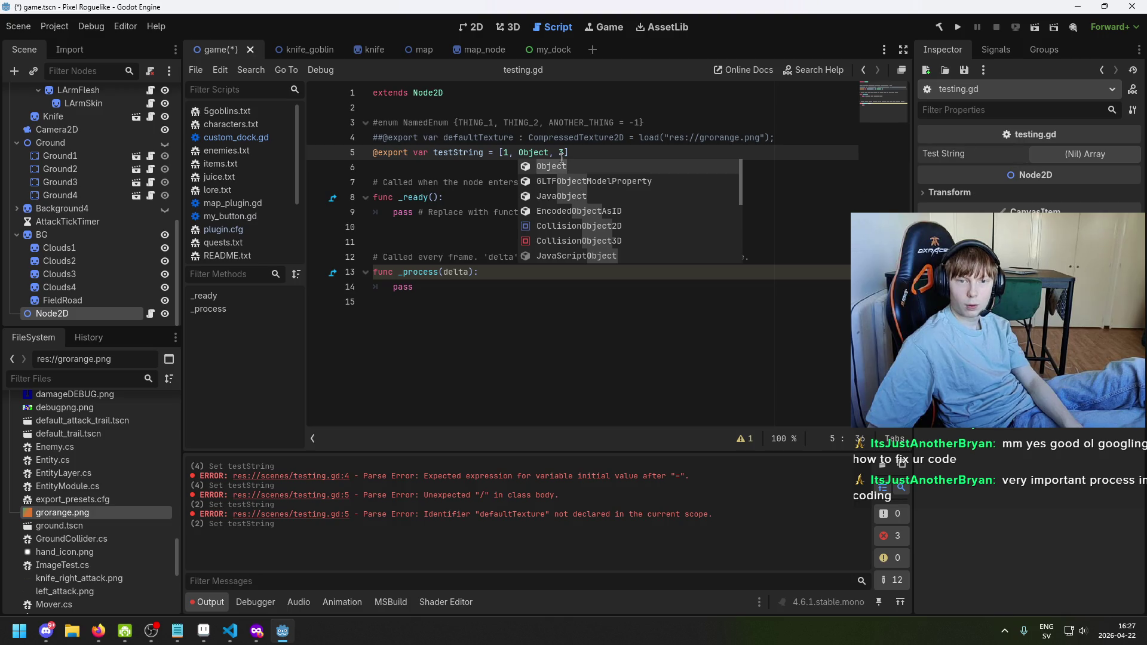
double_click(549, 154)
type("\"")
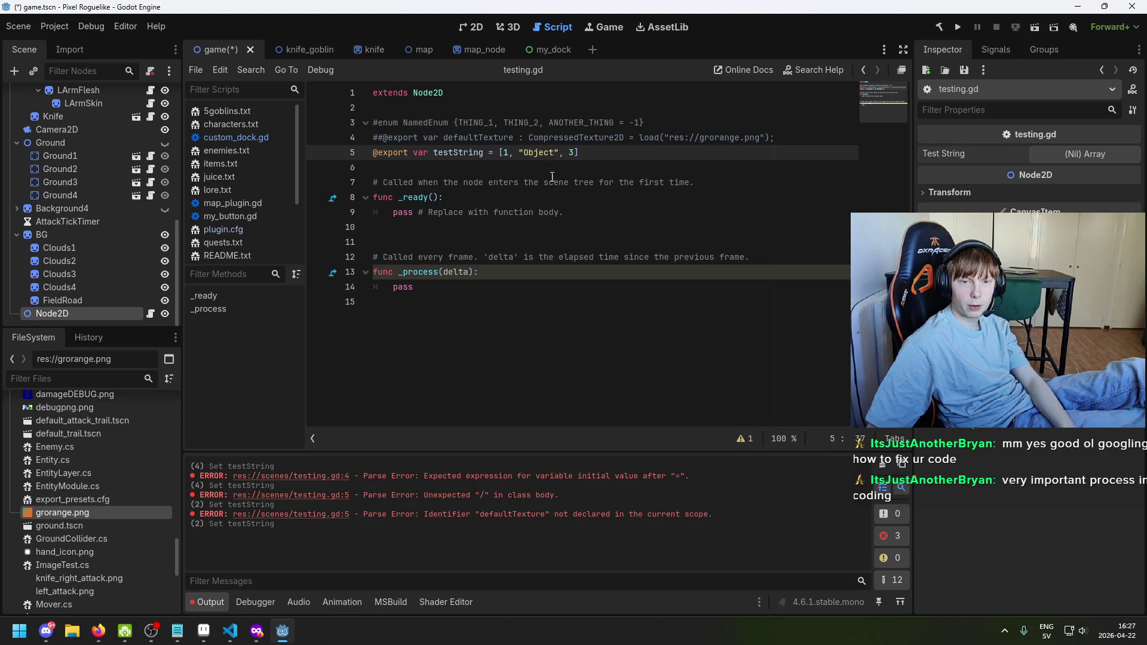
key("ctrl+s")
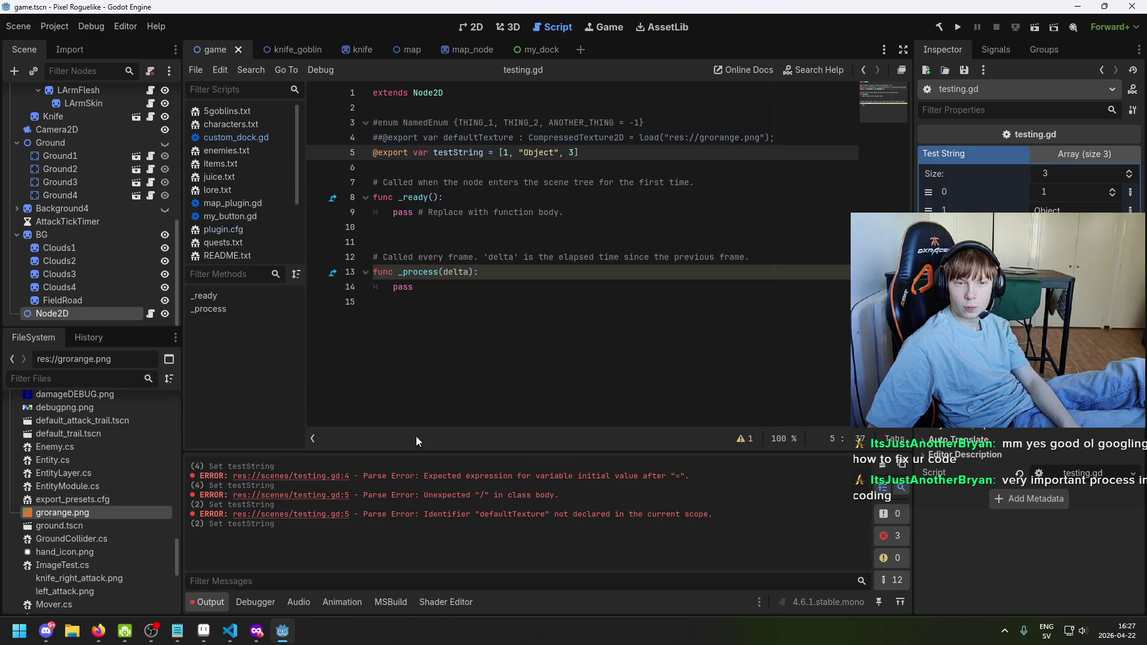
Step: Copy load("res://grorange.png") from line 4 and paste it over "Object" on line 5
left_click_drag(640, 137, 774, 138)
key("ctrl+c")
left_click_drag(560, 153, 519, 153)
key("ctrl+v")
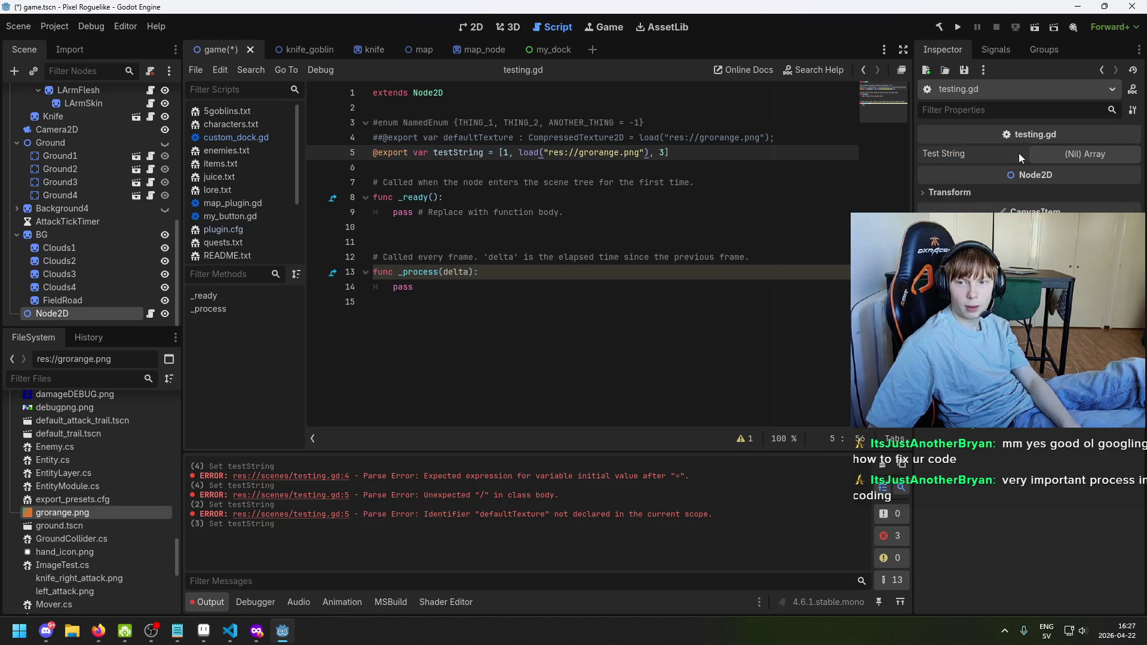
key("ctrl+s")
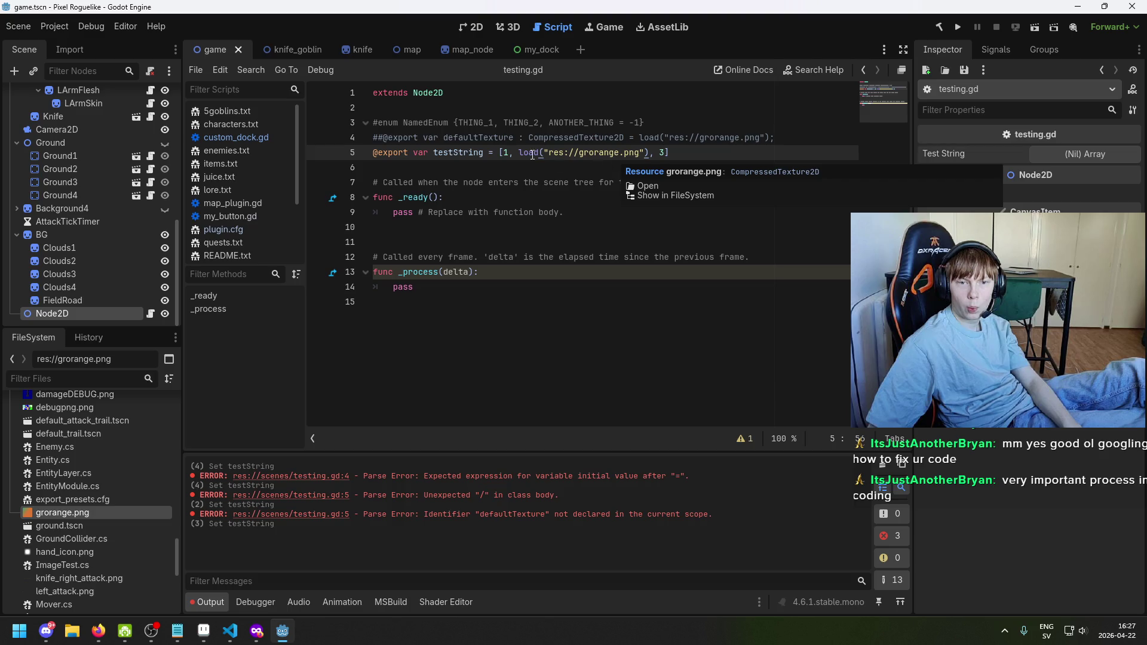
left_click(520, 154)
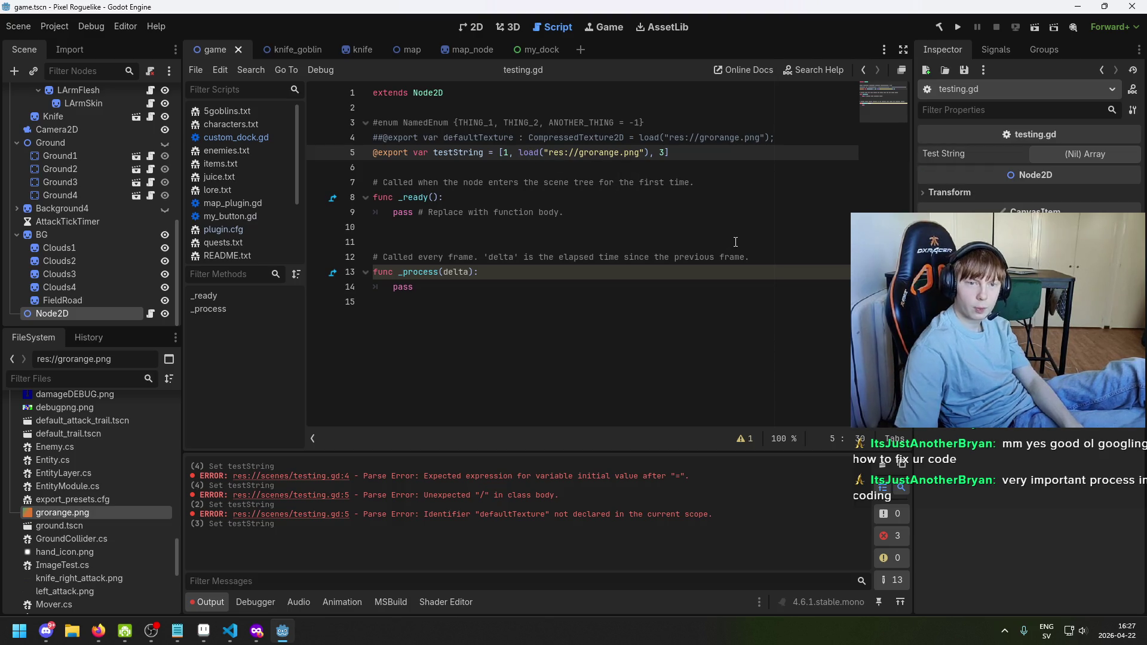
type("(")
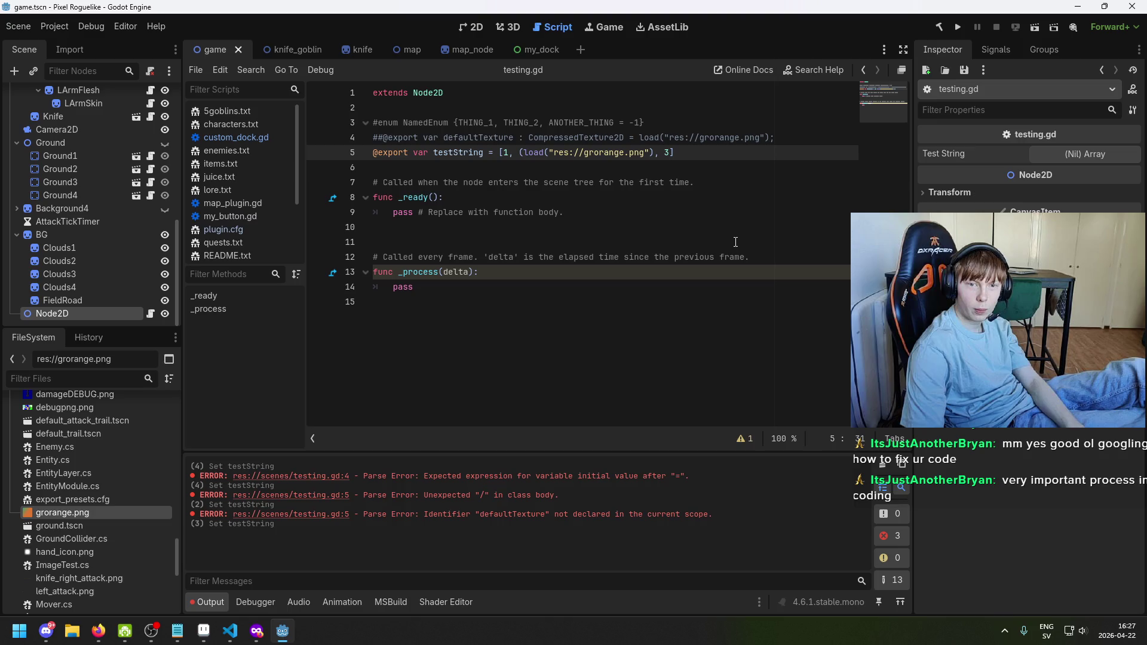
type("CompressedTe")
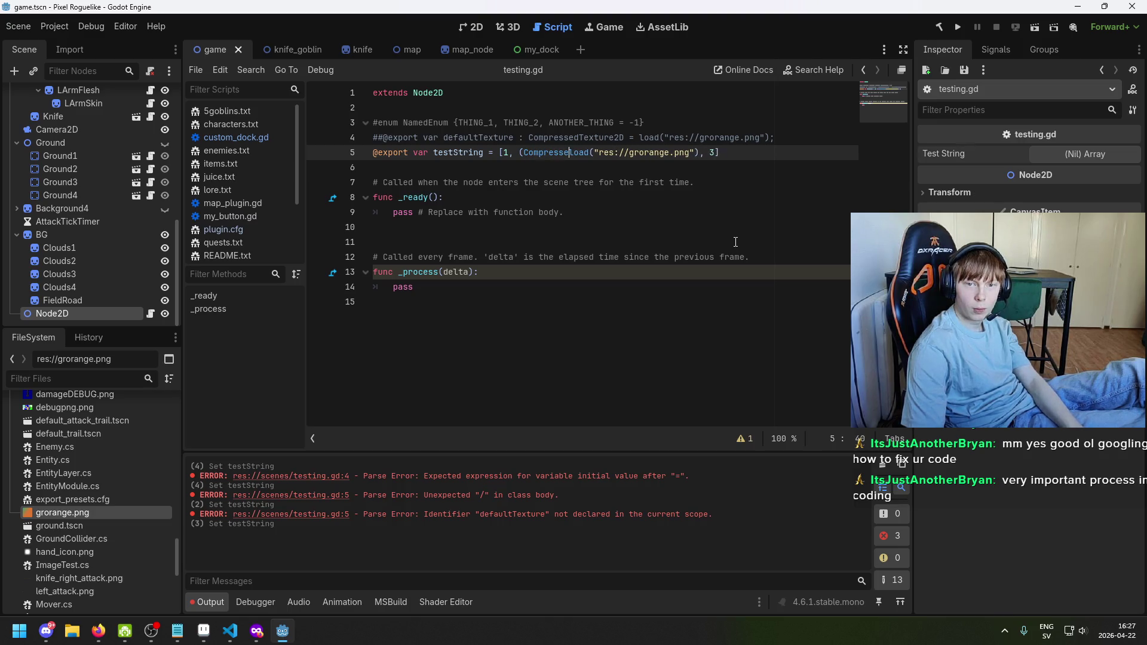
type("xture")
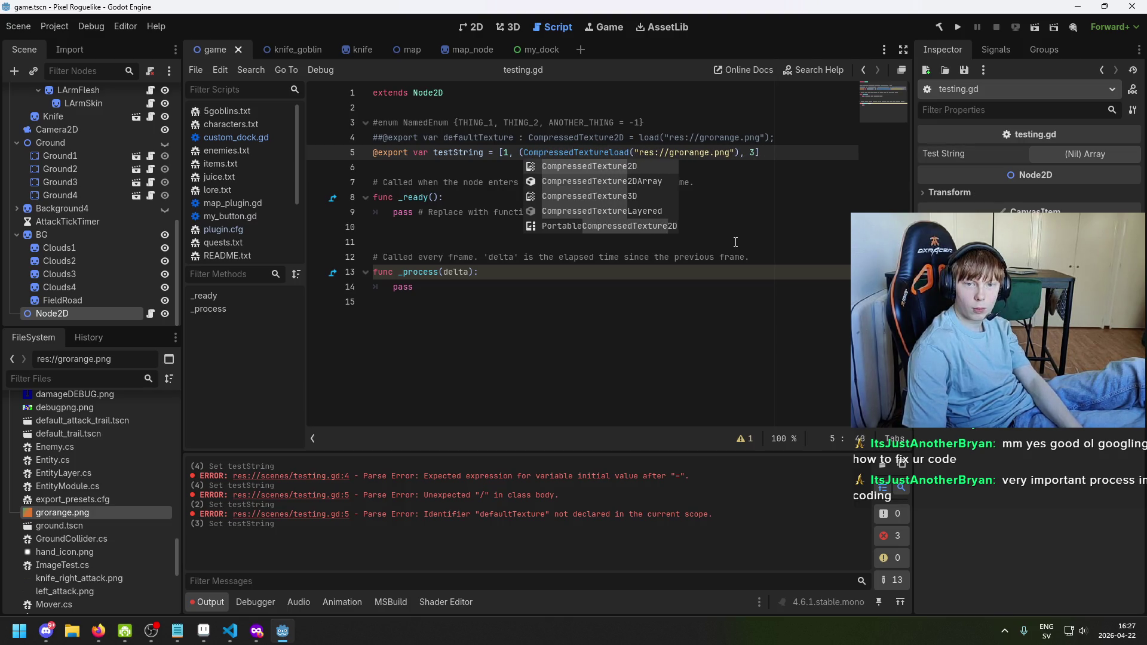
type("2D)")
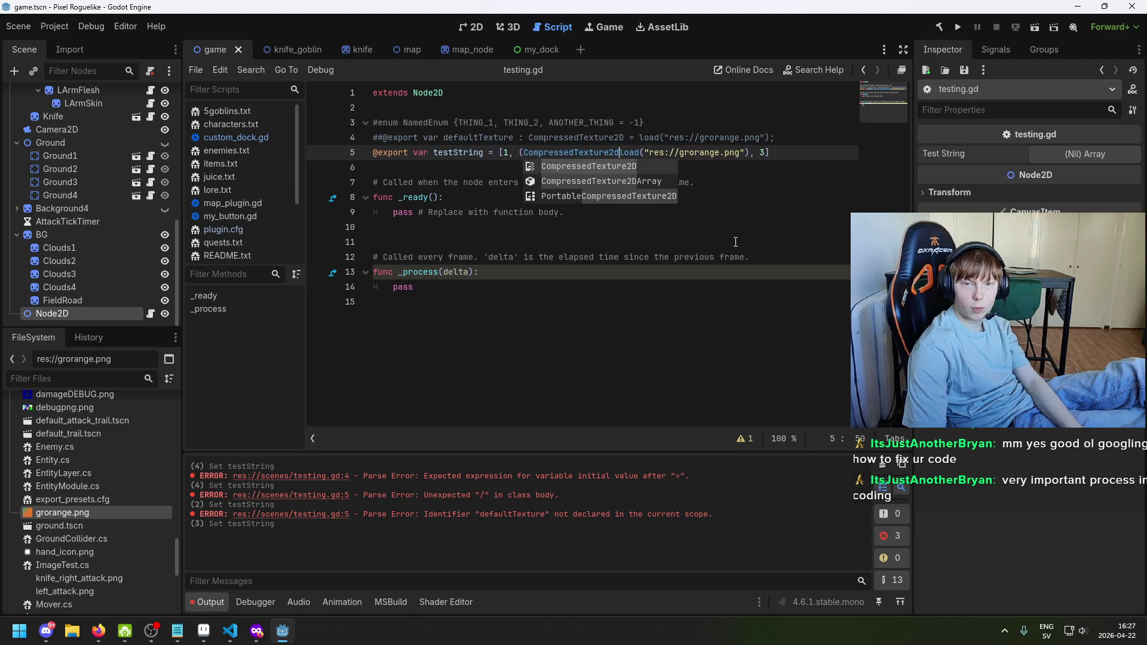
key("ctrl+s")
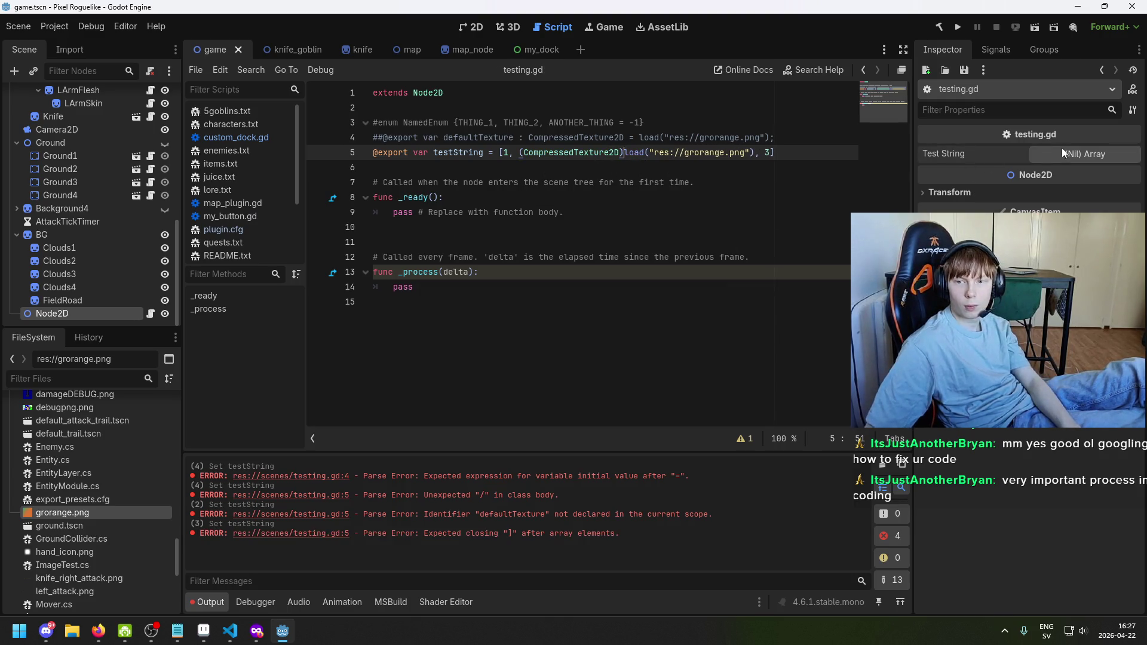
left_click(1075, 154)
left_click(1019, 154)
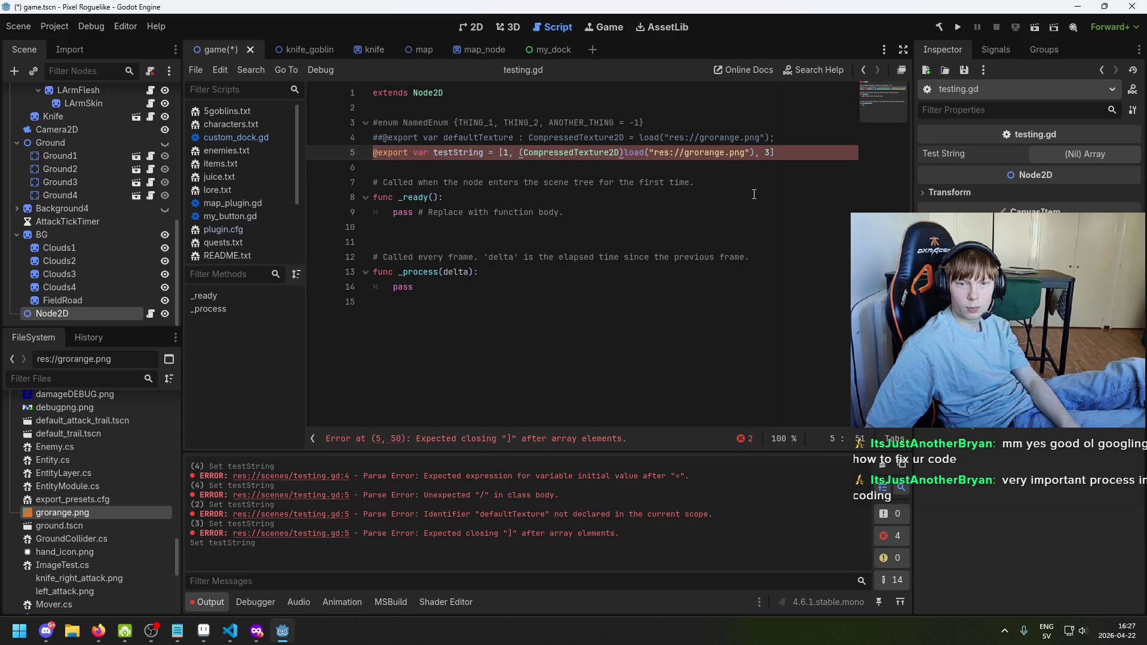
key("ctrl+z")
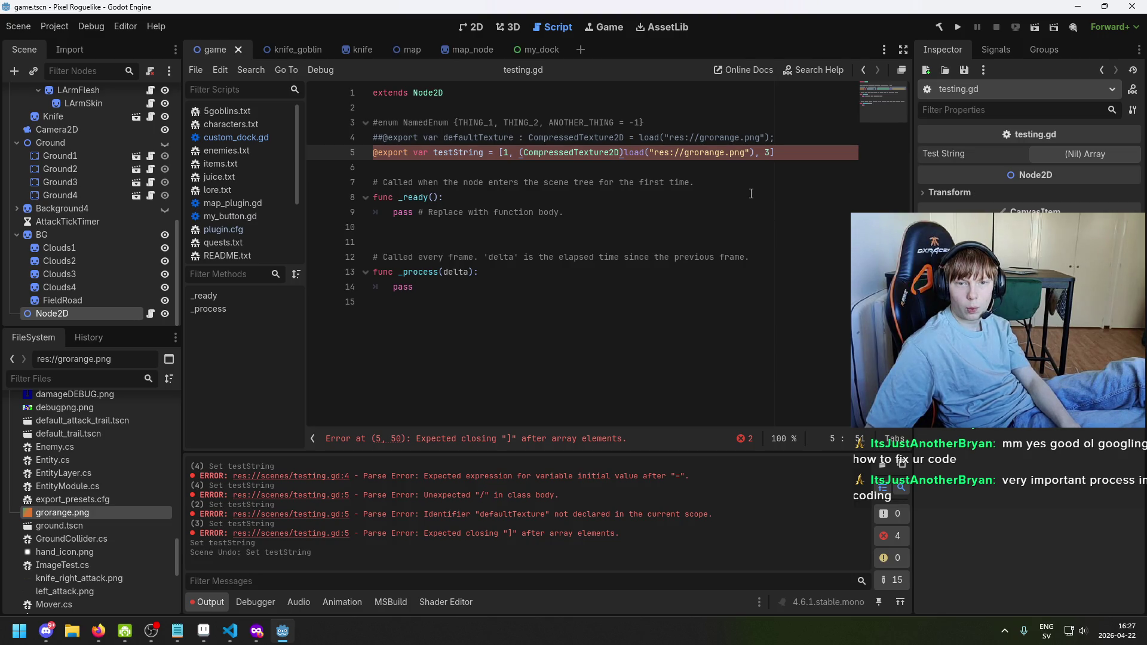
key("ctrl+z")
key("ctrl+z")
key("ctrl+z")
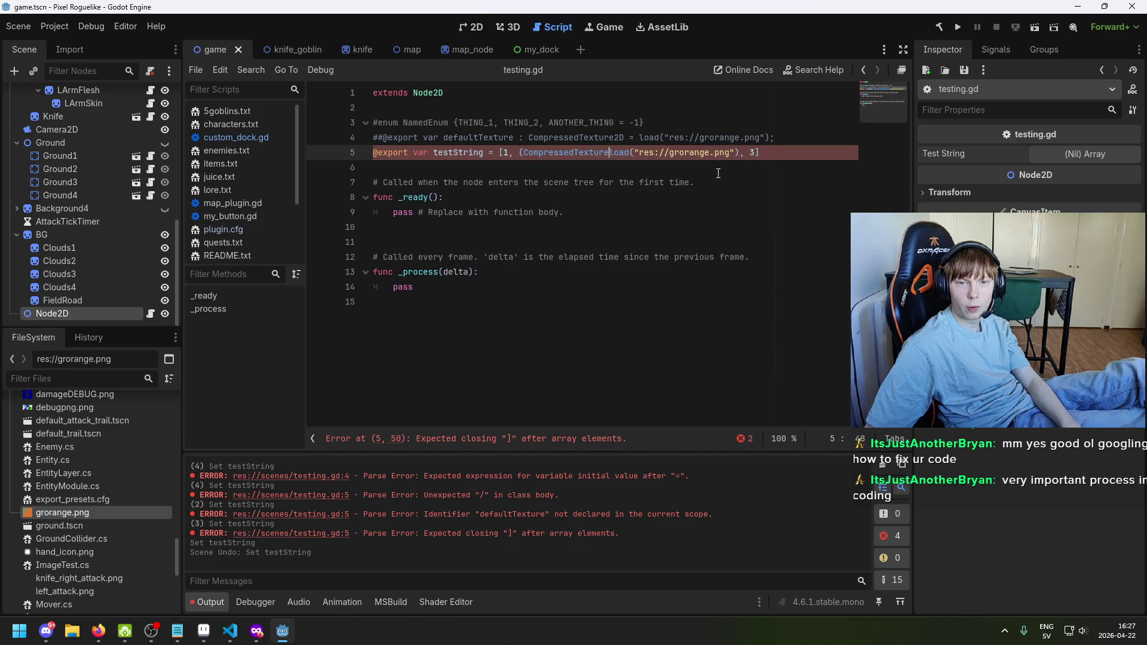
key("ctrl+s")
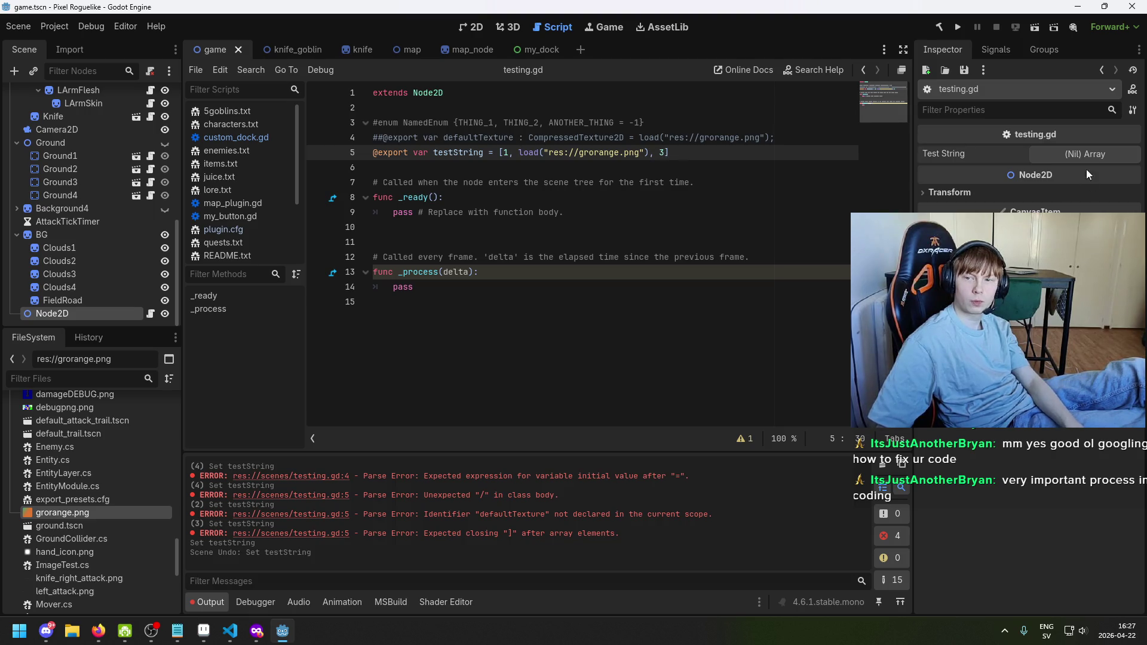
Step: Replace load("res://grorange.png") on line 5 with 5 and save the script
left_click(1079, 155)
left_click(1078, 155)
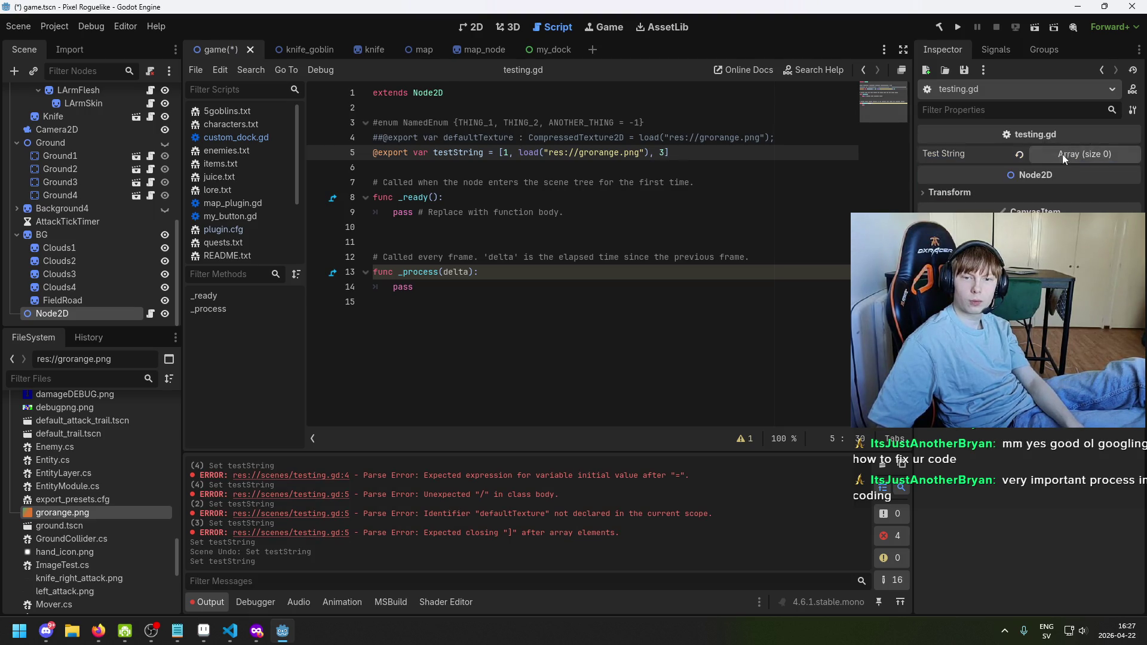
left_click_drag(650, 153, 517, 157)
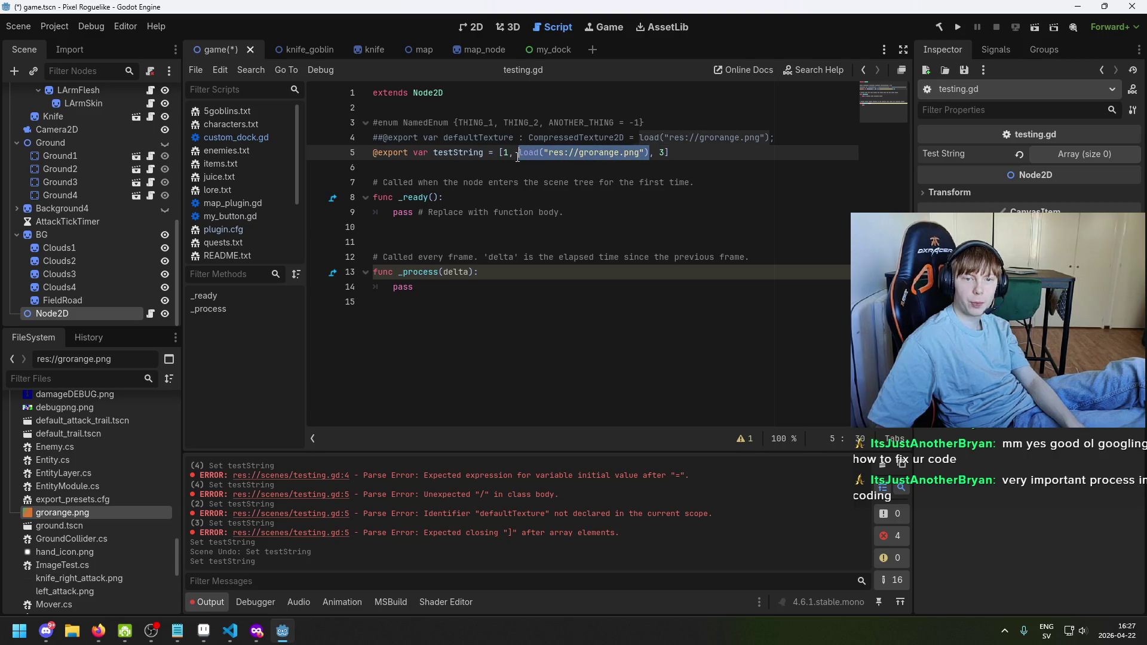
type("5")
key("ctrl+s")
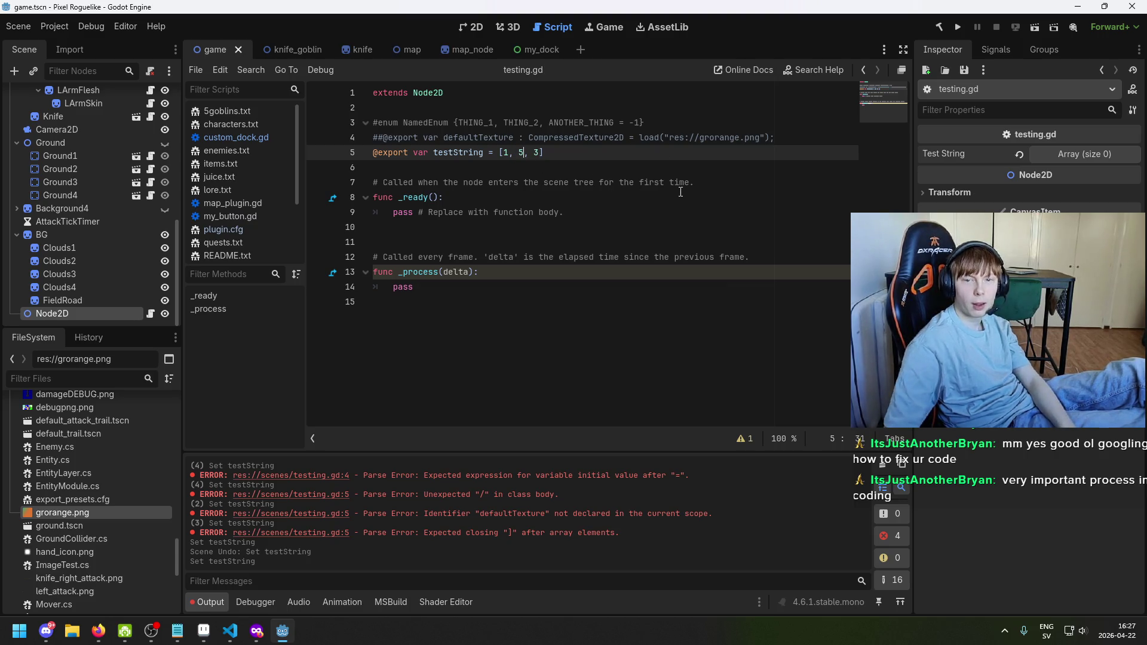
Step: Reset Test String to its [1, 5, 3] default and open element 1's type choices
left_click(1019, 154)
left_click(1084, 154)
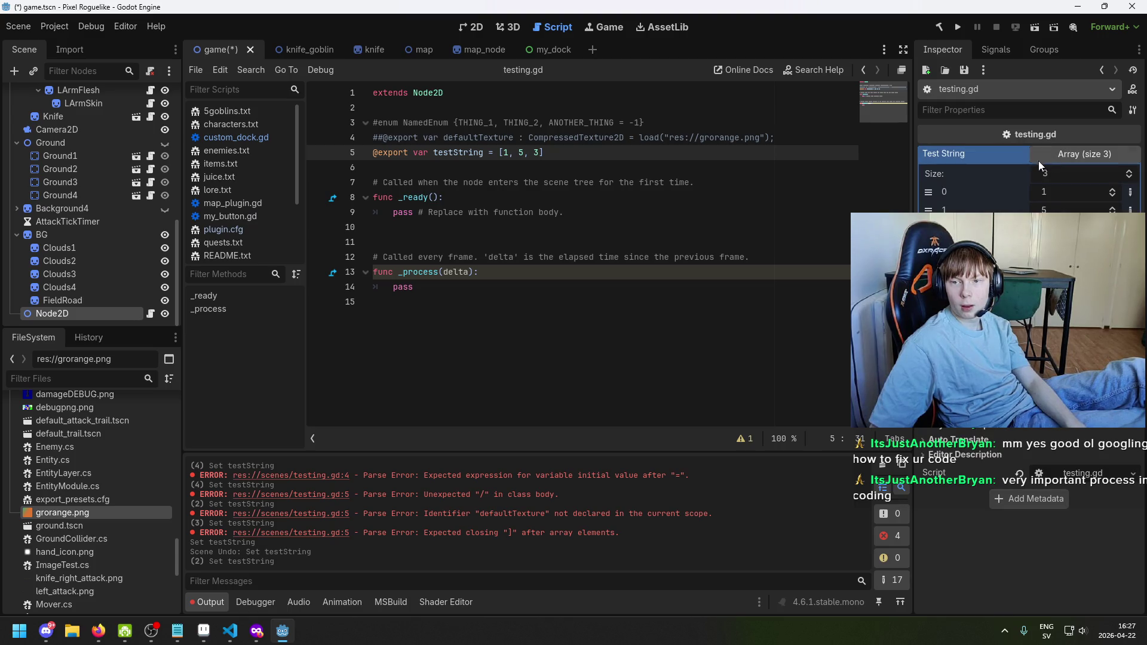
left_click(82, 507)
left_click_drag(1045, 203, 1050, 209)
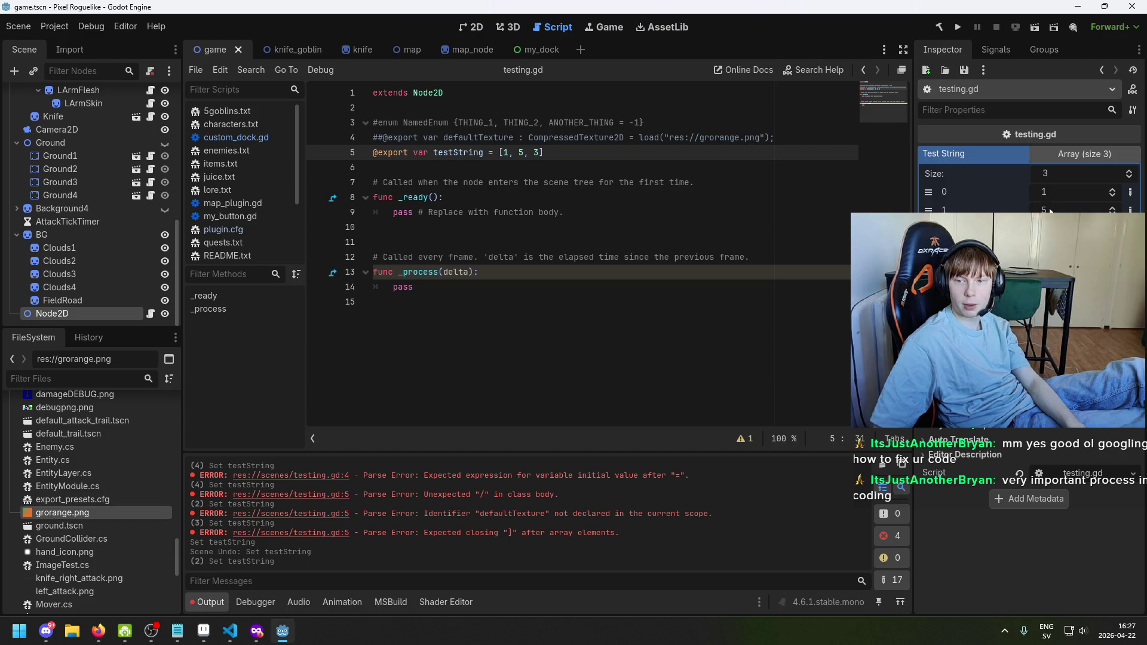
left_click(1129, 209)
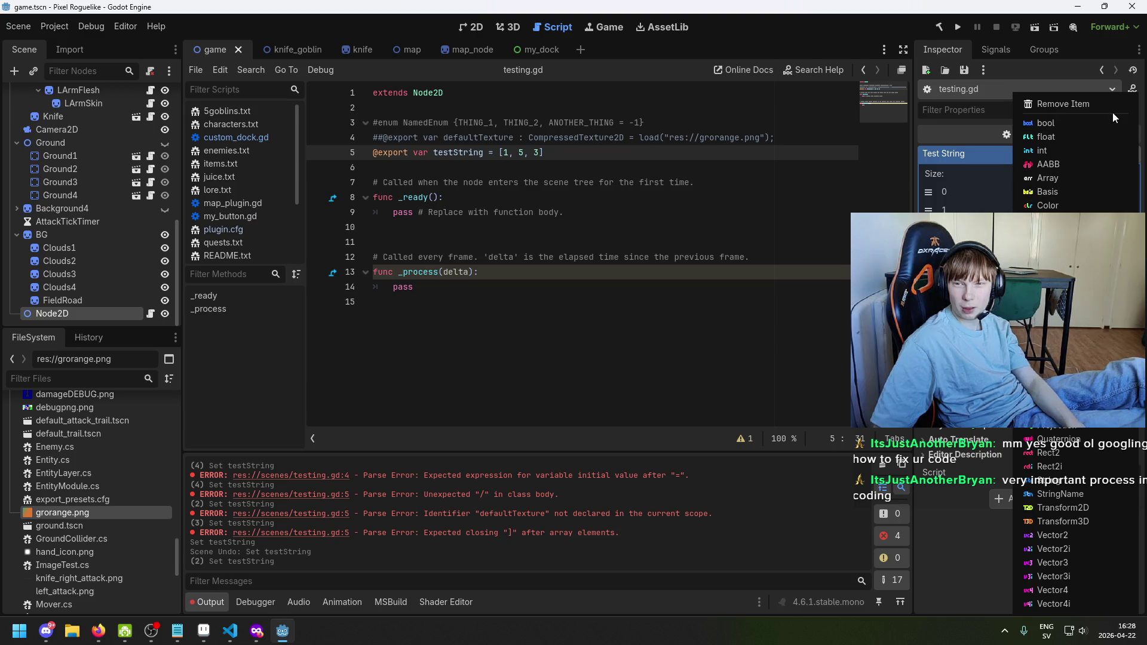
Step: Make Test String element 1 an Object slot and drop grorange.png from FileSystem into it
left_click(1051, 246)
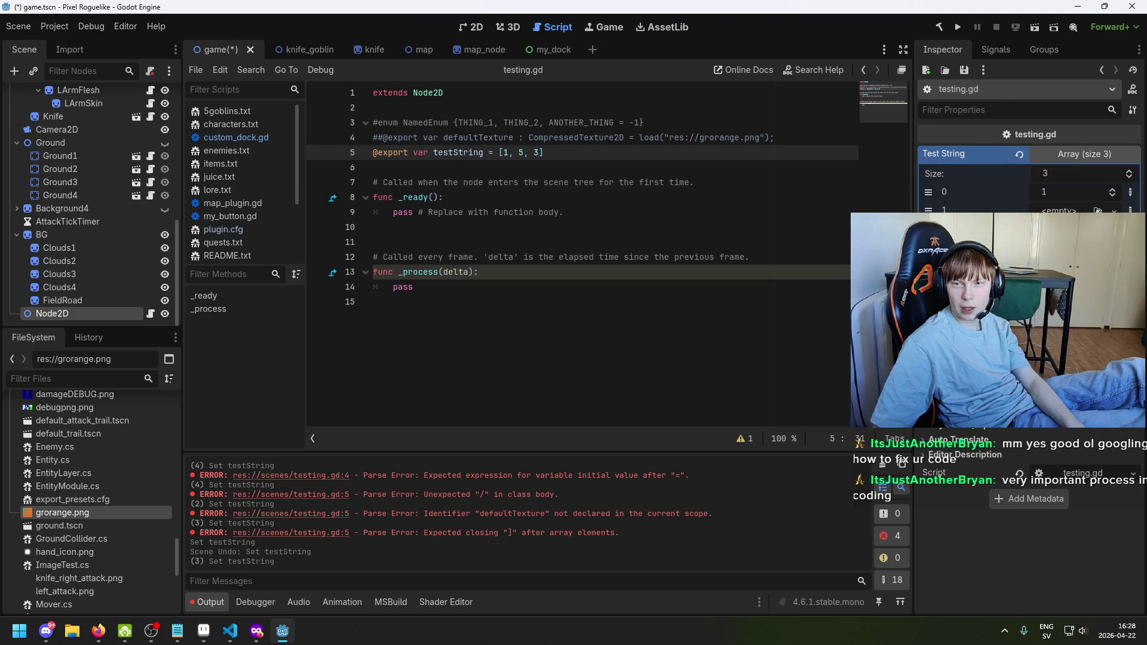
mouse_move(66, 514)
left_mouse_down()
mouse_move(819, 366)
mouse_move(873, 409)
mouse_move(1069, 210)
left_mouse_up()
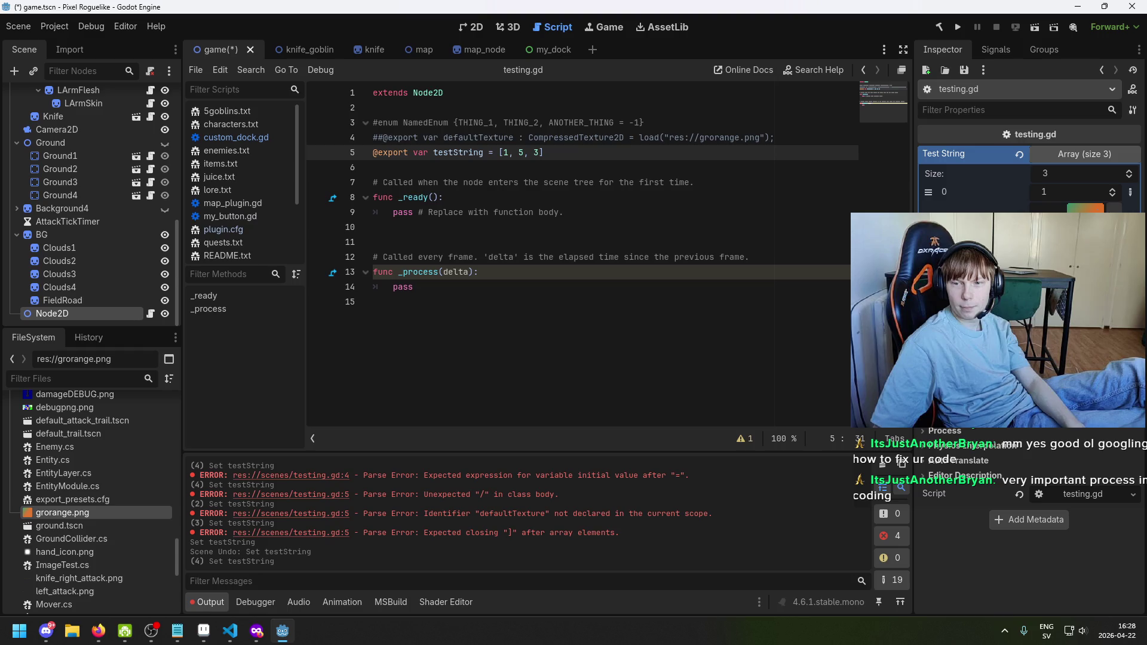
left_click(1114, 208)
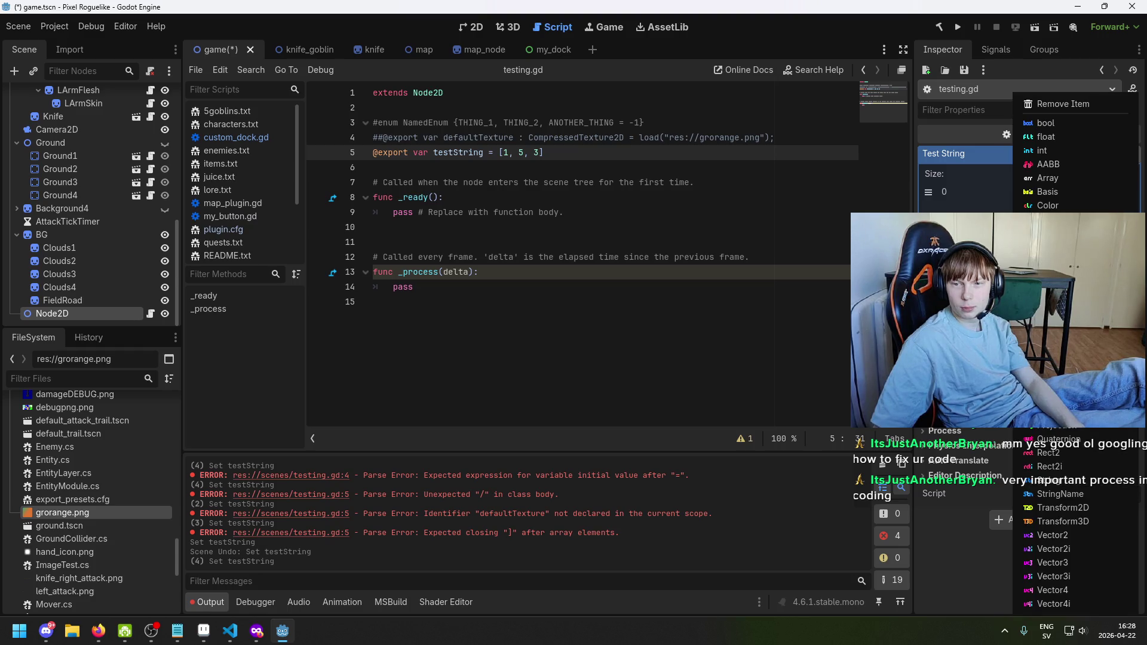
left_click(1051, 246)
left_click(955, 119)
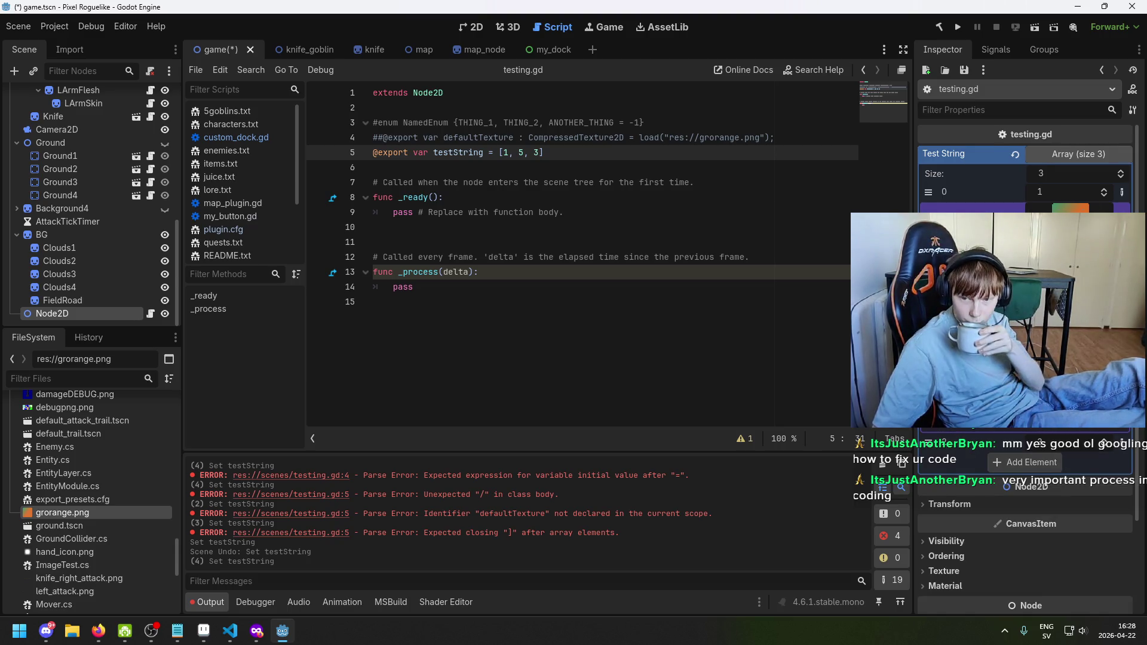
Step: Expand the grorange.png resource in the Inspector to check its res:// path
left_click(973, 429)
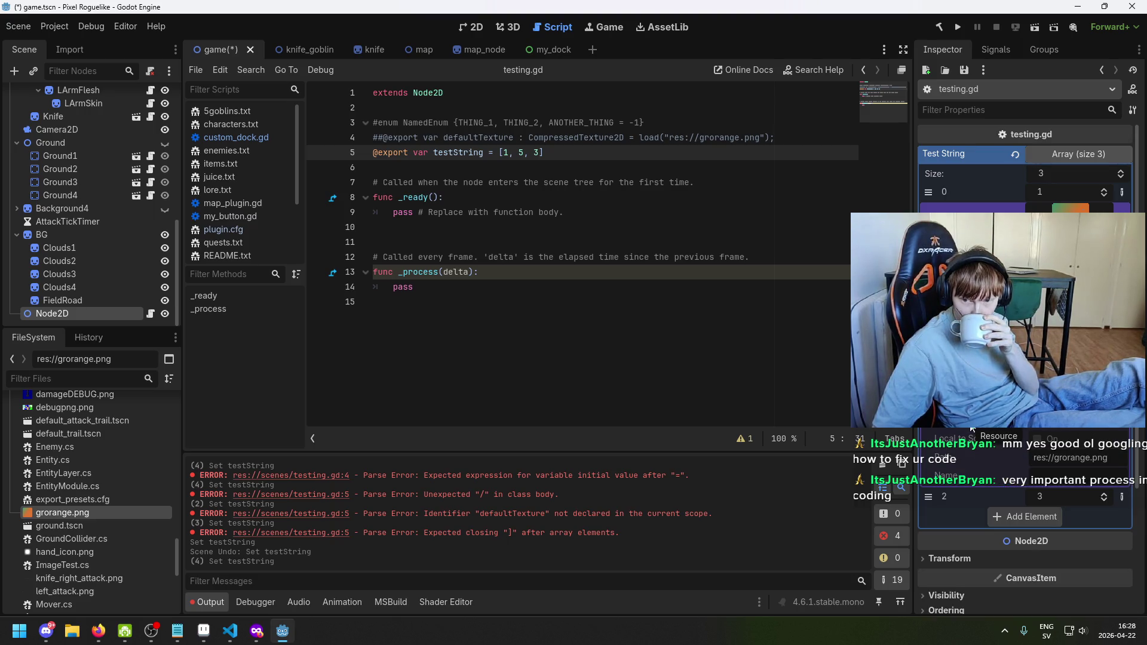
left_click(972, 429)
scroll(1011, 429, "down", 5)
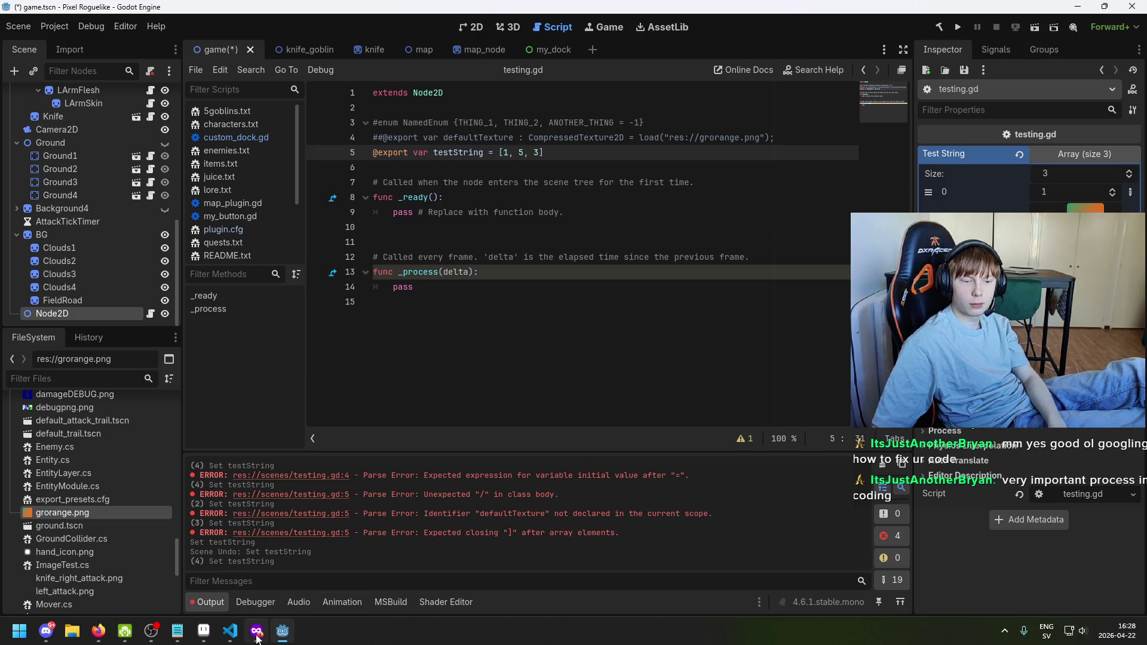
left_click(256, 630)
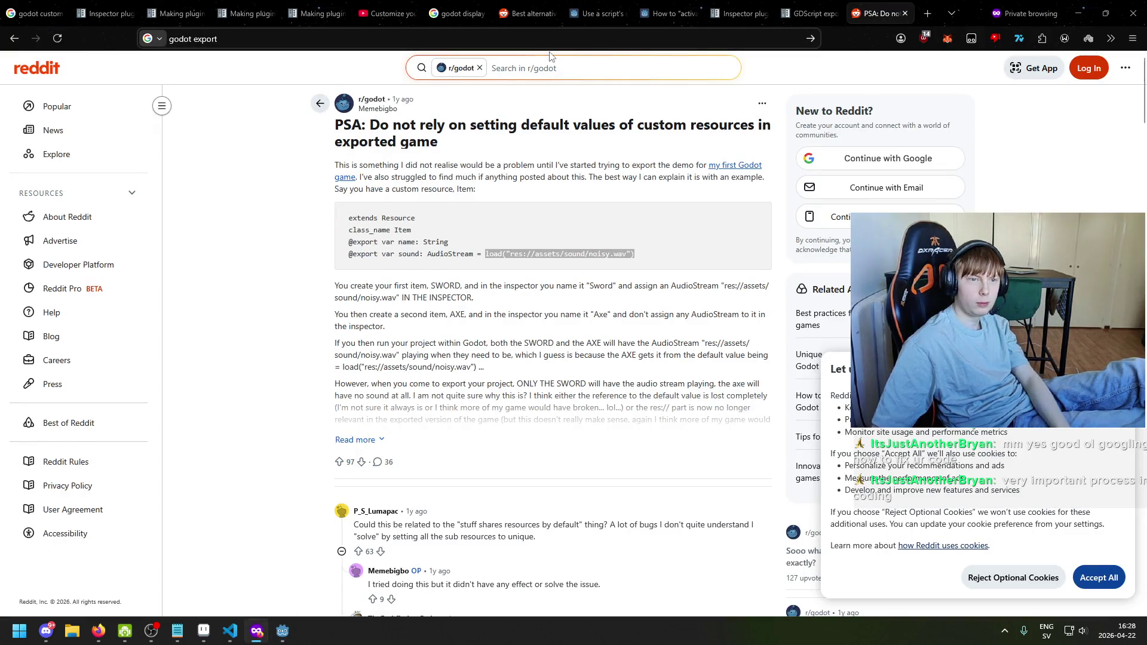
Step: Google 'gdscript export array of textures to editor' and skim the exported properties docs result
key("ctrl+a")
type("gdscript ex")
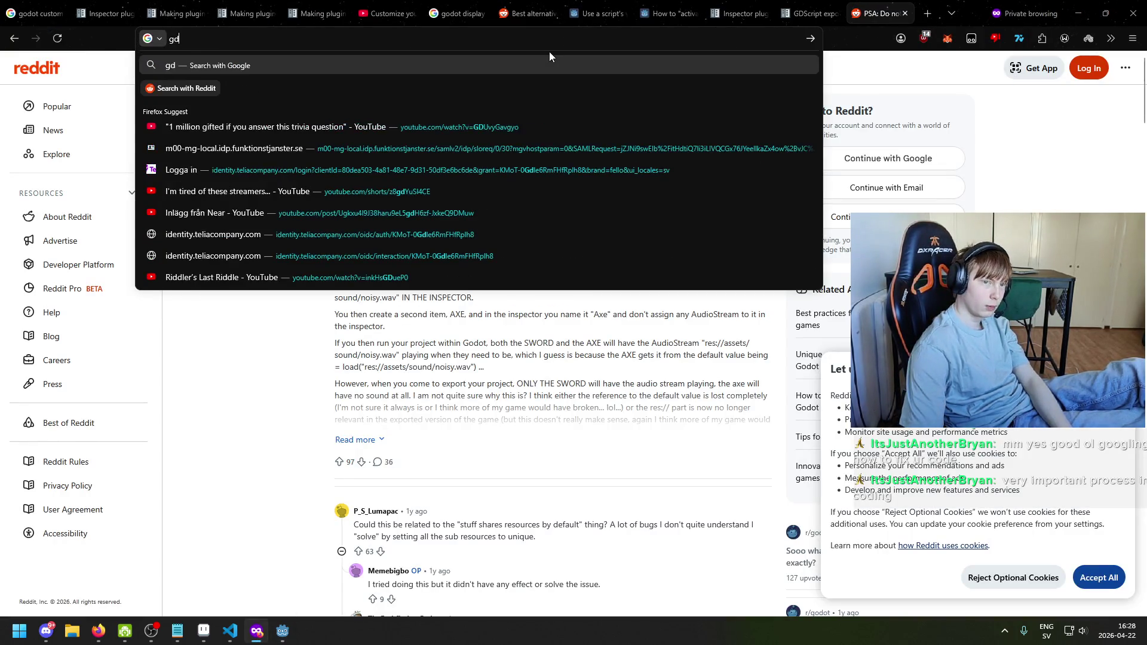
type("port ")
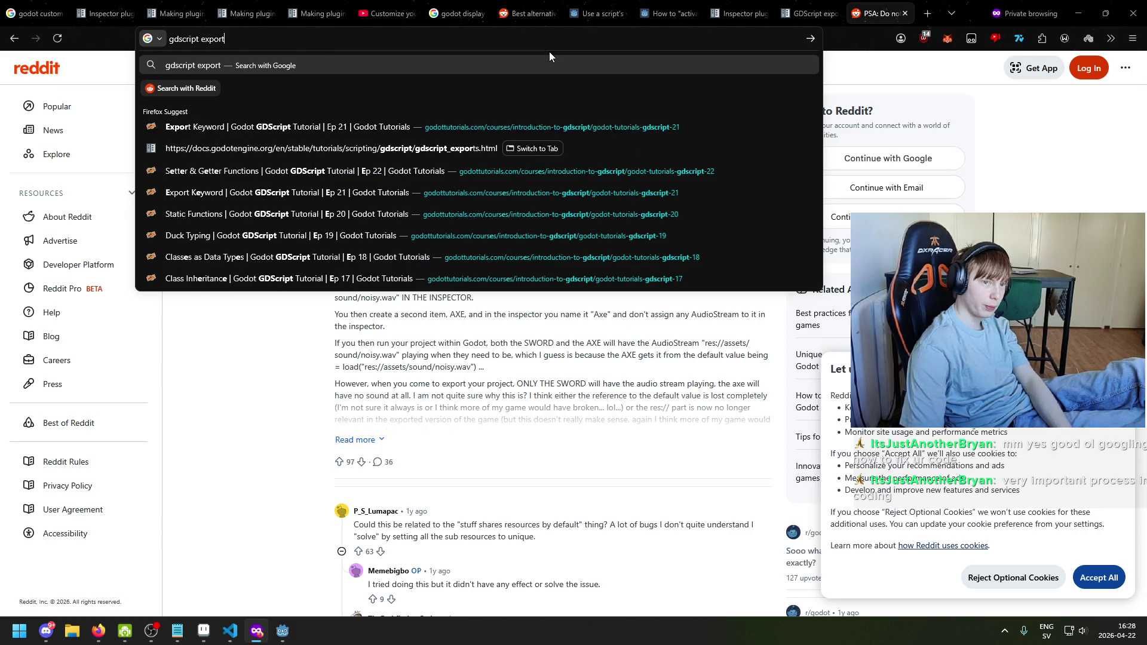
type("array of te")
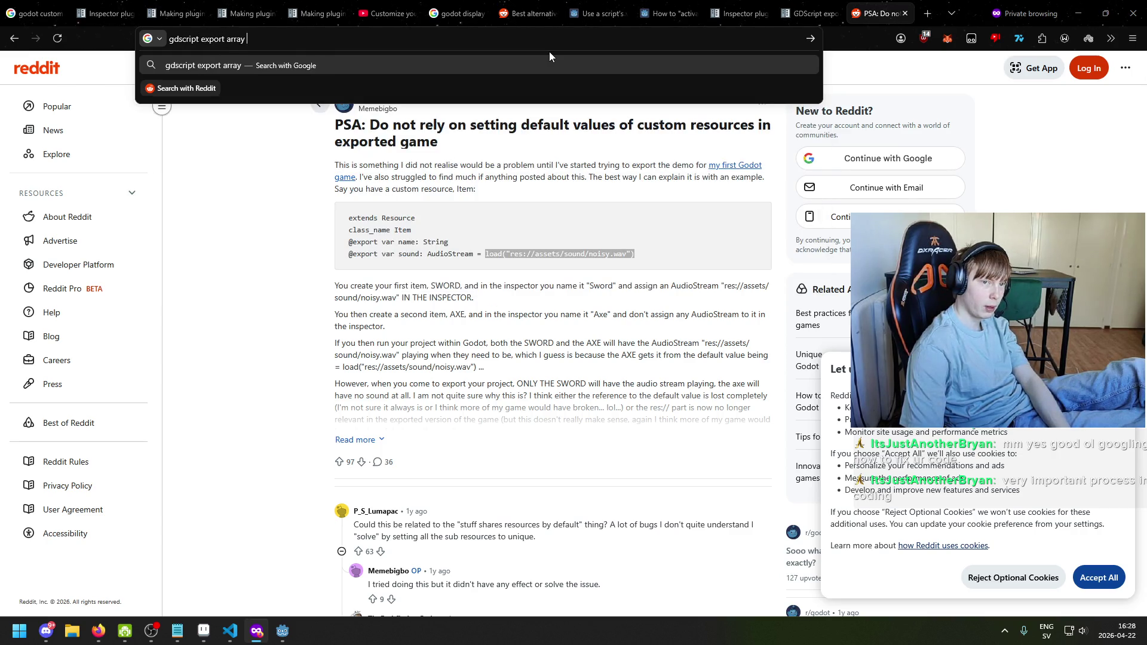
type("xtures to ed")
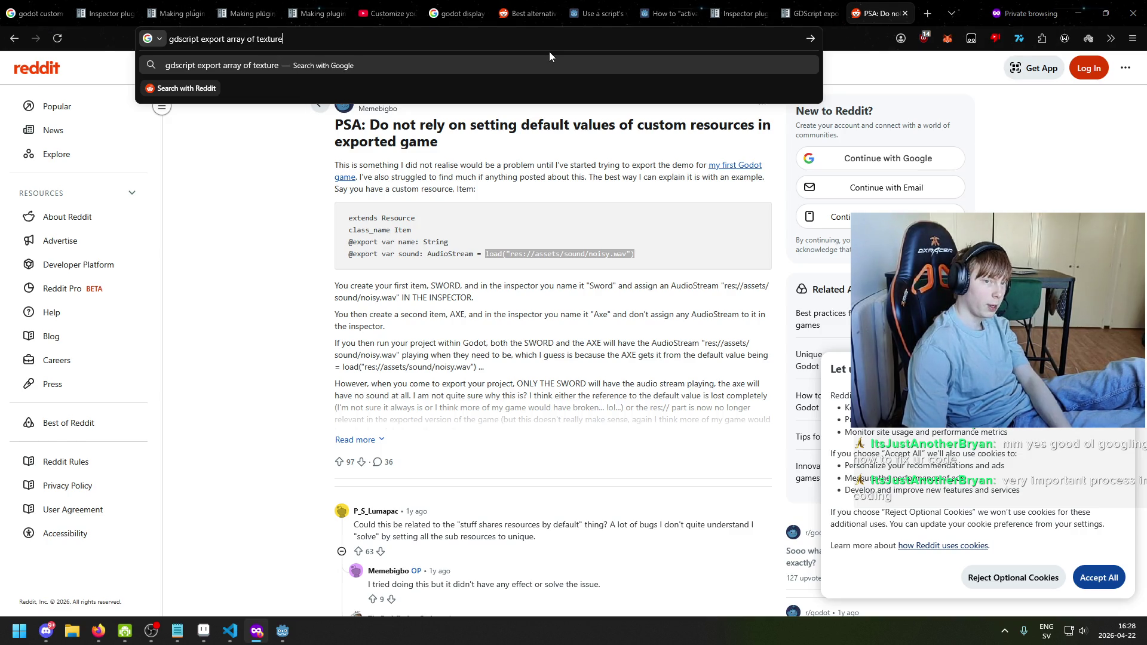
type("itor")
key("Return")
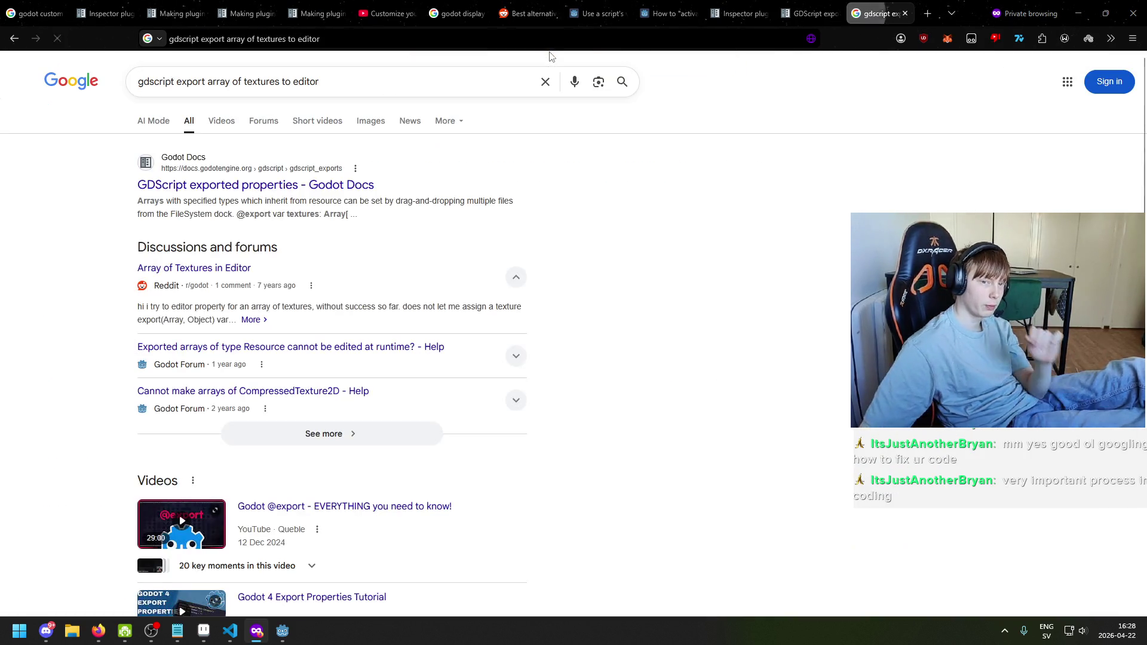
left_click(266, 180)
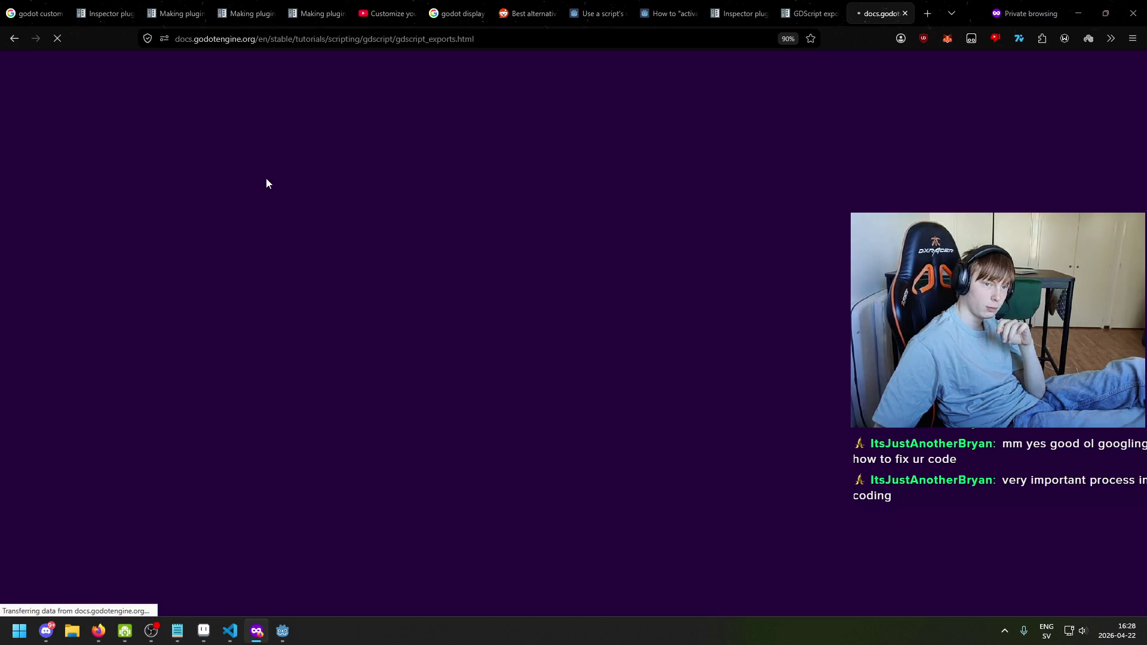
scroll(555, 289, "down", 5)
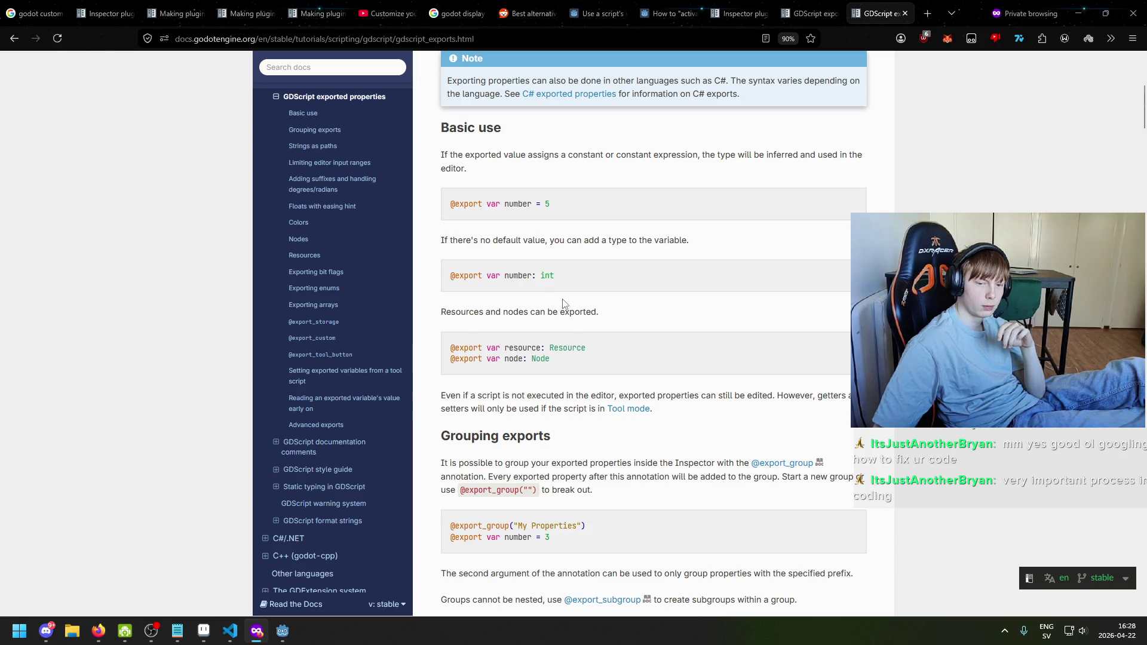
key("alt+Left")
Step: Open the 'Array of Textures in Editor' Reddit thread in a new tab
right_click(215, 267)
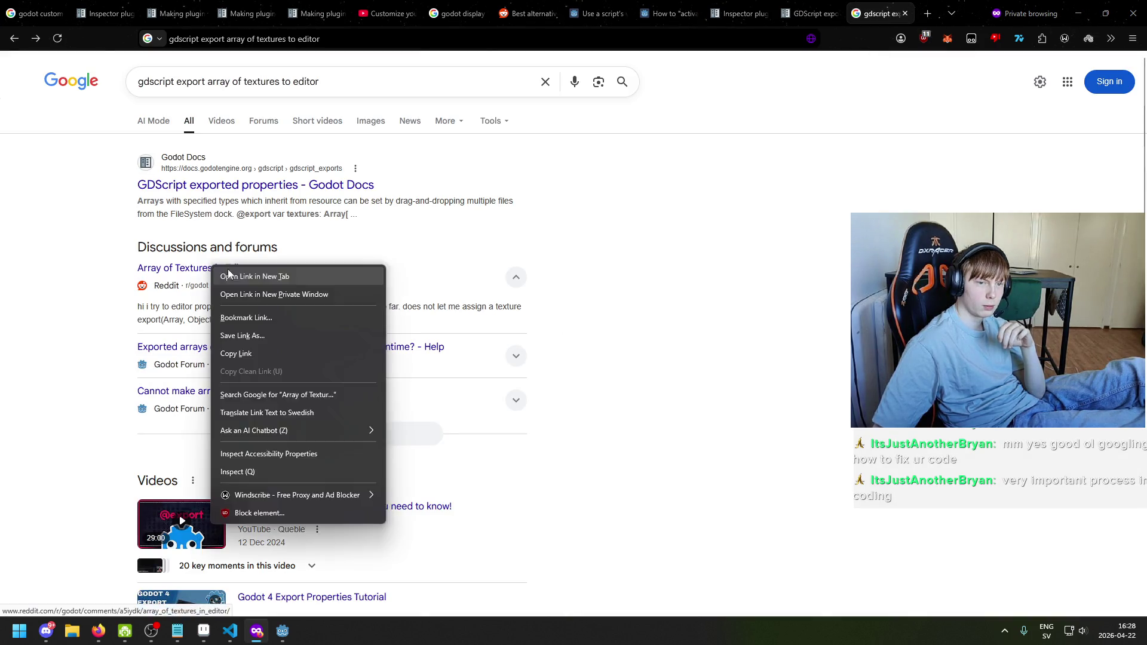
left_click(245, 275)
key("ctrl+Tab")
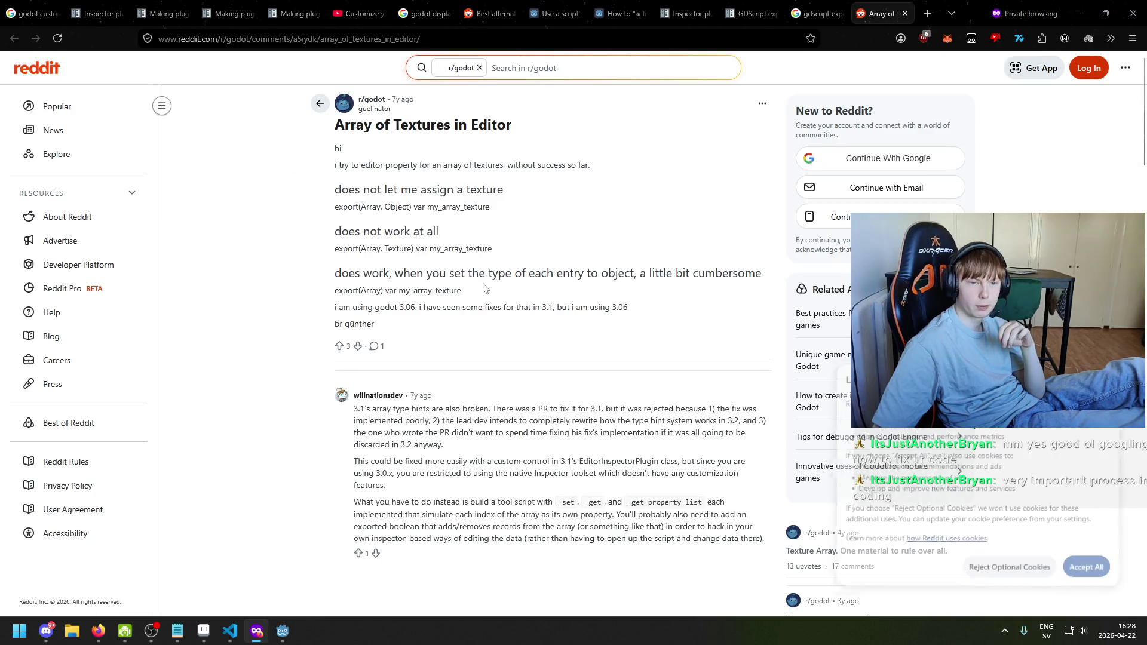
Step: Scroll through the Reddit thread's answer, then close its tab
scroll(358, 260, "down", 2)
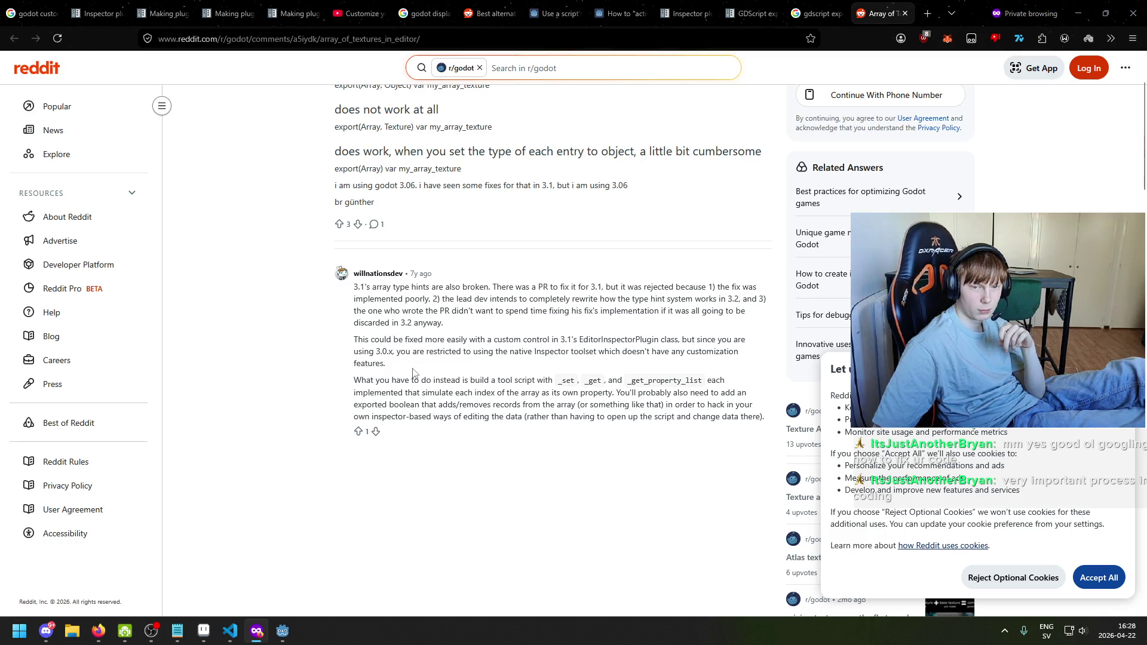
scroll(414, 372, "down", 2)
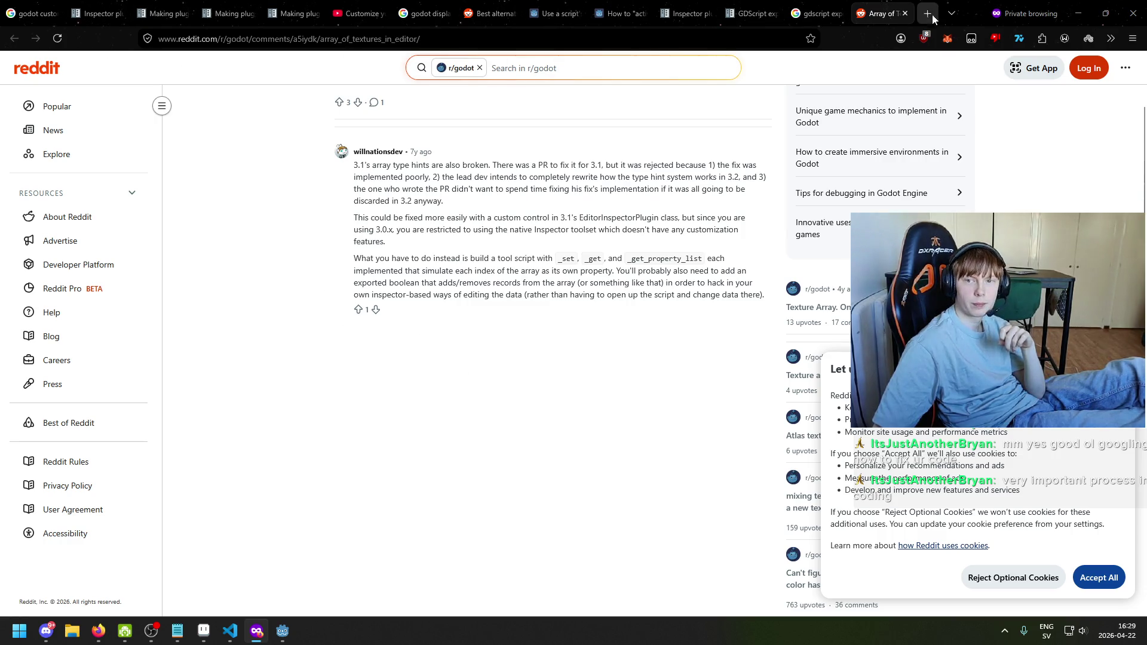
left_click(905, 13)
Step: Open the 'GDScript exported properties' Godot Docs result in a background tab and view it
middle_click(239, 185)
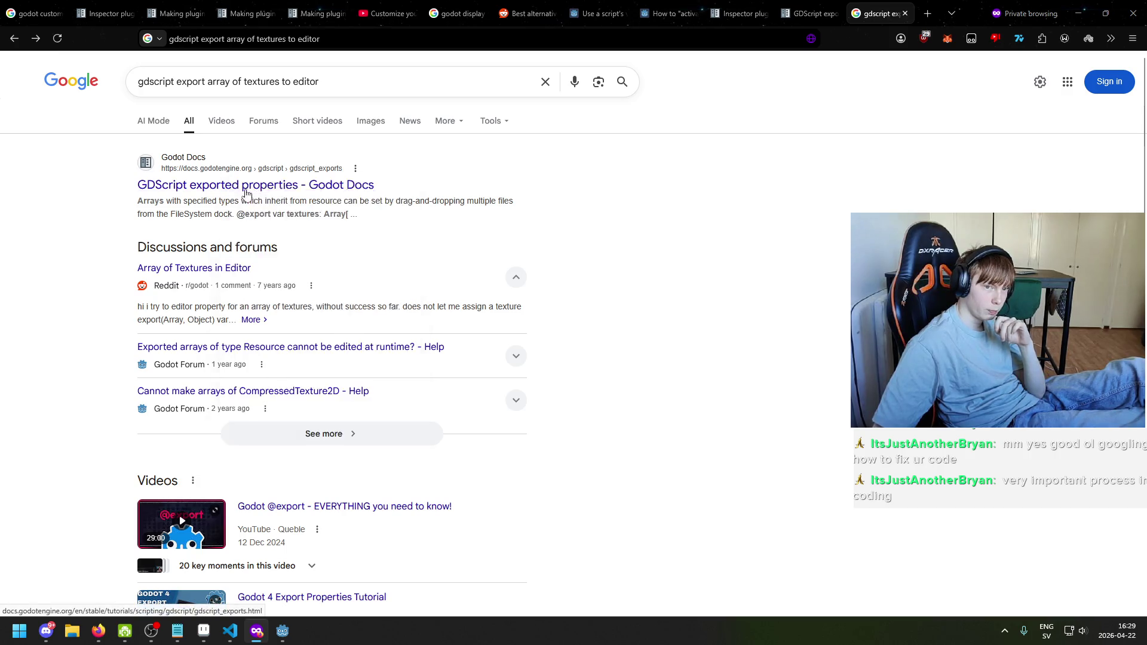
scroll(299, 263, "down", 6)
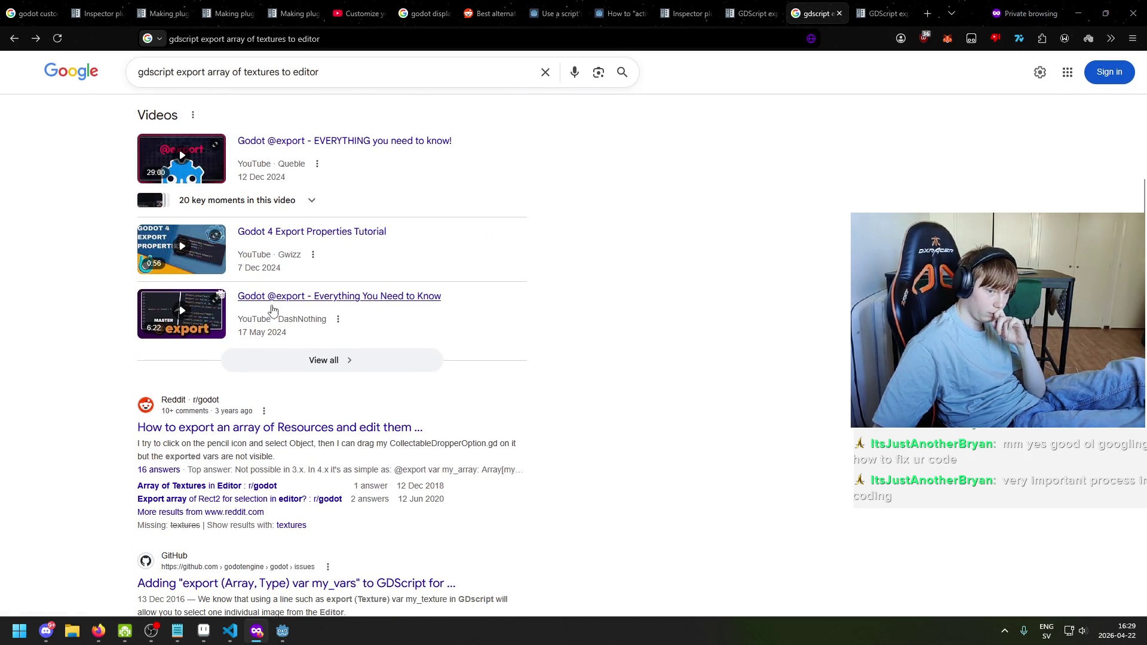
scroll(269, 317, "down", 1)
scroll(266, 329, "down", 1)
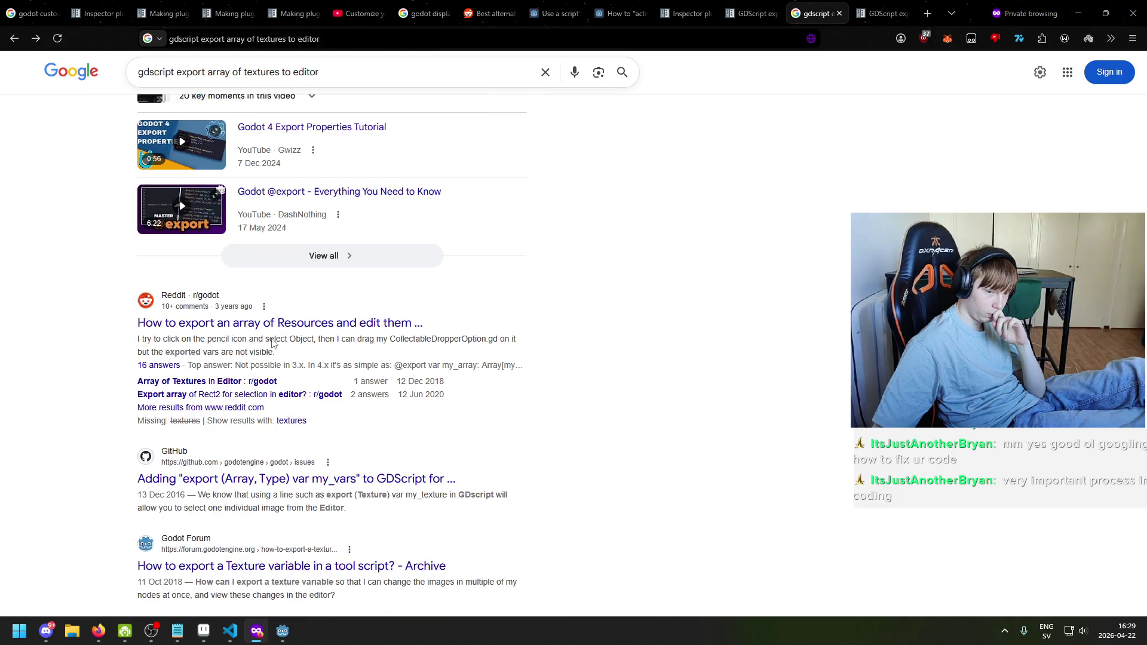
scroll(253, 345, "down", 2)
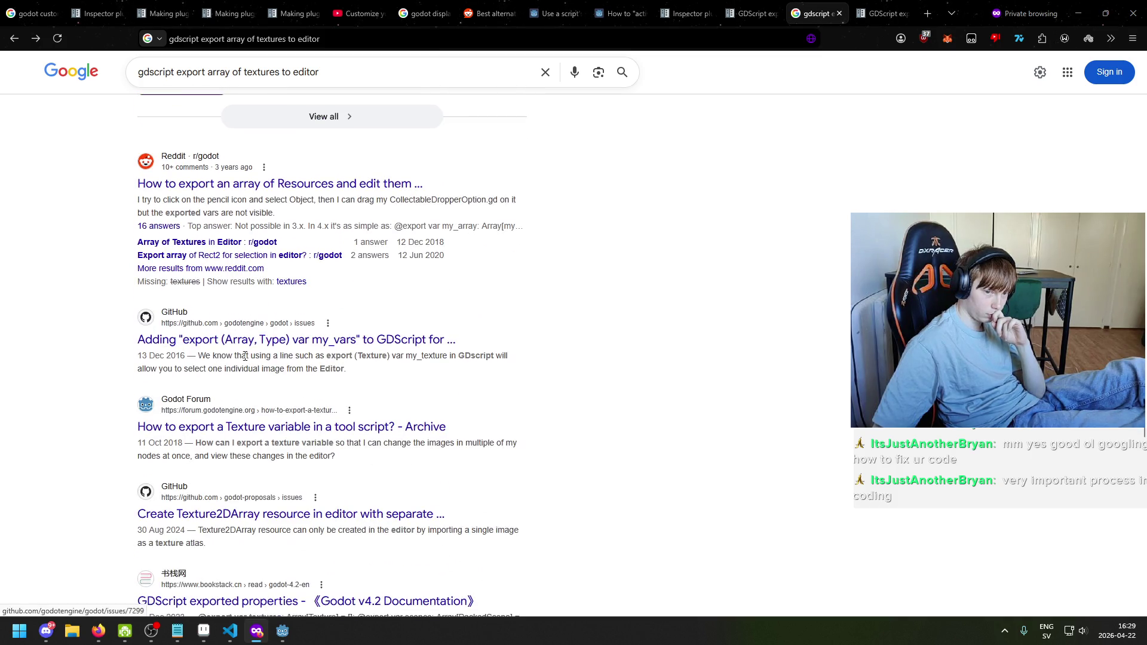
scroll(246, 371, "down", 1)
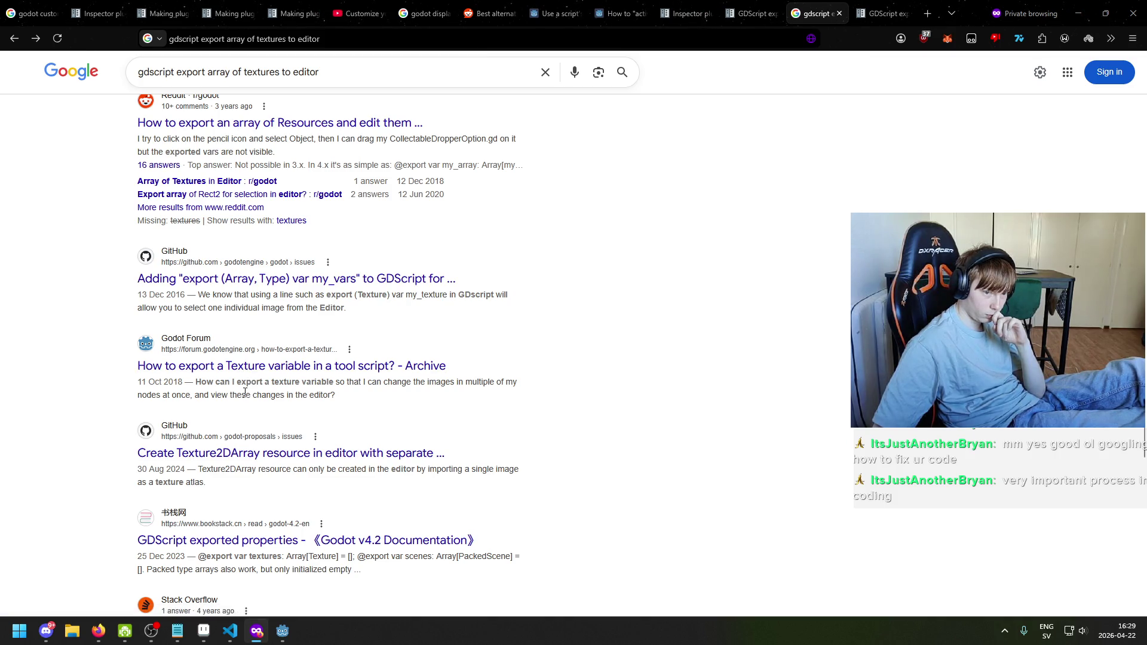
scroll(236, 419, "down", 4)
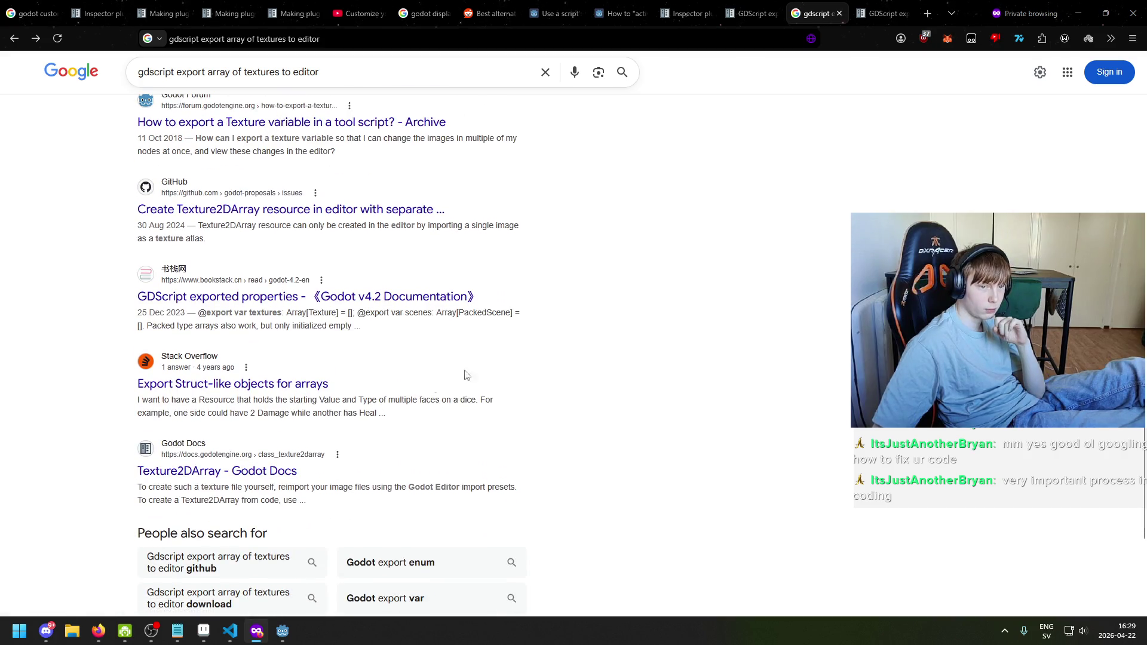
left_click(882, 13)
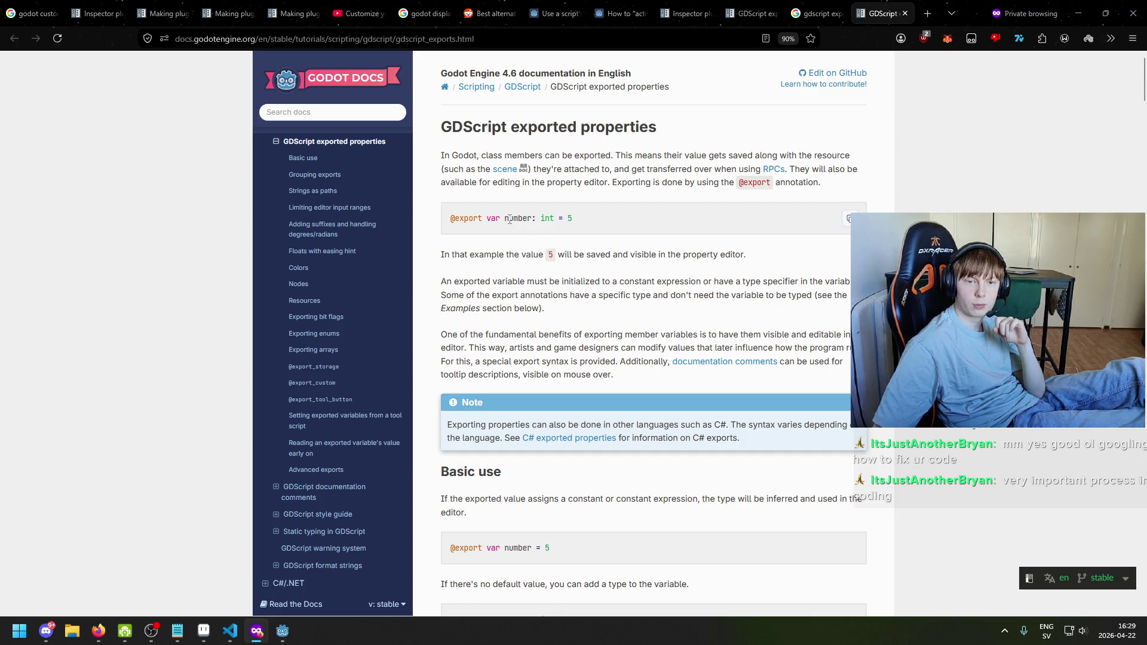
Step: Scroll past the number export examples to the typed Array[int] and Array[PackedScene] examples
left_click_drag(494, 220, 582, 210)
left_click(585, 216)
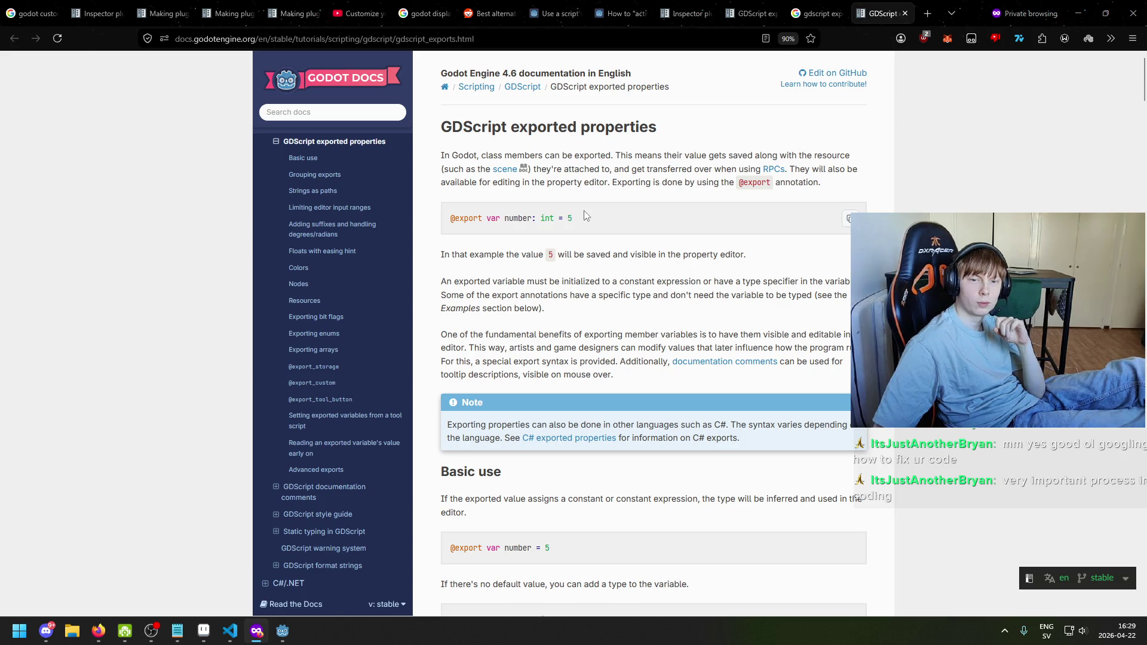
scroll(570, 268, "down", 4)
scroll(587, 320, "down", 4)
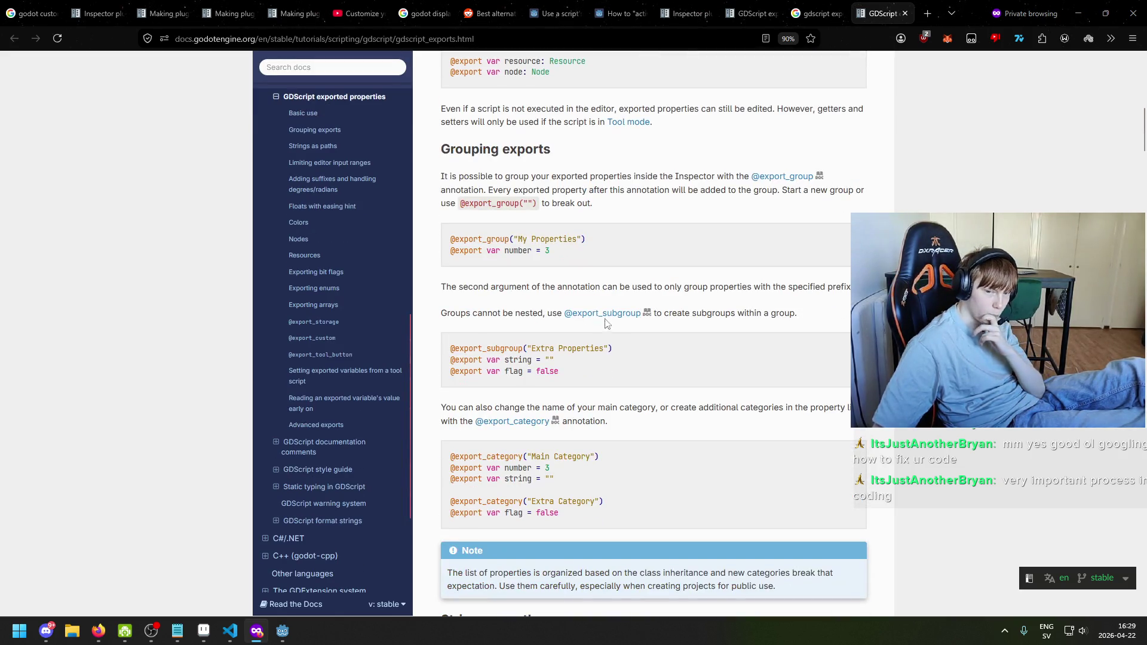
scroll(587, 320, "down", 3)
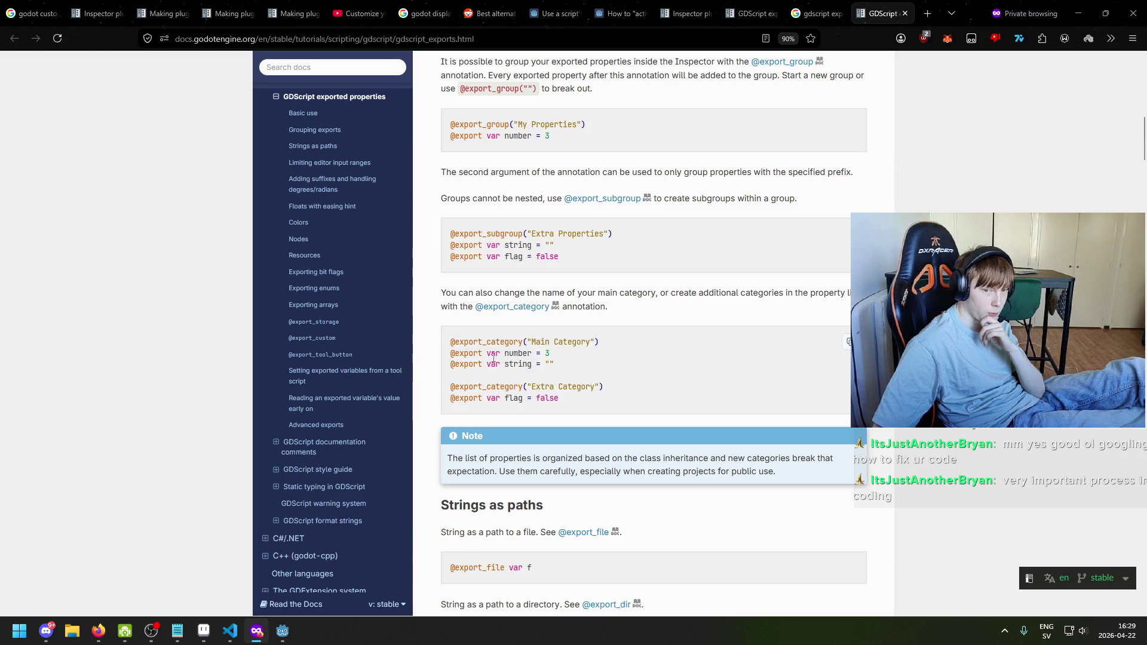
scroll(570, 358, "down", 5)
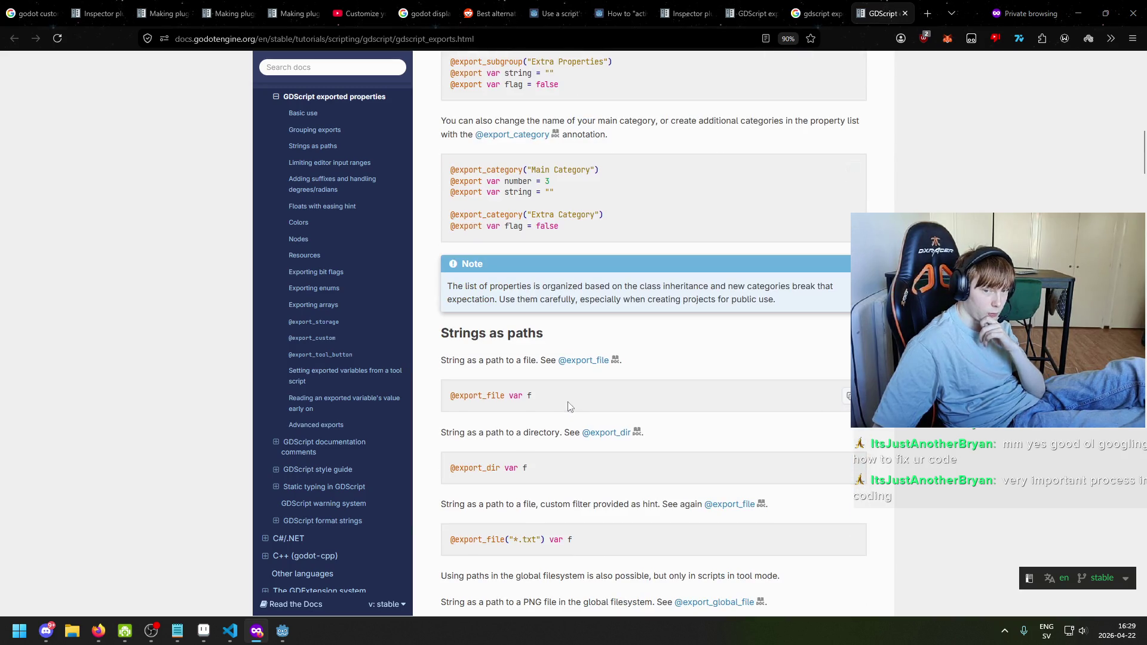
scroll(546, 392, "down", 10)
scroll(538, 376, "down", 9)
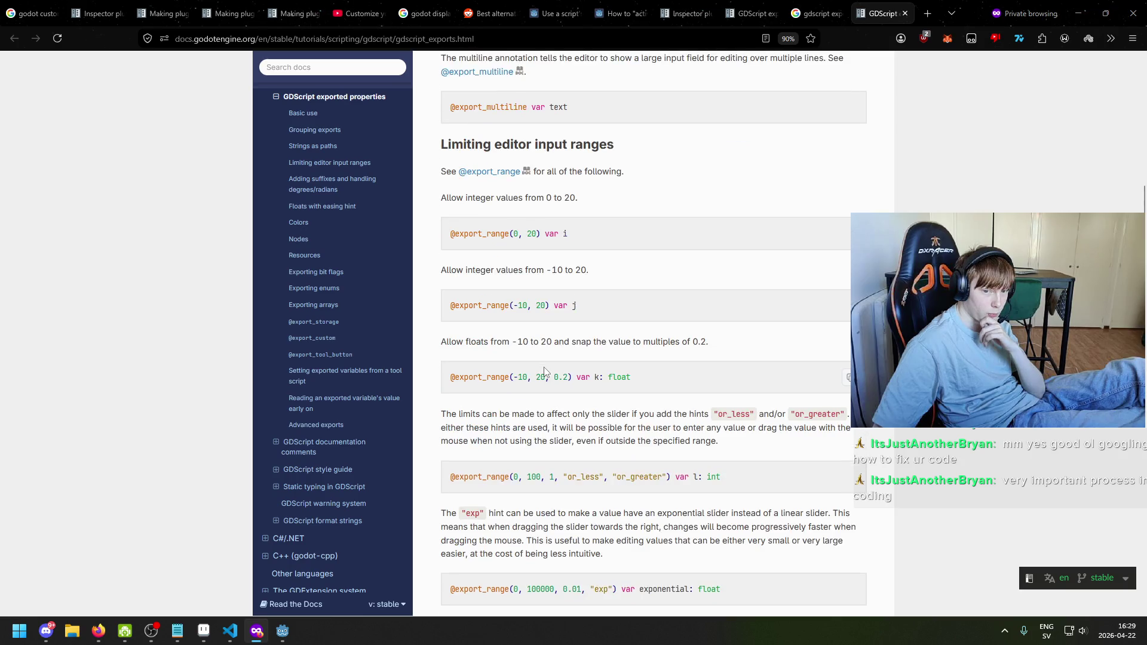
scroll(566, 397, "down", 9)
scroll(555, 399, "down", 9)
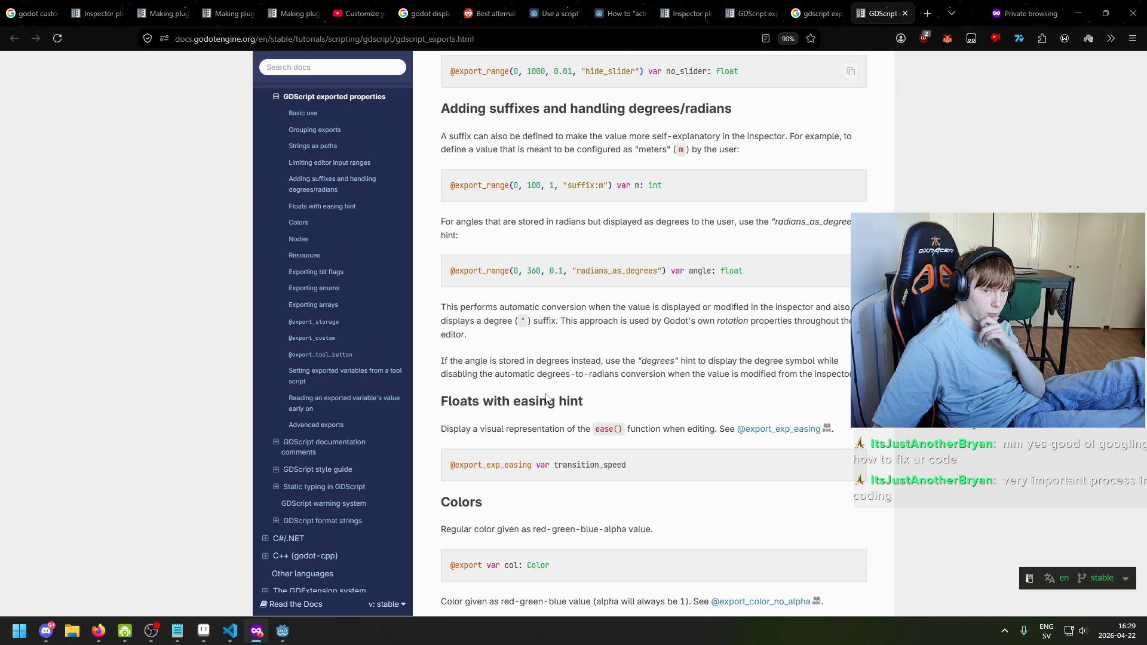
scroll(545, 396, "down", 10)
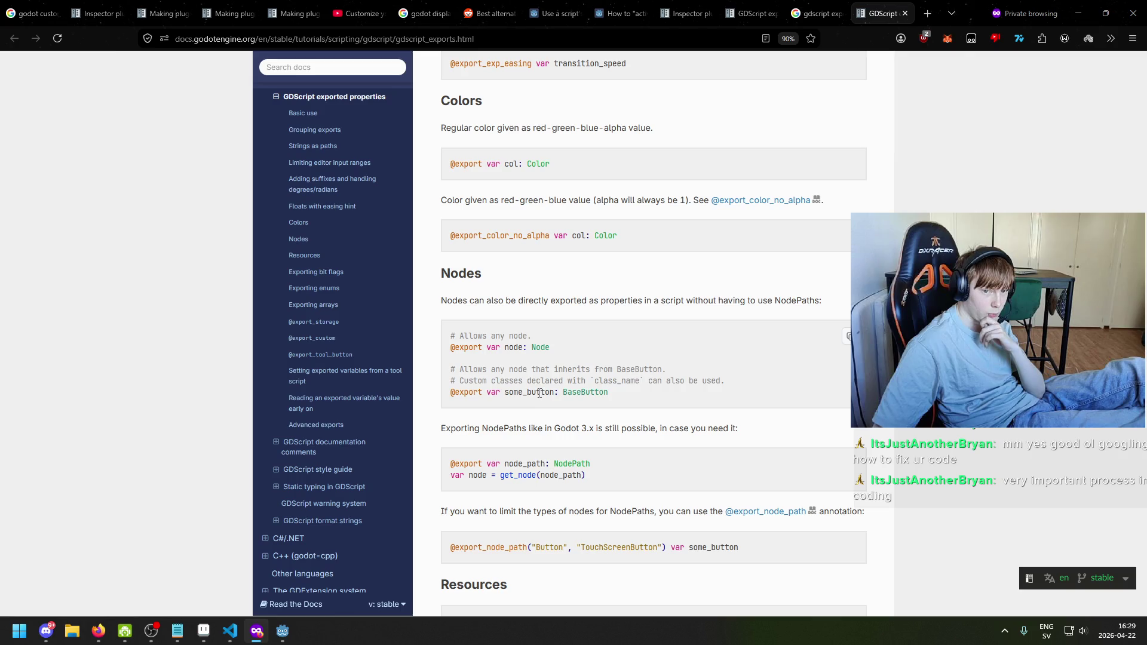
scroll(538, 397, "down", 10)
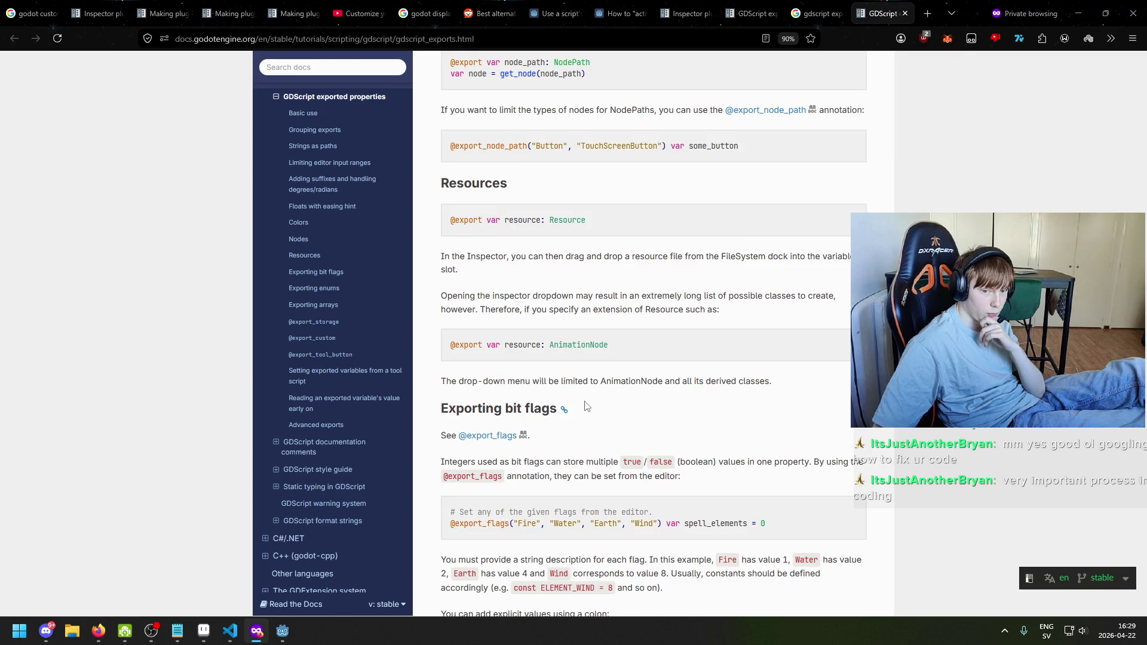
scroll(578, 409, "down", 7)
scroll(574, 416, "down", 7)
scroll(582, 421, "up", 7)
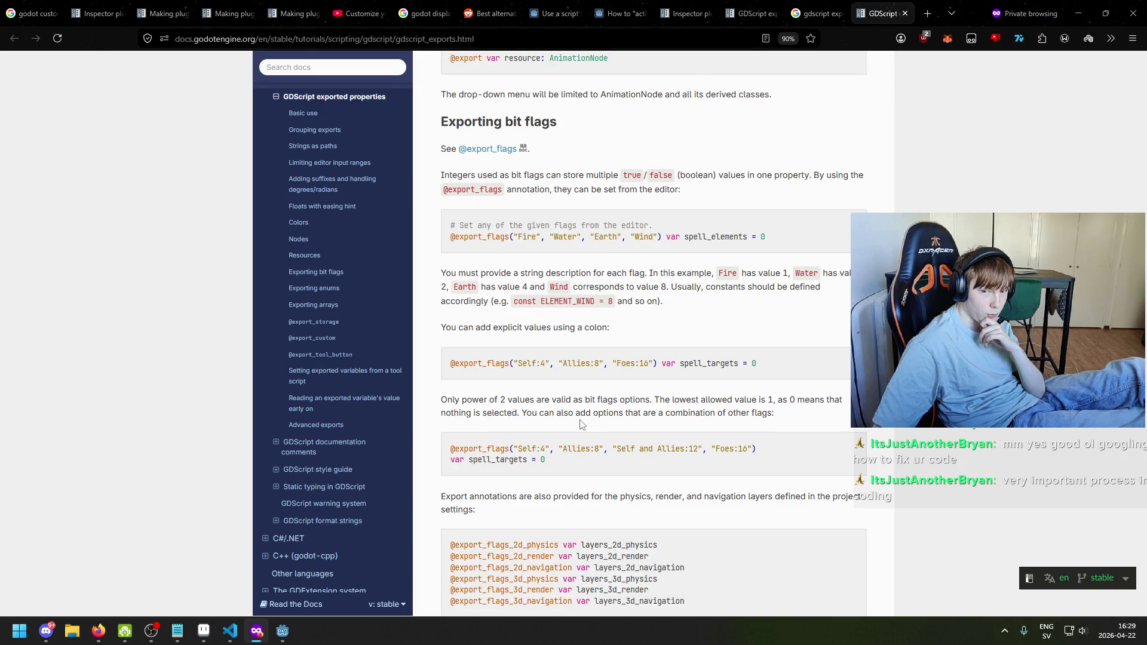
scroll(582, 424, "down", 4)
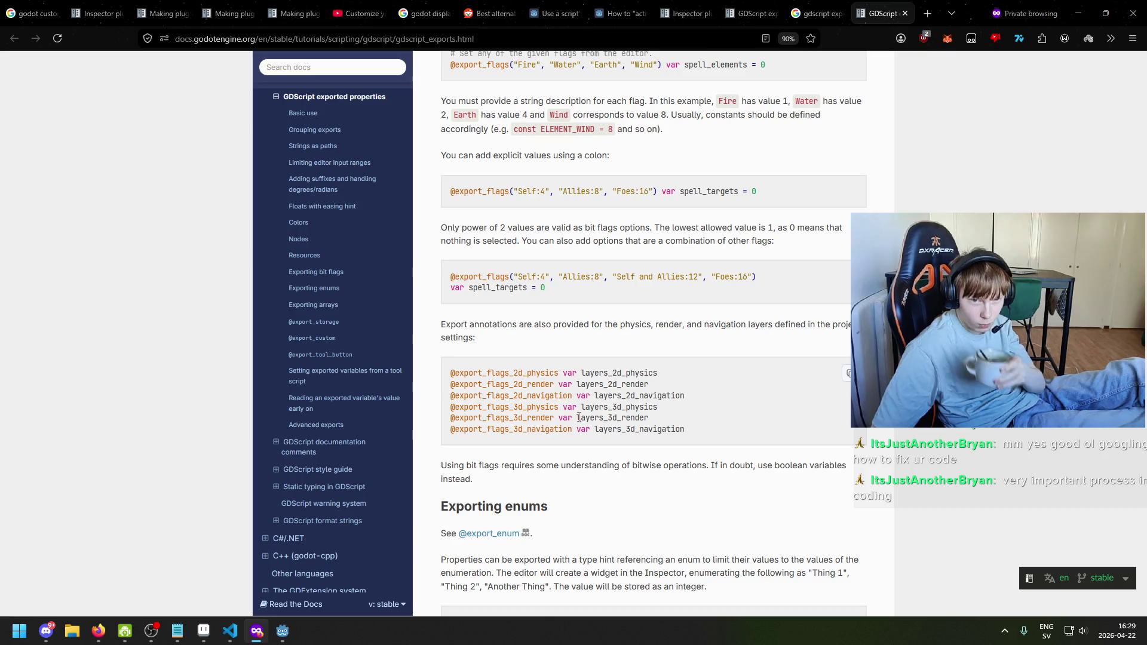
scroll(578, 418, "down", 3)
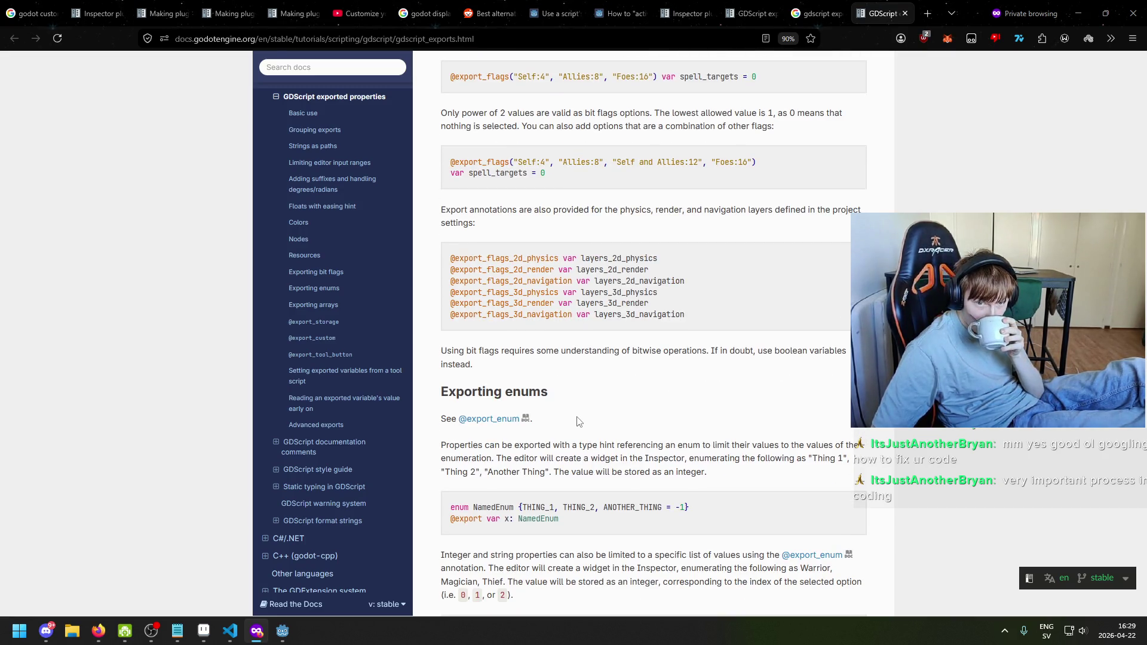
scroll(578, 422, "down", 4)
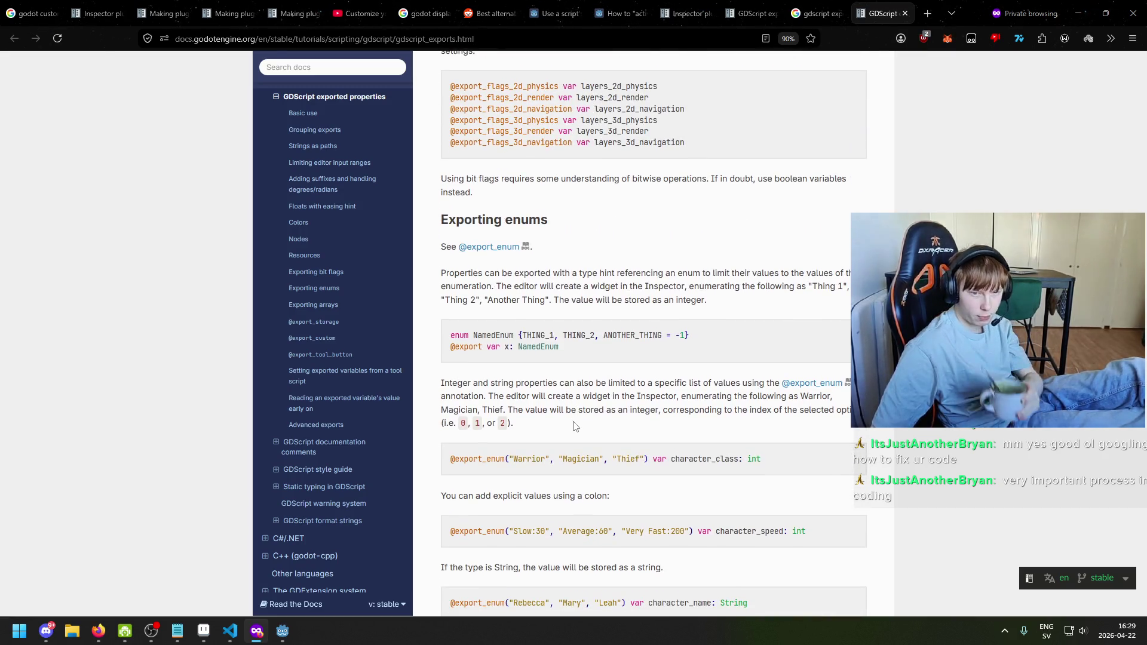
scroll(552, 397, "down", 3)
scroll(550, 391, "down", 3)
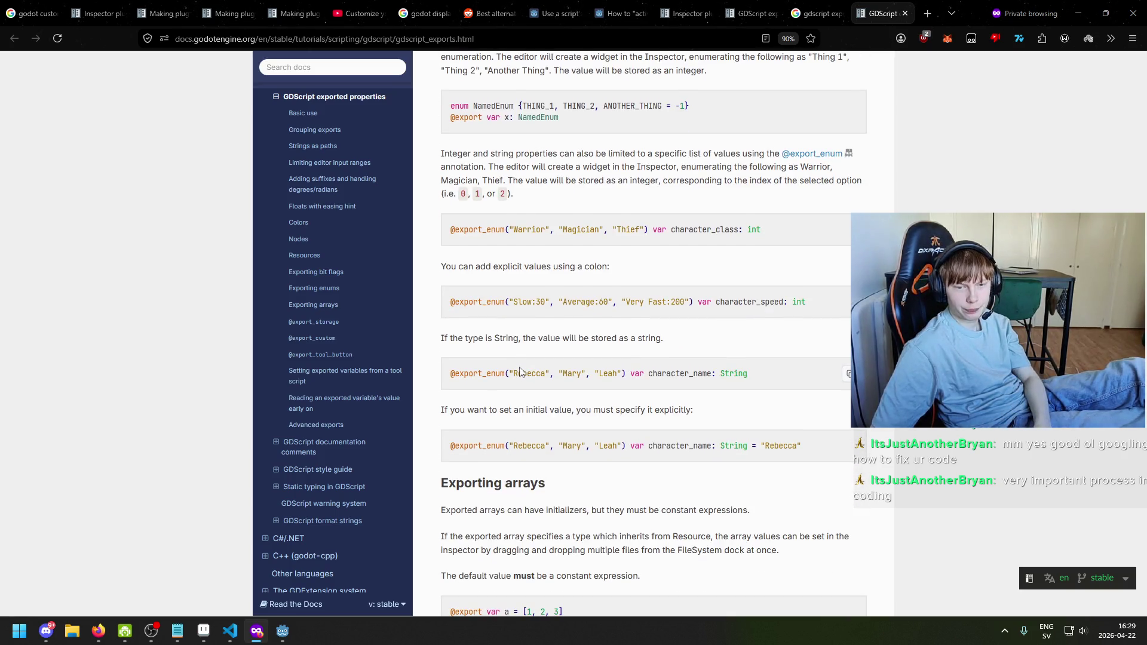
scroll(552, 317, "down", 1)
scroll(552, 313, "down", 3)
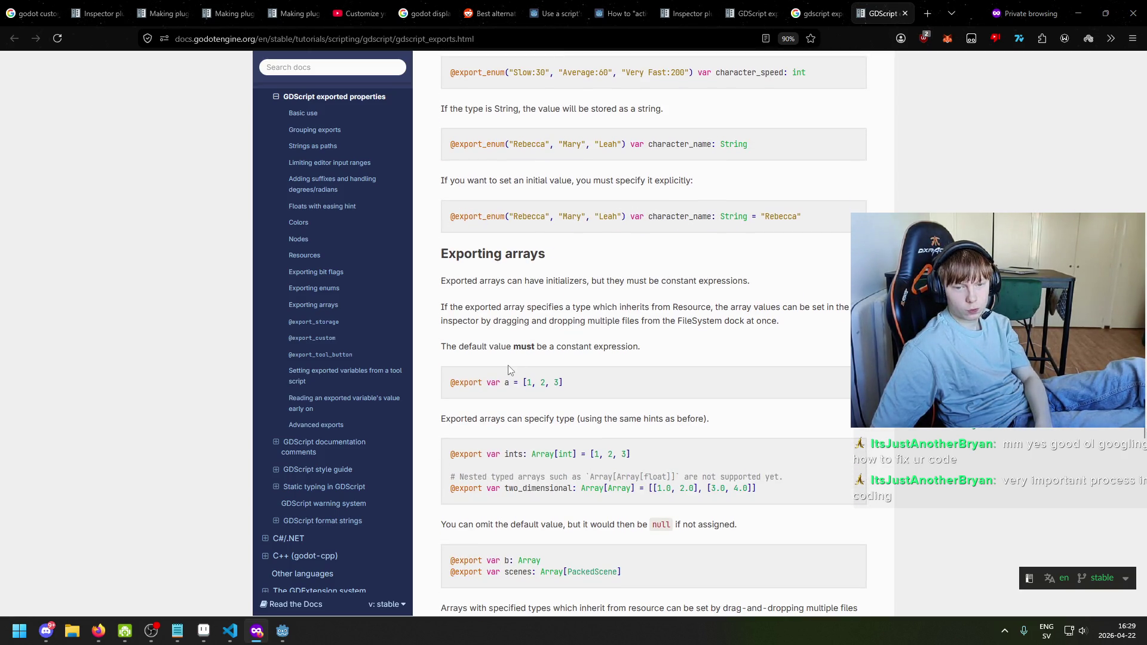
scroll(509, 369, "down", 3)
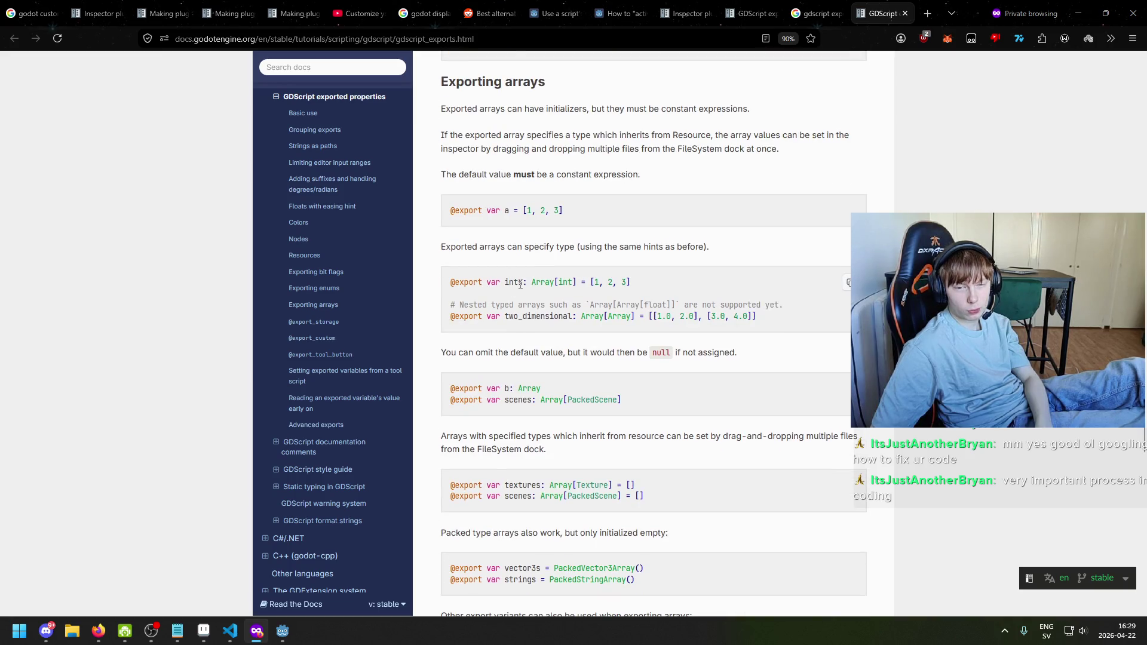
Step: Highlight the Array[int] example and the note about dragging files into exported arrays
left_click_drag(520, 285, 569, 284)
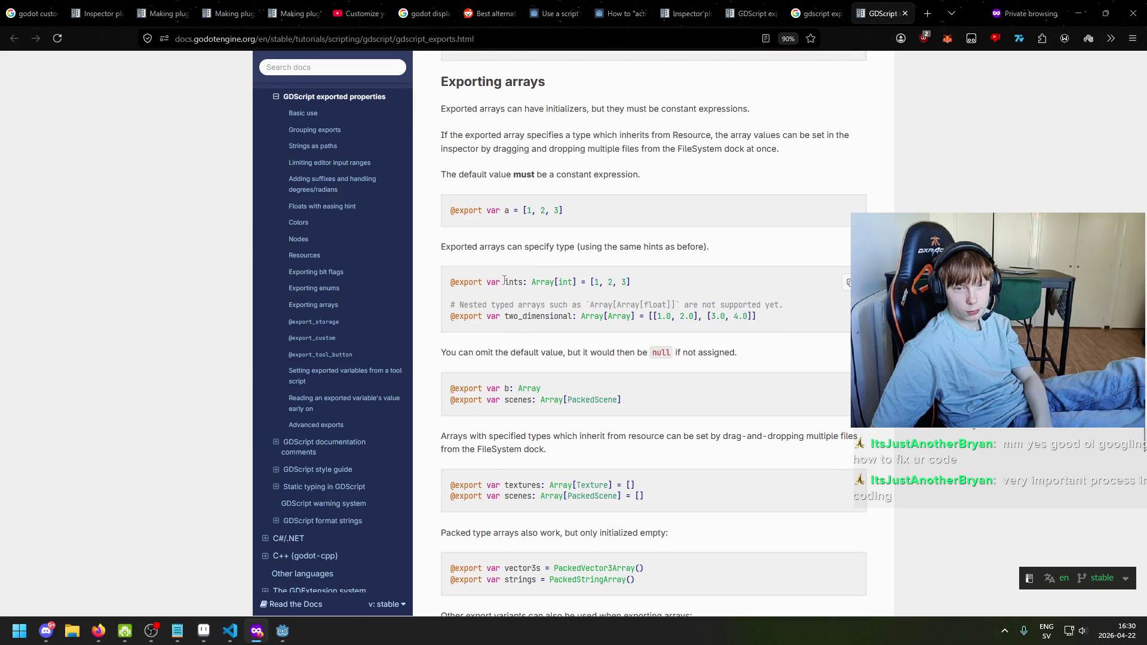
mouse_move(532, 282)
left_mouse_down()
mouse_move(584, 284)
mouse_move(573, 285)
left_mouse_up()
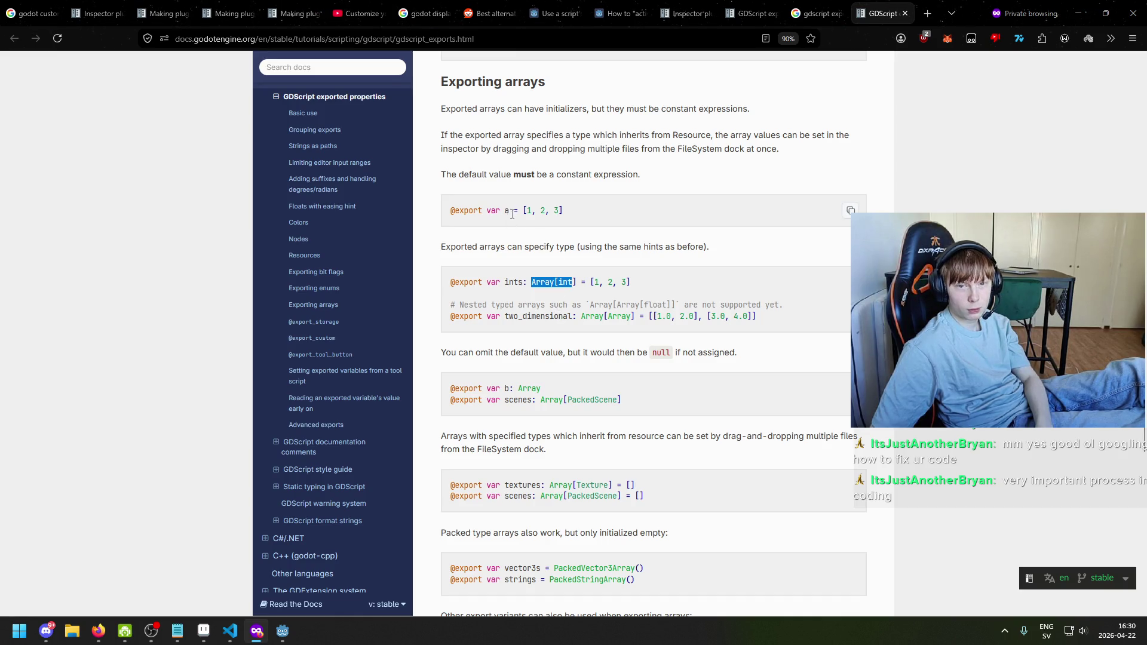
scroll(519, 221, "up", 1)
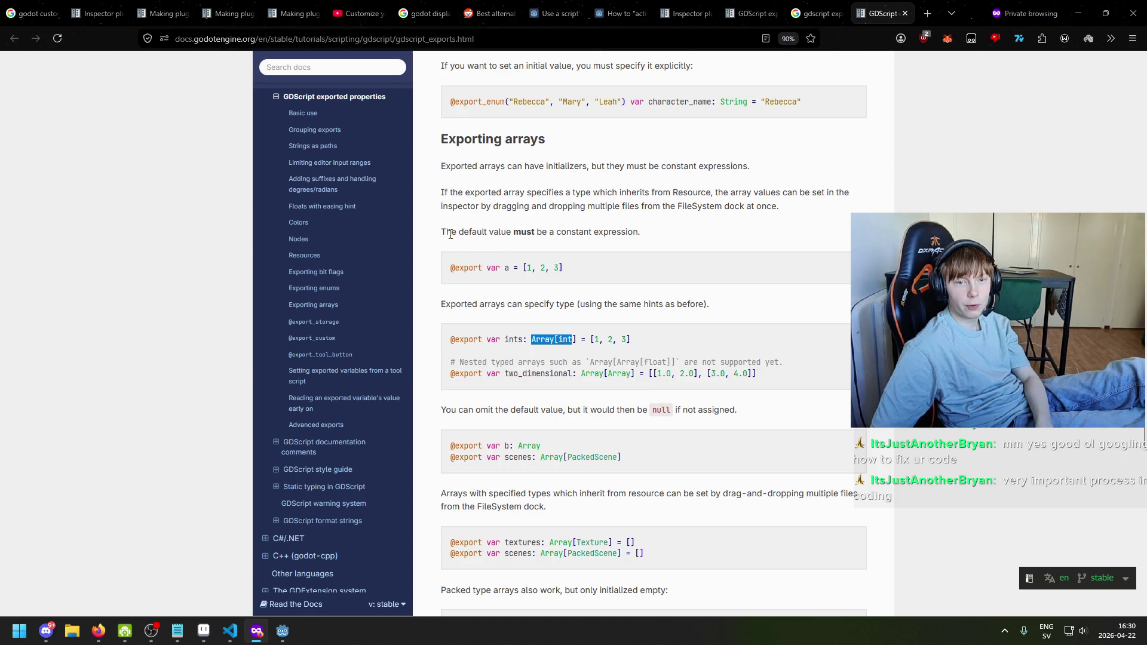
double_click(472, 232)
left_click(480, 204)
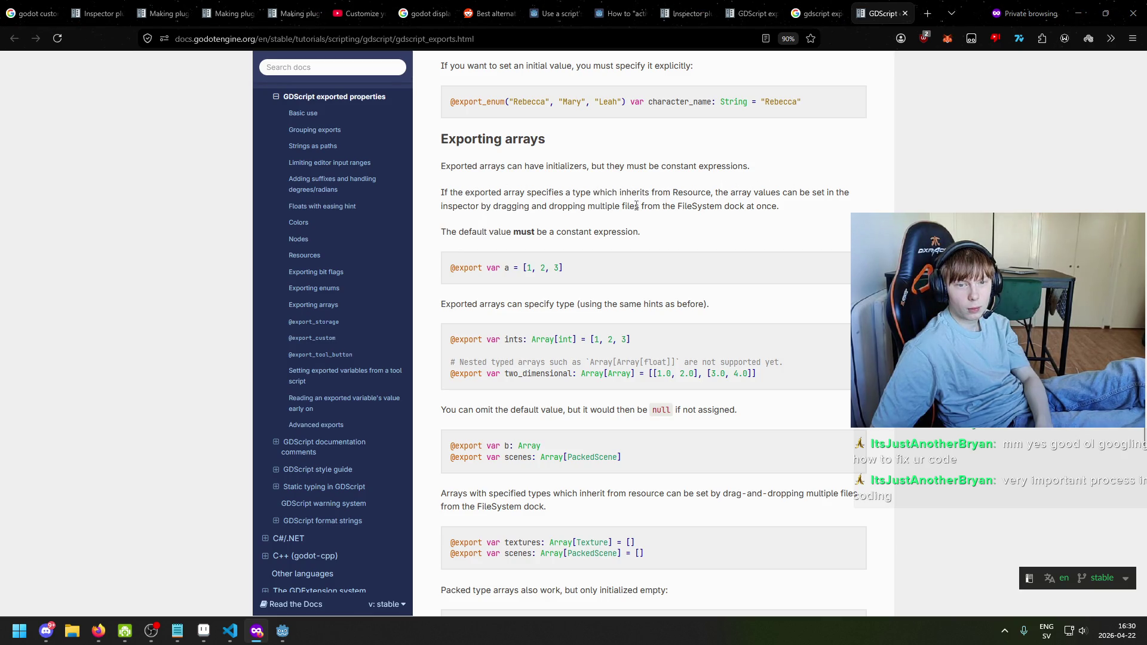
left_click_drag(485, 206, 532, 206)
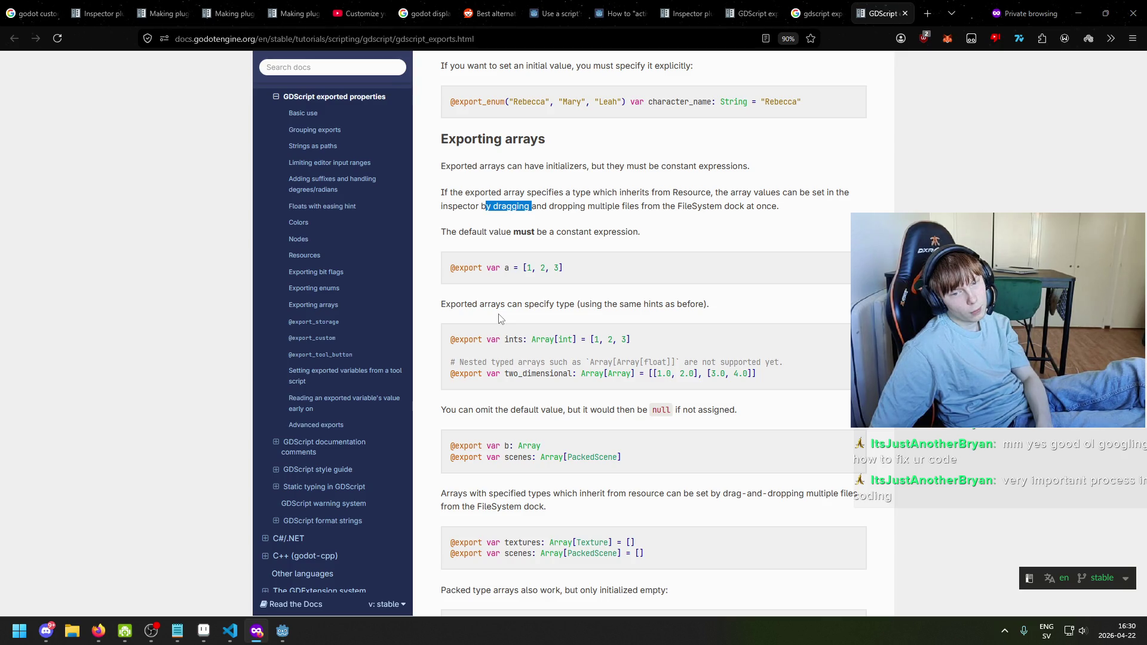
scroll(501, 318, "down", 2)
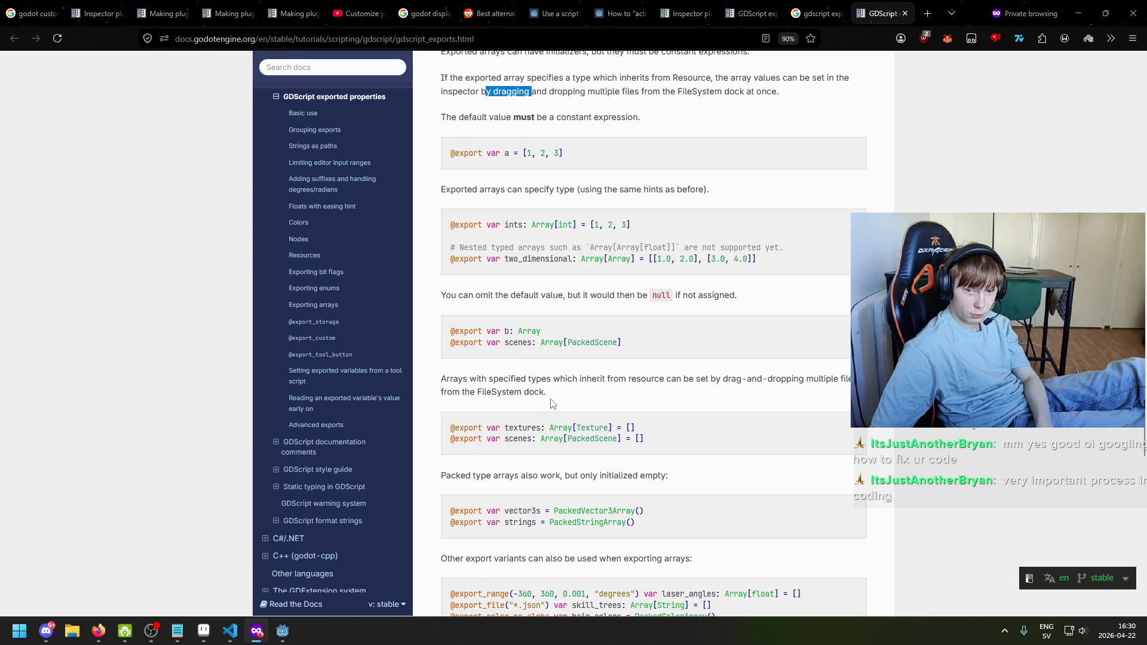
scroll(550, 404, "down", 2)
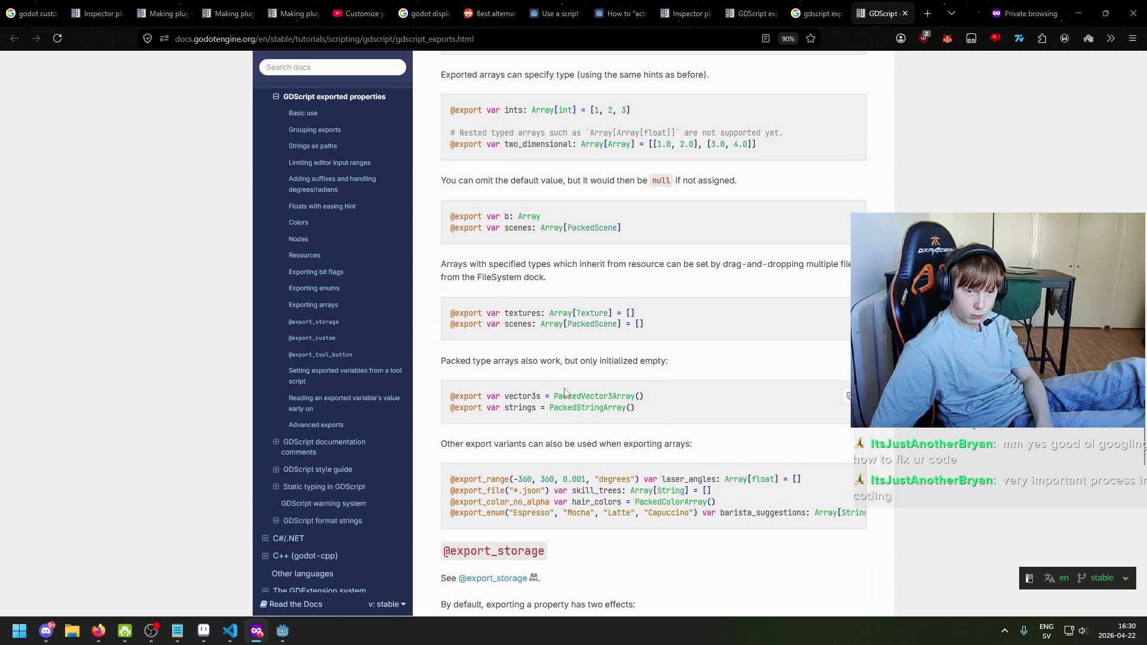
scroll(565, 392, "down", 3)
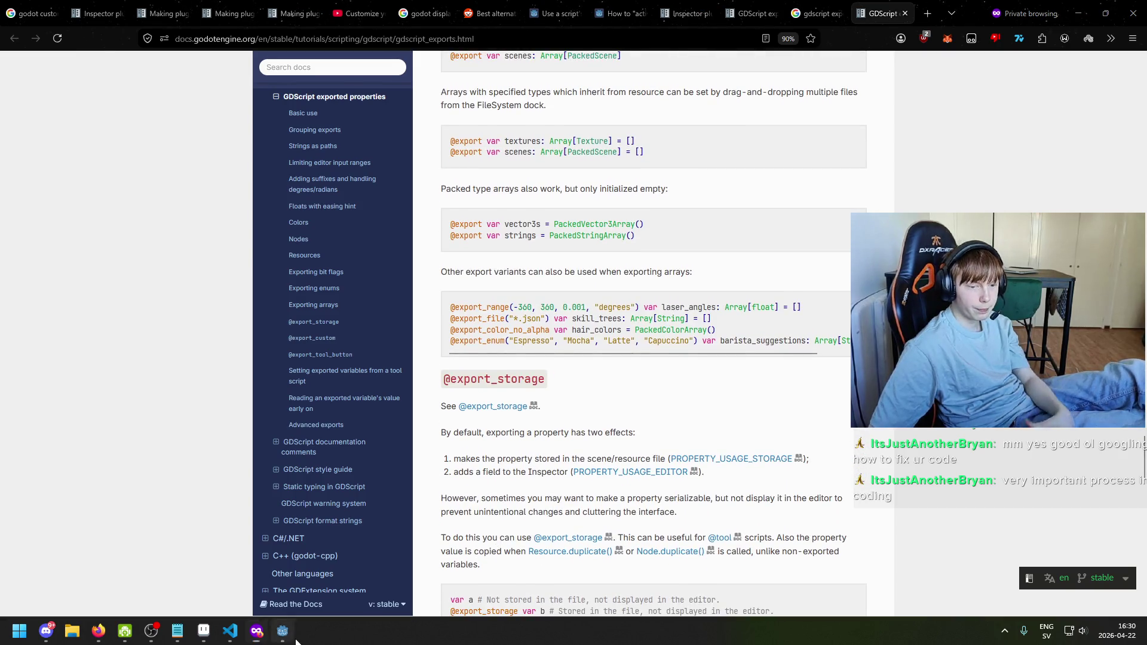
left_click(295, 637)
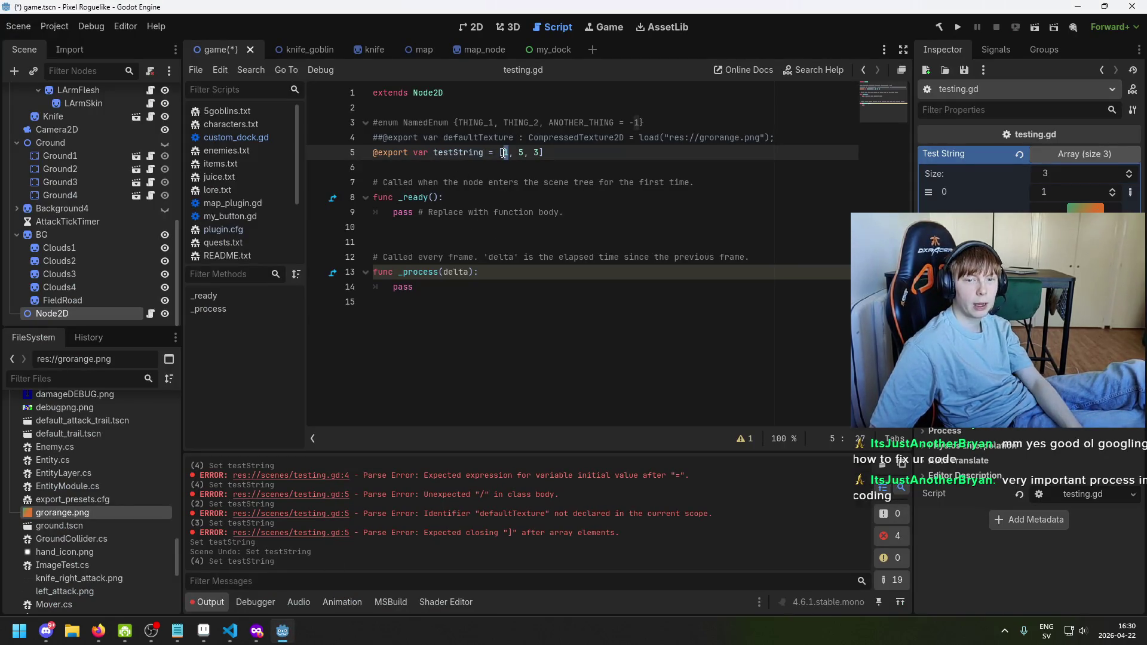
Step: Change testString's first value to the string "Name" and save the script
left_click(1129, 192)
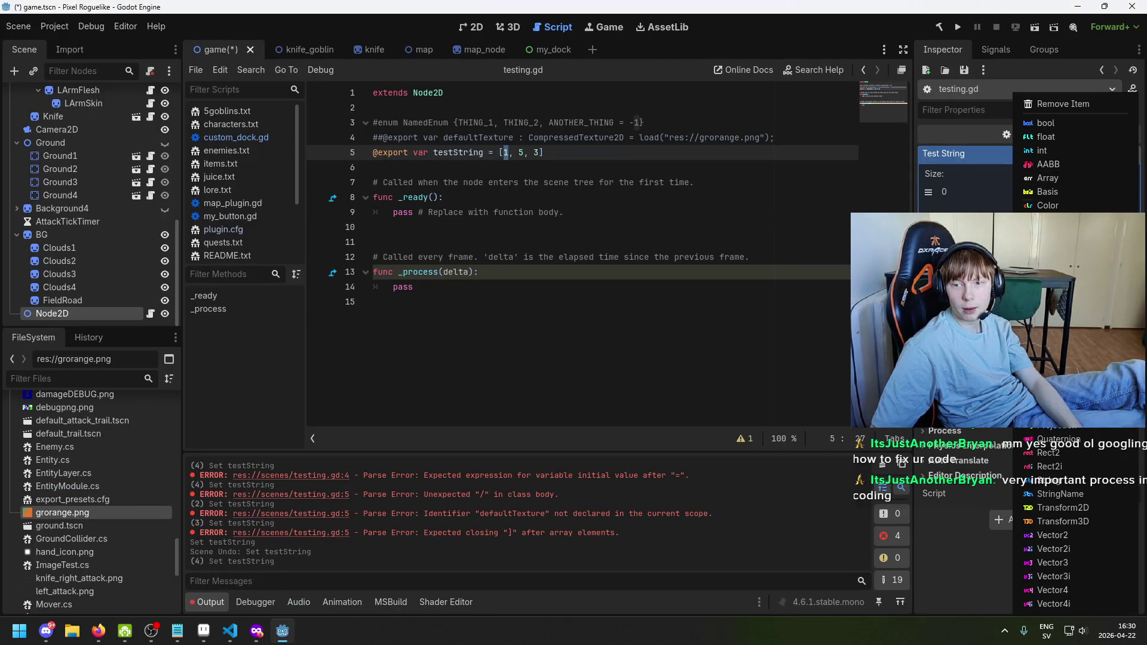
left_click(1041, 150)
left_click(1130, 210)
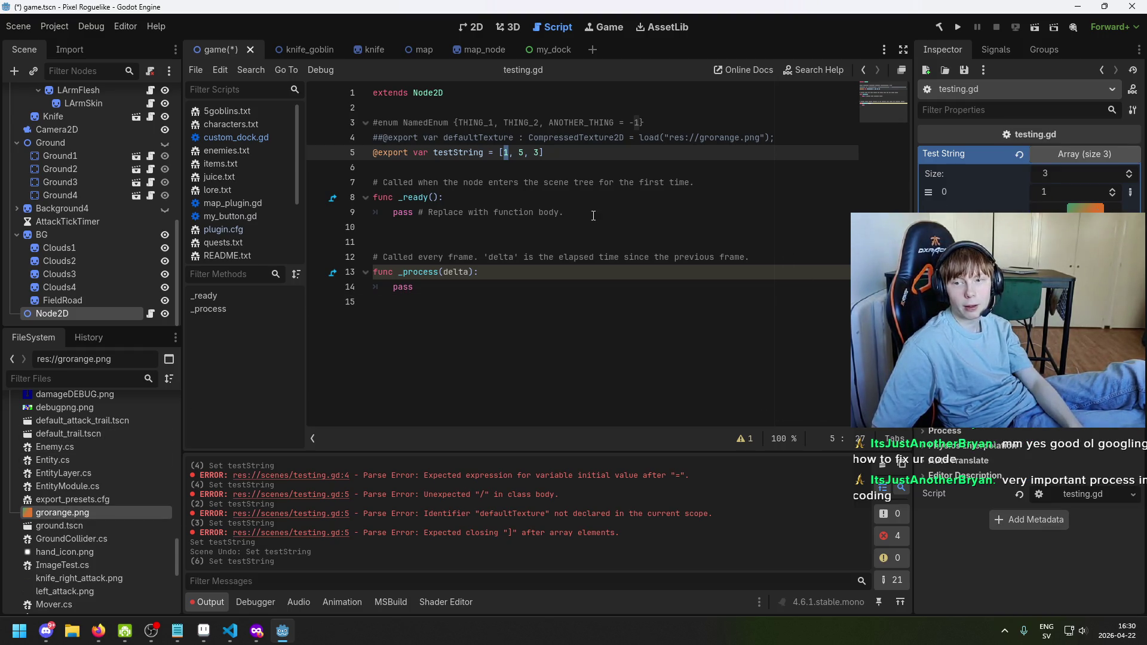
type("\"1")
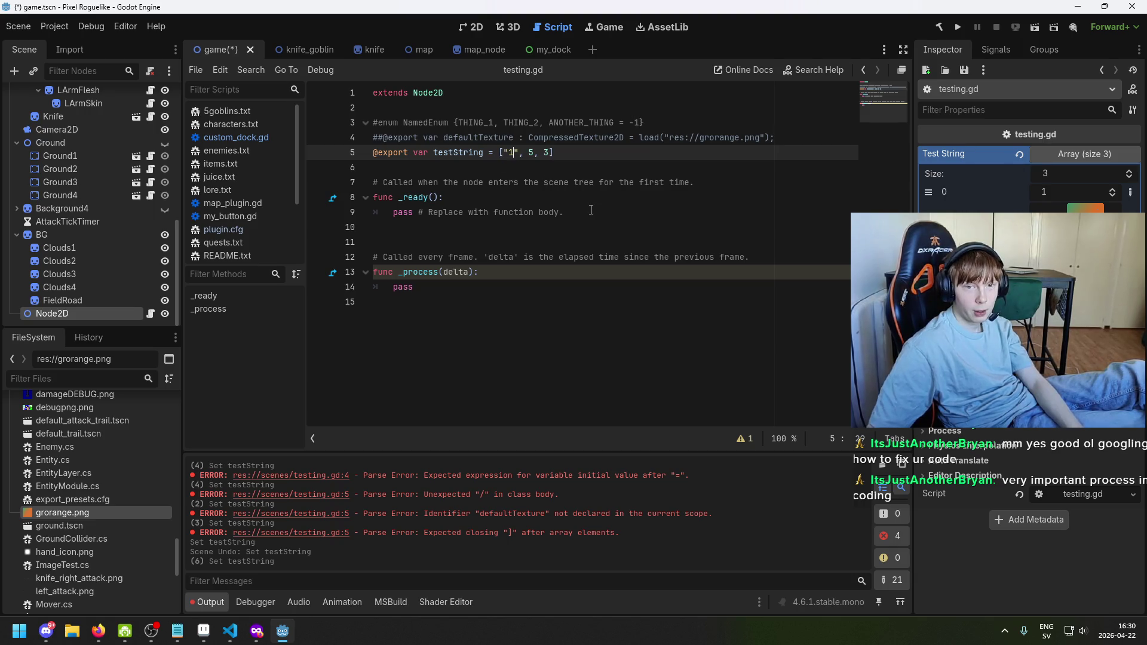
key("BackSpace")
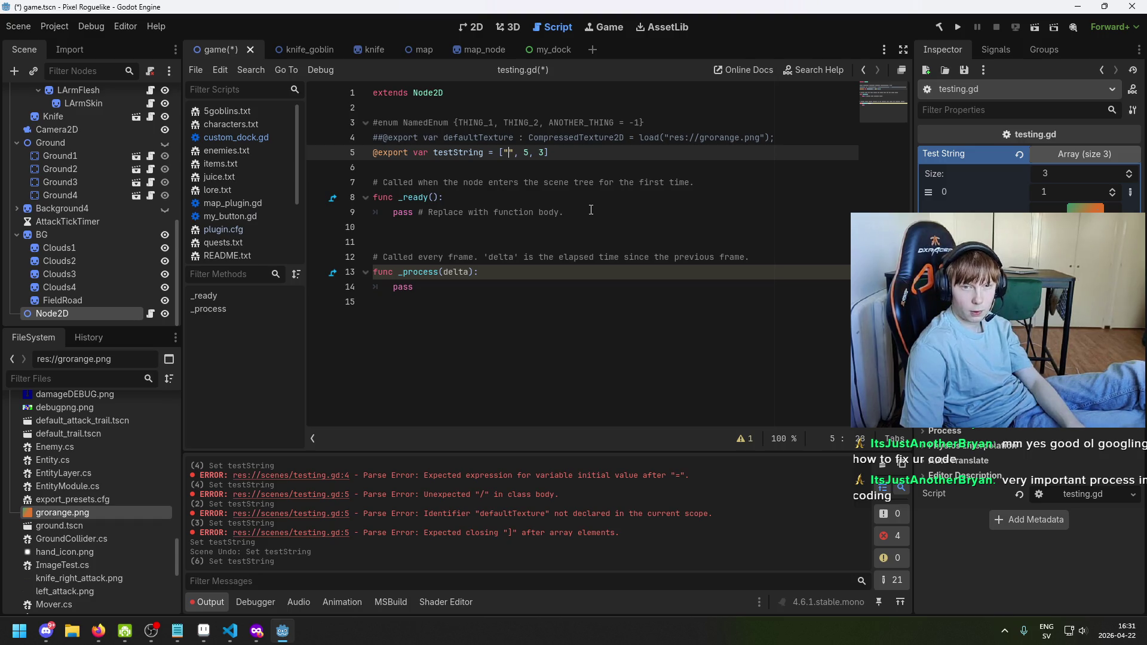
type("Special")
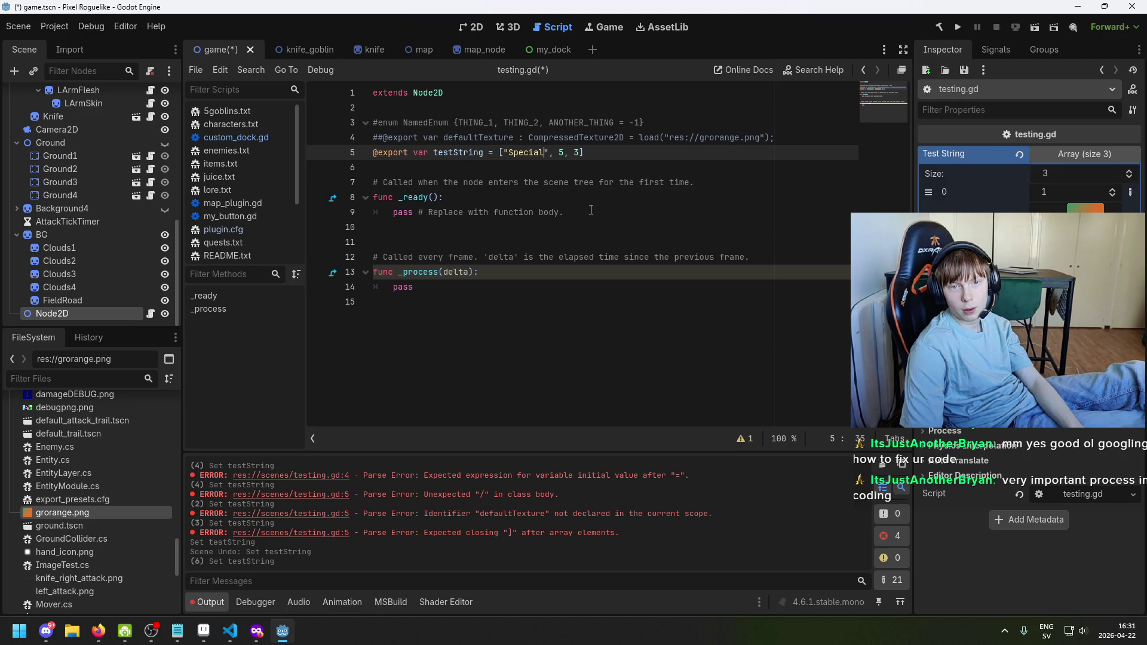
key("ctrl+BackSpace")
type("Name")
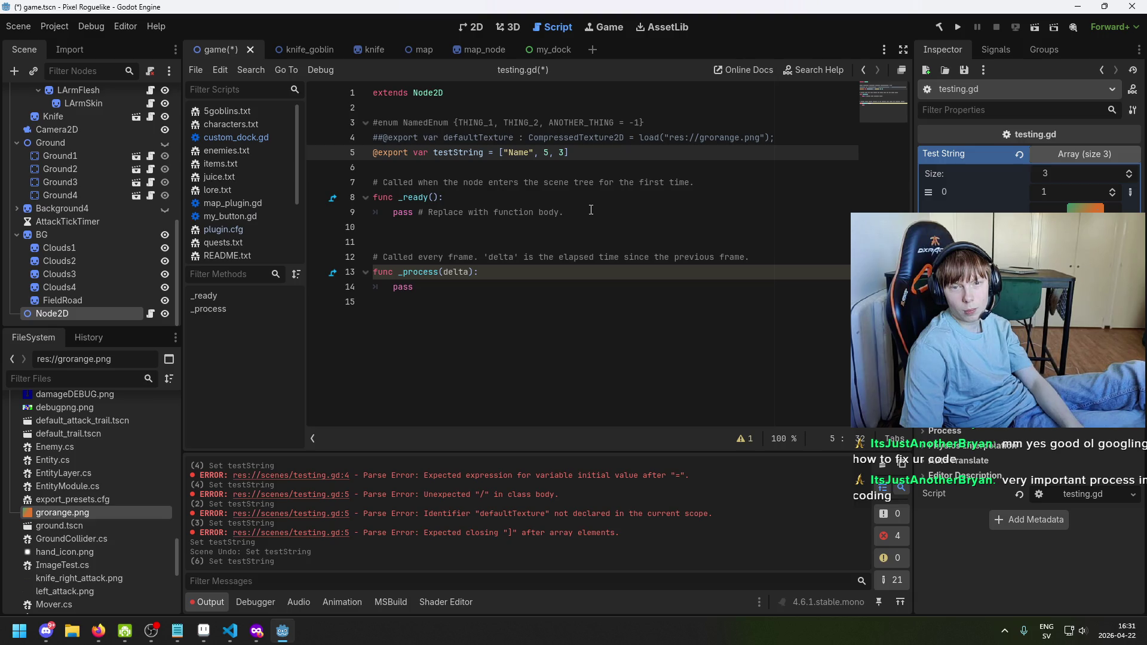
key("ctrl+s")
Step: Replace 5 and 3 with "icon.png" and "Area", save, and reset Test String to the default
key("Right")
key("BackSpace")
type("\"")
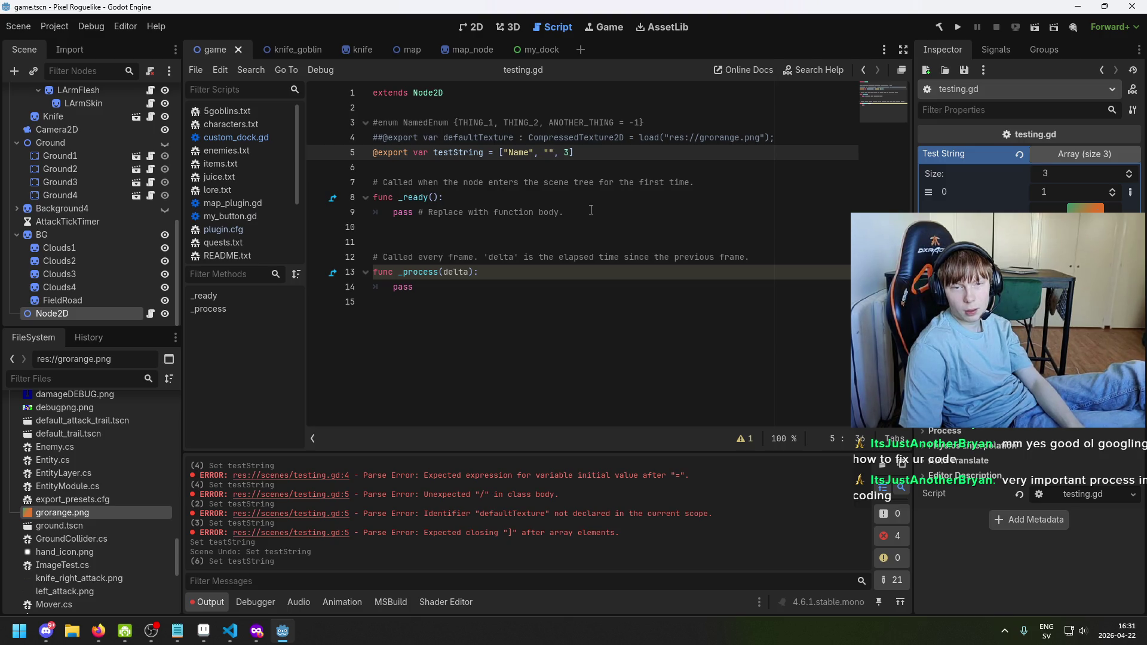
type("icon.png")
key("Right")
key("Right")
key("Right")
key("BackSpace")
type("\"")
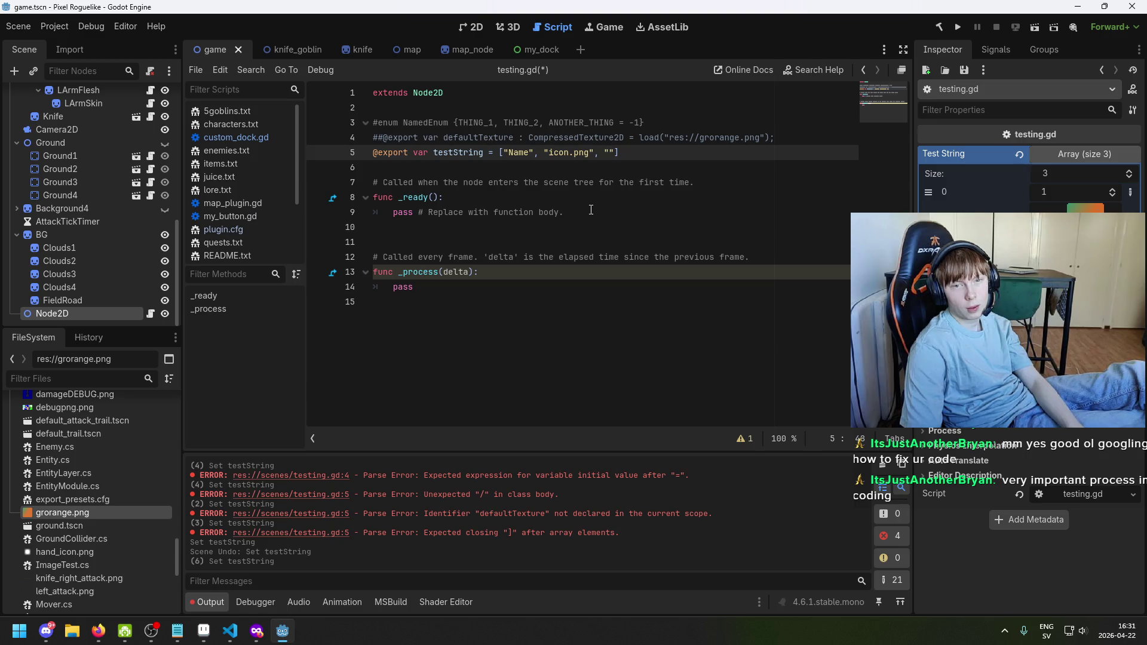
type("Area")
key("ctrl+s")
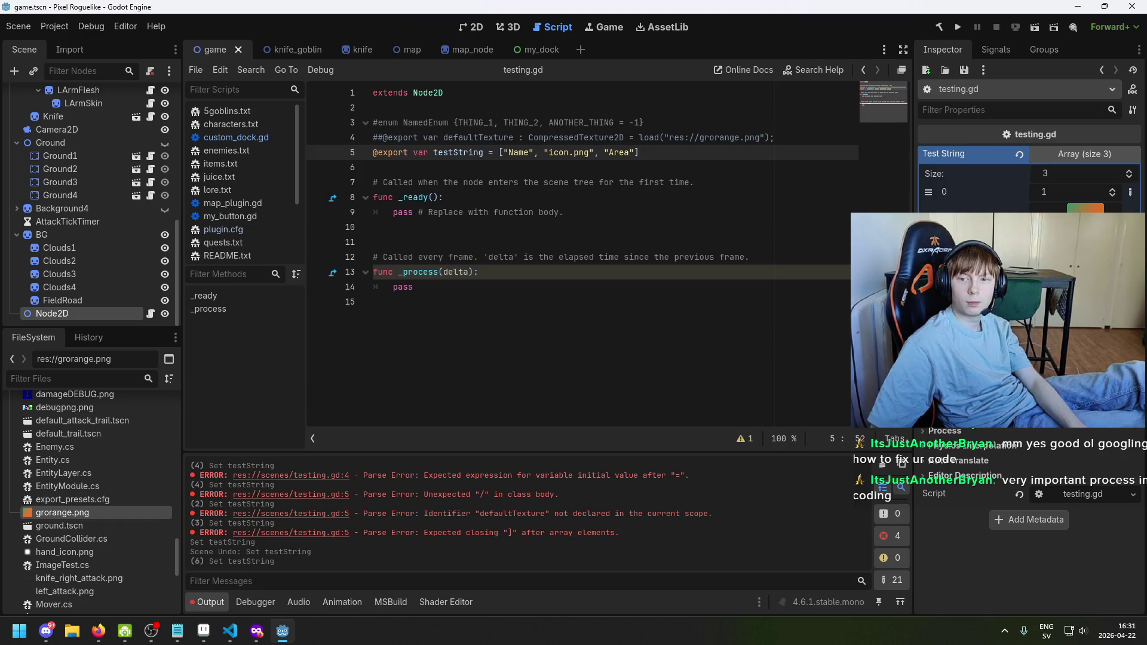
left_click(1018, 154)
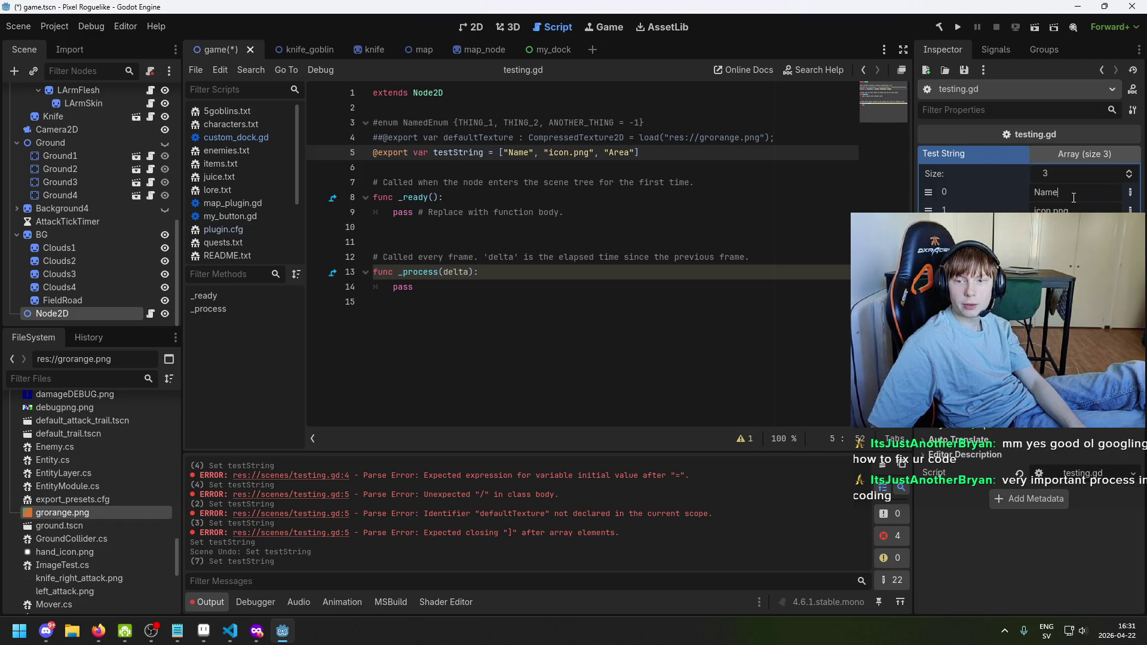
Step: Wrap the line 5 array in extra brackets, making [["Name", "icon.png", "Area"]], and save
left_click(1060, 192)
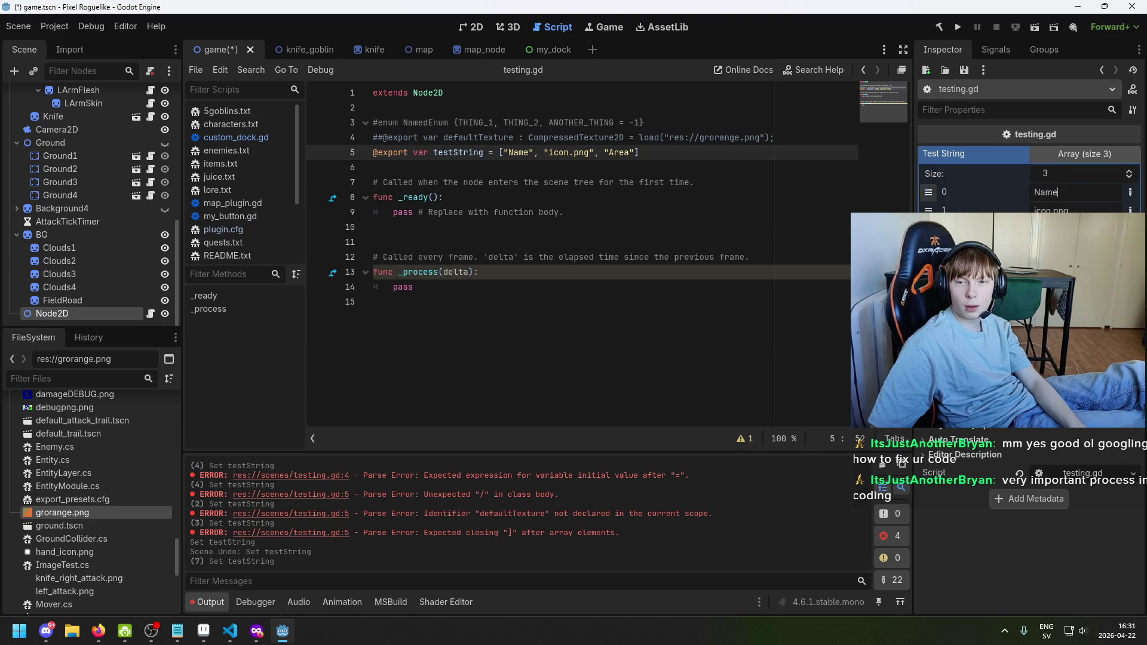
left_click_drag(947, 197, 947, 234)
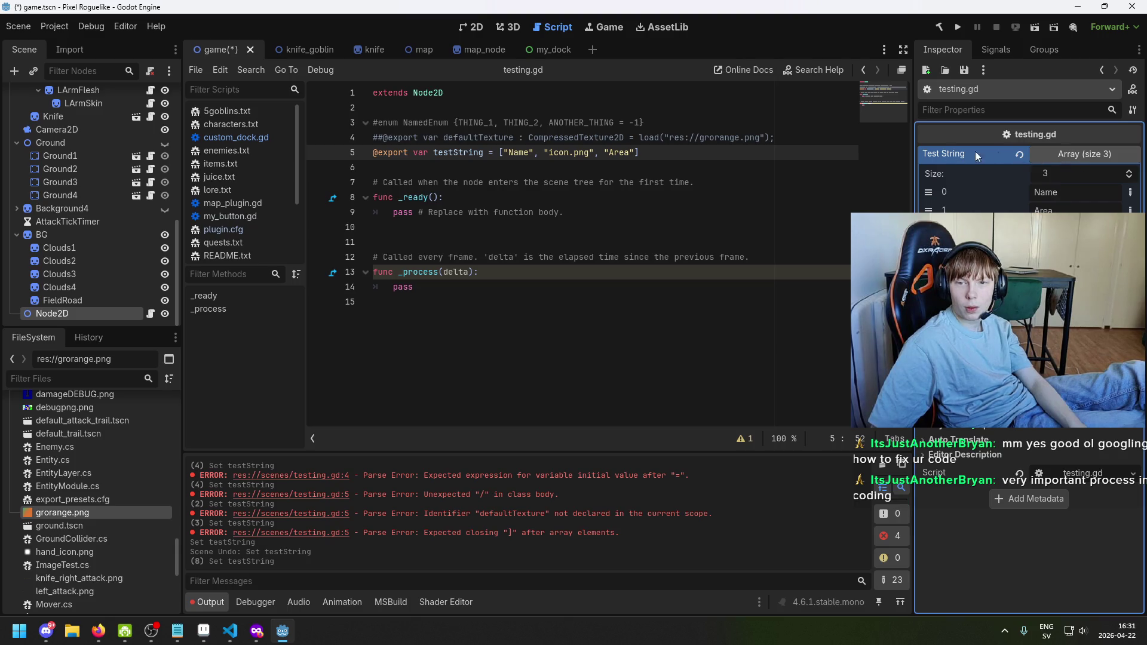
left_click(494, 154)
key("Right")
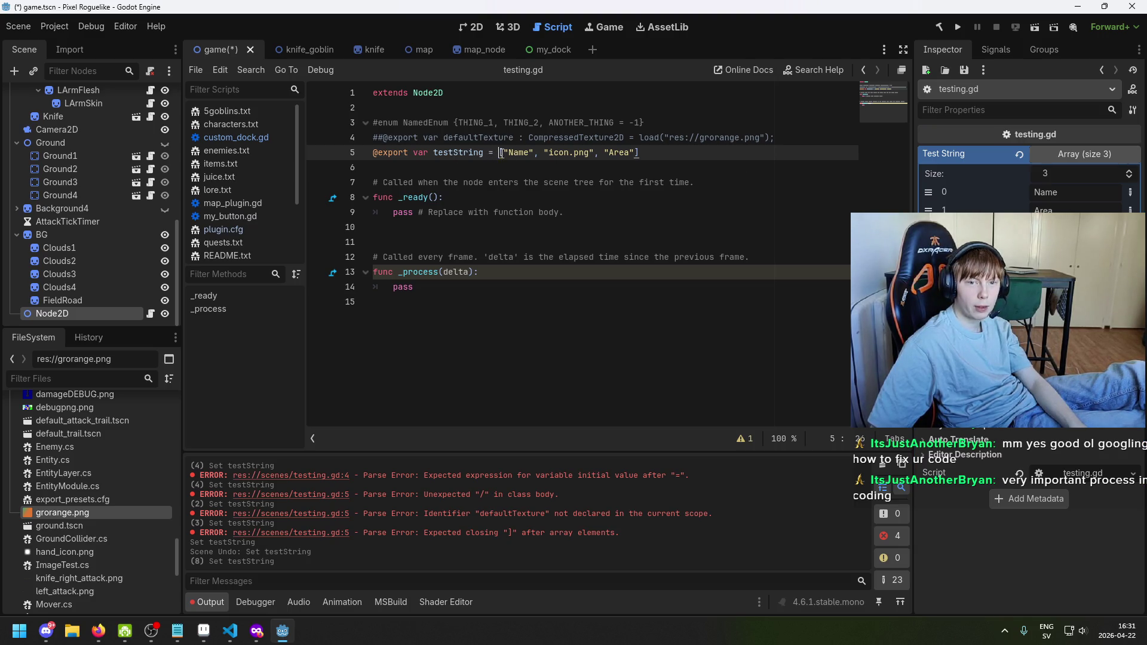
type("[")
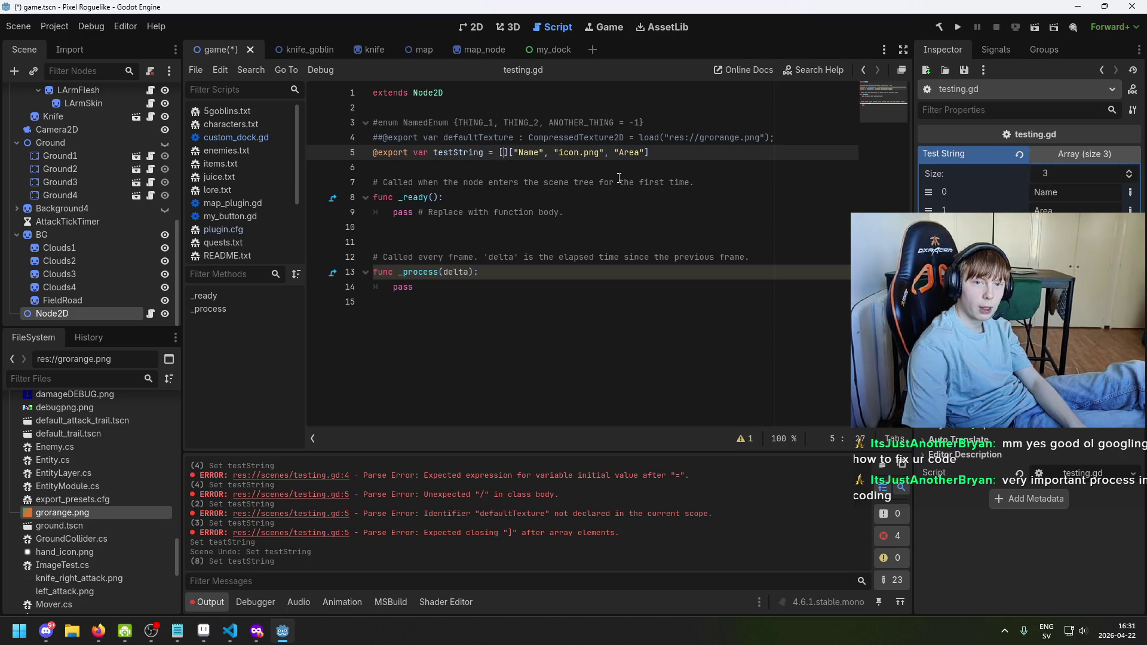
key("Delete")
key("End")
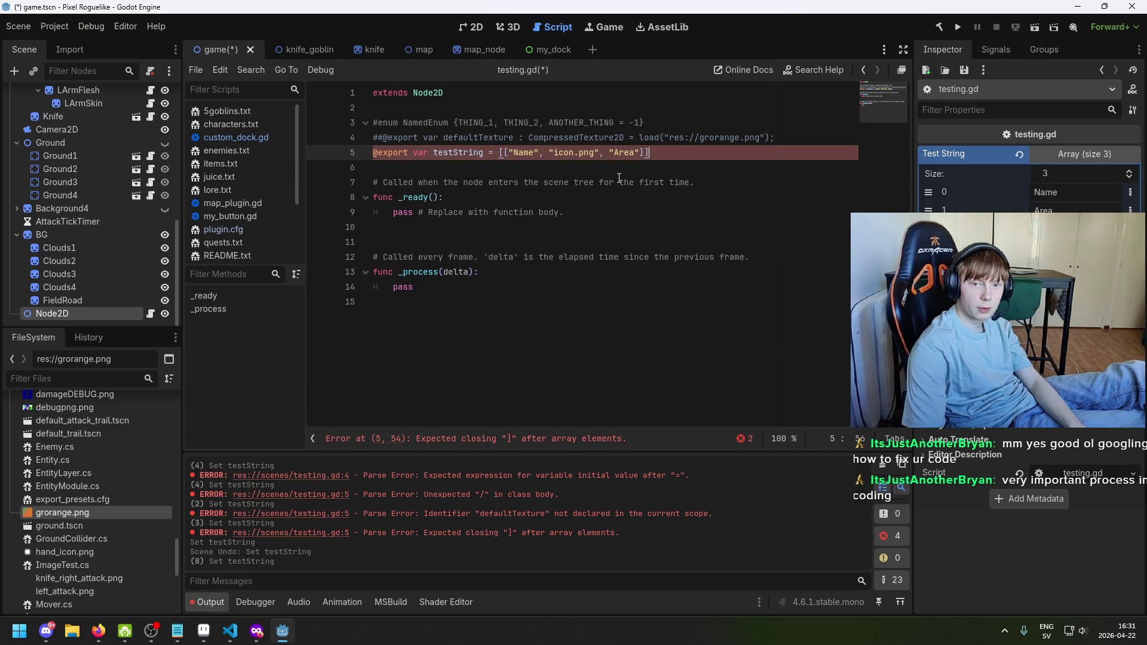
type("]")
key("ctrl+s")
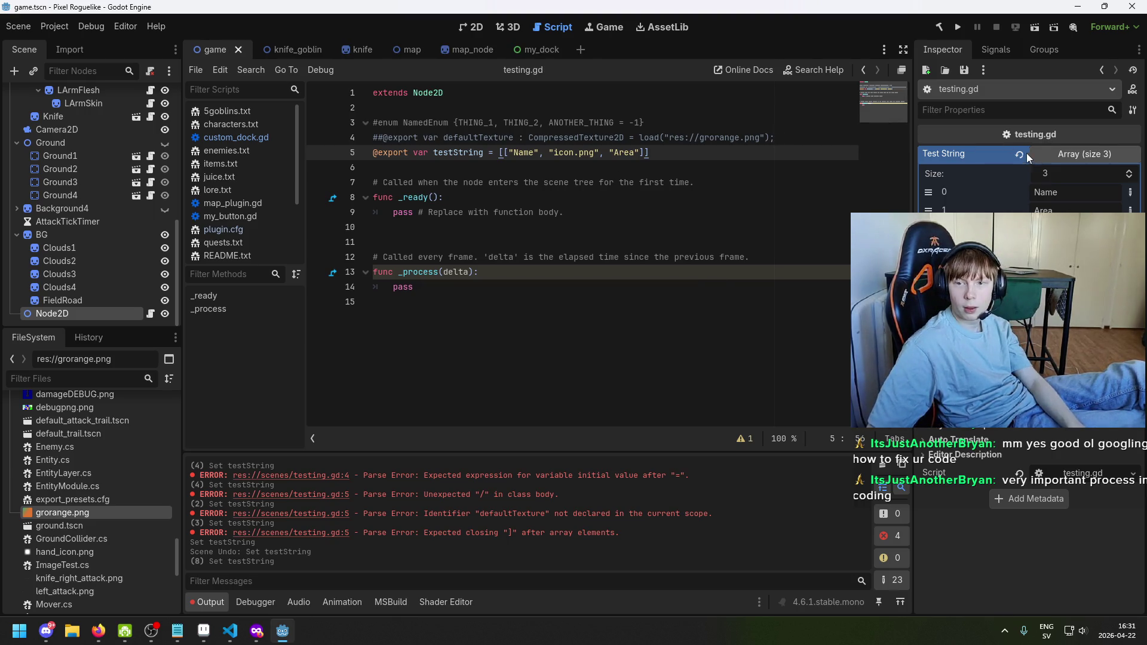
Step: Reset Test String to the nested default and try adding array elements, undoing them
left_click(1019, 154)
left_click(1044, 192)
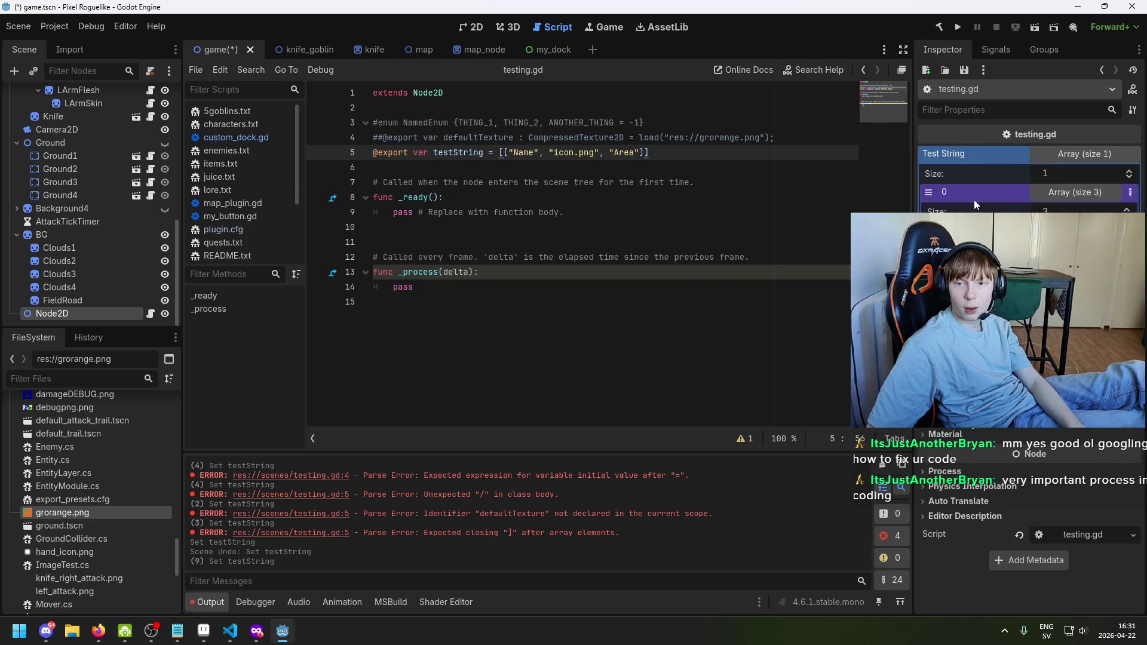
left_click(1027, 286)
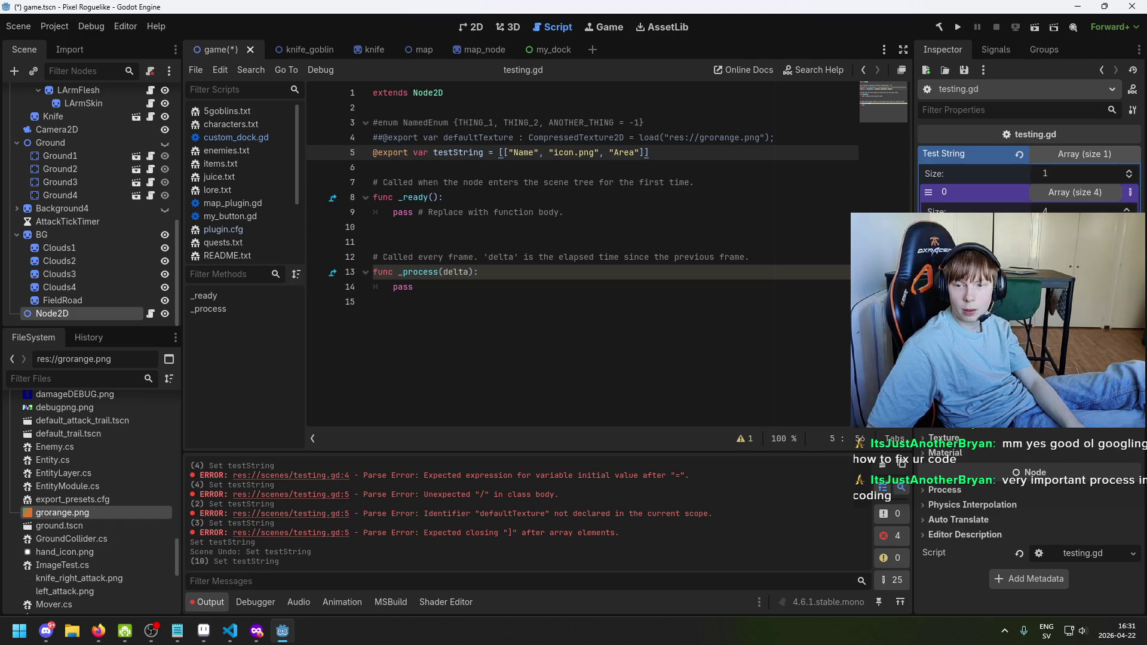
key("ctrl+z")
left_click(1027, 306)
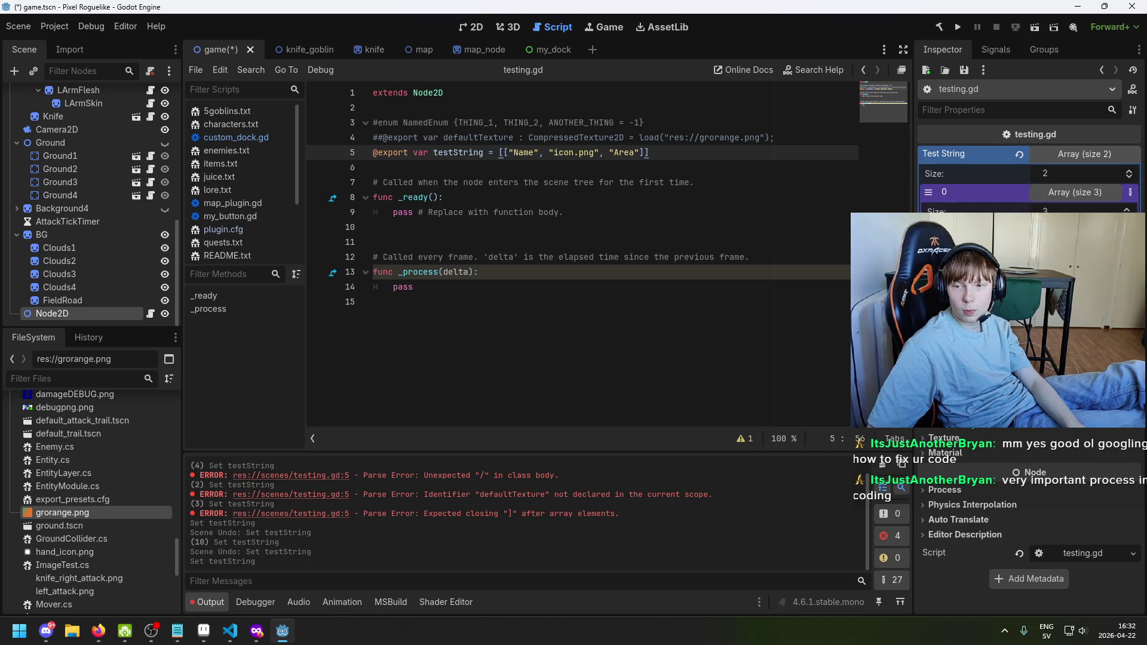
key("ctrl+z")
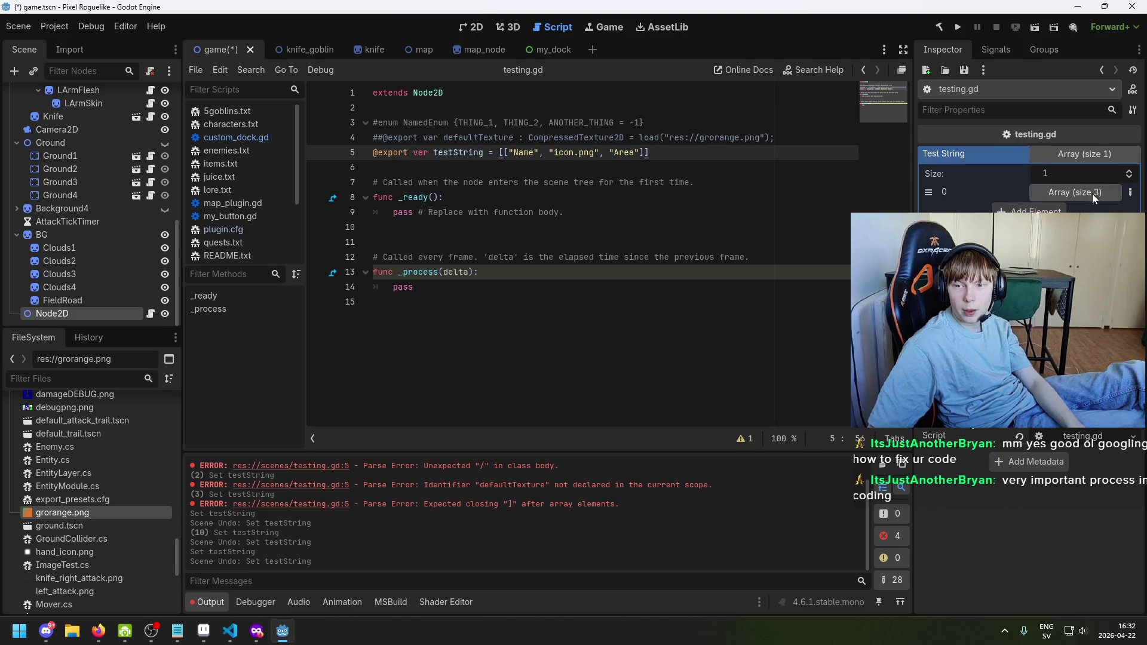
key("ctrl+shift+z")
left_click(1129, 191)
key("Escape")
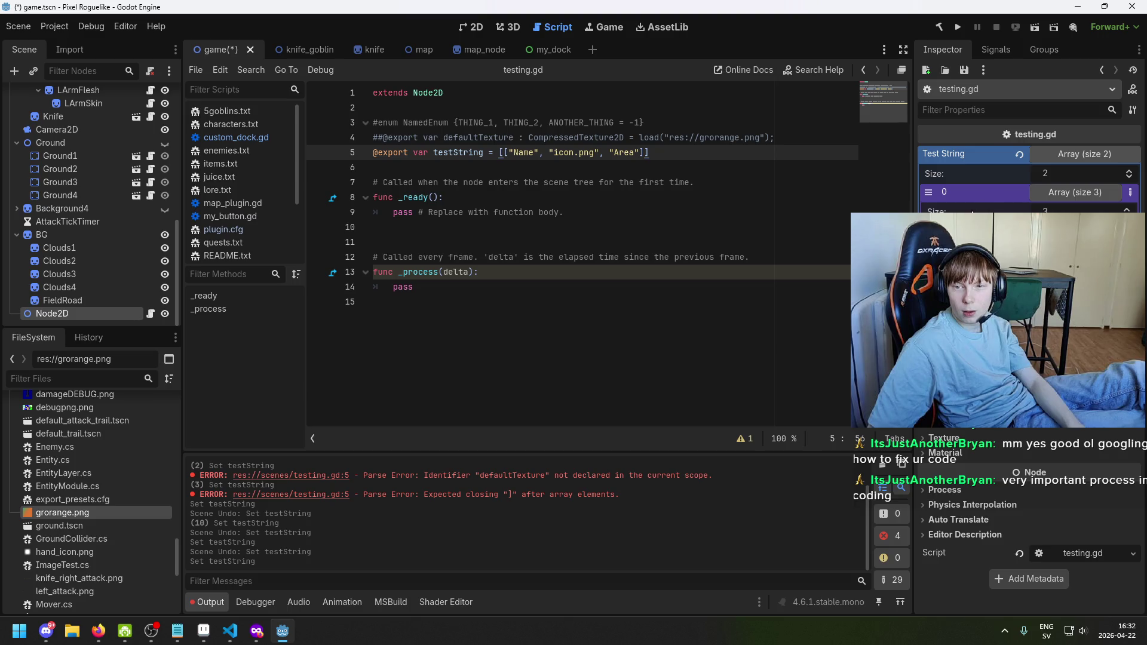
Step: Check element 0's context options, then save game.tscn
right_click(968, 186)
right_click(971, 197)
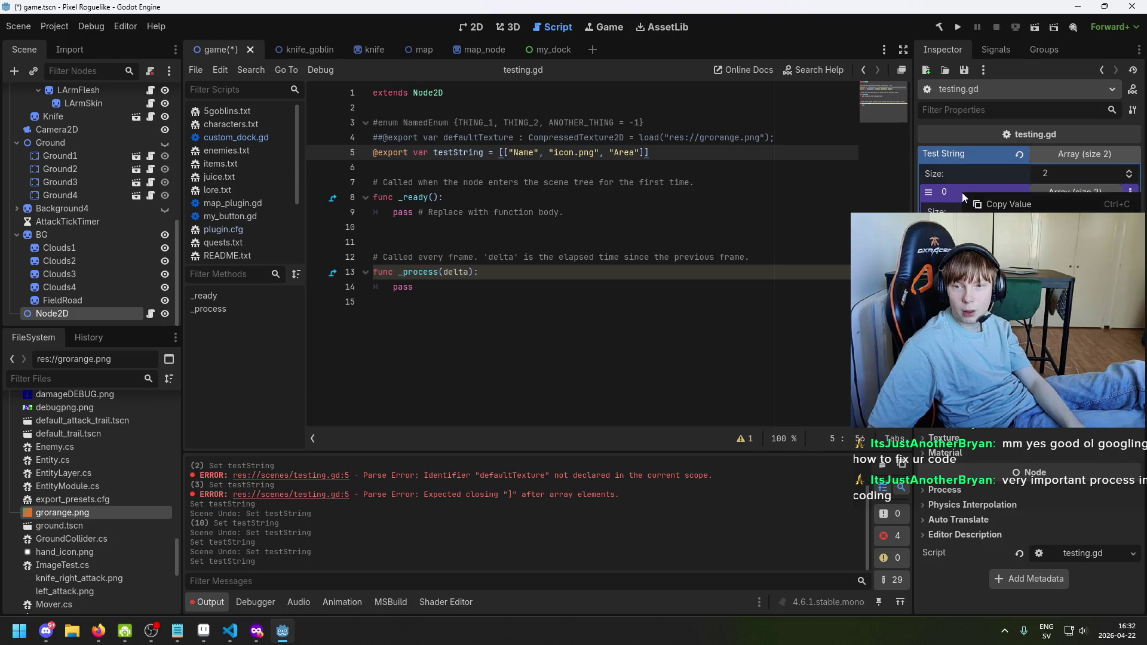
left_click(980, 205)
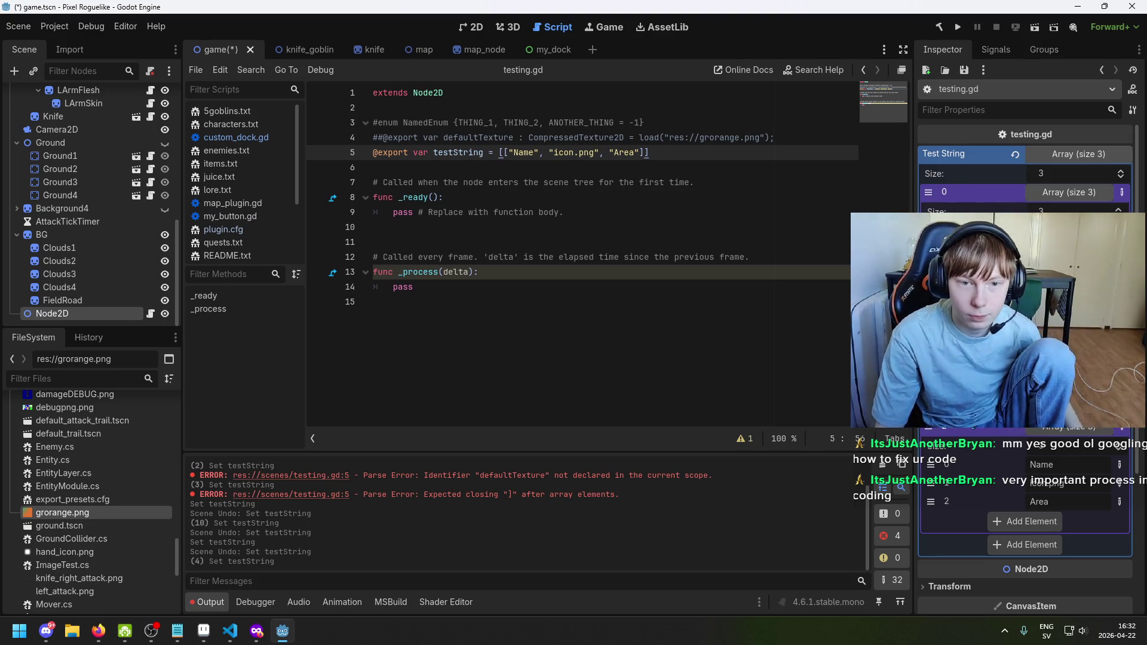
key("ctrl+s")
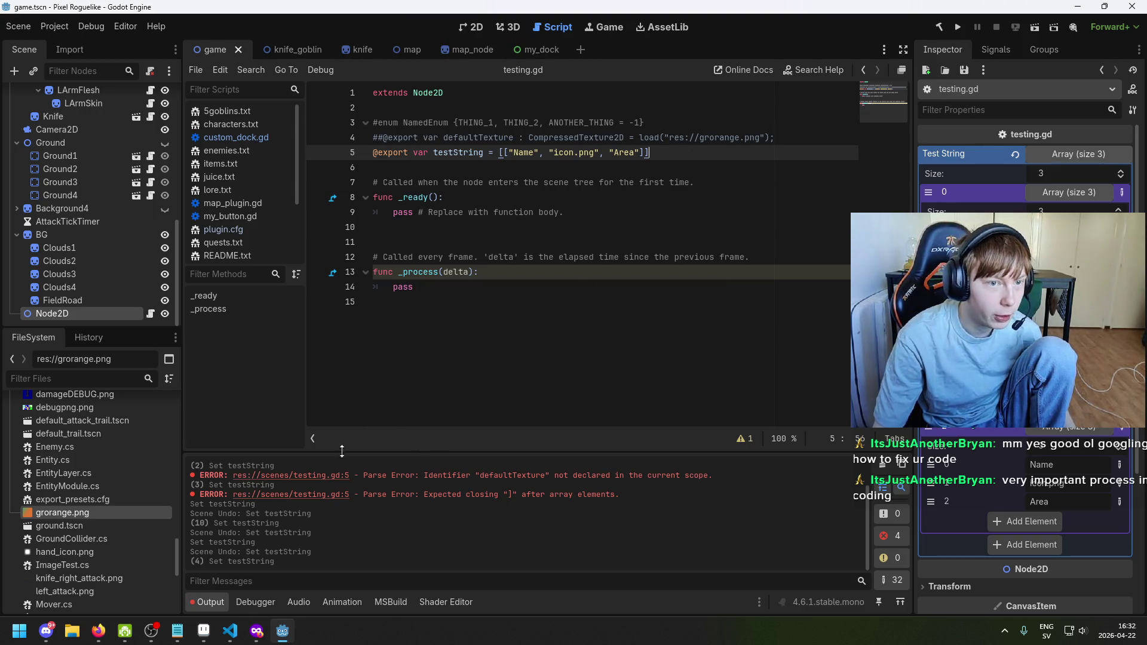
left_click(230, 631)
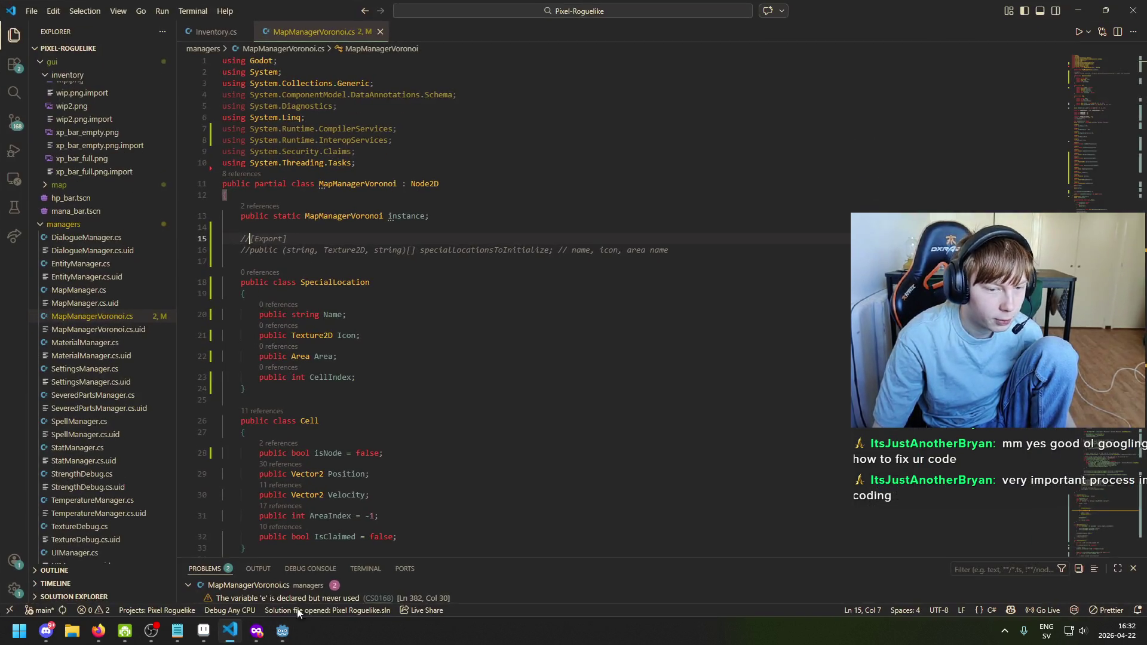
Step: Uncomment the [Export] attribute while keeping the tuple array declaration commented out
left_click(385, 296)
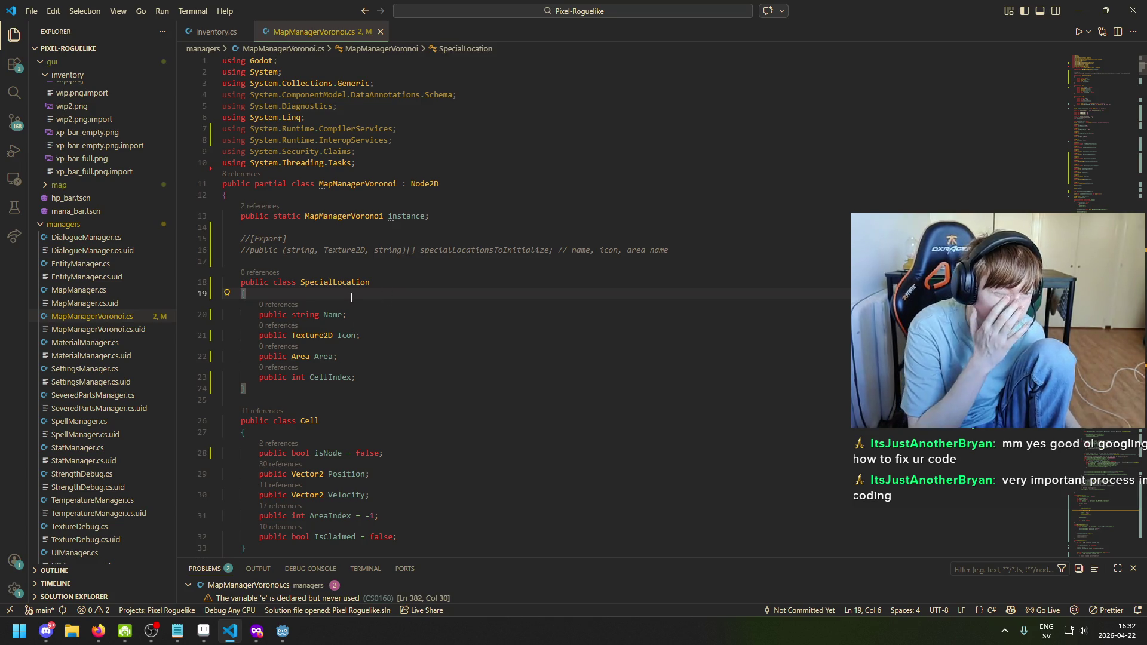
left_click(249, 238)
key("BackSpace")
key("BackSpace")
left_click(250, 251)
key("BackSpace")
key("BackSpace")
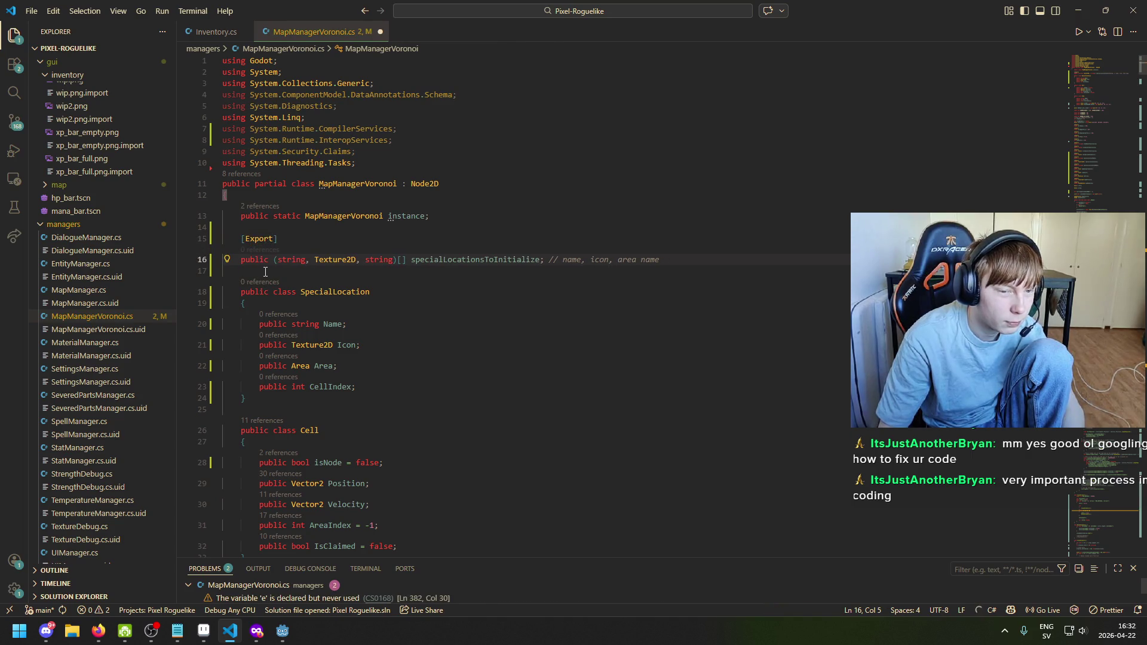
type("//")
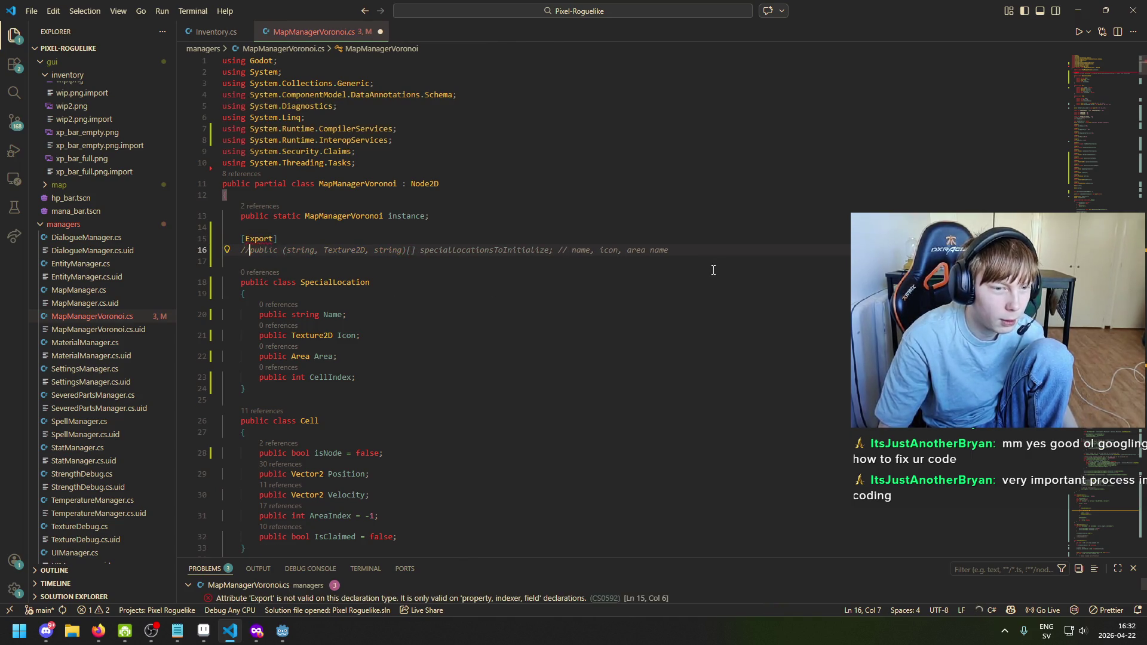
left_click(726, 259)
left_click(737, 255)
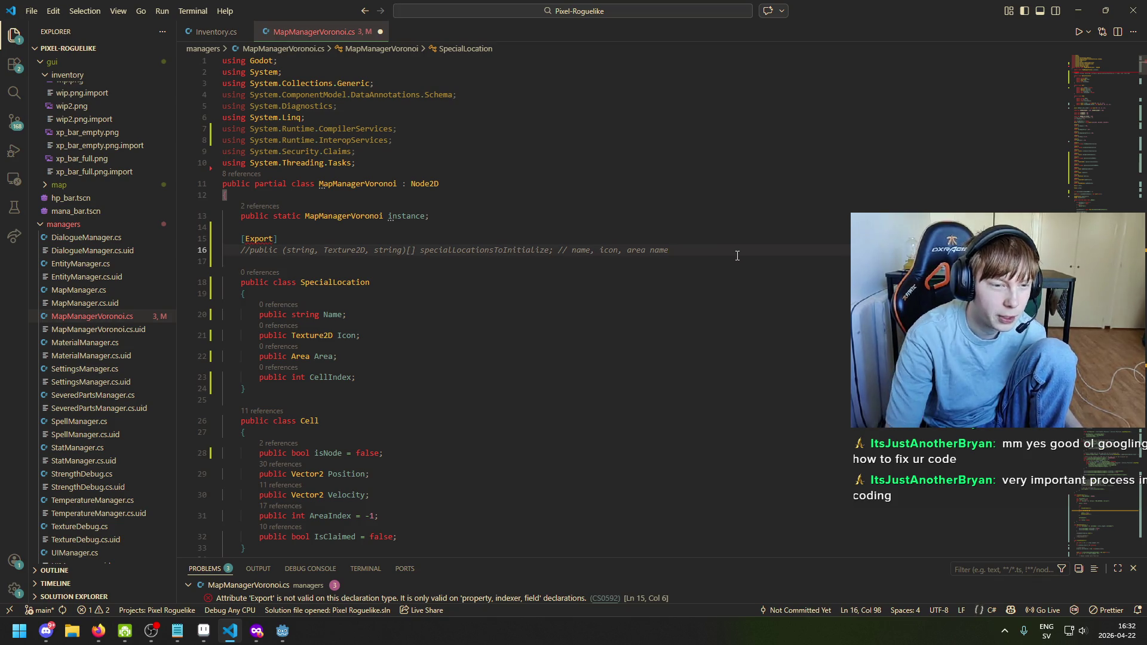
key("ctrl+z")
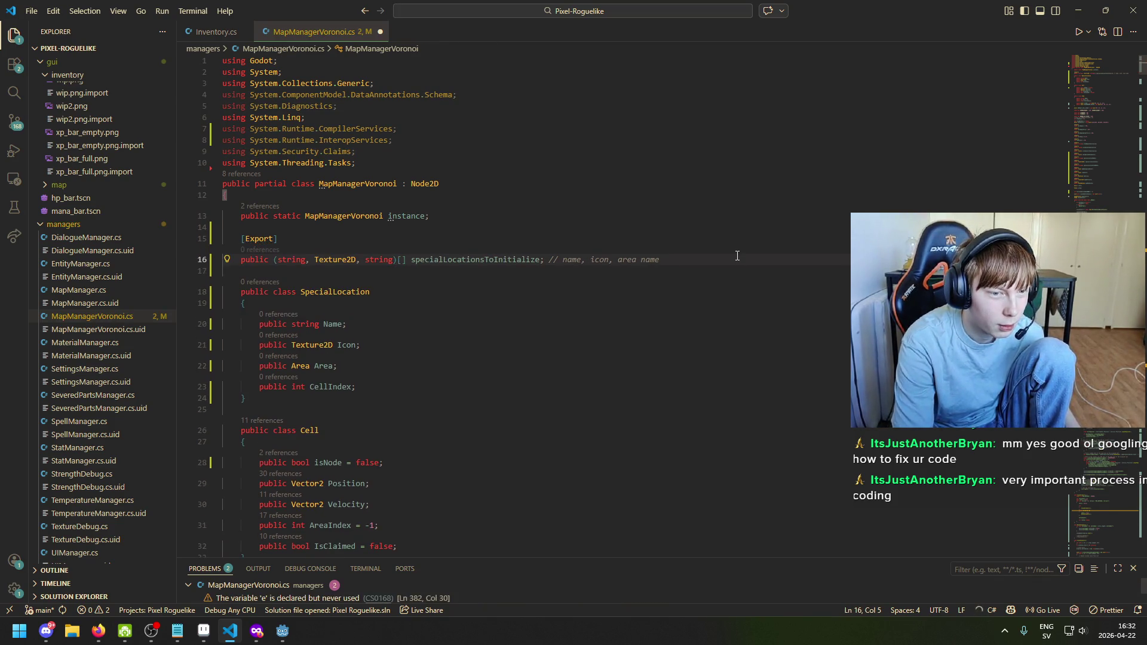
key("ctrl+y")
Step: Start a new field on line 16 with the public Variant type
key("ctrl+shift+Return")
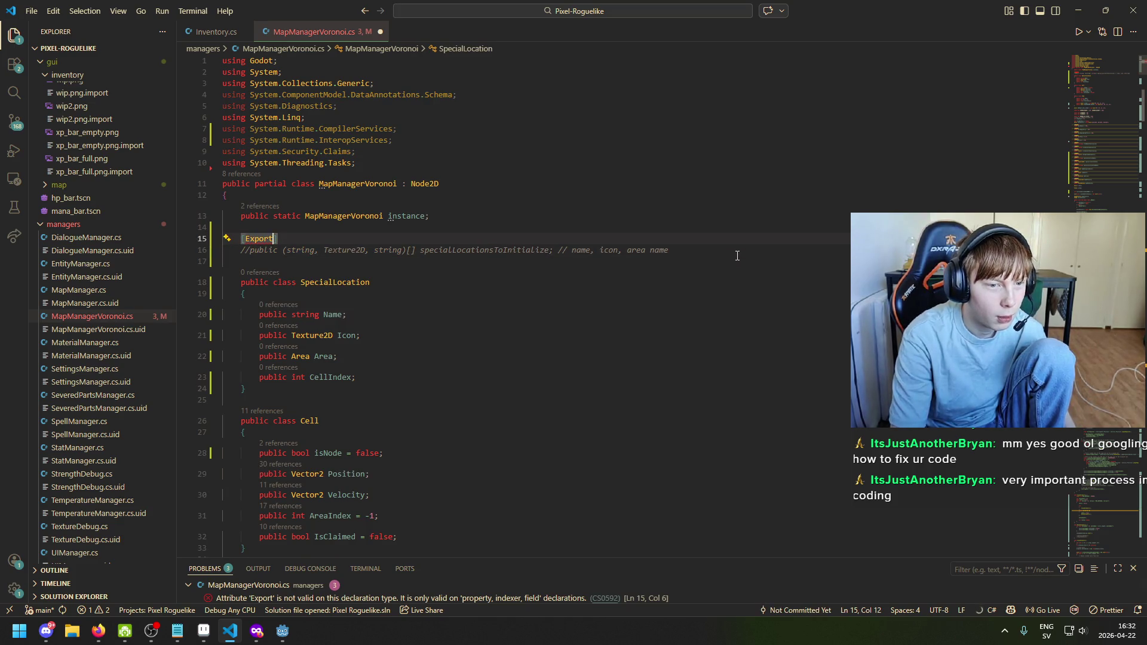
type("public ")
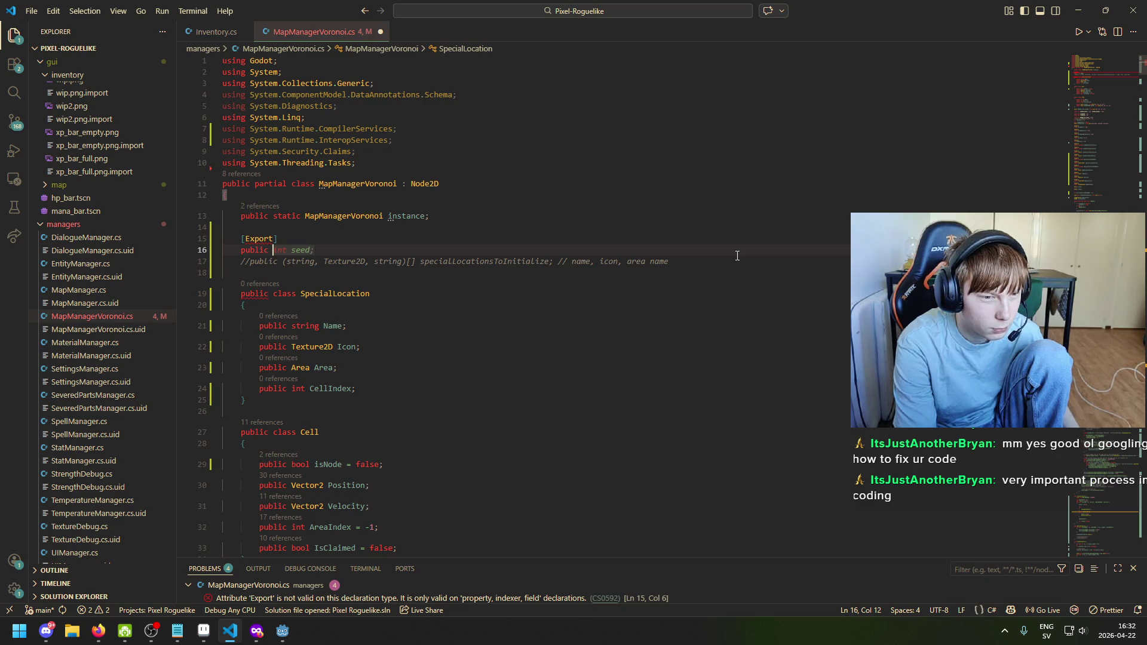
type("Variant")
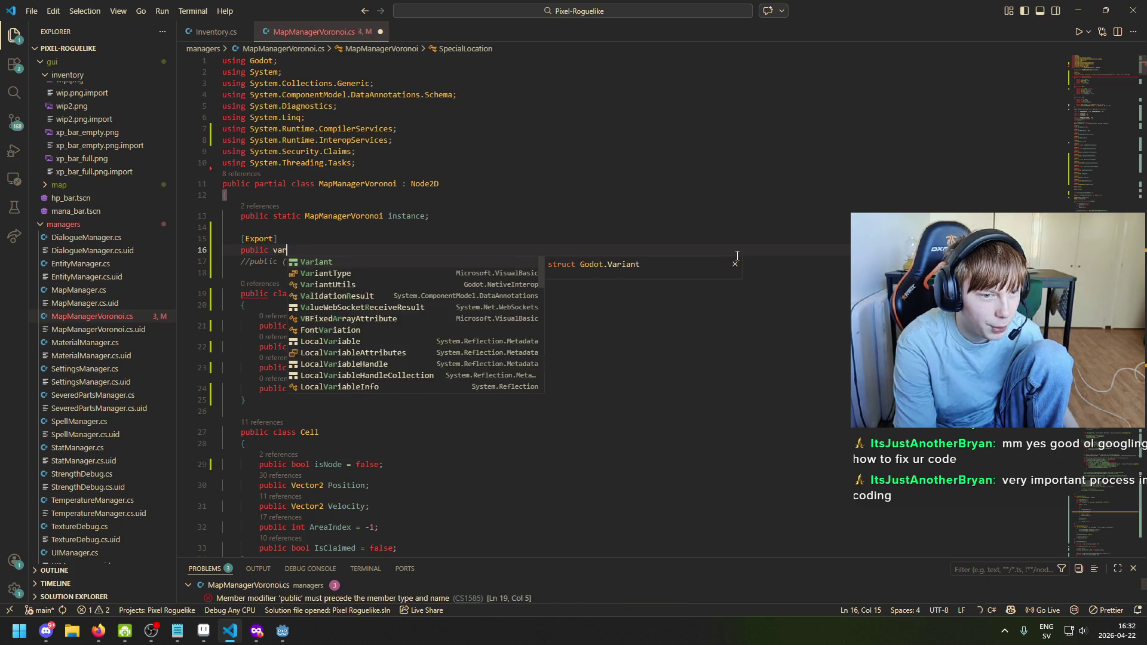
key("ctrl+BackSpace")
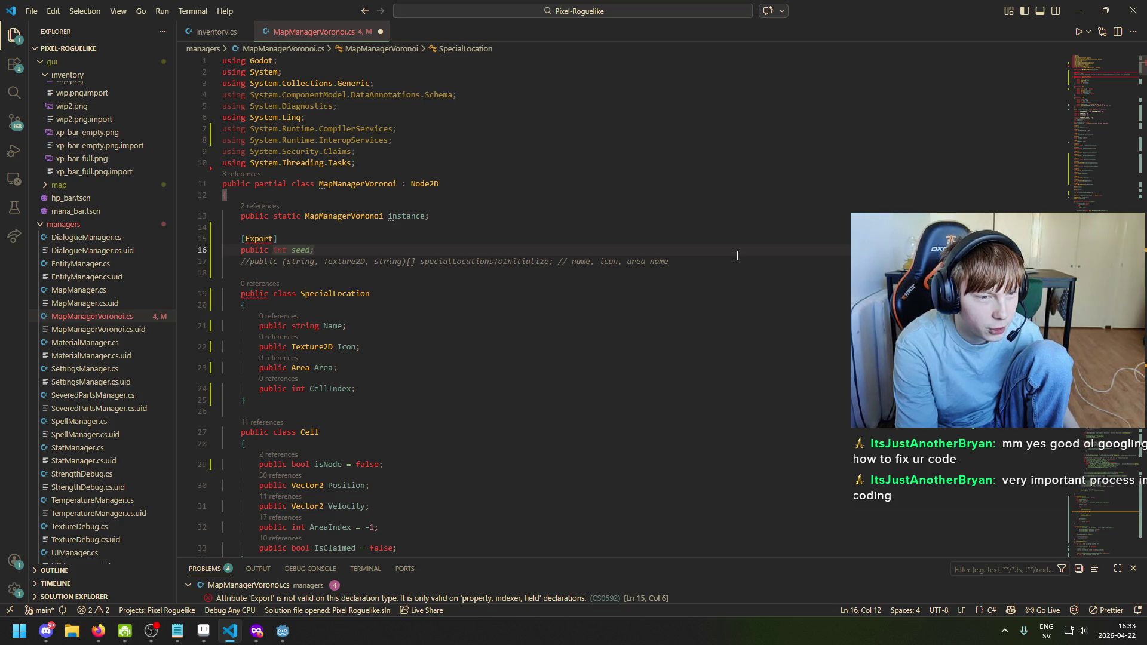
type("v")
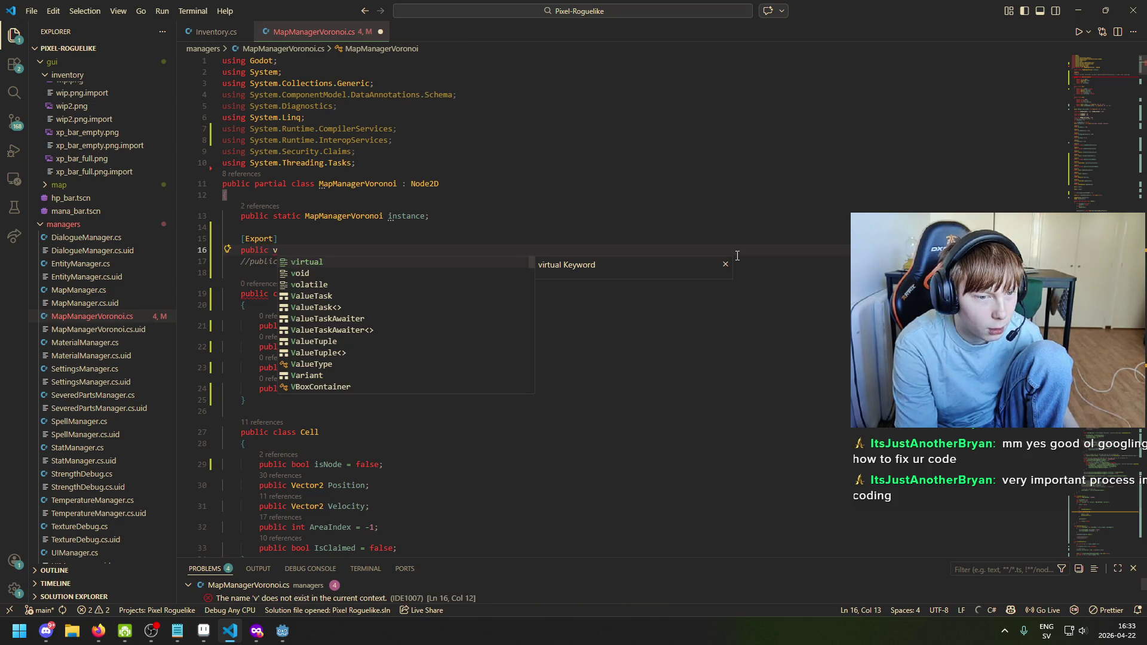
key("BackSpace")
type("Varta")
key("BackSpace")
key("BackSpace")
type("i")
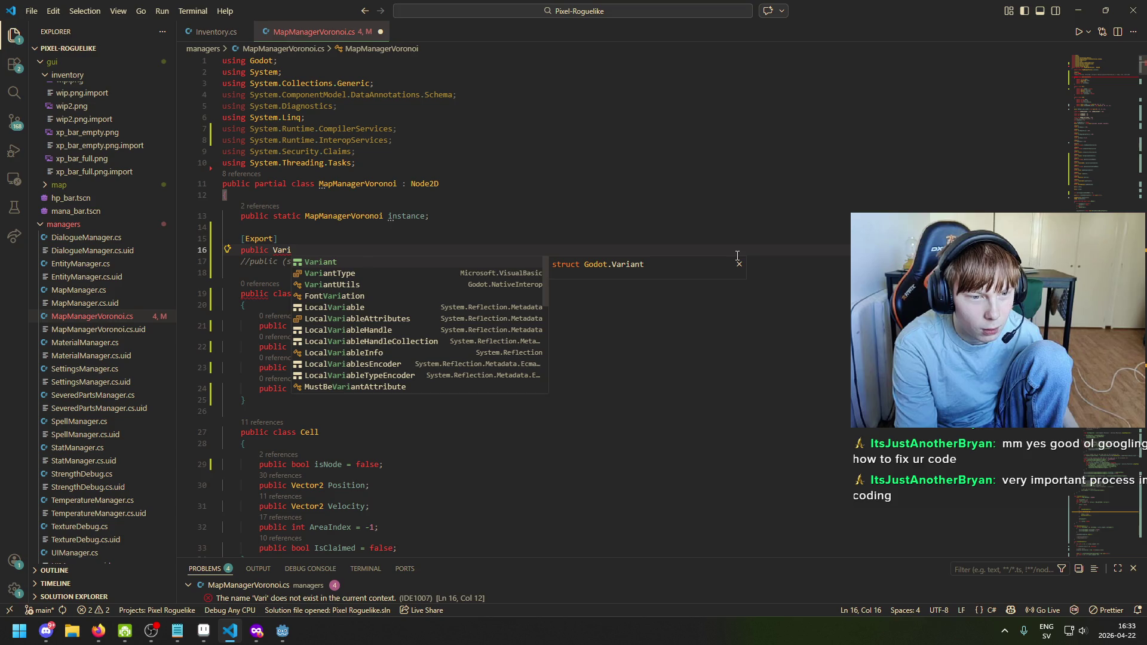
key("Tab")
Step: Complete it as Variant[] = { "test", "test,", "test" }; and save MapManagerVoronoi.cs
type("Variant")
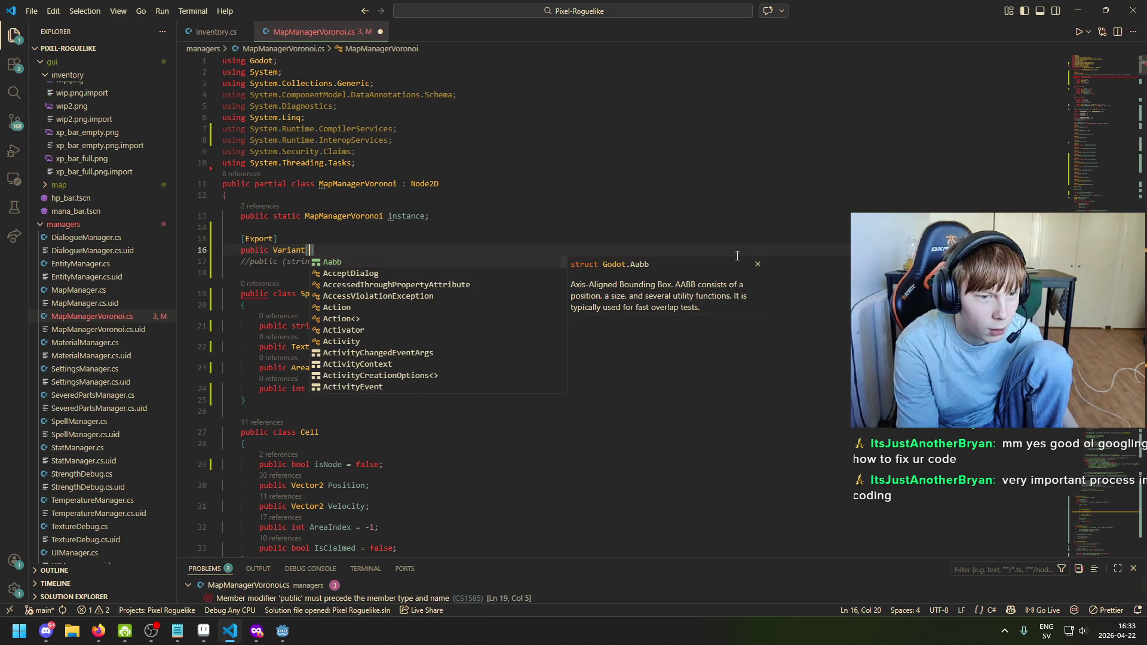
type("[")
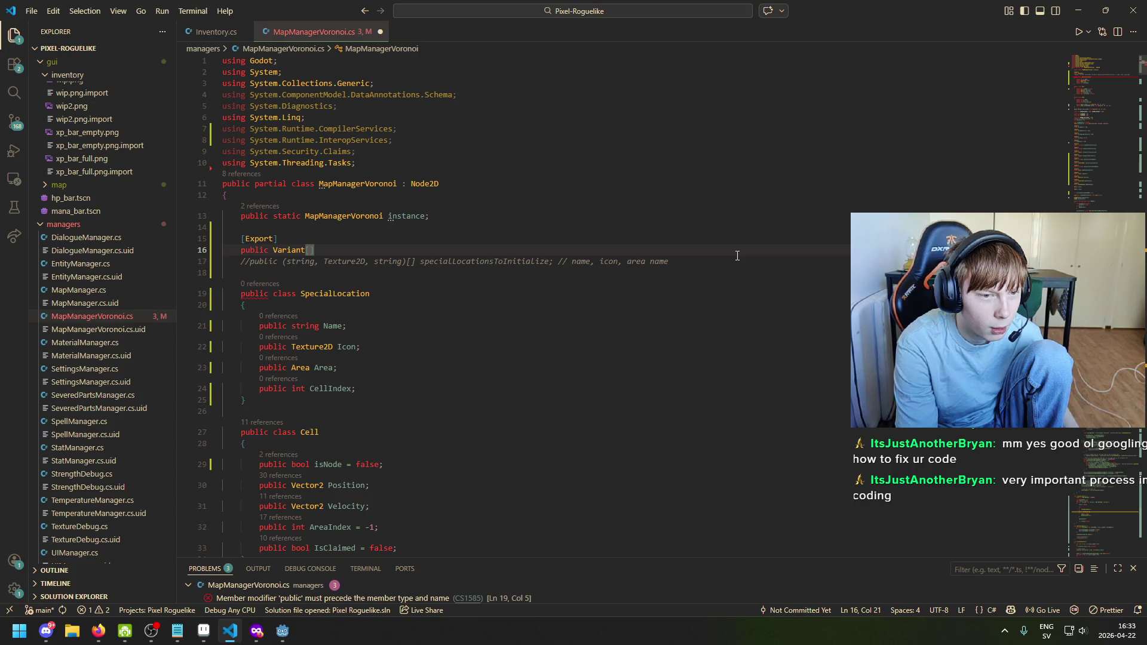
type("] = ")
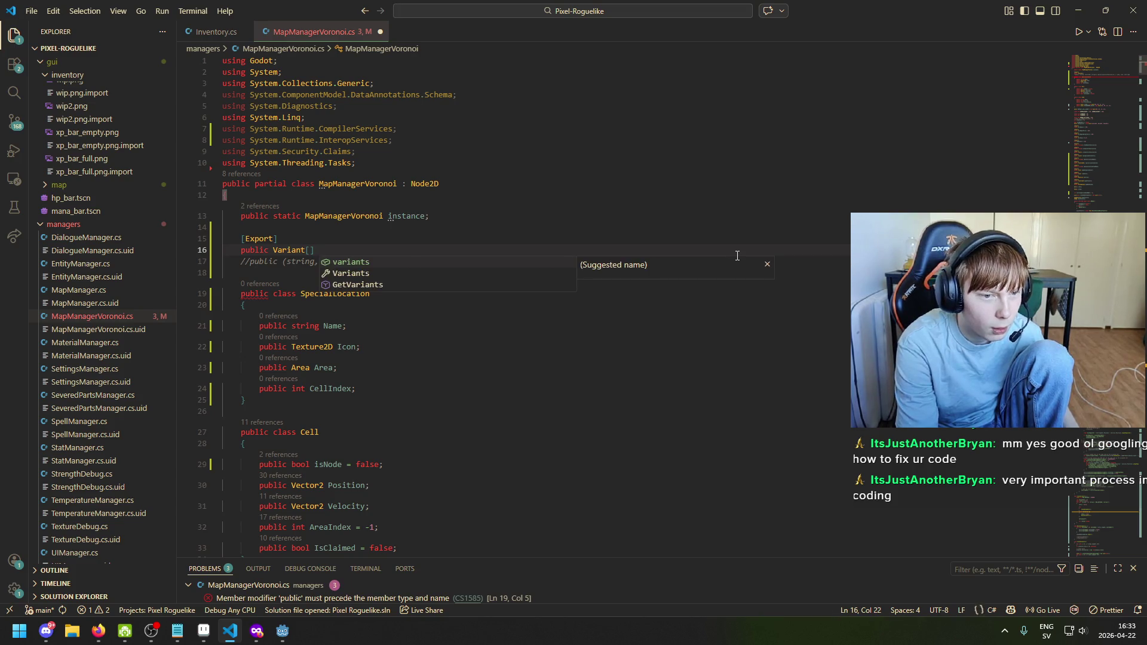
type("{")
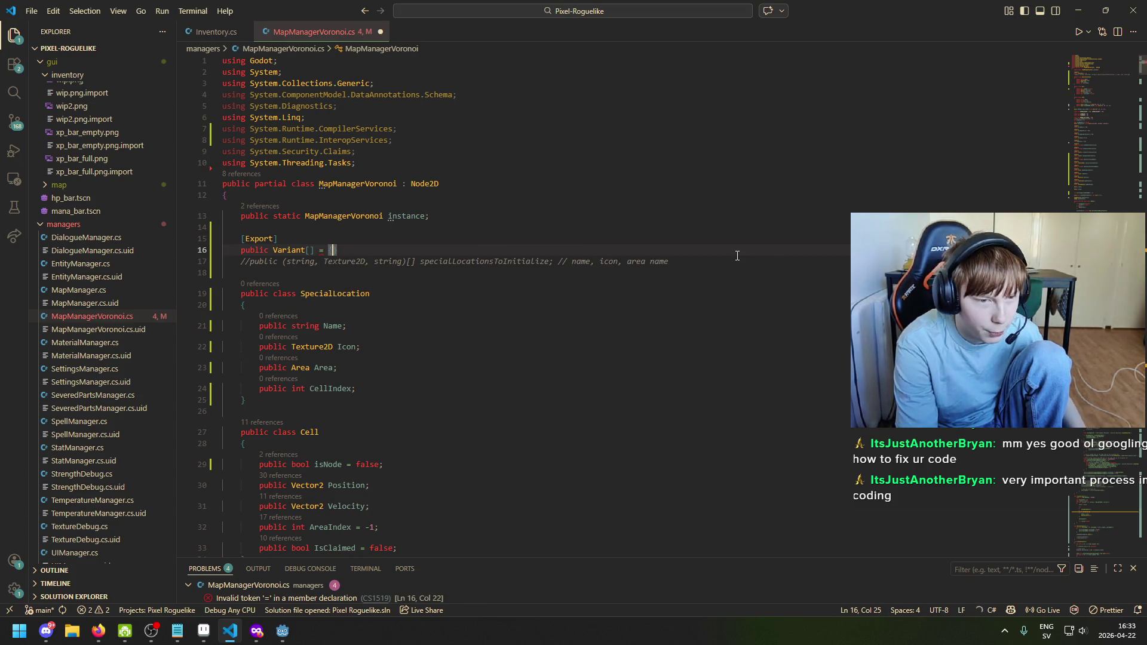
type("test\"")
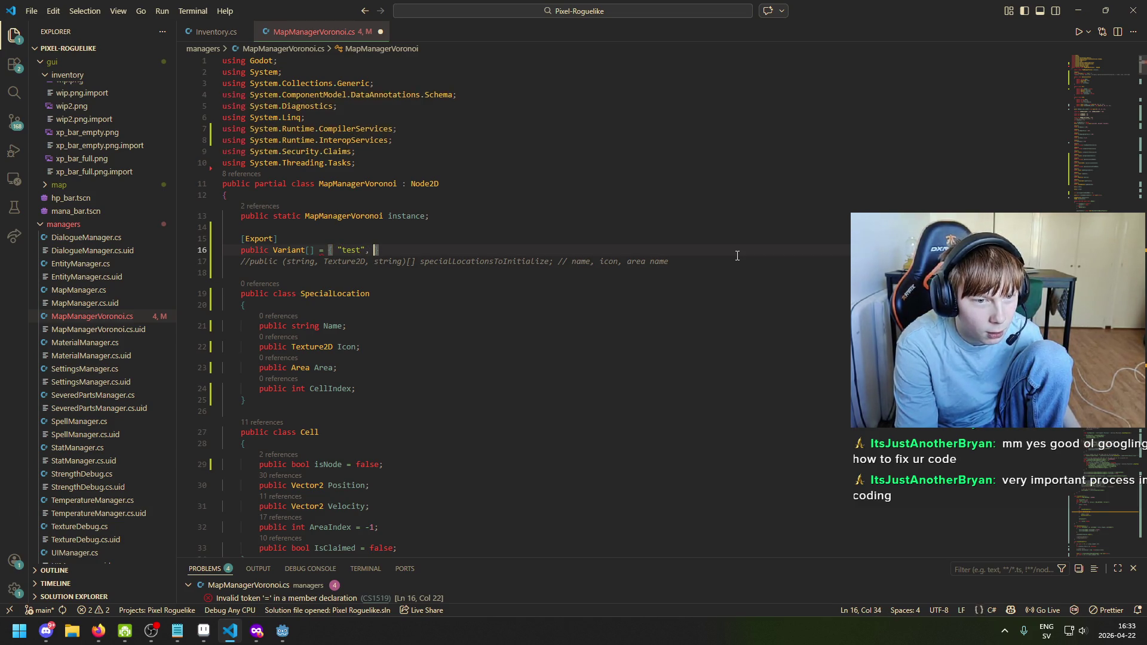
type(", \"test,\"")
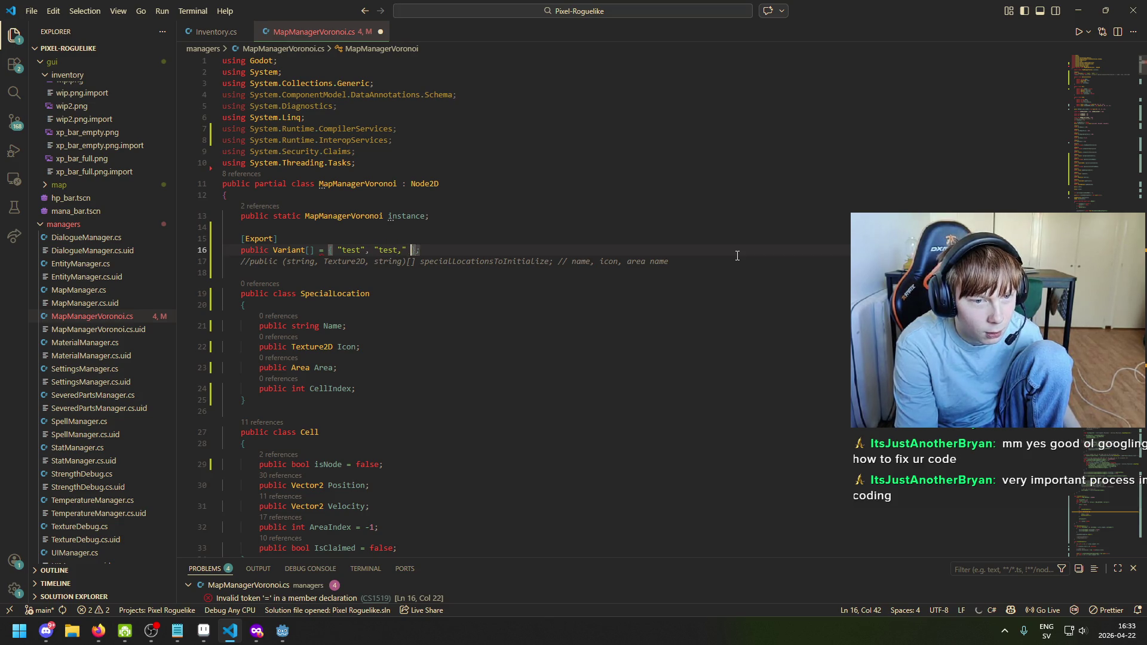
type(", \"test\"")
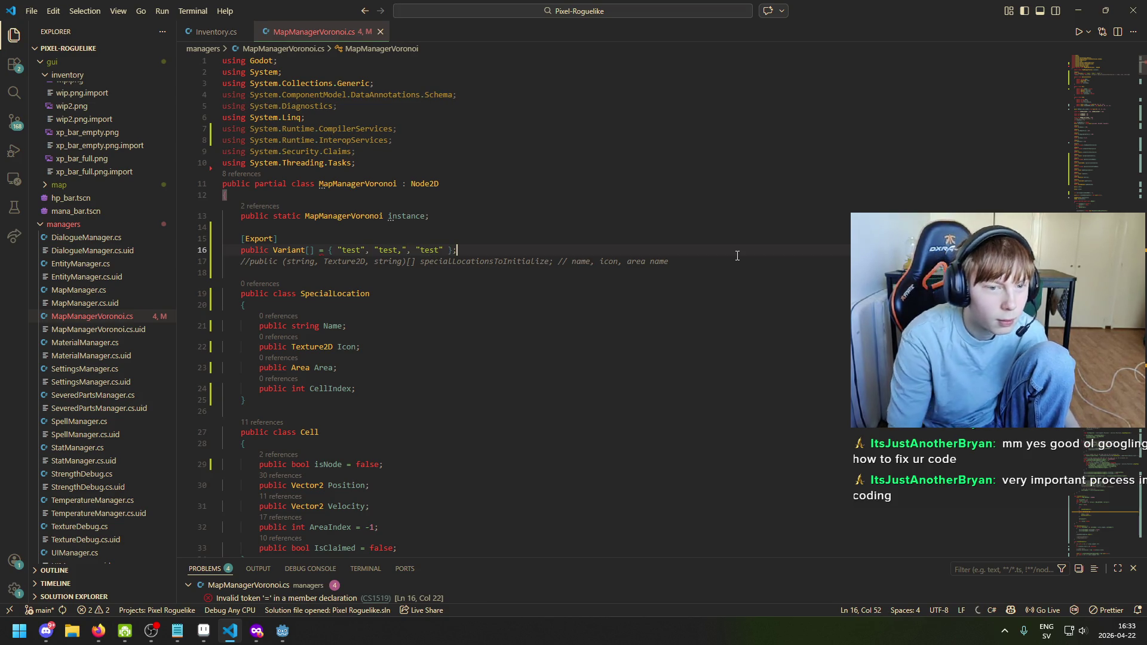
key("ctrl+s")
left_click(319, 251)
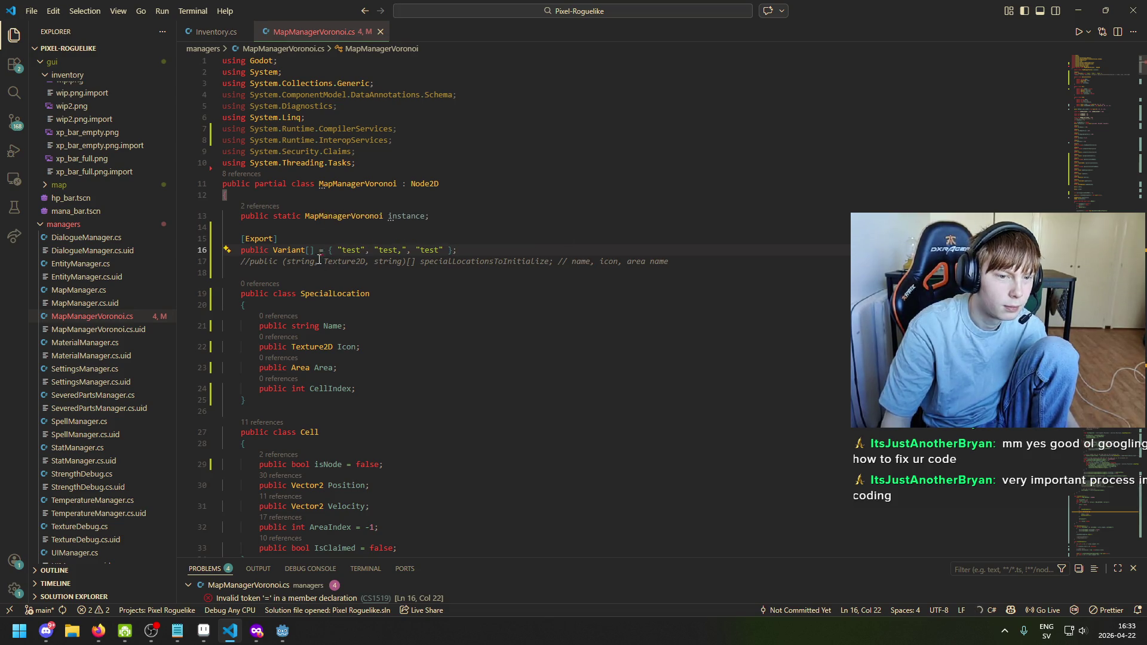
Step: Try moving the line 16 array initializer to just after Variant[], then undo the paste
mouse_move(319, 252)
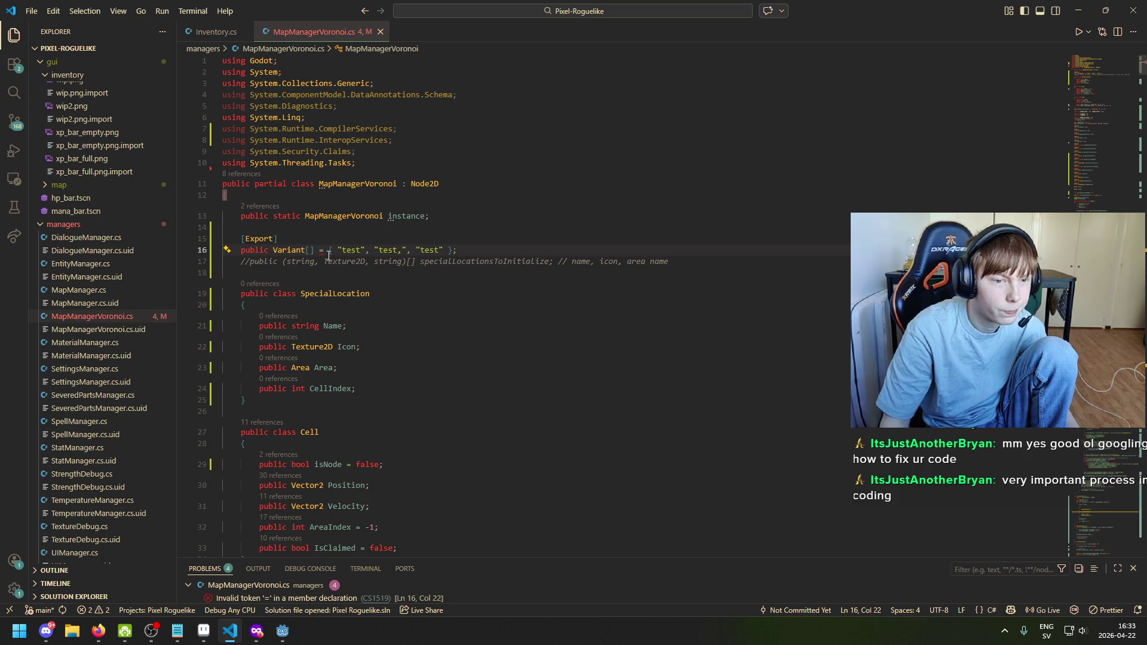
left_click_drag(329, 251, 456, 251)
key("ctrl+c")
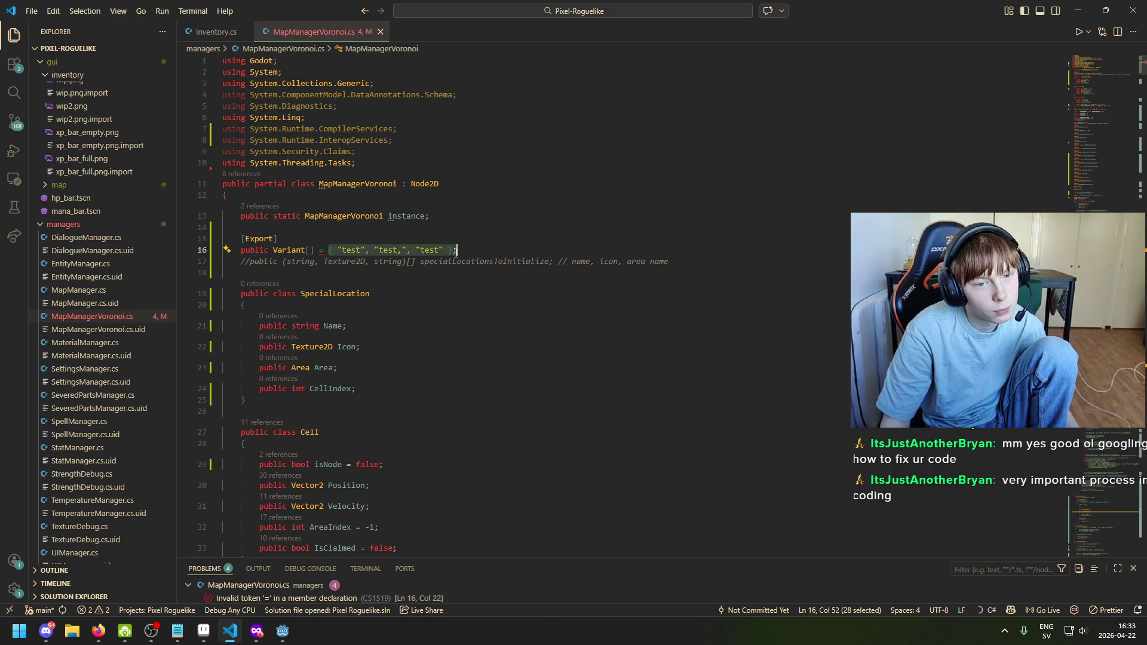
key("BackSpace")
left_click(313, 251)
key("ctrl+v")
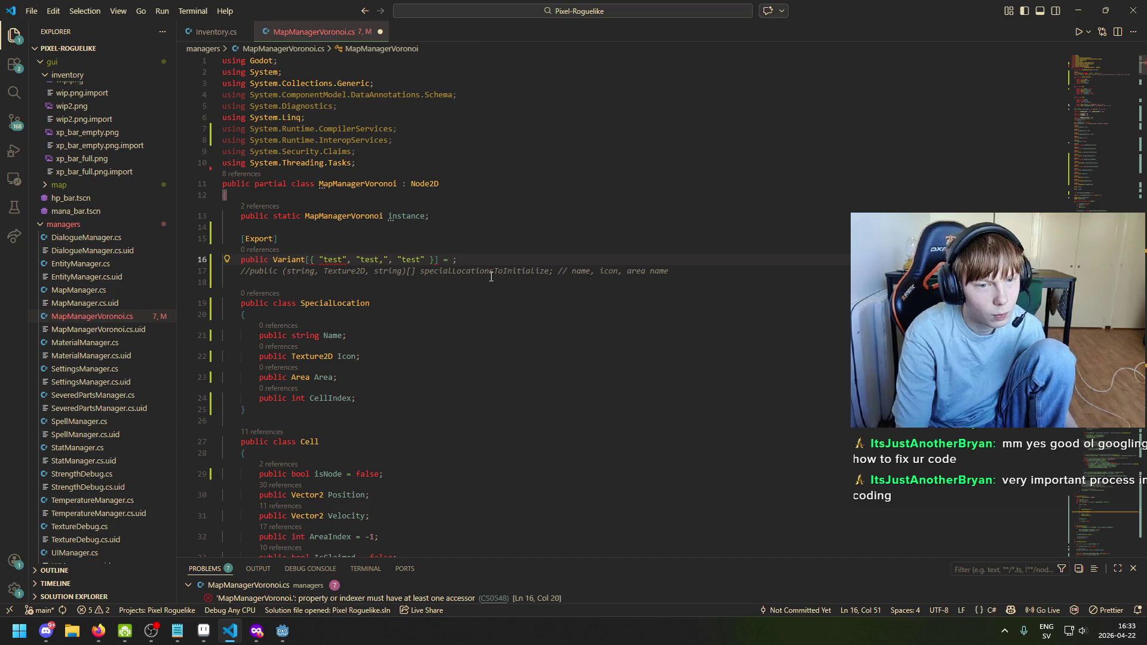
key("ctrl+z")
key("ctrl+z")
key("ctrl+z")
key("ctrl+z")
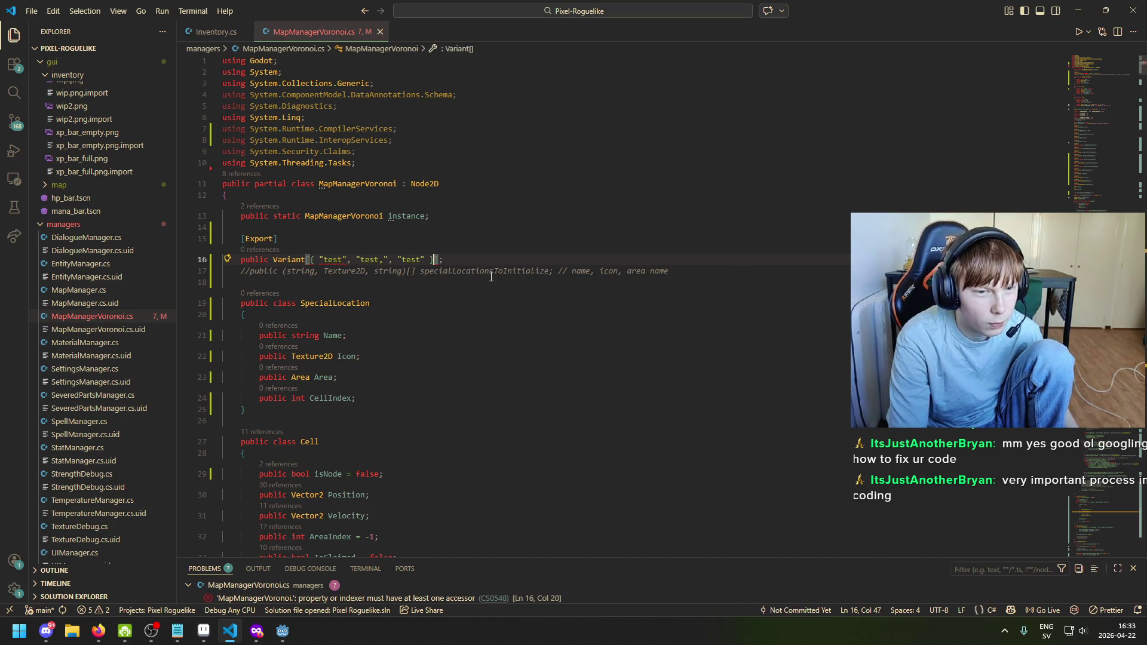
Step: Rewrite the initializer as a new Variant[3] array creation expression
key("Right")
key("Right")
key("Right")
type("new Ve")
key("BackSpace")
key("BackSpace")
type("Variant")
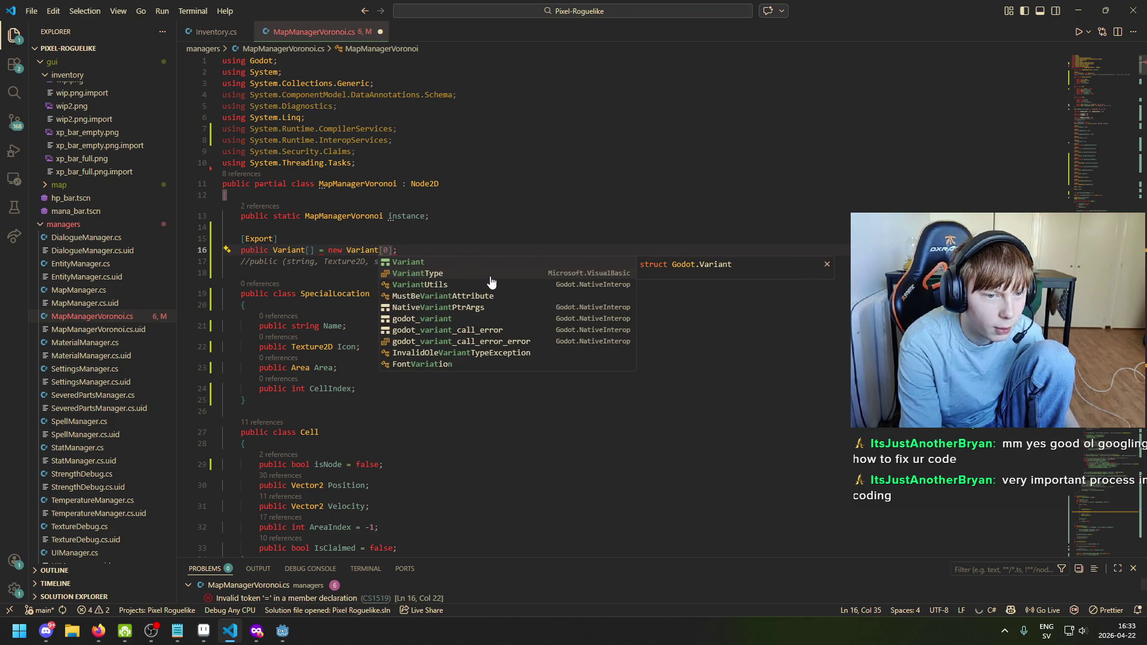
type("[]")
key("ctrl+v")
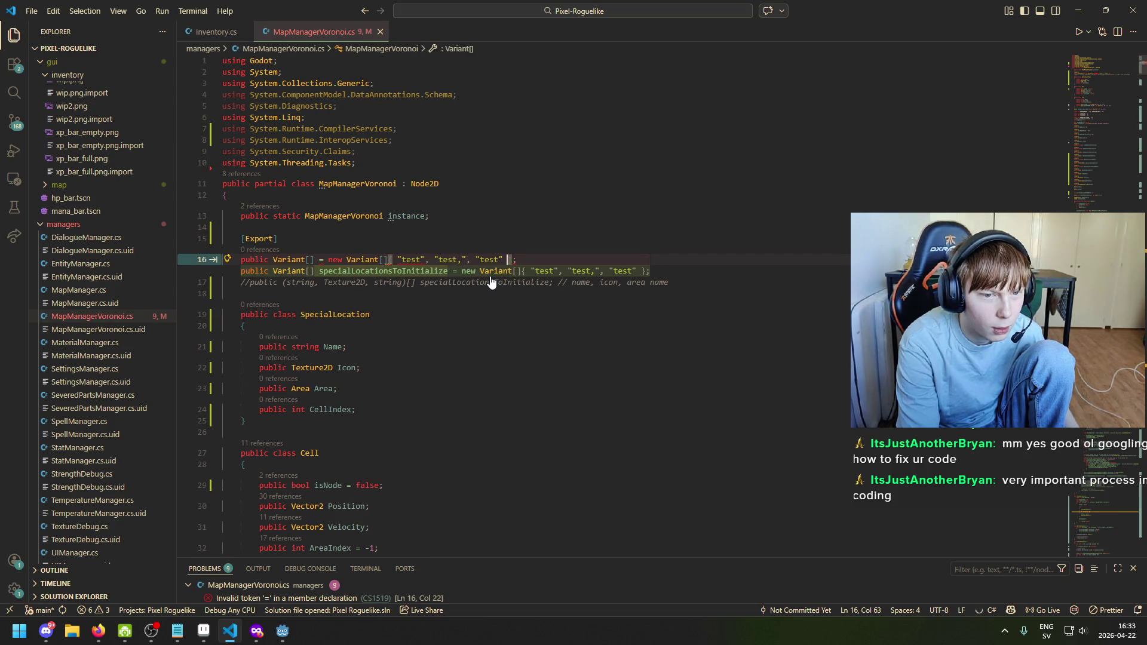
key("Right")
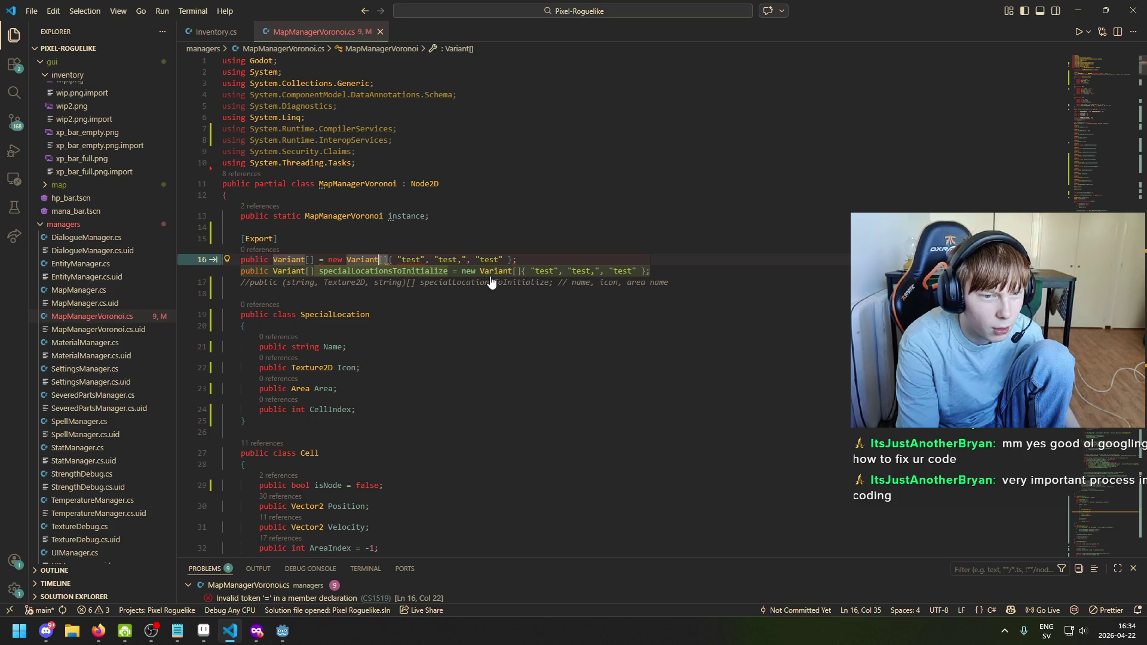
type("3")
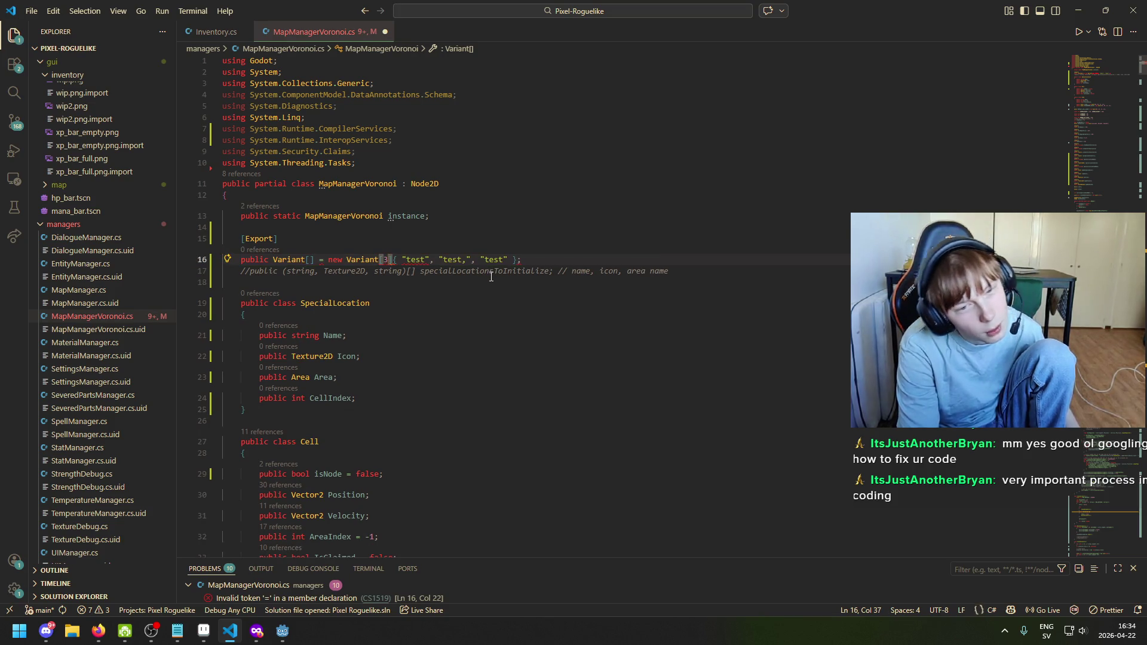
Step: Undo to the bare declaration, then name the field variants with Copilot's sample test strings
key("ctrl+z")
key("ctrl+z")
key("ctrl+z")
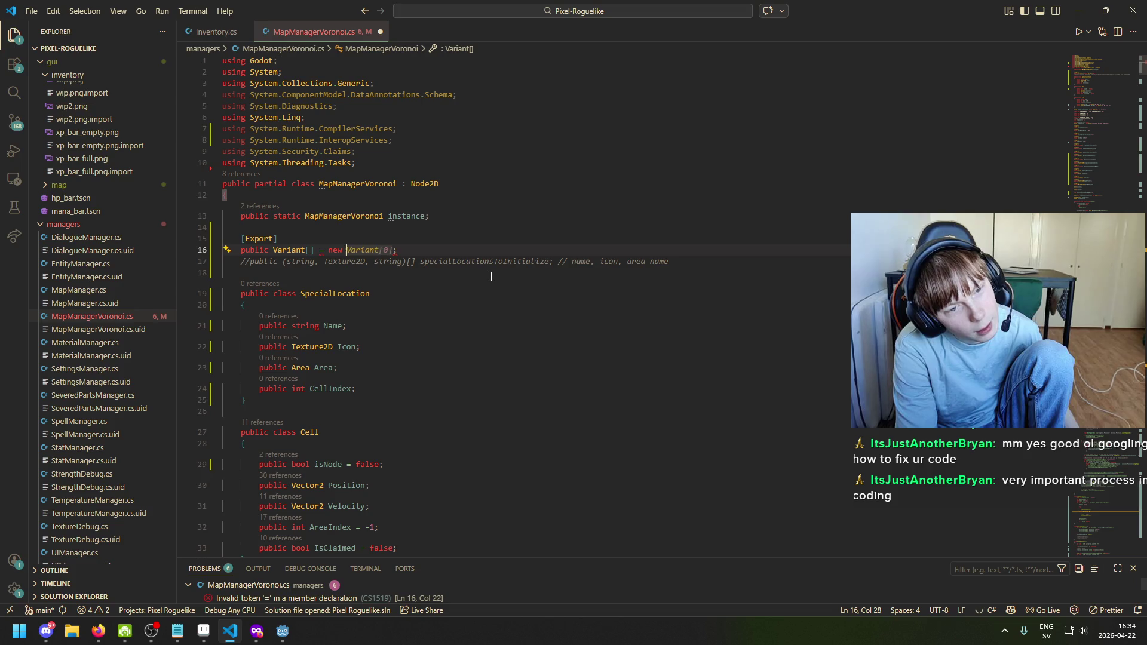
key("ctrl+z")
key("ctrl+z")
key("ctrl+z")
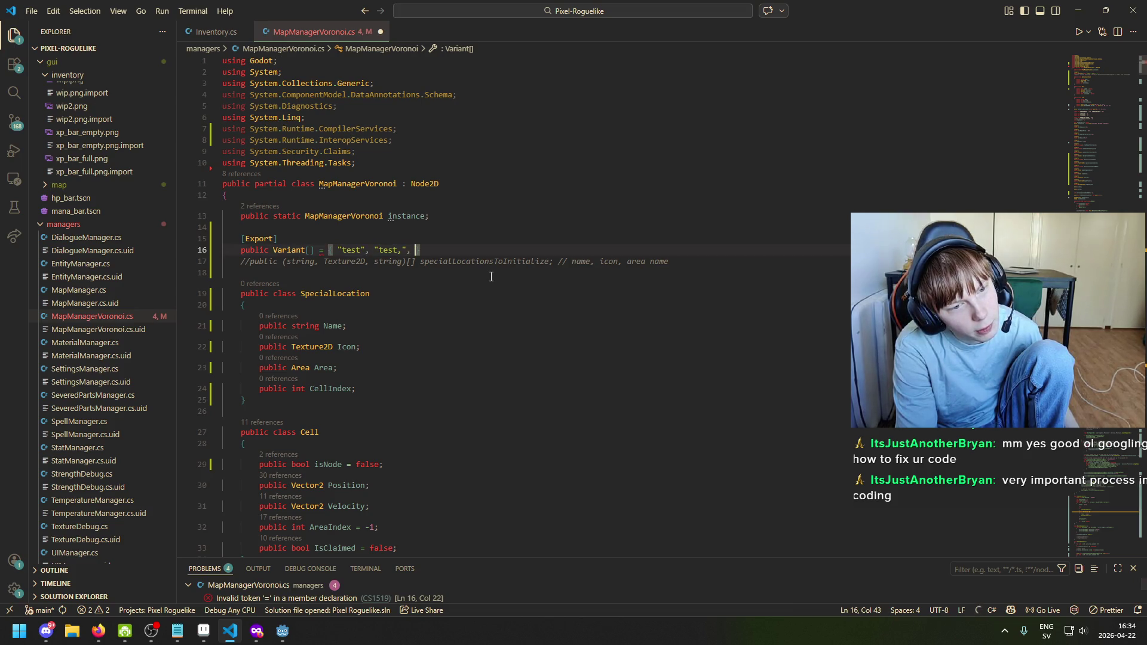
key("ctrl+z")
key("ctrl+z")
key("ctrl+z")
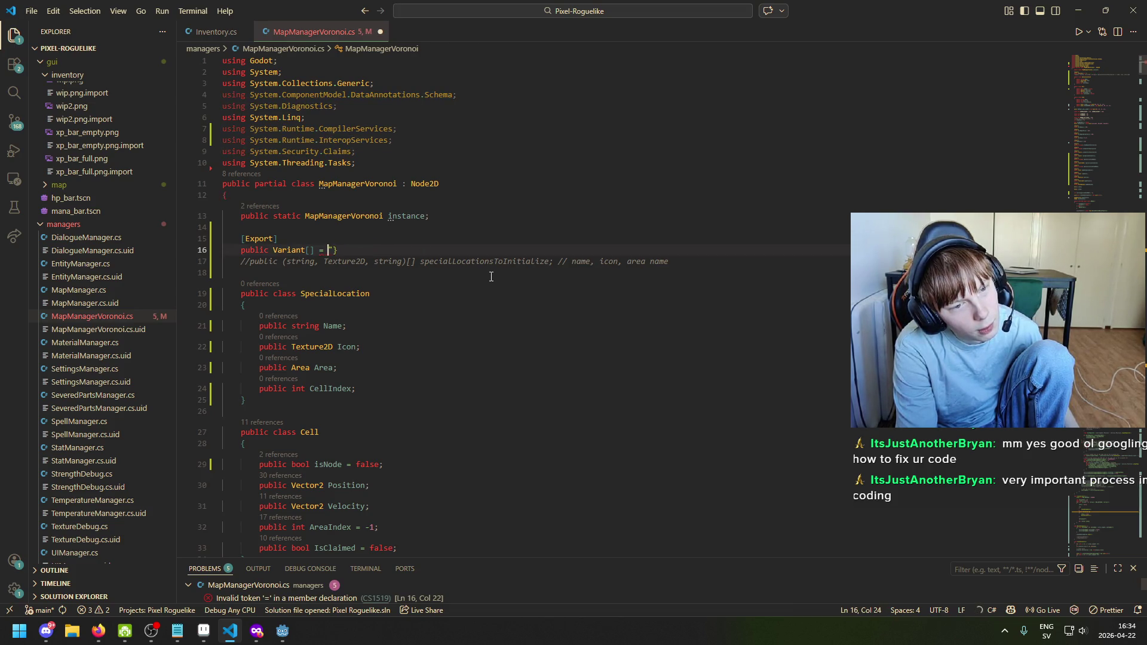
key("ctrl+z")
key("ctrl+z")
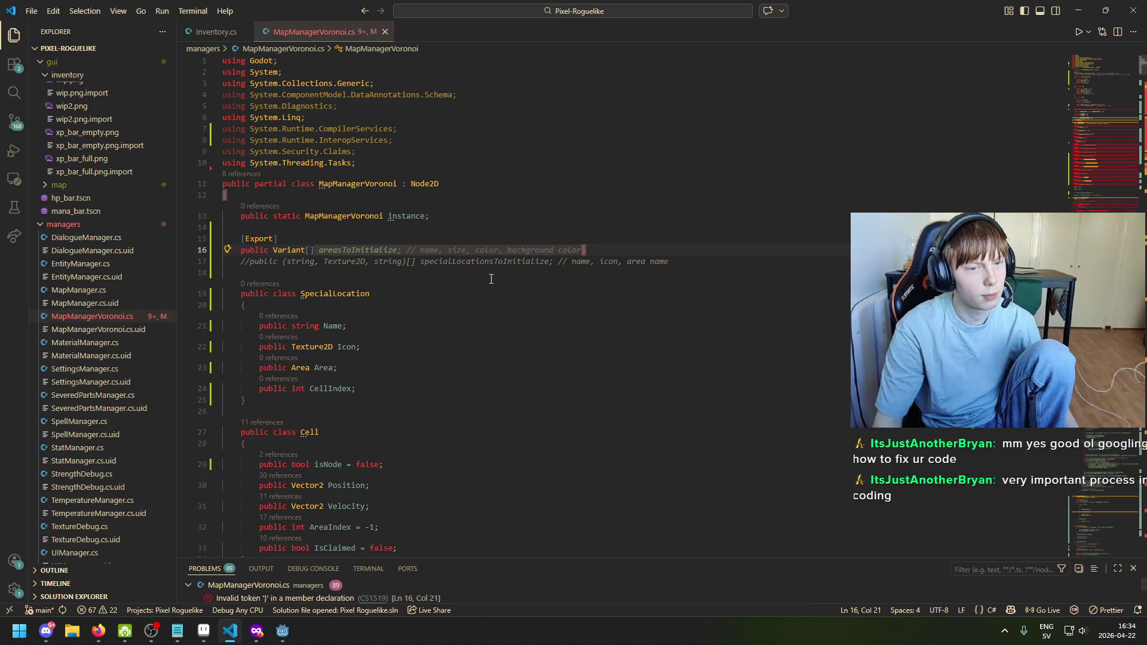
left_click(315, 250)
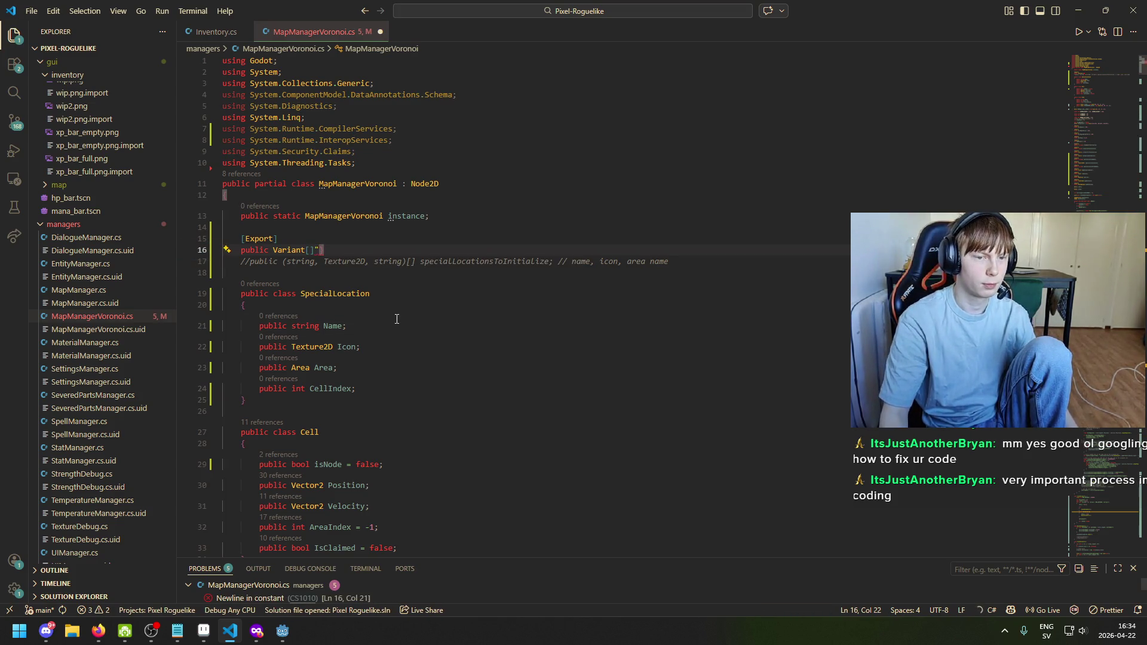
type("] ")
type("varian")
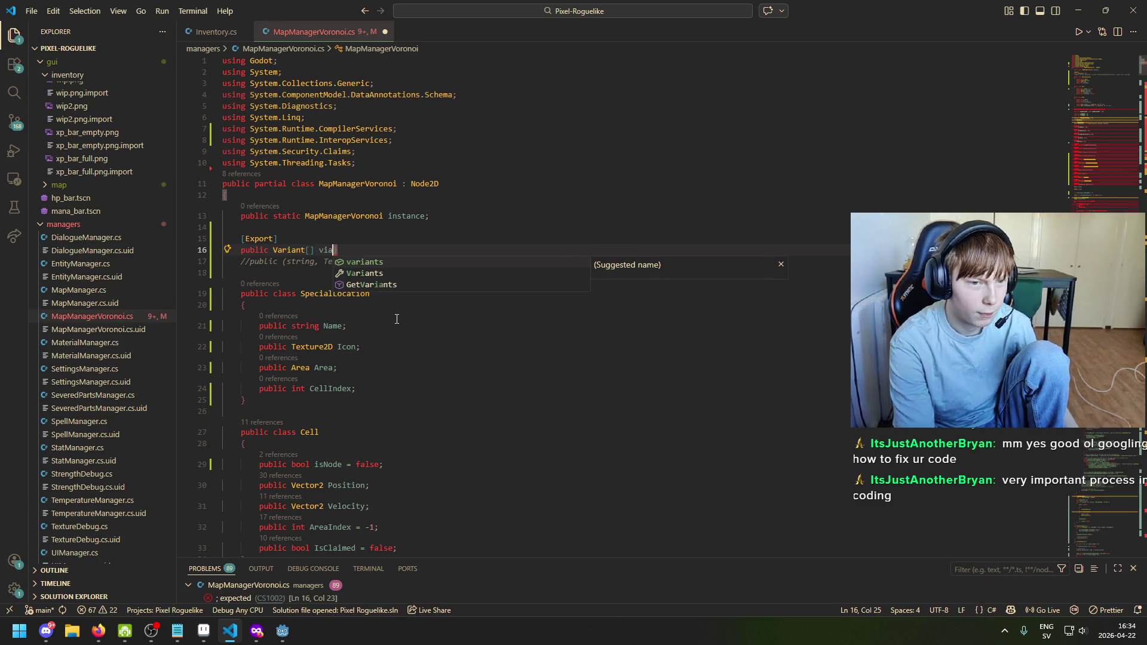
type("ts =")
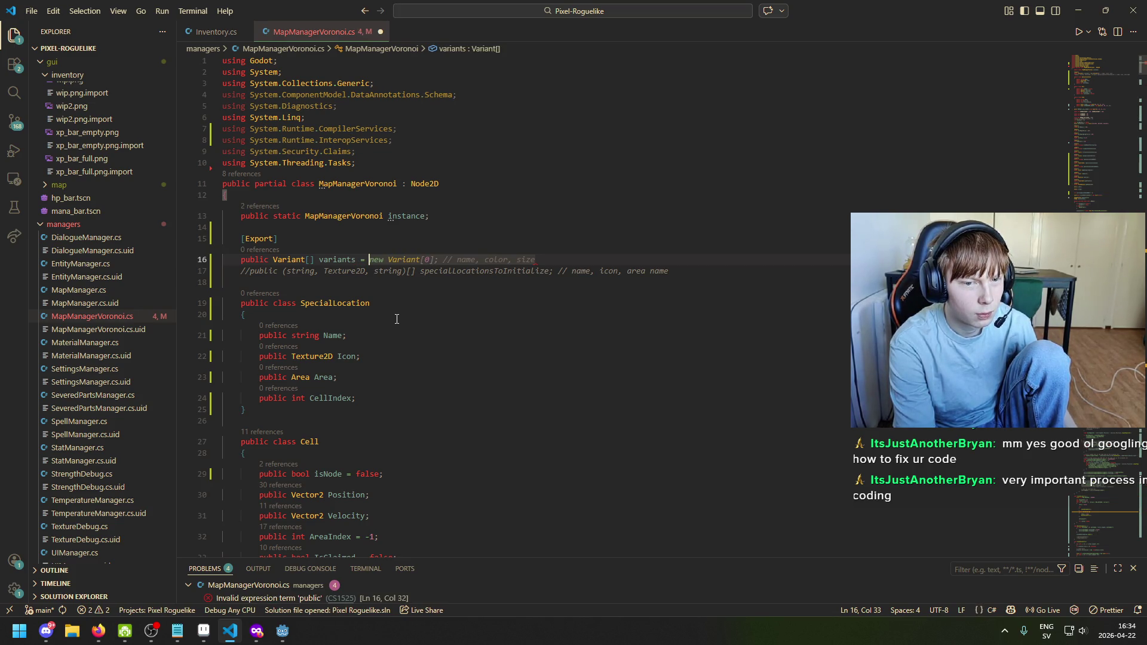
type("{")
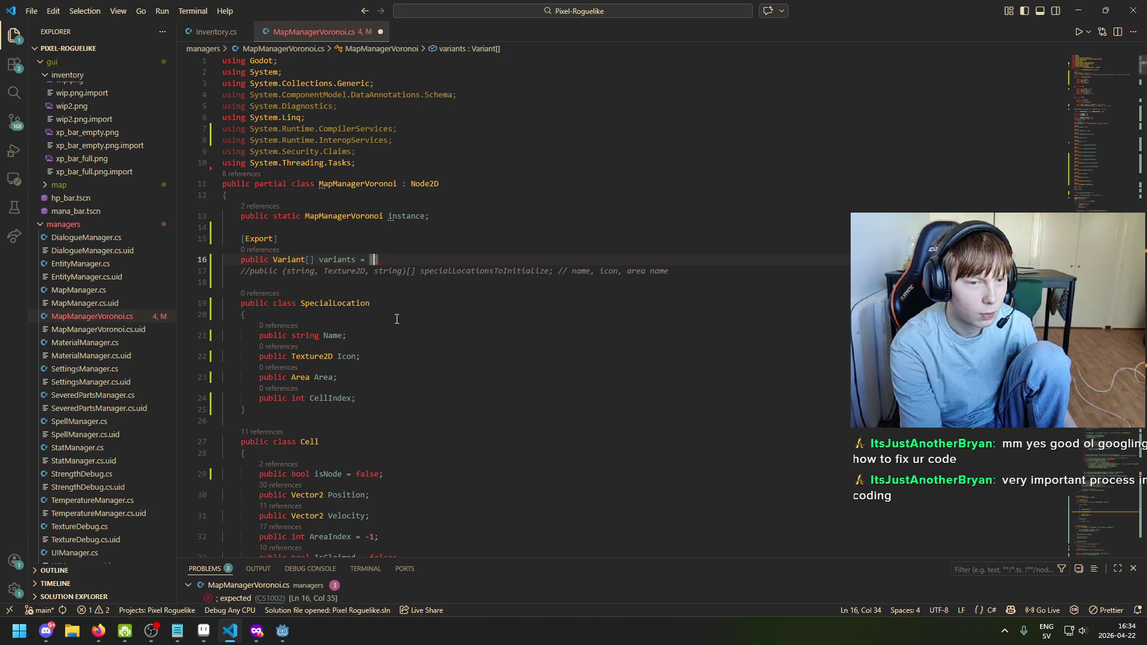
key("Tab")
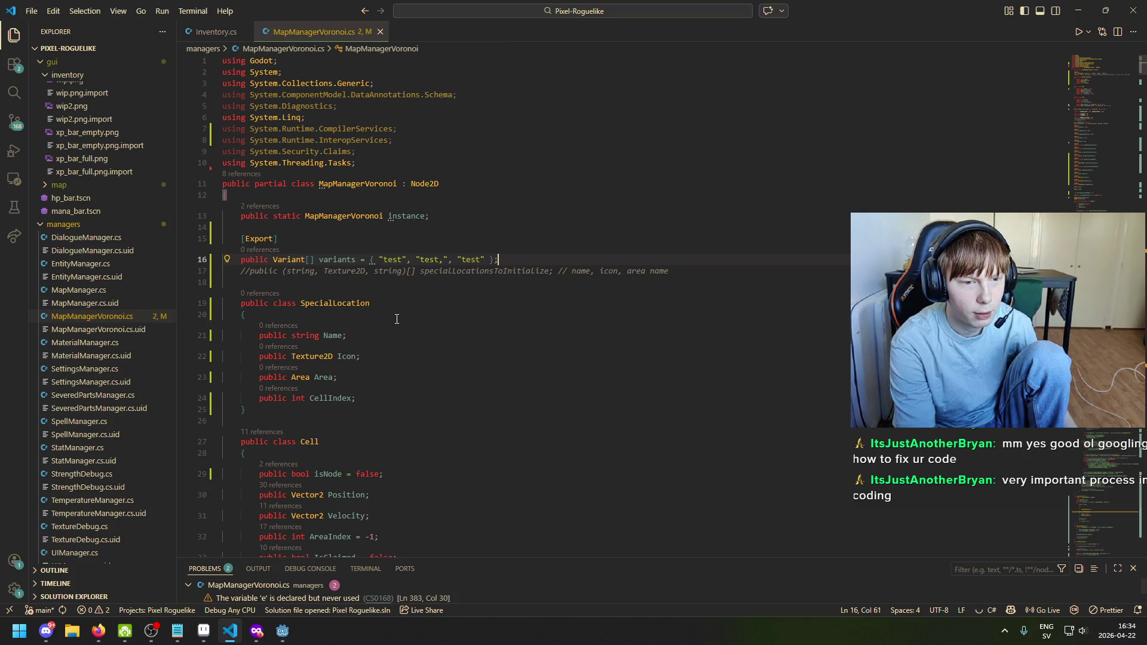
left_click(276, 632)
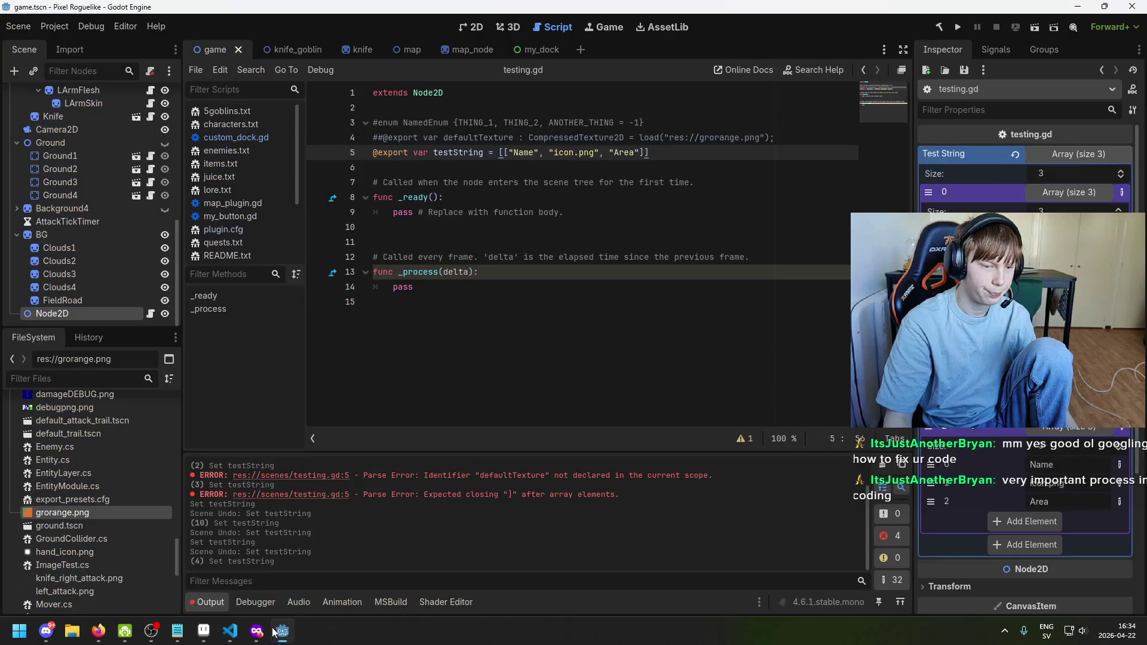
Step: Select Map Manager Voronoi, browse its Inspector properties, and start a C# project build
left_click(66, 221)
key("Down")
key("Down")
key("Down")
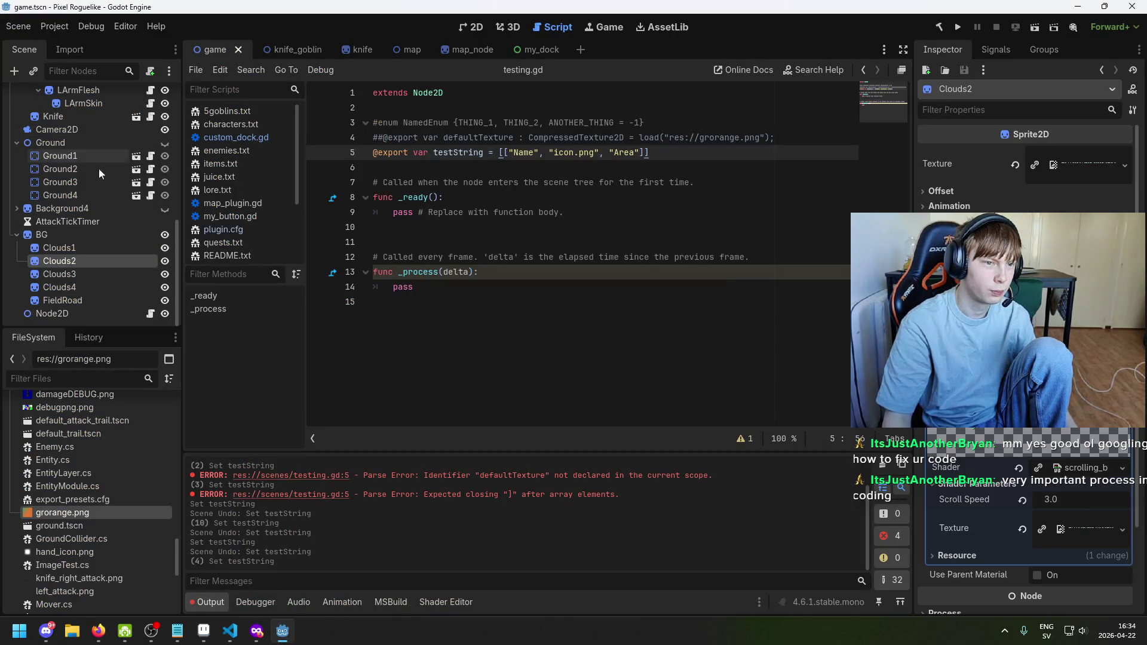
scroll(99, 170, "up", 10)
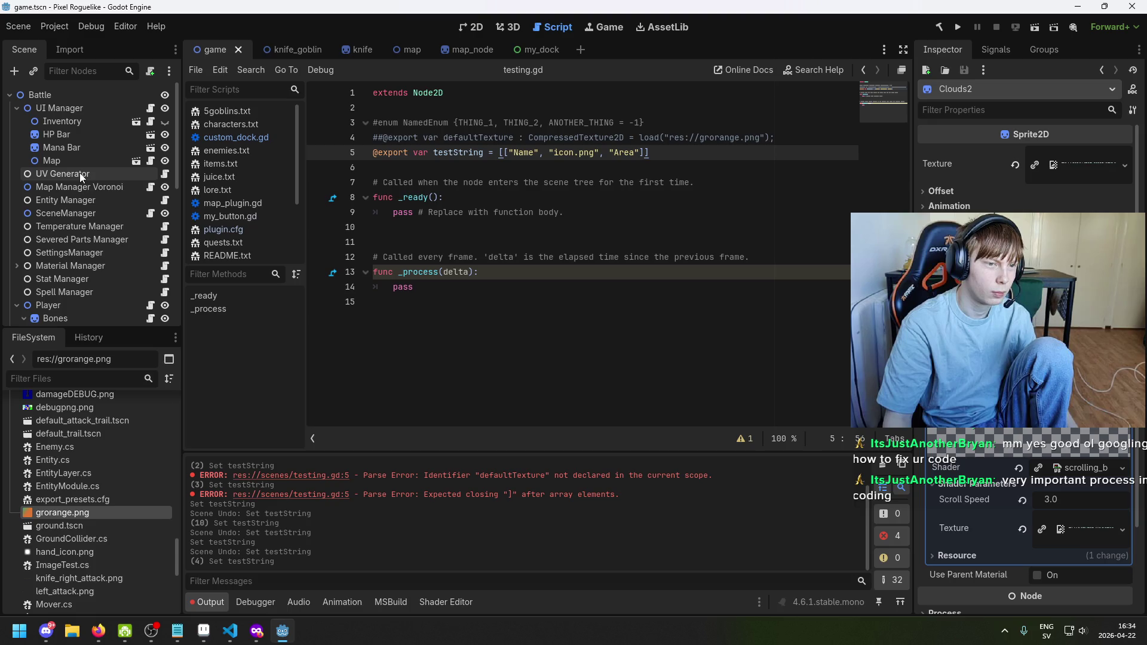
left_click(83, 191)
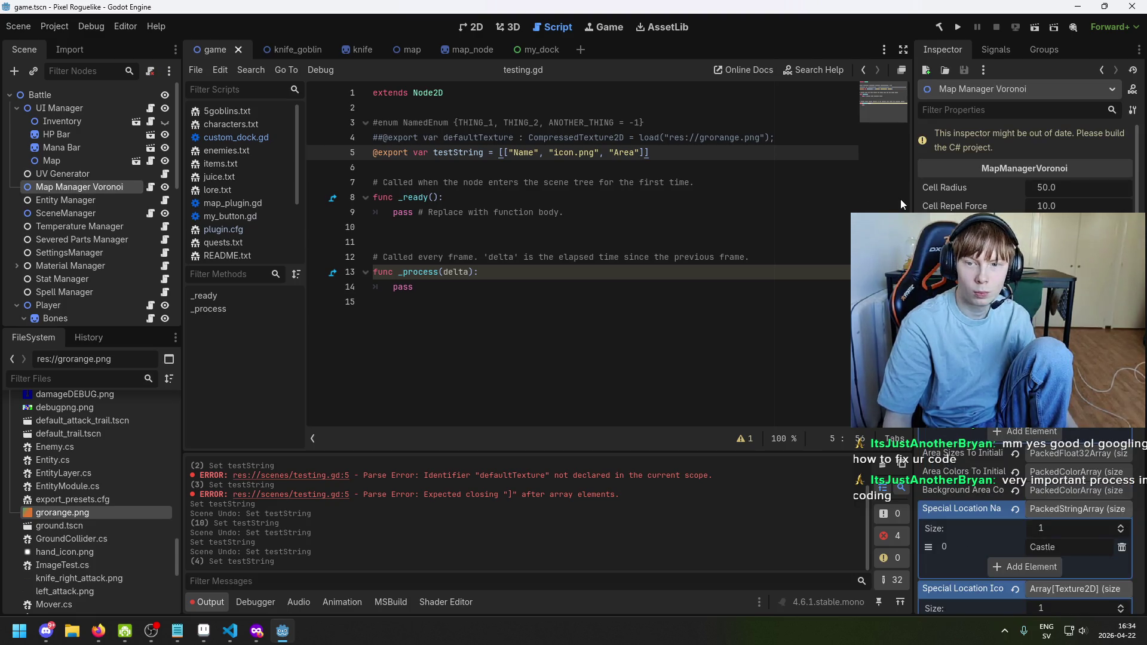
scroll(968, 179, "down", 10)
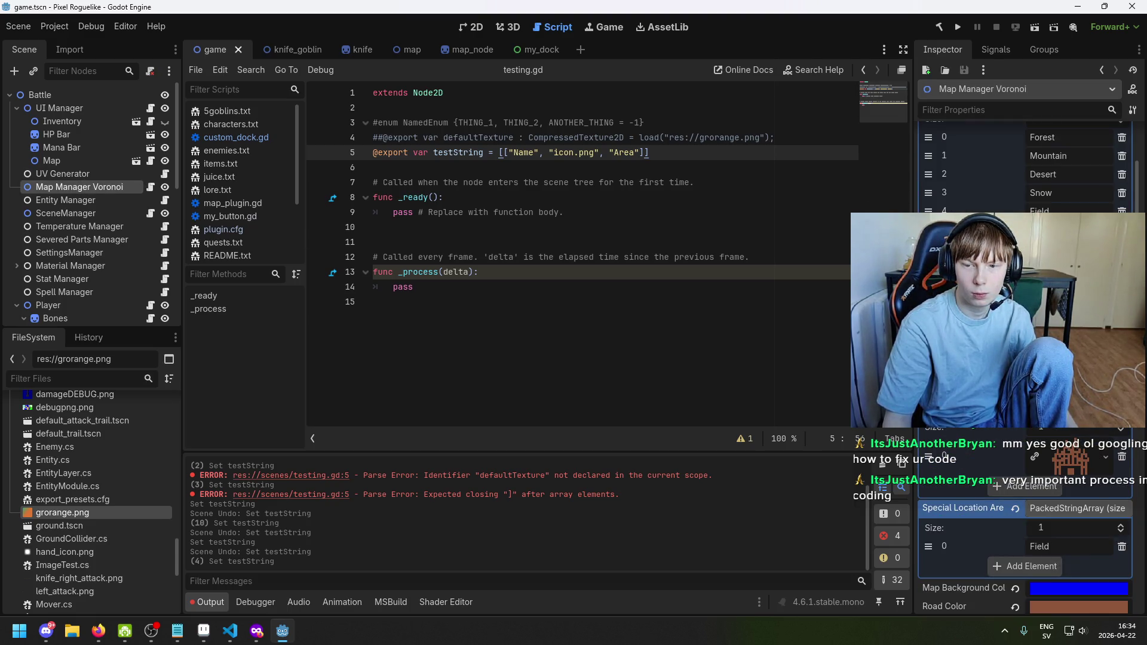
scroll(968, 179, "down", 4)
scroll(1024, 359, "up", 10)
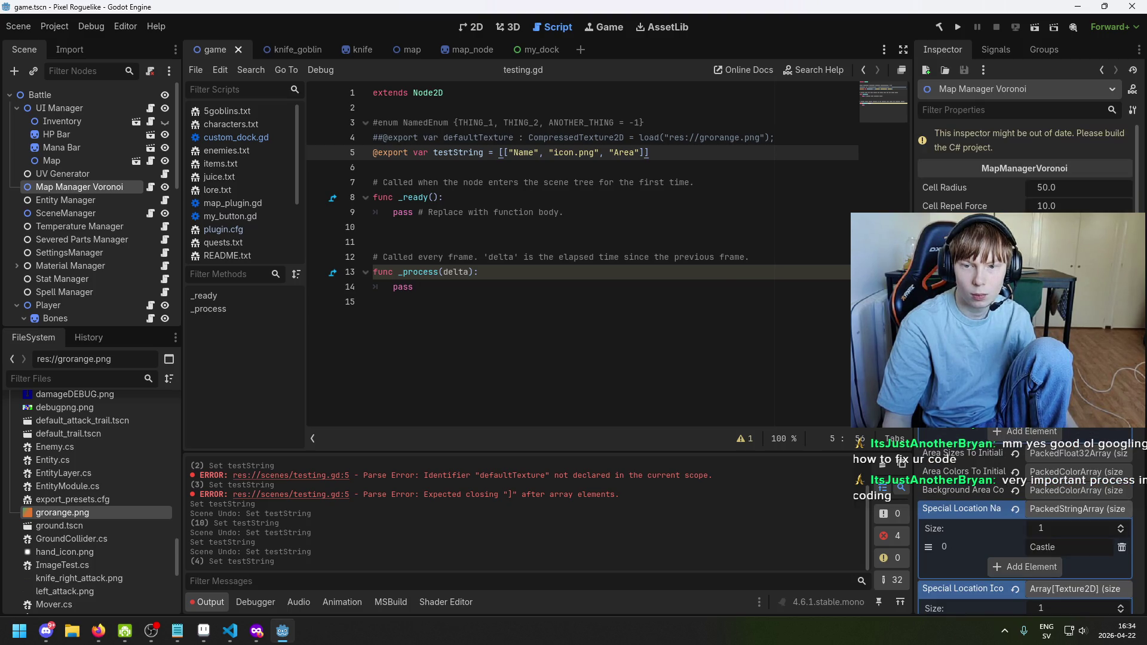
scroll(1024, 519, "down", 3)
scroll(1024, 520, "down", 3)
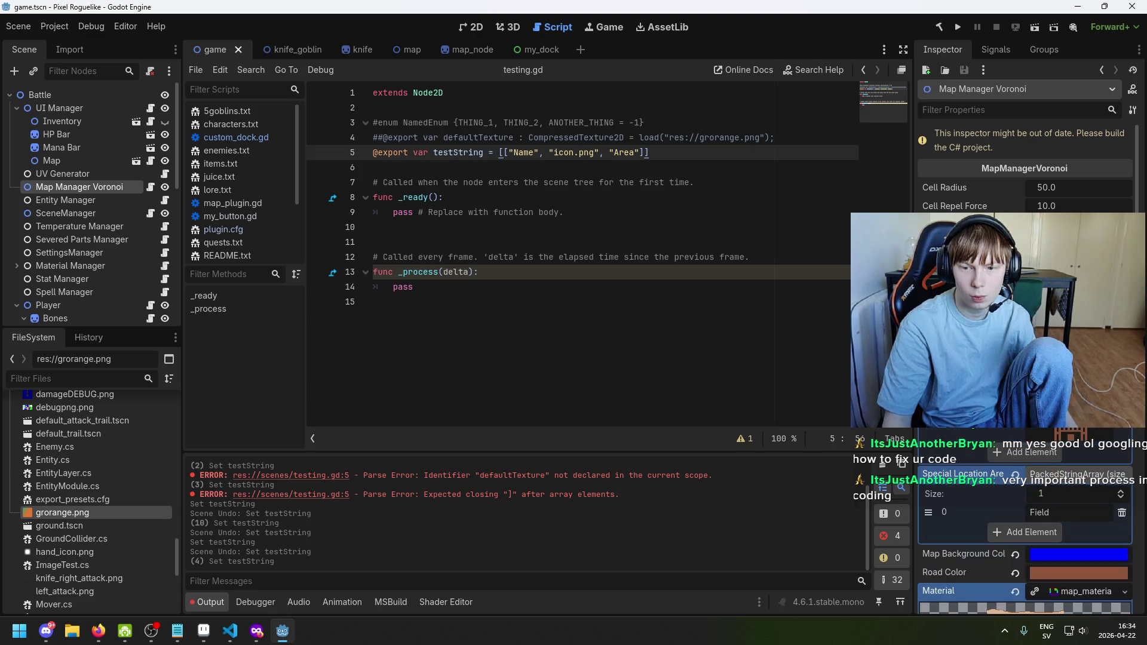
scroll(1025, 520, "down", 8)
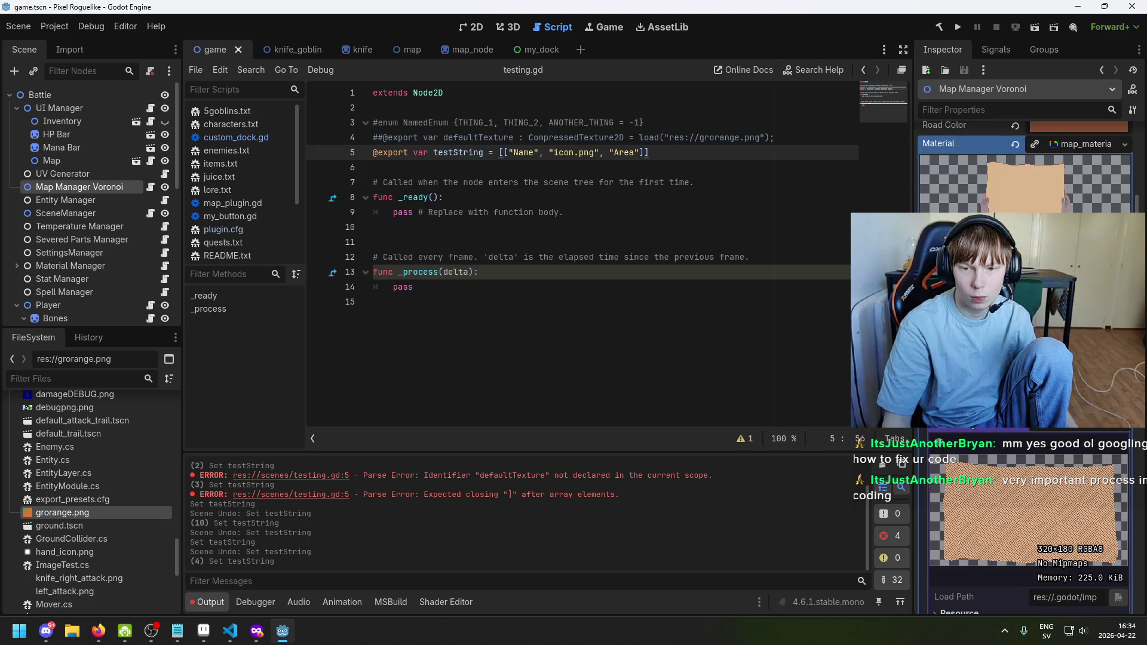
scroll(1024, 519, "up", 7)
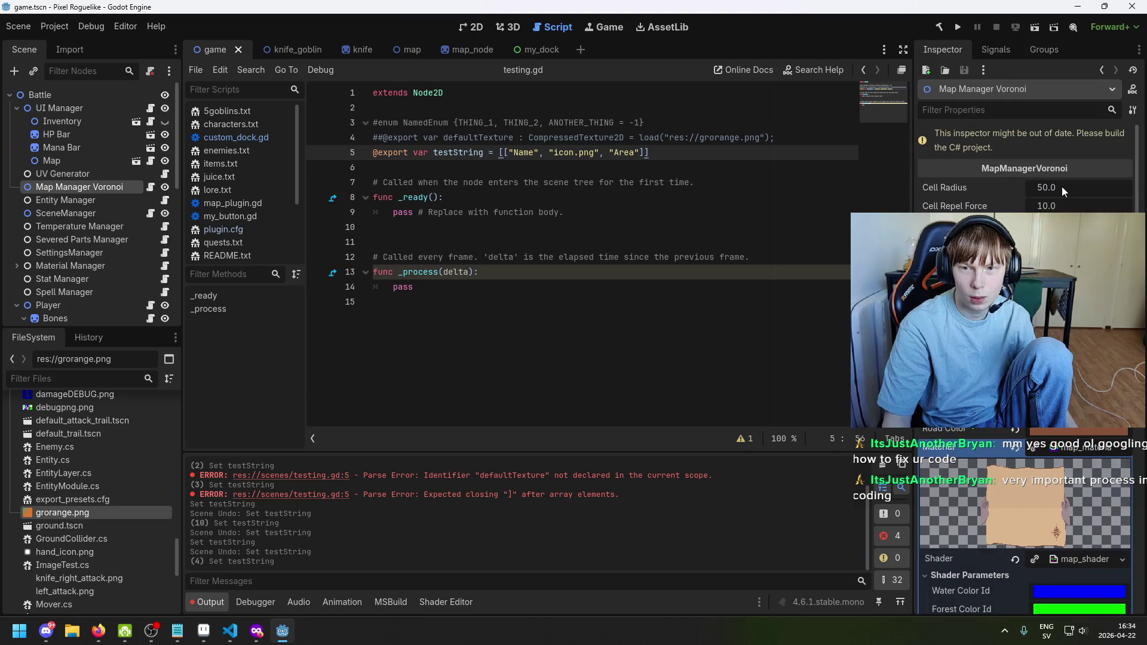
left_click(938, 26)
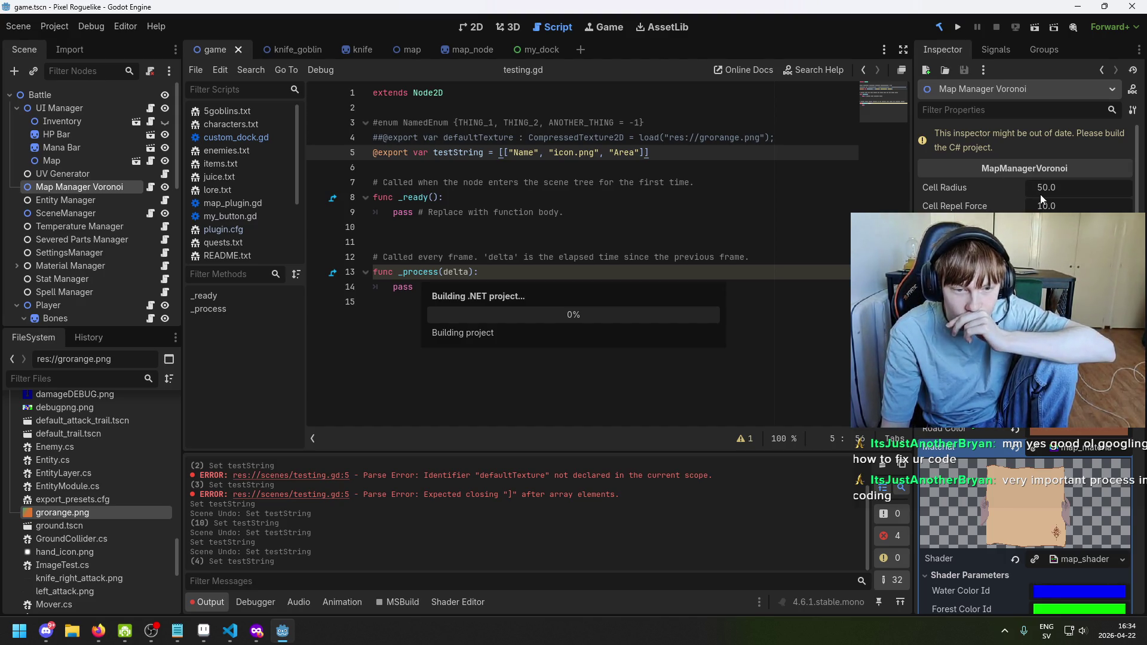
Step: Dismiss the build failure, check error GD0102 on the variants export, and return to VS Code
left_click(572, 335)
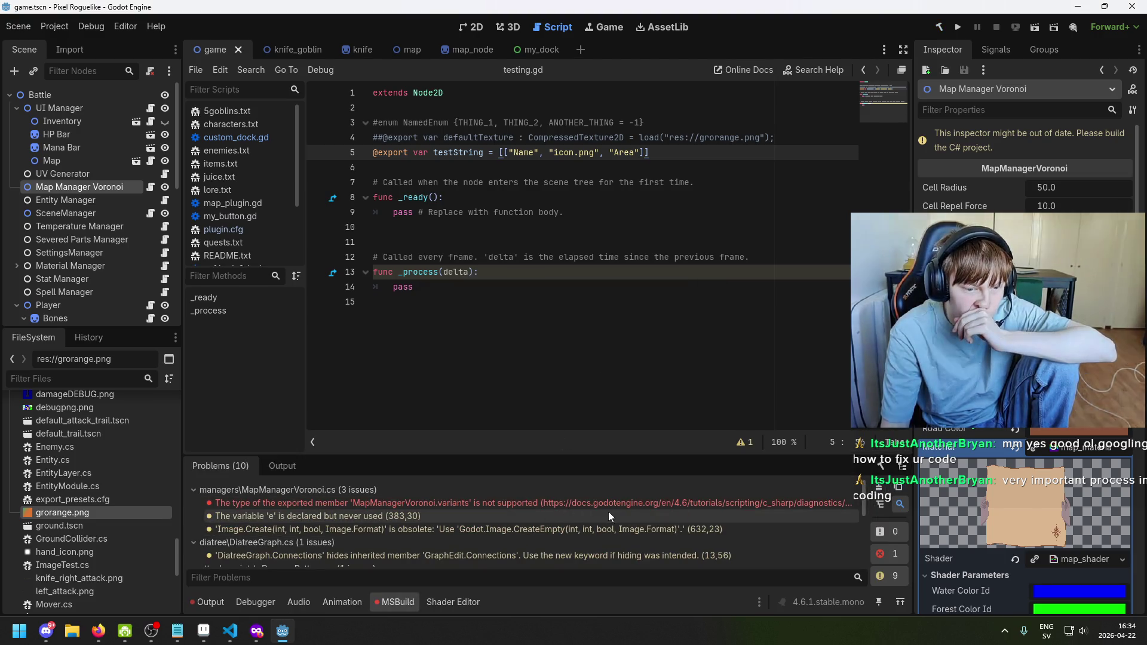
mouse_move(447, 504)
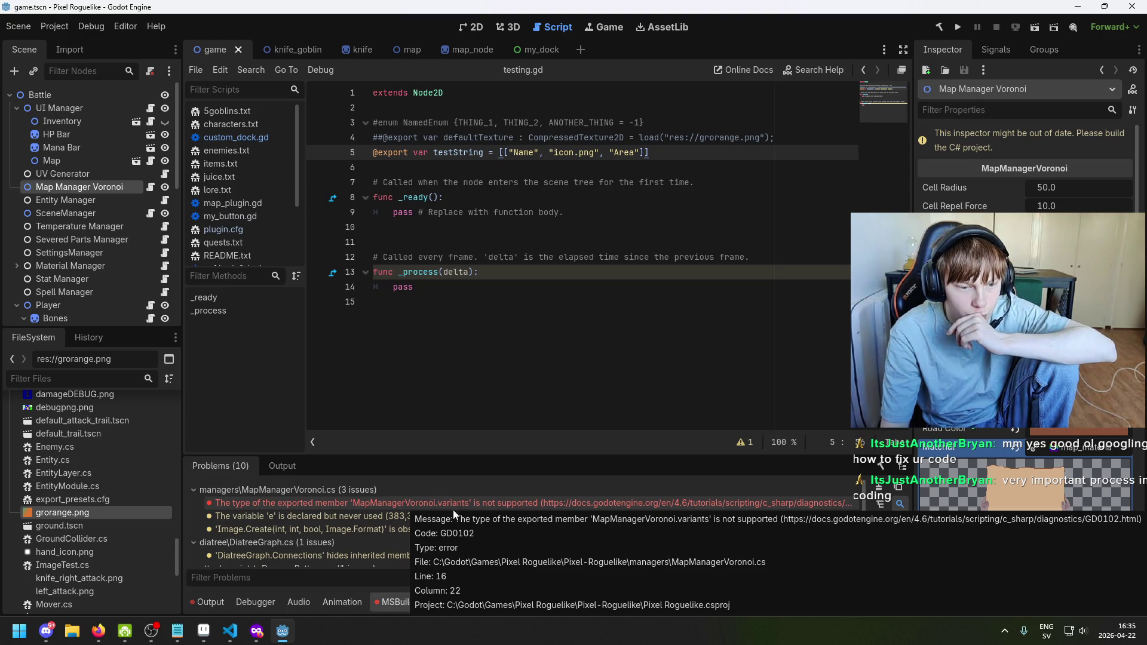
left_click(230, 631)
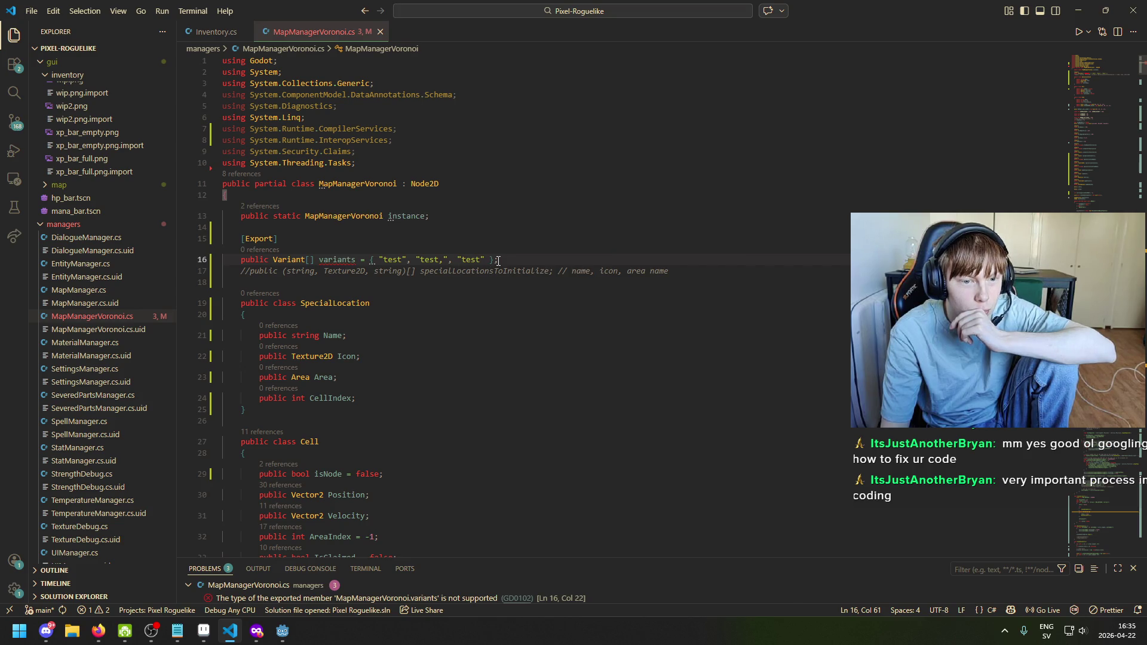
Step: Strip the test-string initializer so line 16 reads 'public Variant[] variants;'
left_click(357, 261, "shift")
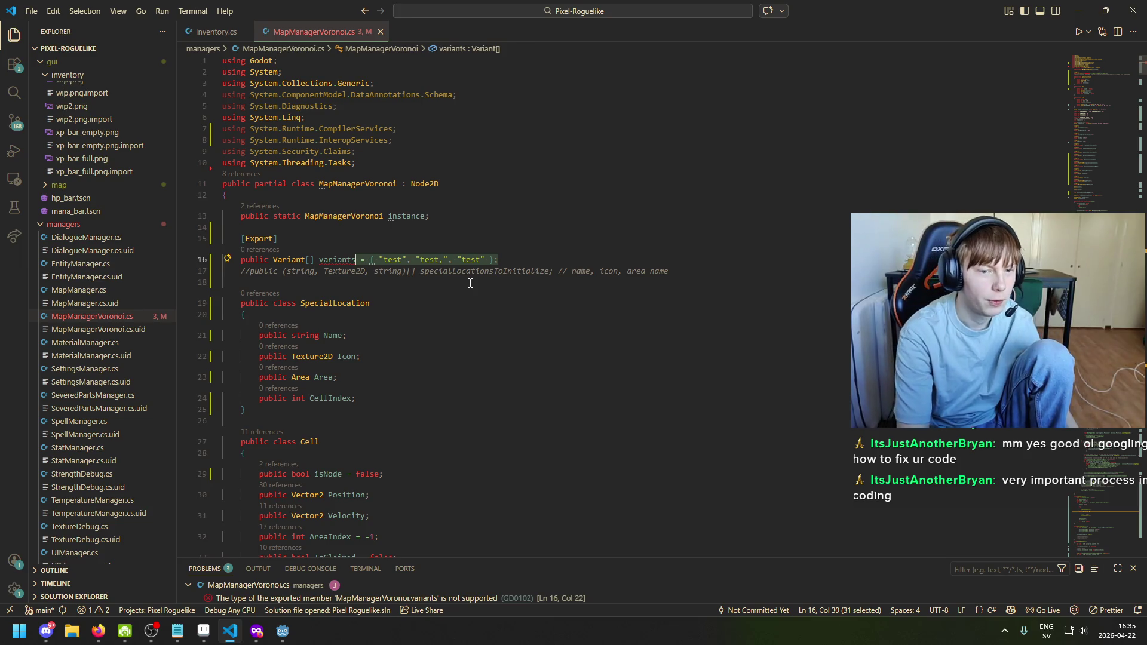
key("BackSpace")
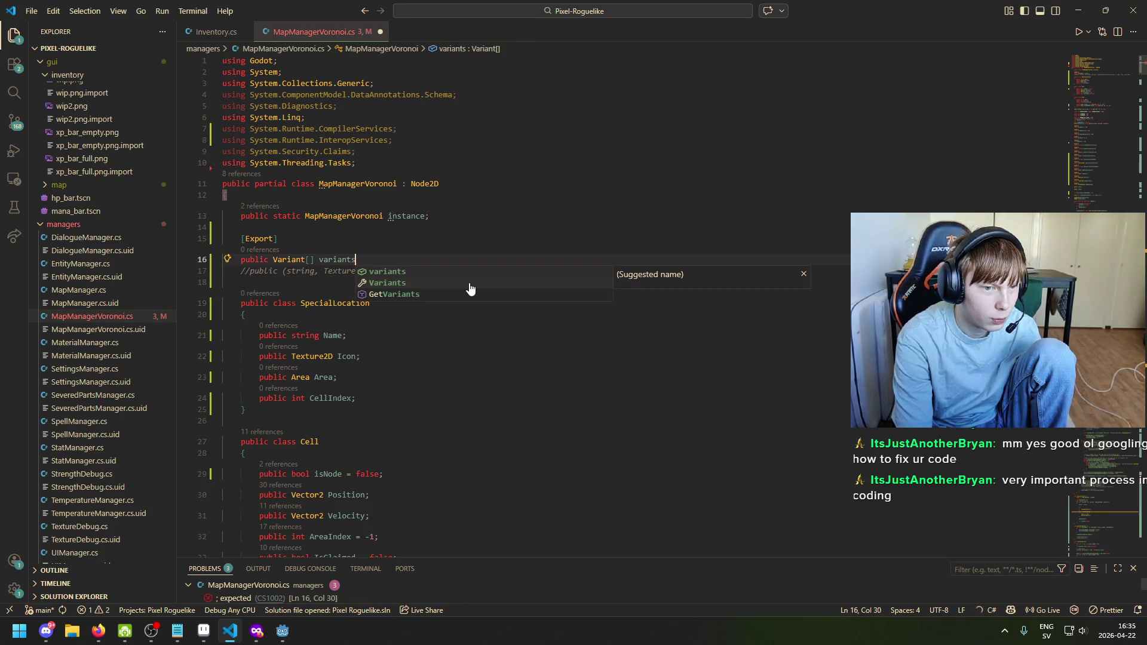
type(";")
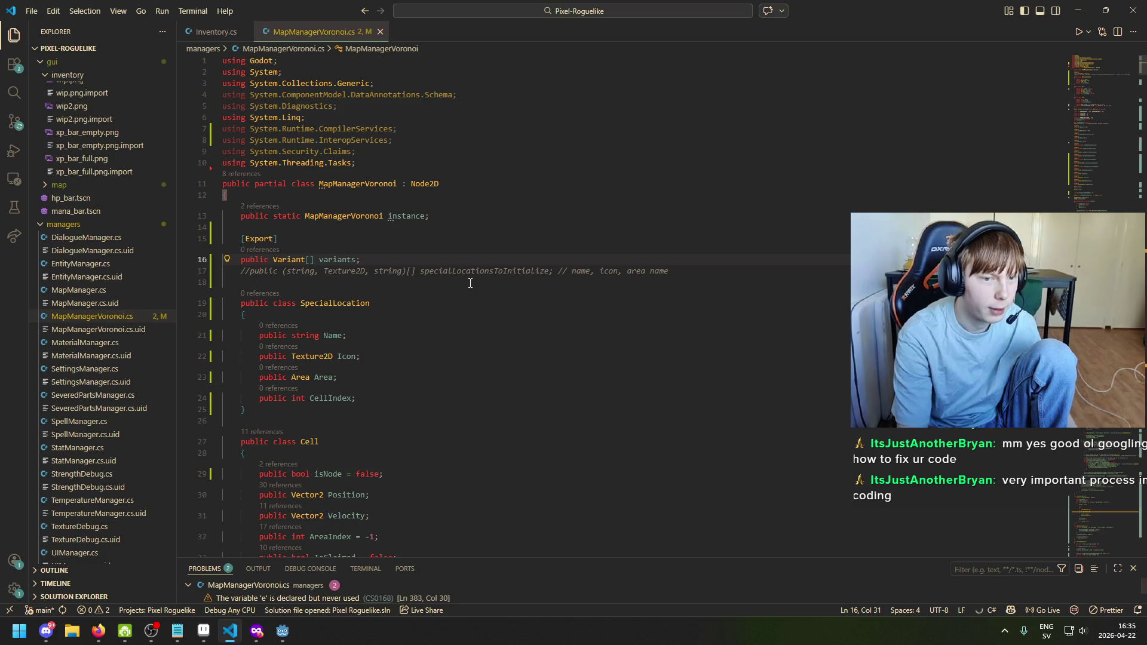
left_click(627, 473)
key("alt+Tab")
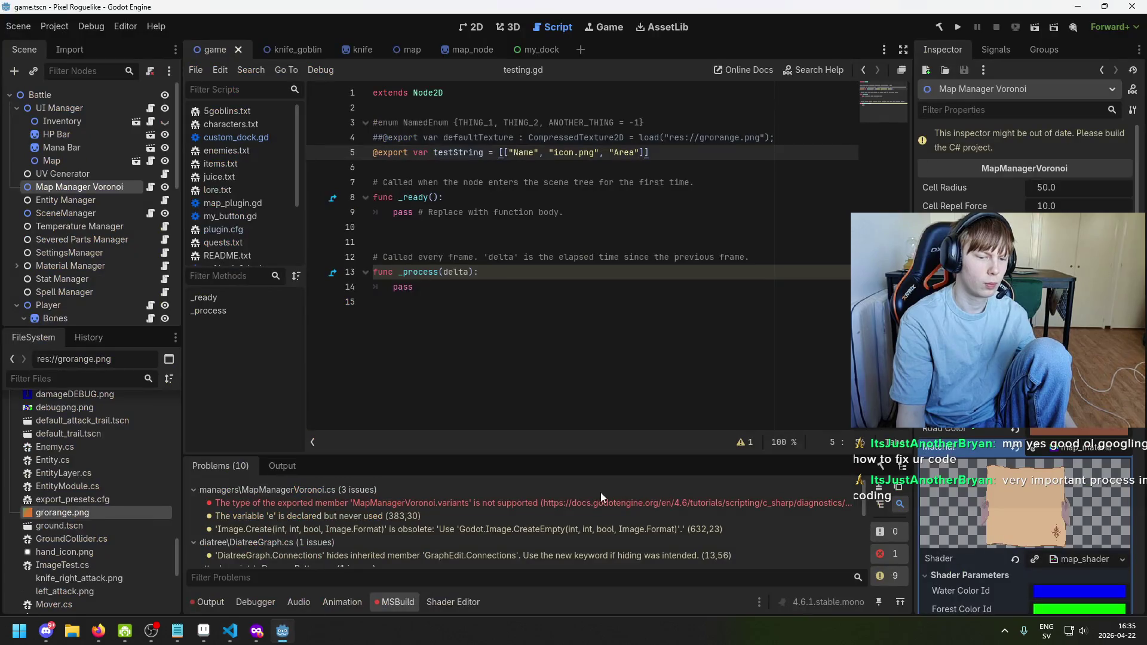
Step: Save and rebuild in Godot, dismiss the repeated unsupported-type error, and return to the code
key("ctrl+s")
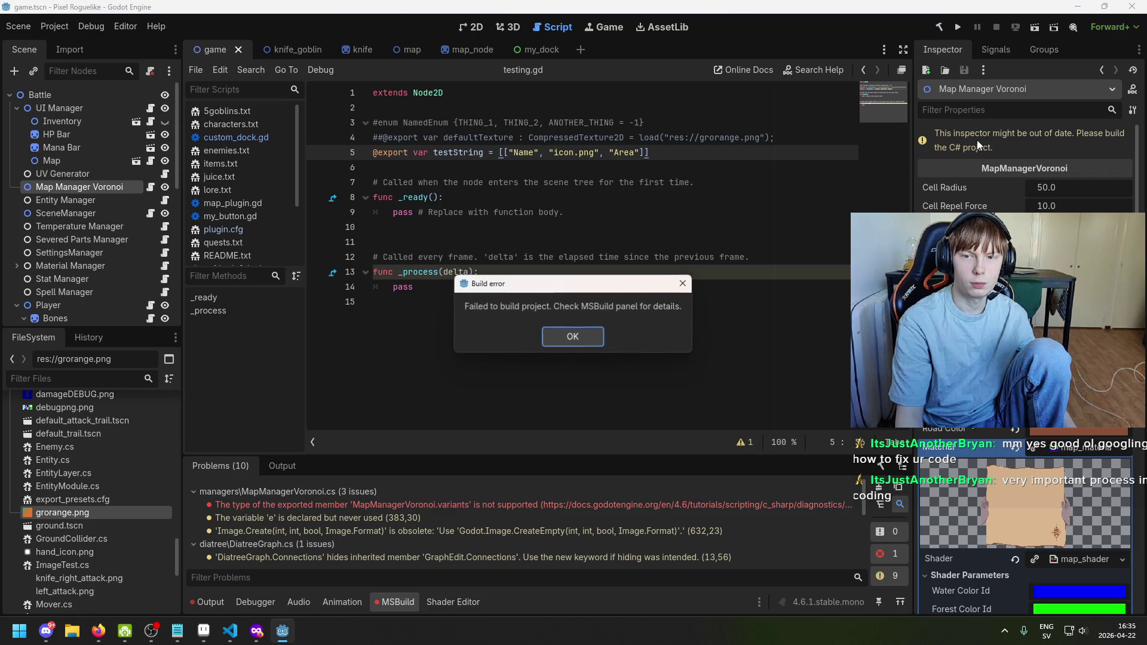
left_click(564, 338)
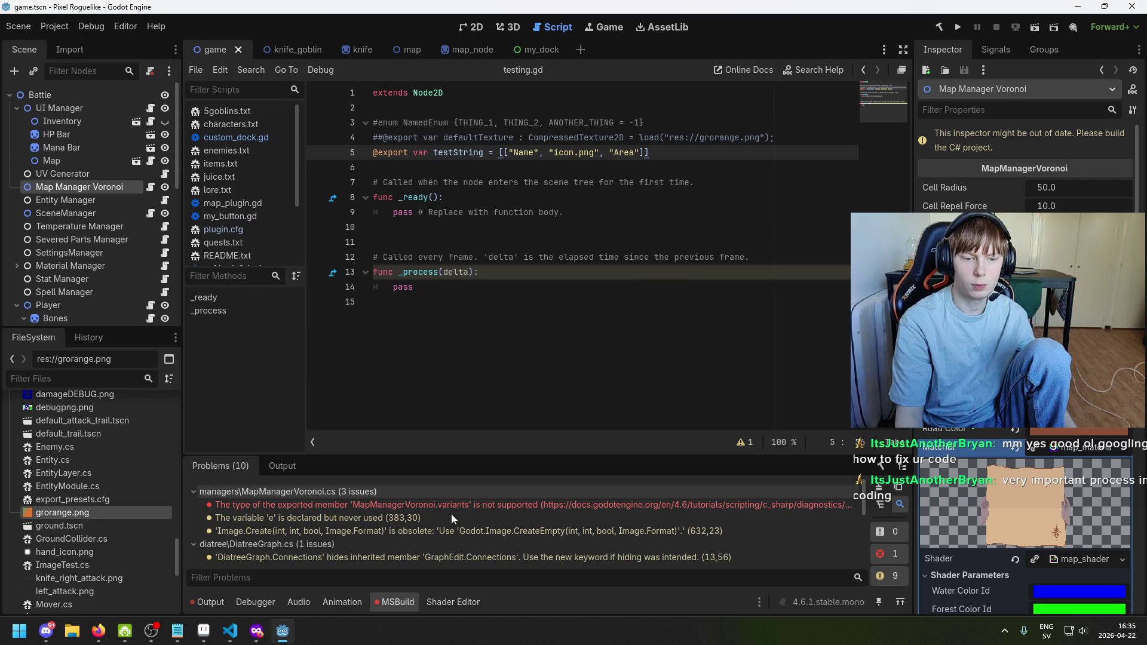
left_click(256, 630)
left_click(232, 638)
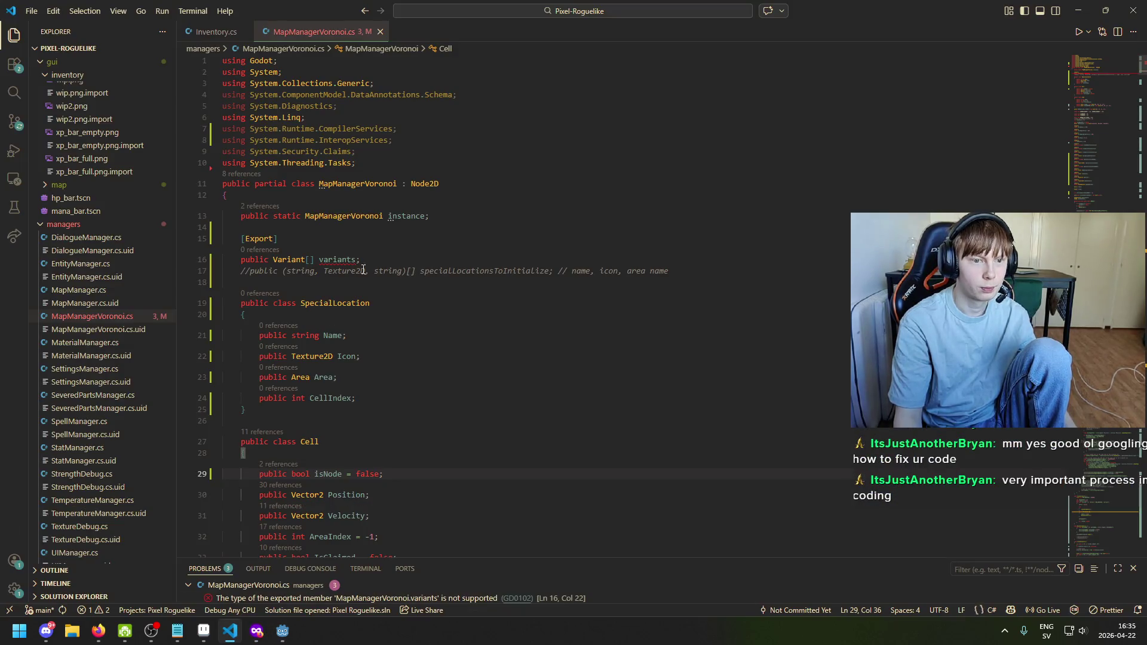
Step: Replace the Variant[] variants declaration on line 16 with 'var test'
mouse_move(337, 259)
left_click_drag(358, 260, 314, 261)
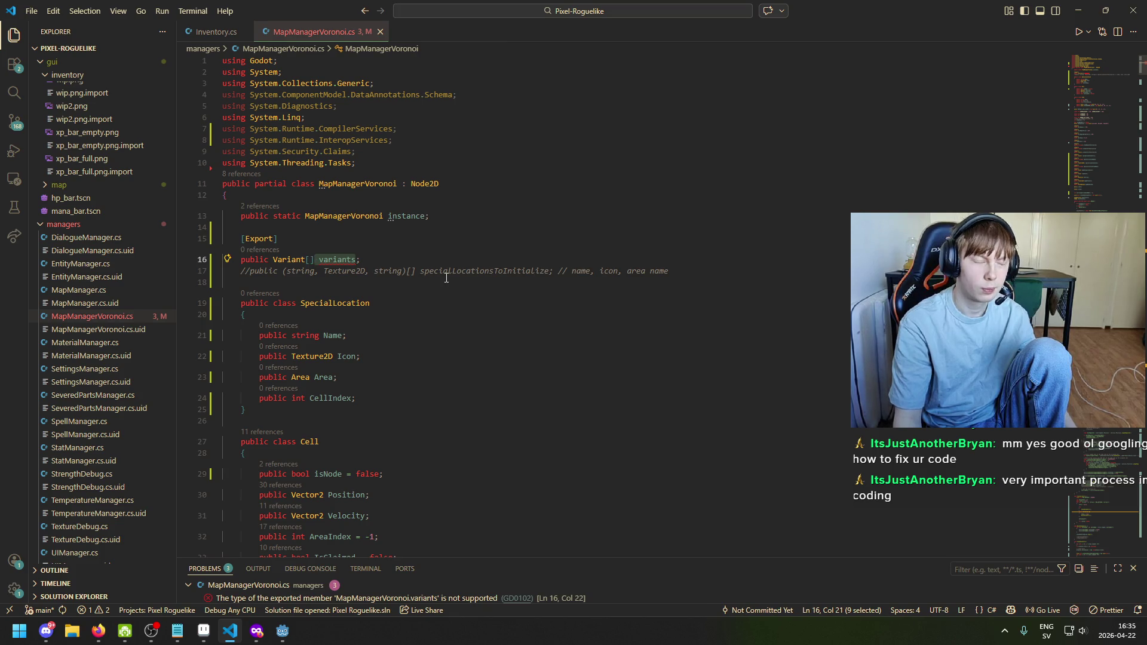
key("BackSpace")
key("ctrl+BackSpace")
key("ctrl+BackSpace")
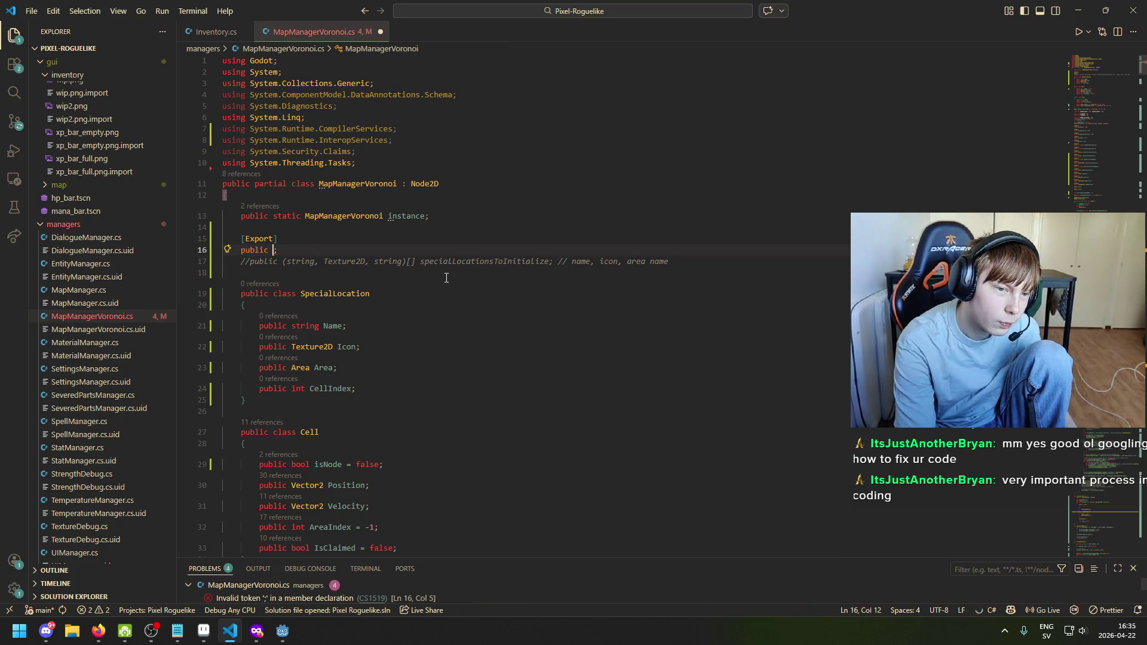
type("Variant")
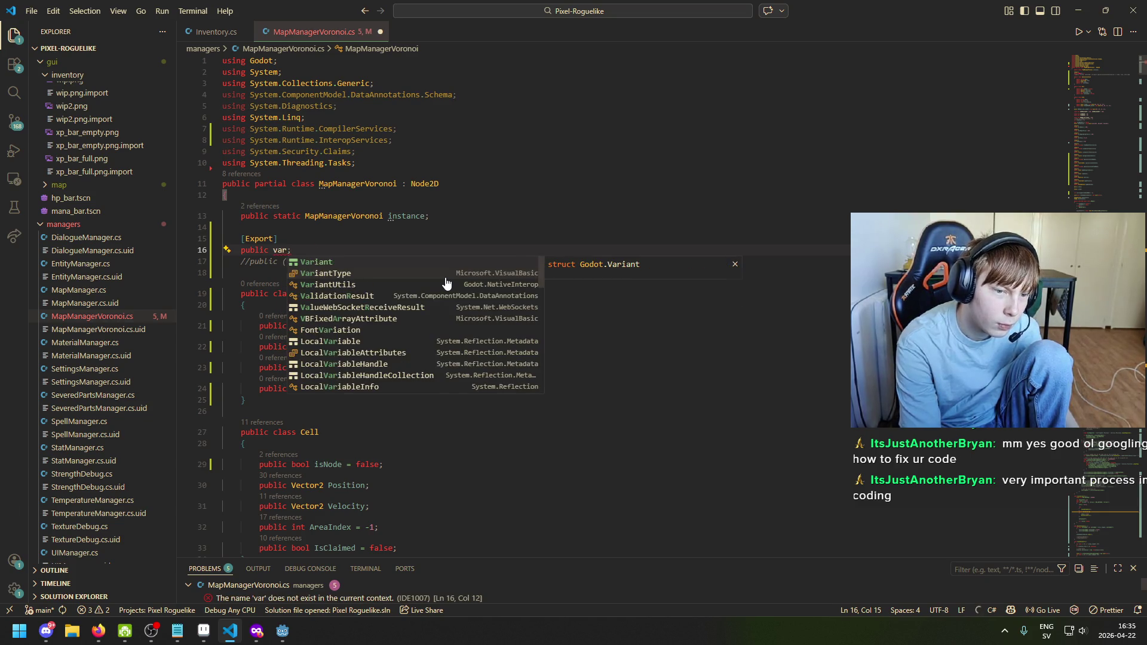
key("ctrl+BackSpace")
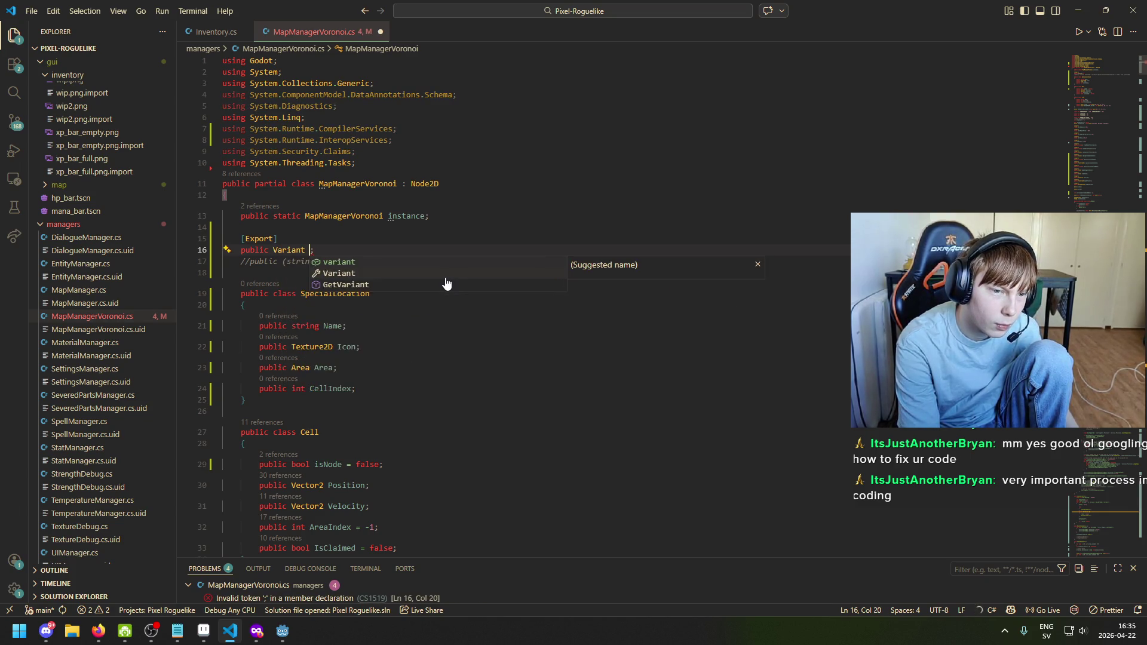
type("var")
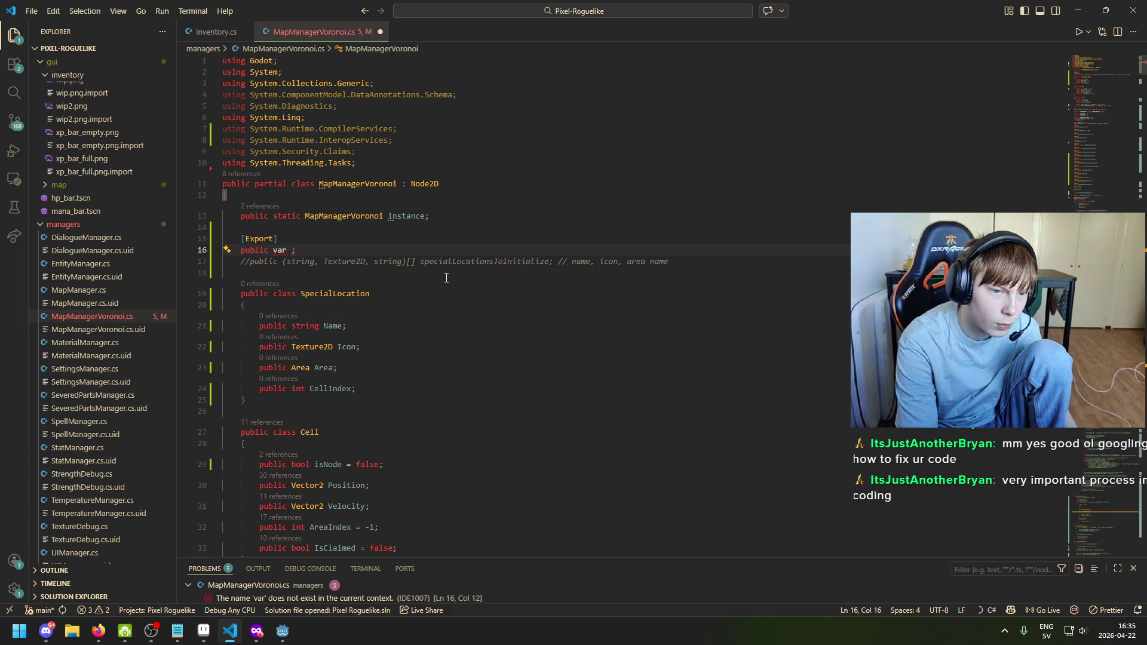
type(" test")
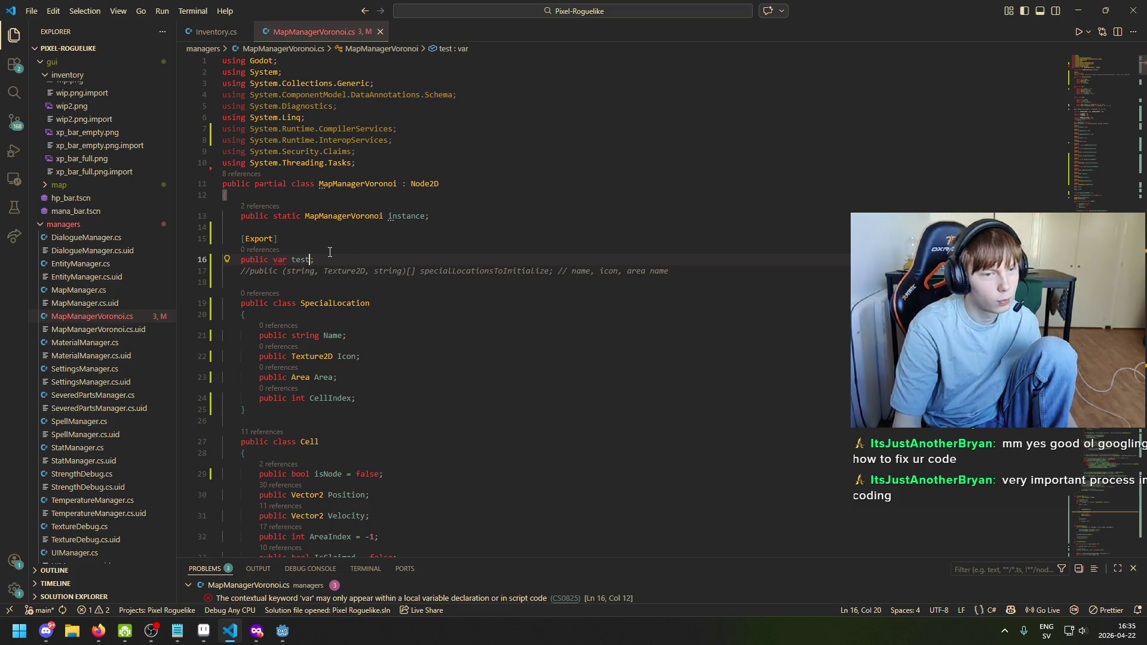
Step: Delete the [Export] test field lines from MapManagerVoronoi.cs
mouse_move(281, 257)
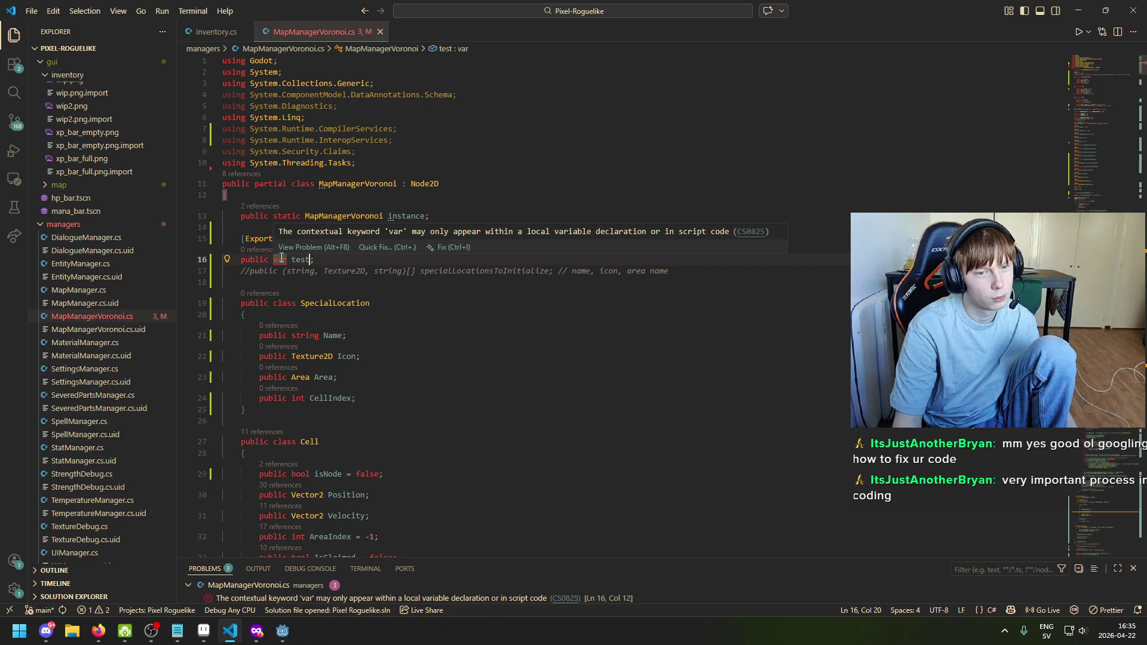
left_click_drag(288, 259, 273, 260)
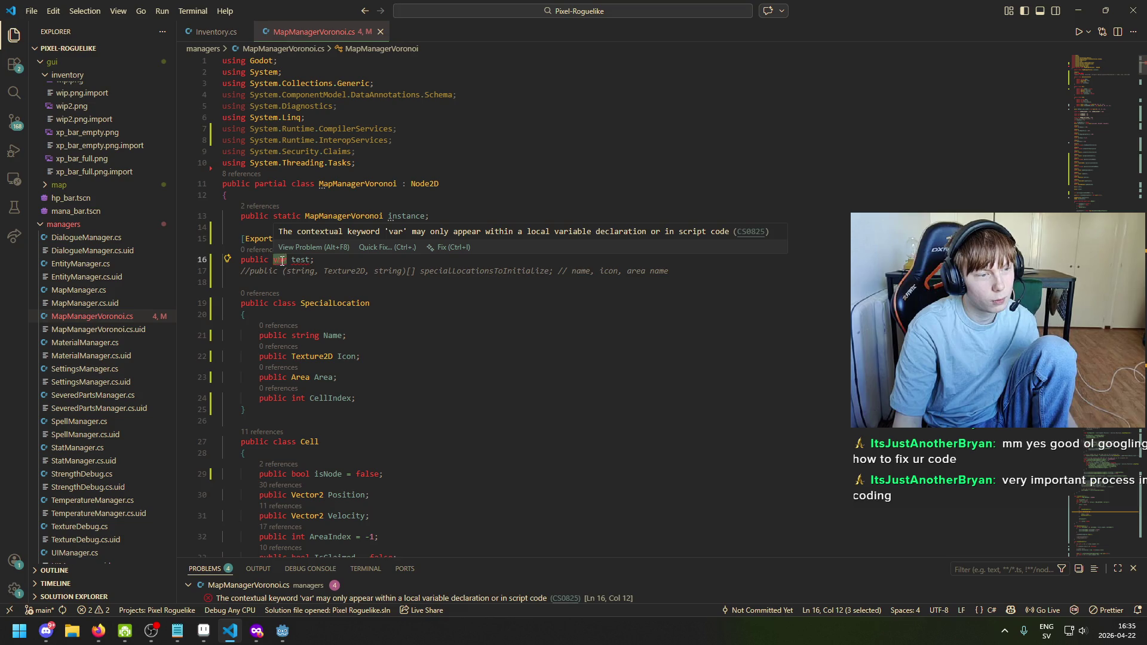
left_click(334, 257)
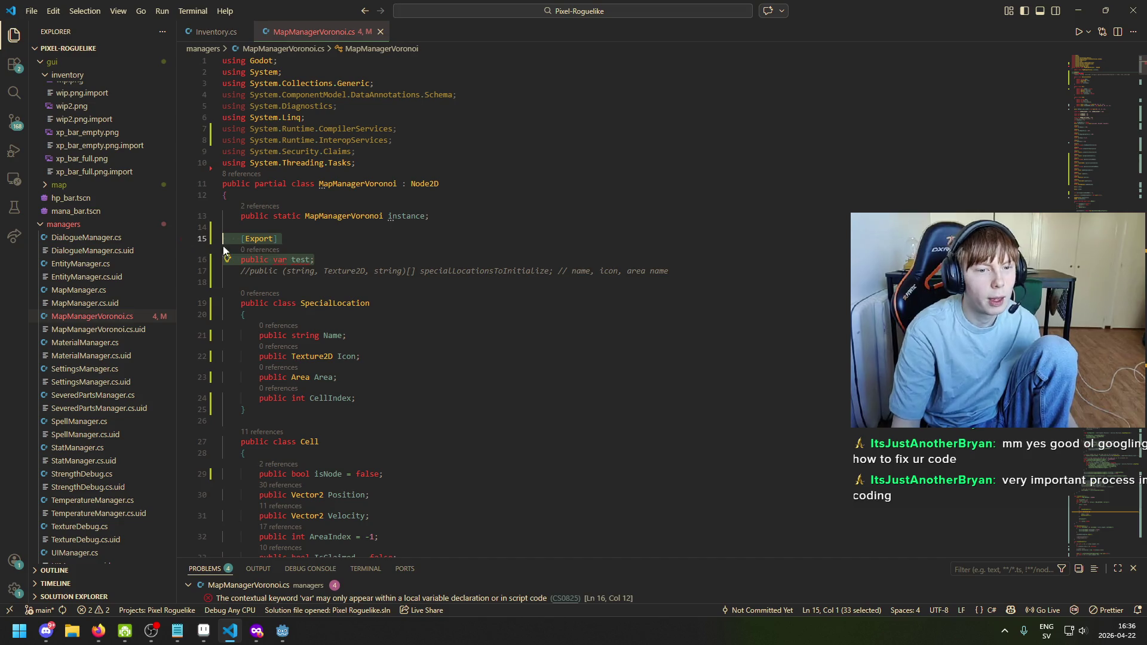
left_click_drag(339, 263, 465, 217)
key("BackSpace")
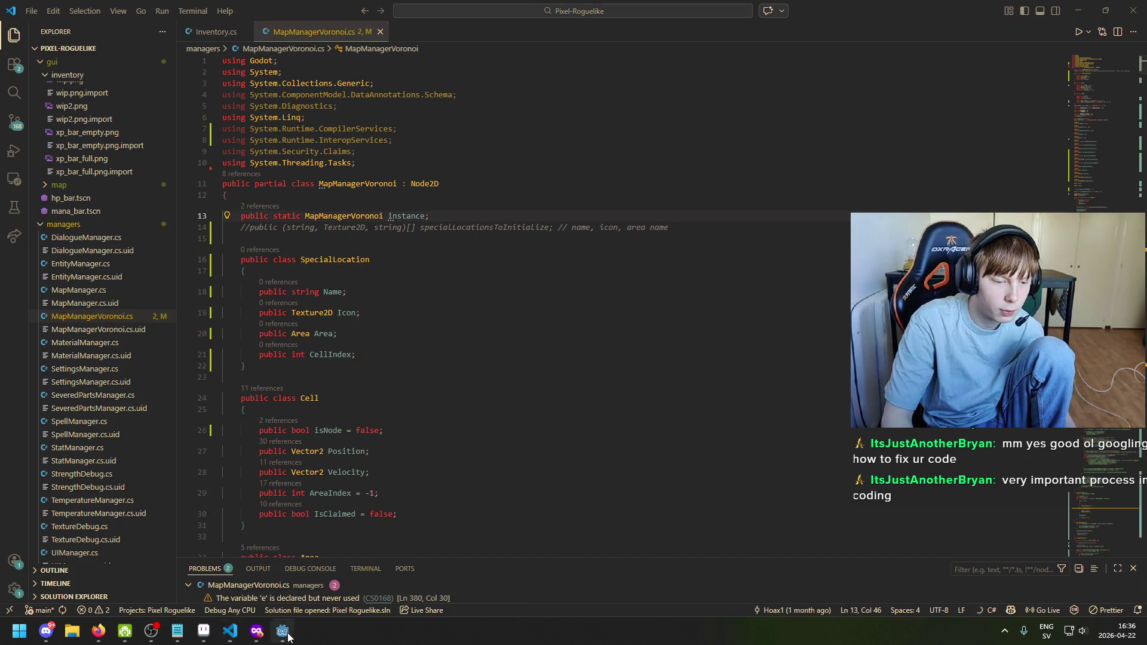
key("alt+Tab")
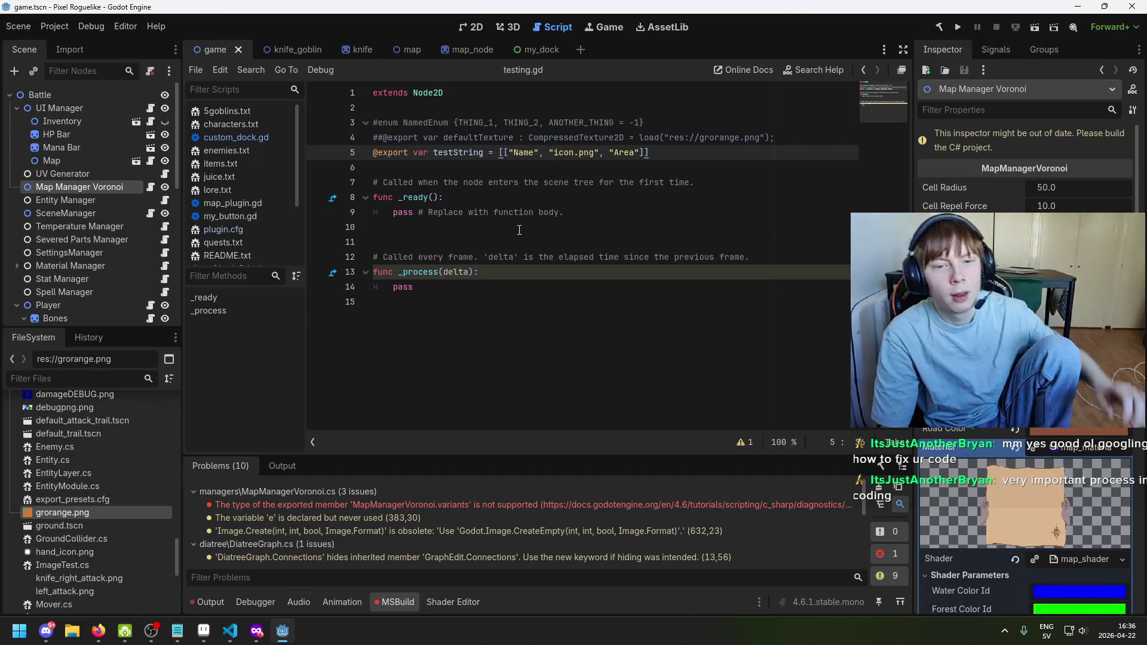
Step: Select part of the line 9 comment, glance at the Godot docs, and return to Godot
left_click_drag(508, 226, 478, 211)
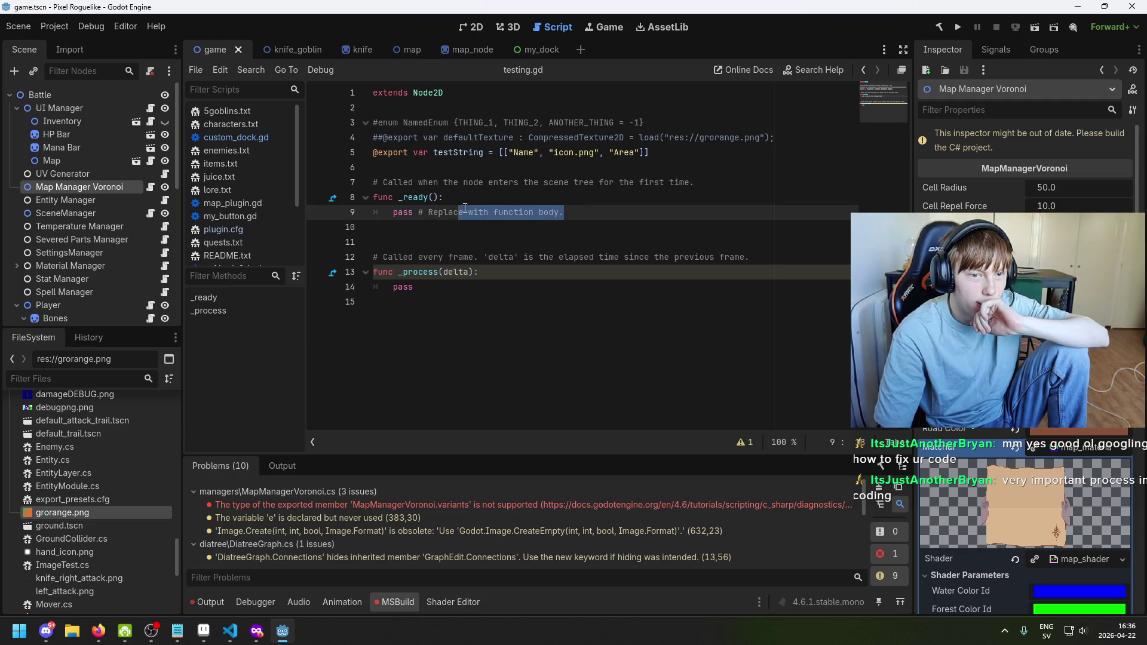
key("Up")
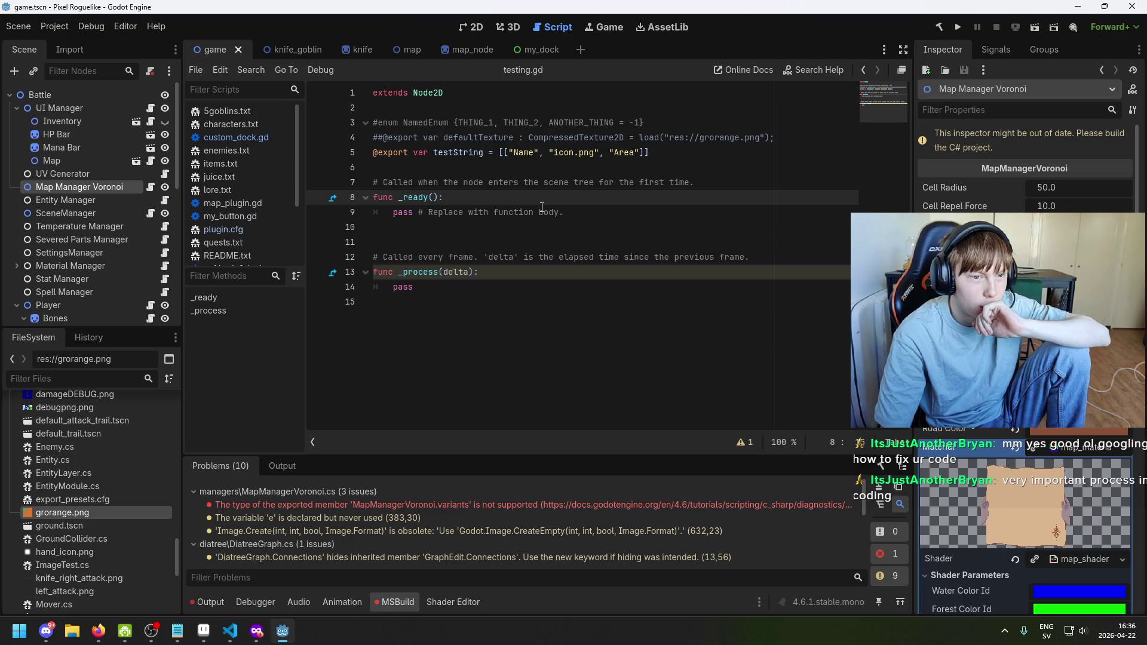
mouse_move(257, 631)
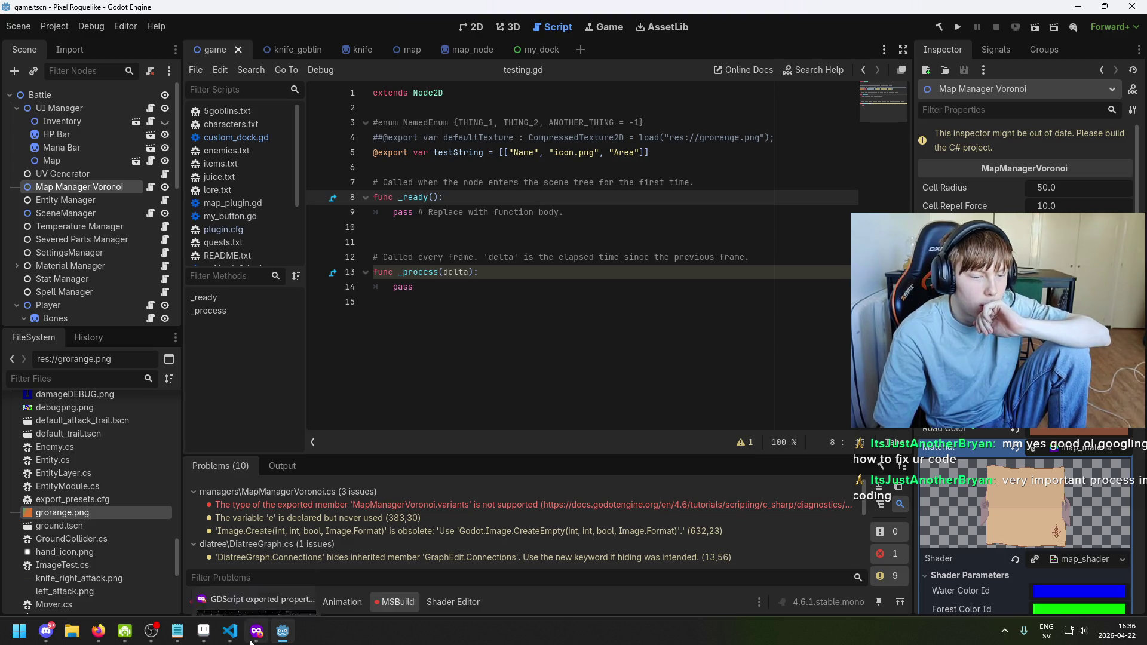
left_click(289, 610)
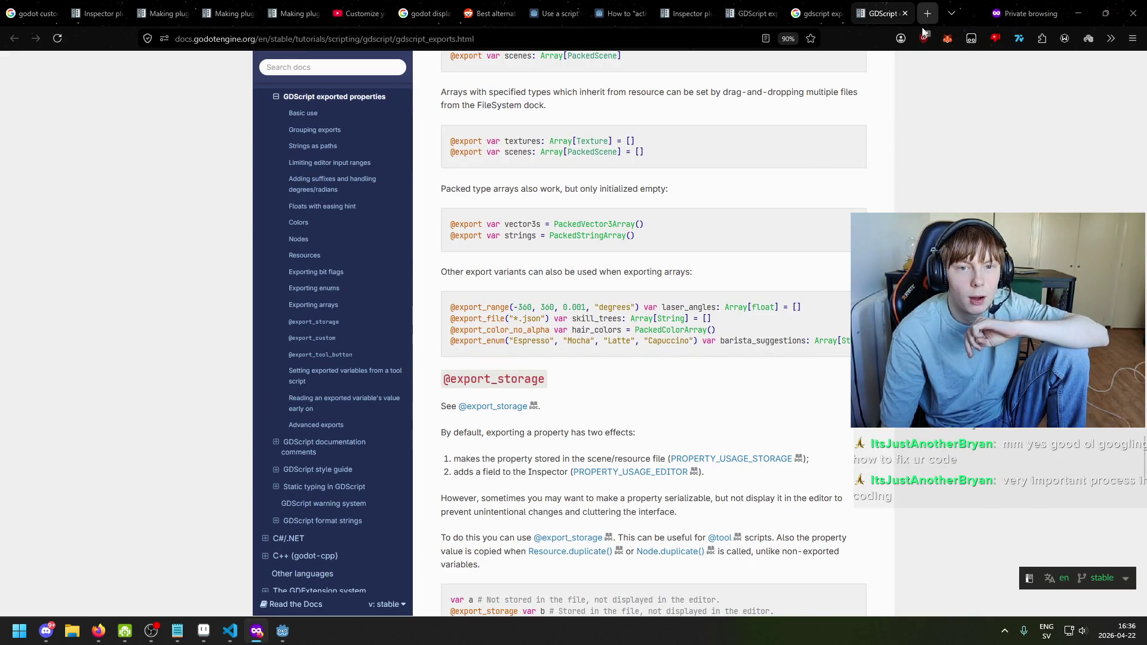
left_click(280, 636)
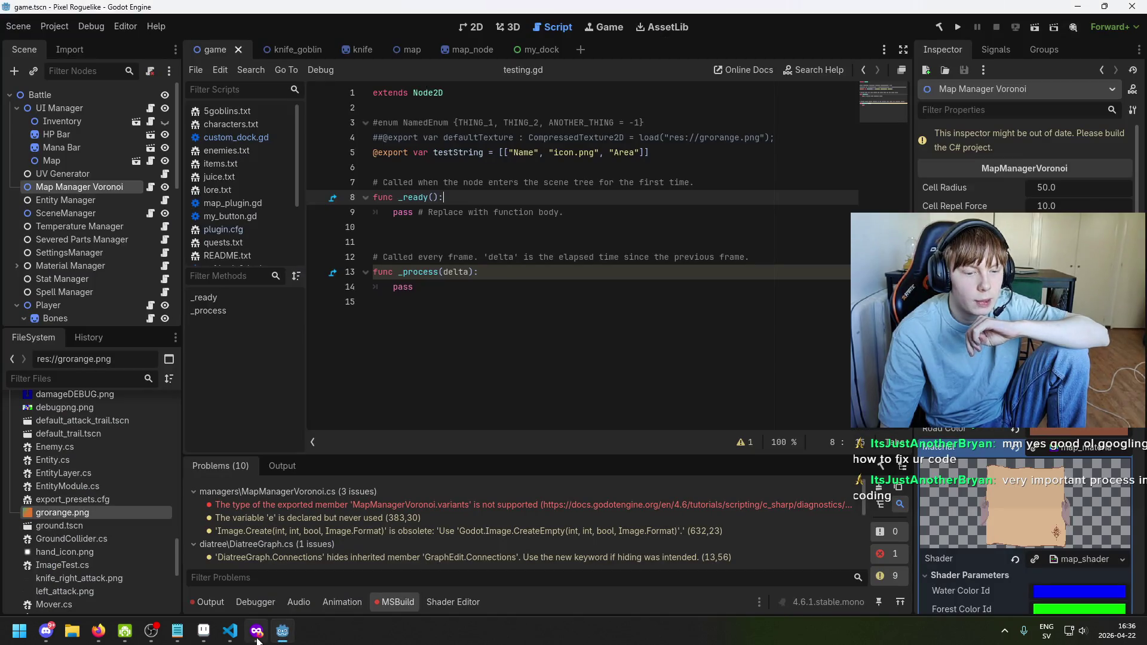
Step: Inspect the UV Generator and Map Manager Voronoi nodes, then go back to the Godot docs in Firefox
left_click(78, 174)
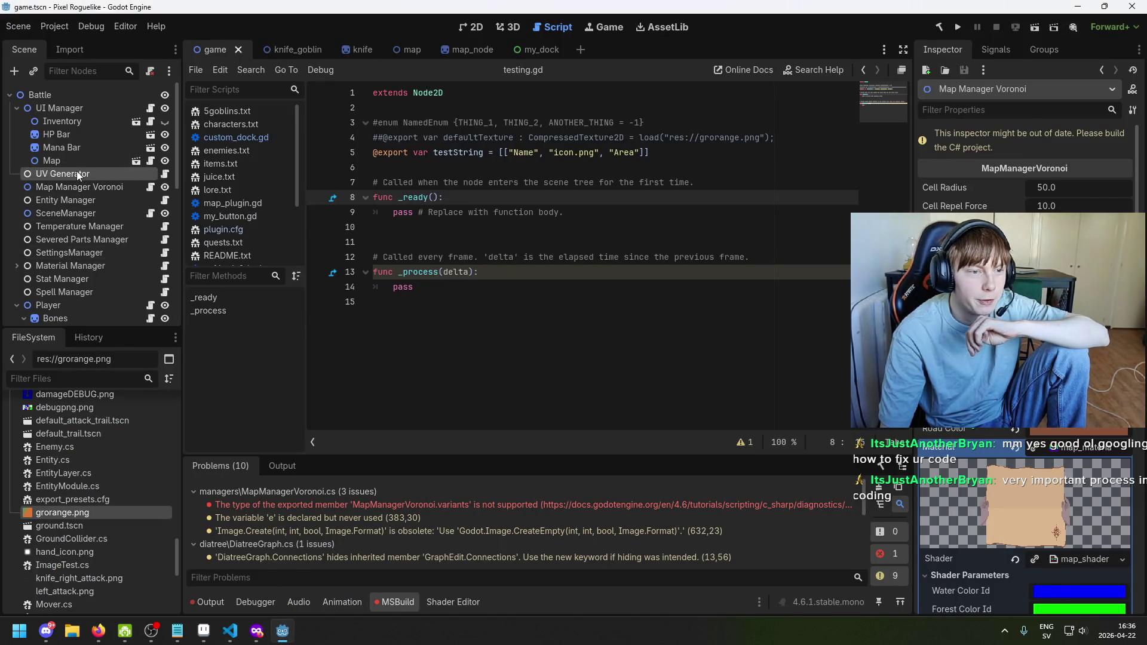
left_click(82, 186)
scroll(1028, 460, "down", 5)
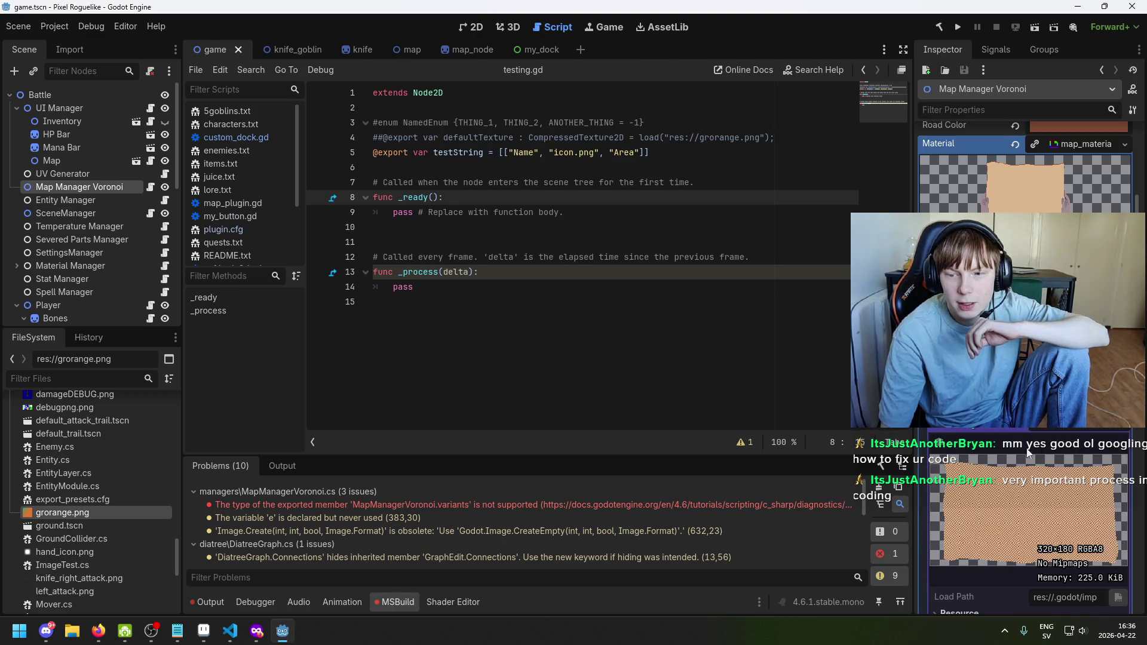
scroll(1028, 459, "up", 5)
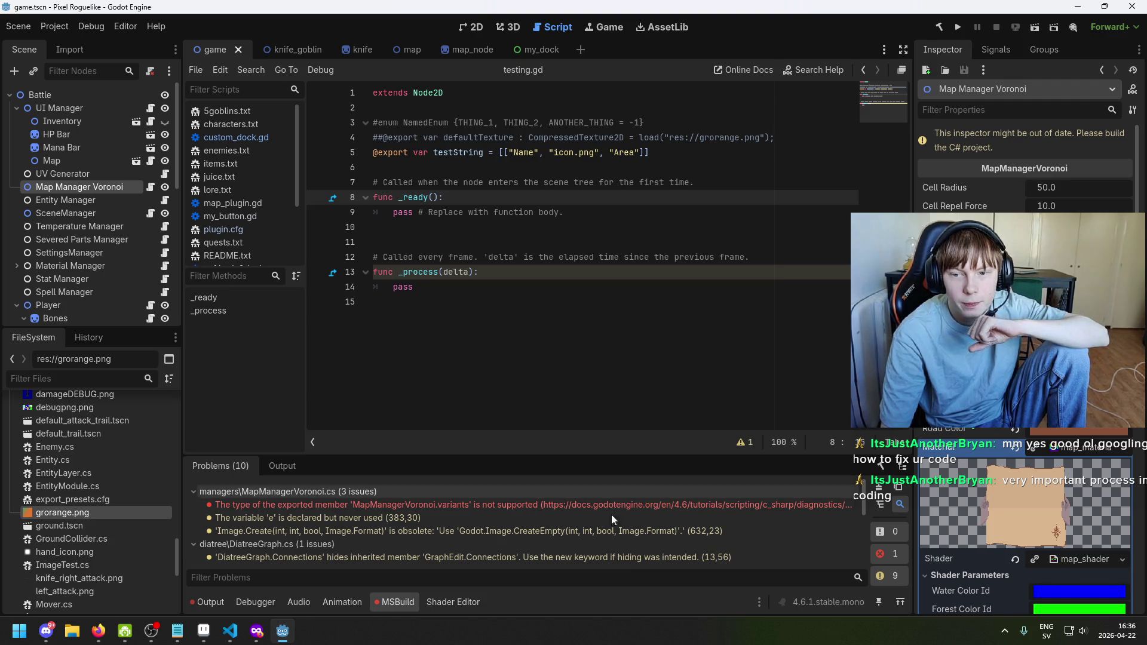
left_click(230, 631)
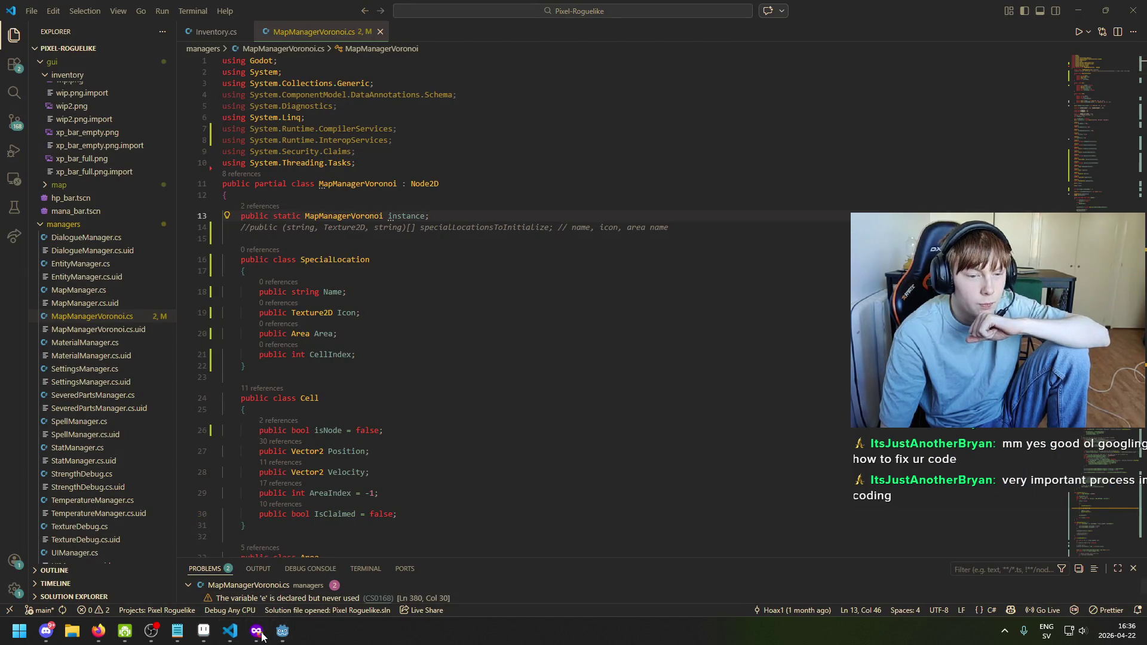
left_click(258, 632)
left_click(525, 37)
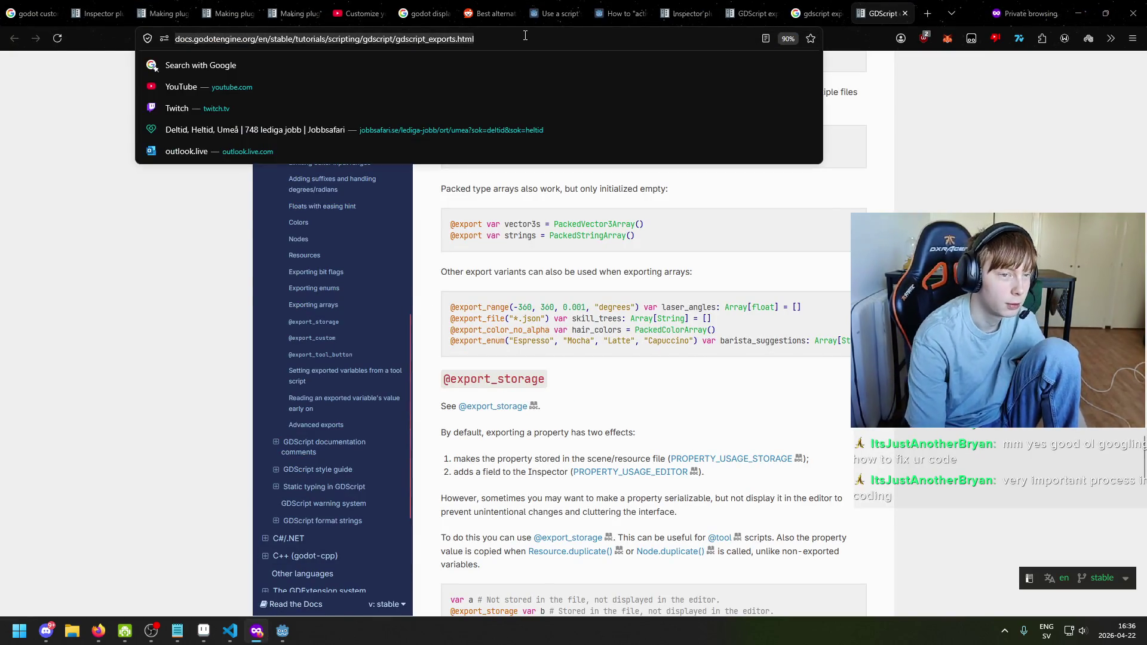
Step: Search Google for 'godot set values from gdscript to c# script'
type("godot")
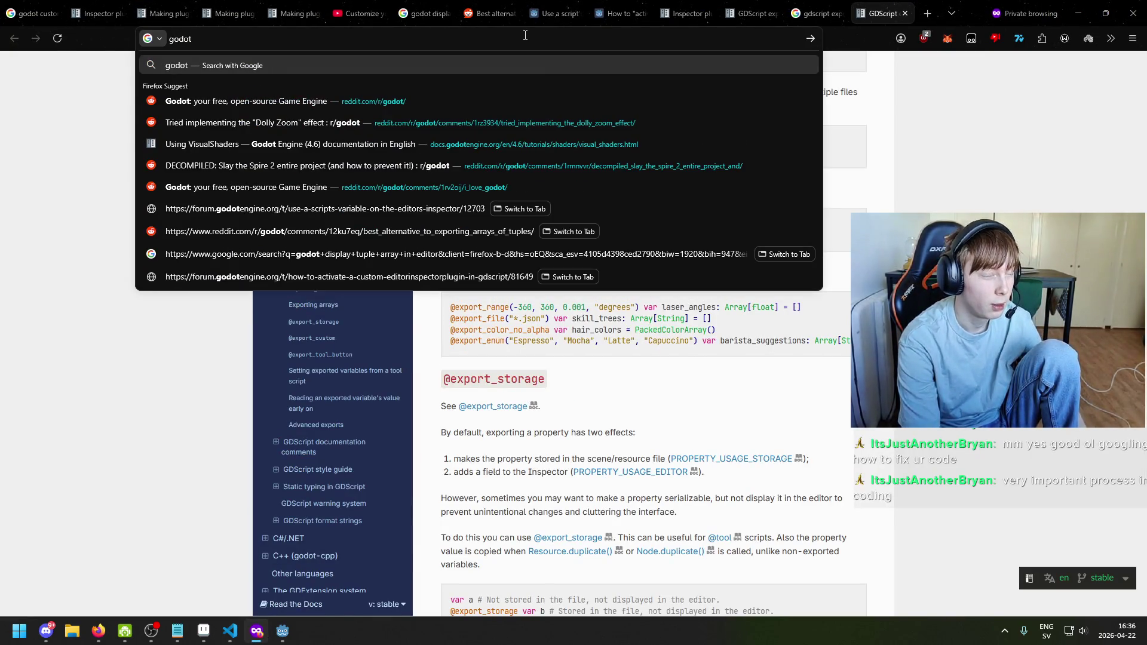
type("v")
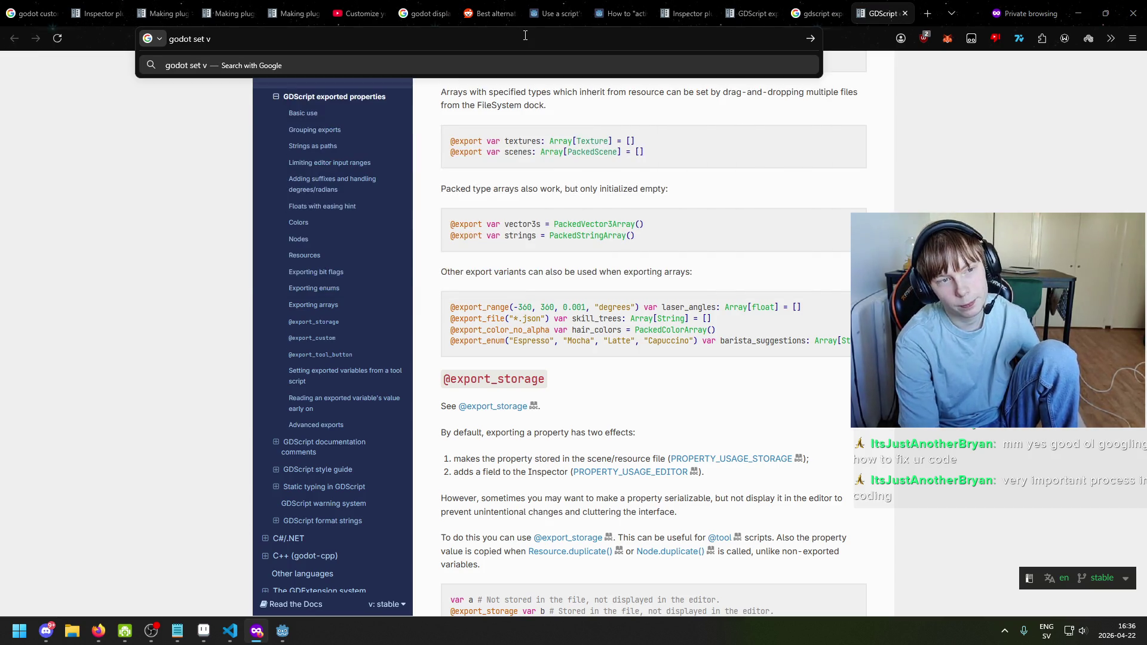
type("alues fom")
key("BackSpace")
type("m gdscript")
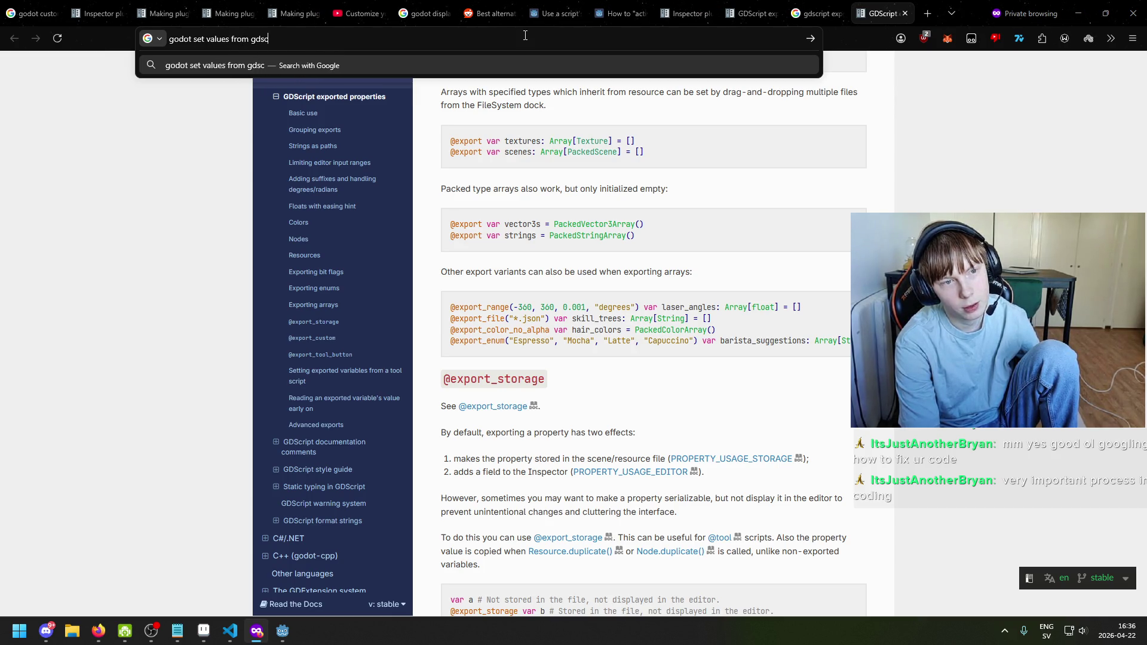
type(" to s# script")
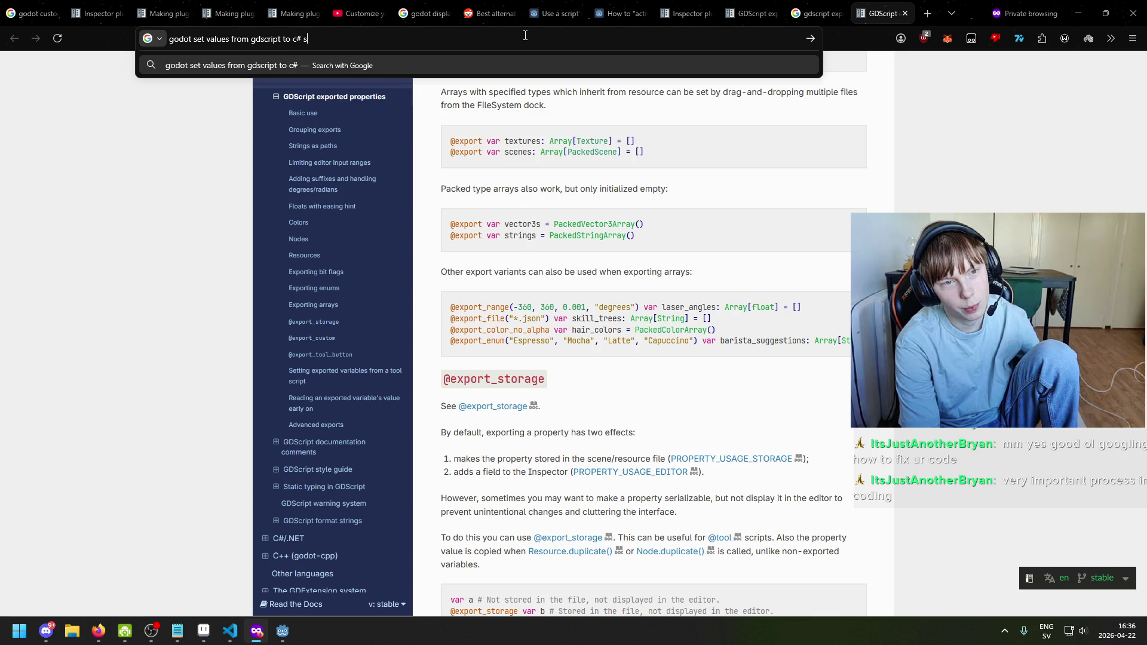
key("Return")
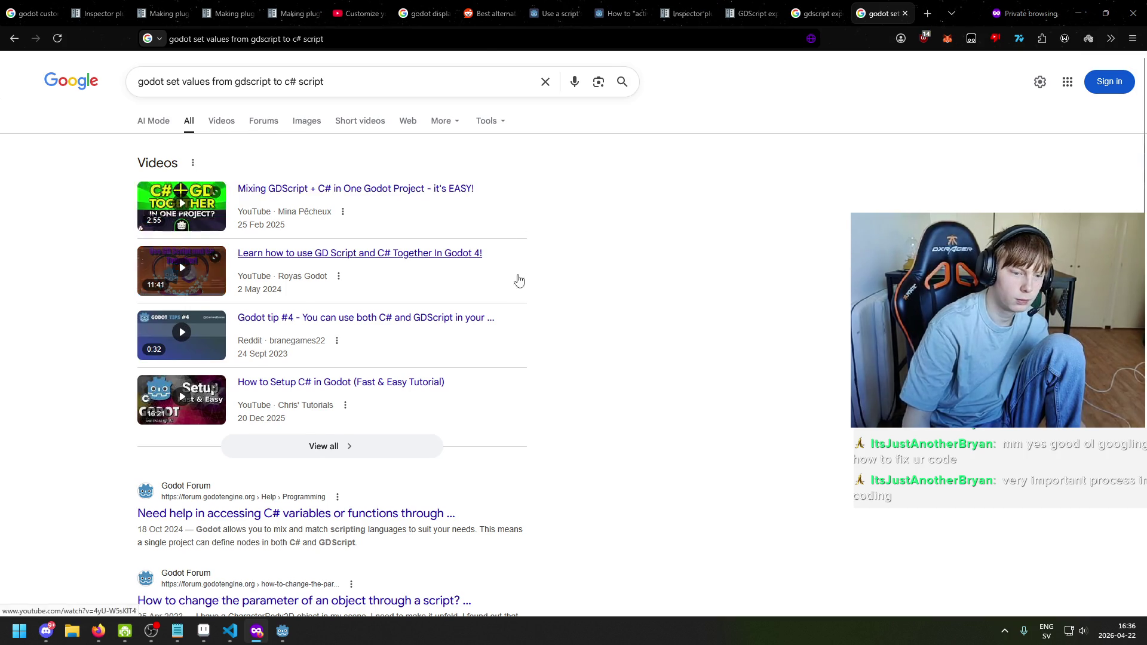
Step: Open the forum thread on accessing C# variables via GDScript and follow its Cross-language scripting link
scroll(518, 279, "down", 3)
left_click(421, 340)
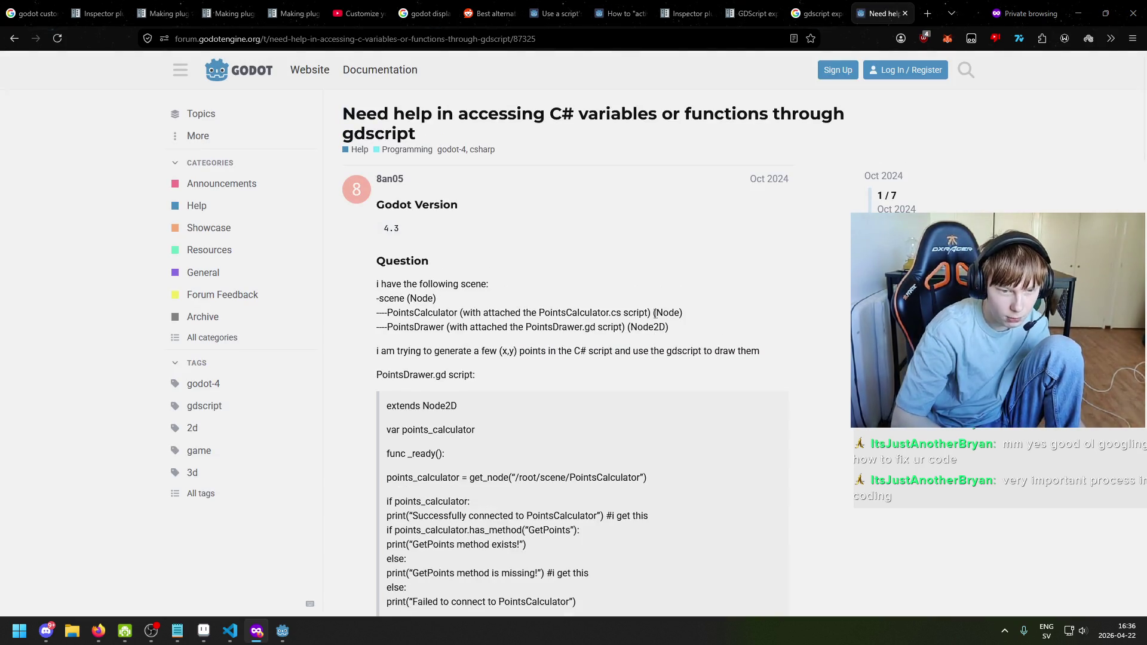
scroll(645, 251, "down", 5)
scroll(644, 251, "down", 15)
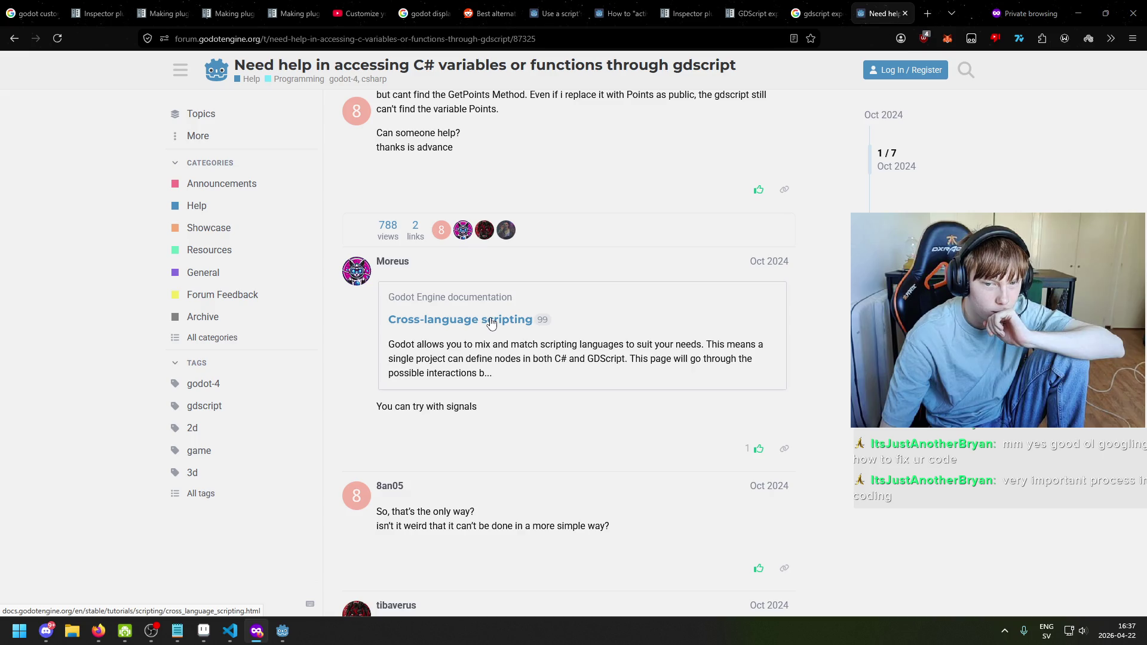
left_click(491, 324)
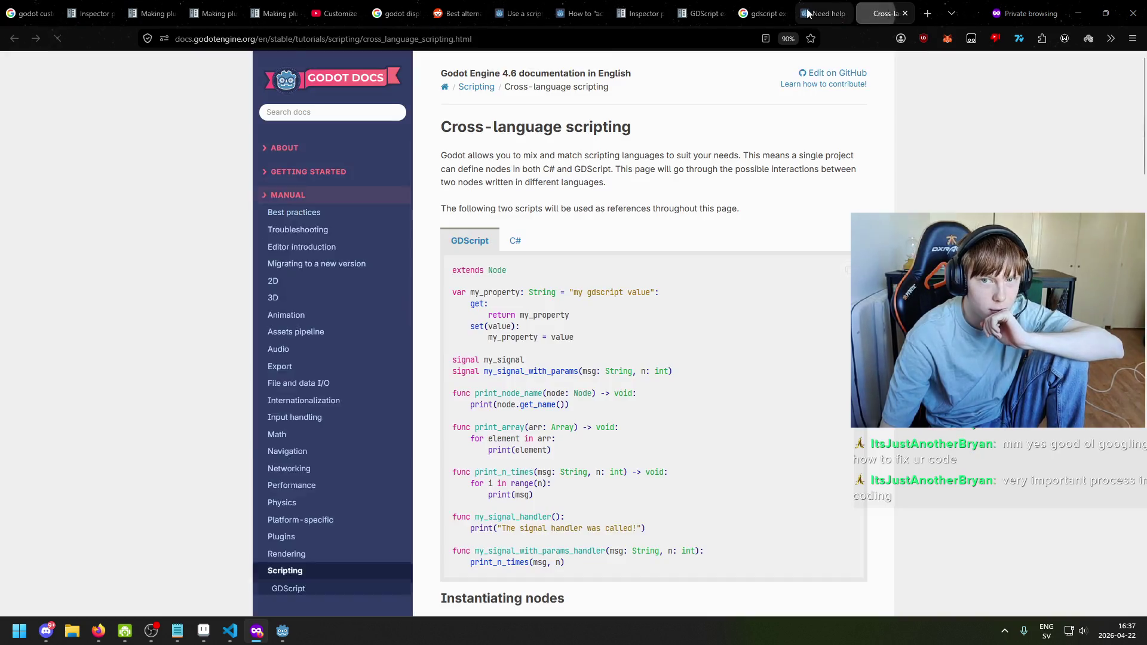
left_click(833, 12)
left_click(879, 13)
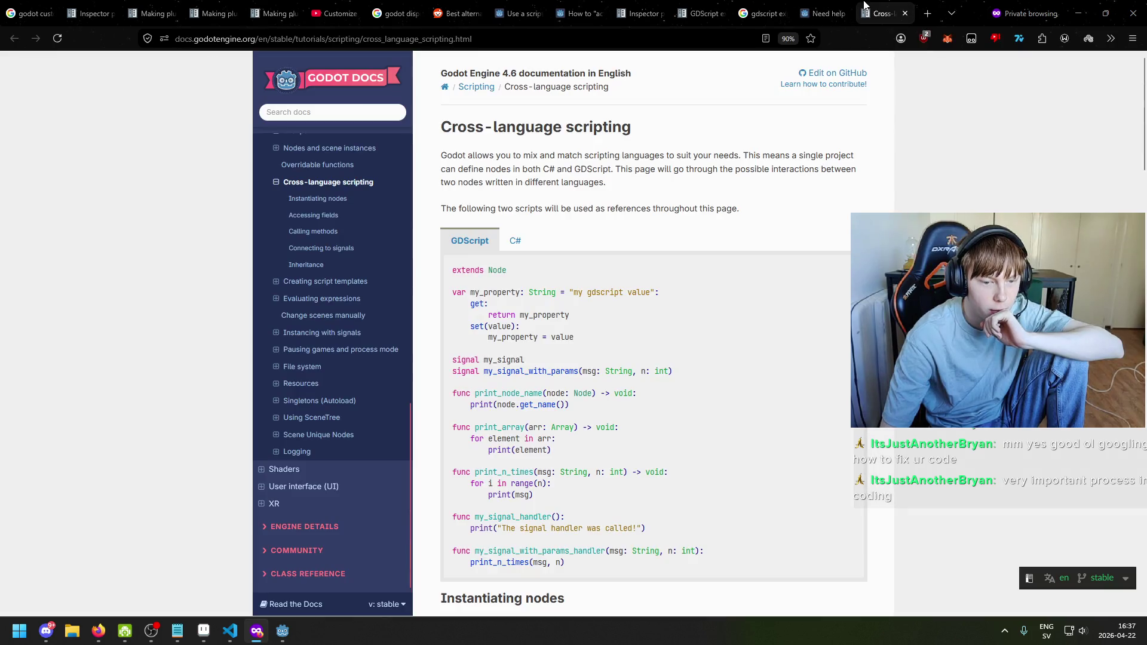
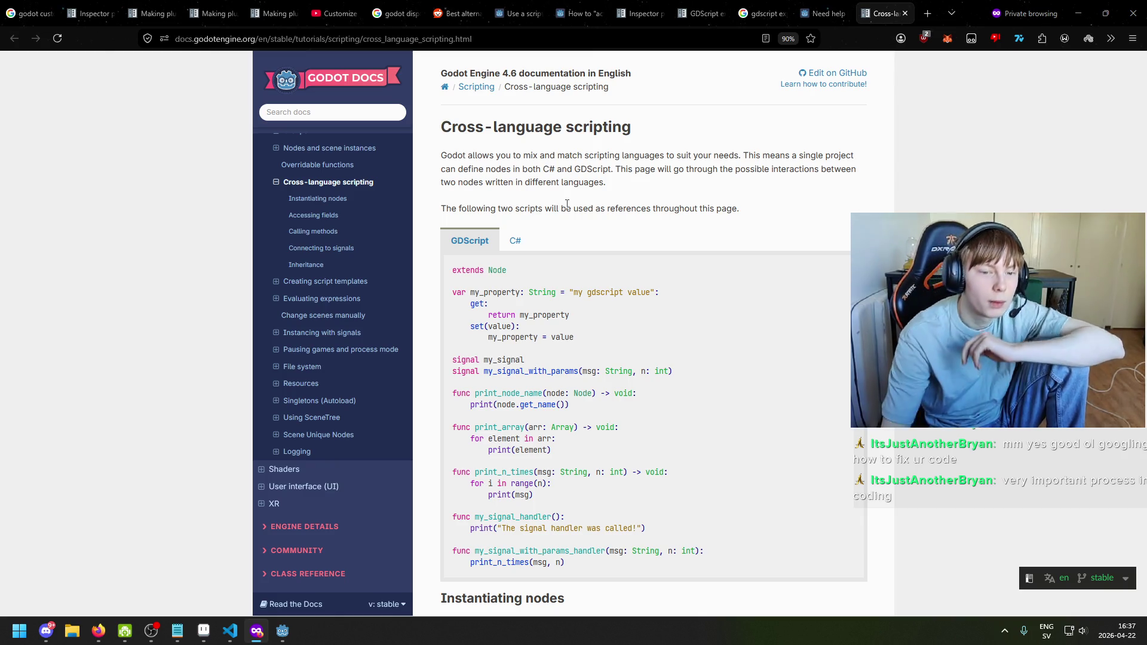
Step: Study the docs example of a GDScript property, highlighting my_property, its String type, getter and setter
mouse_move(474, 292)
left_mouse_down()
mouse_move(485, 292)
mouse_move(452, 292)
left_mouse_up()
left_click(528, 292)
double_click(541, 292)
left_click(575, 295)
left_click_drag(575, 295, 652, 293)
mouse_move(497, 311)
left_mouse_down()
mouse_move(477, 304)
mouse_move(577, 326)
left_mouse_up()
left_click(469, 326)
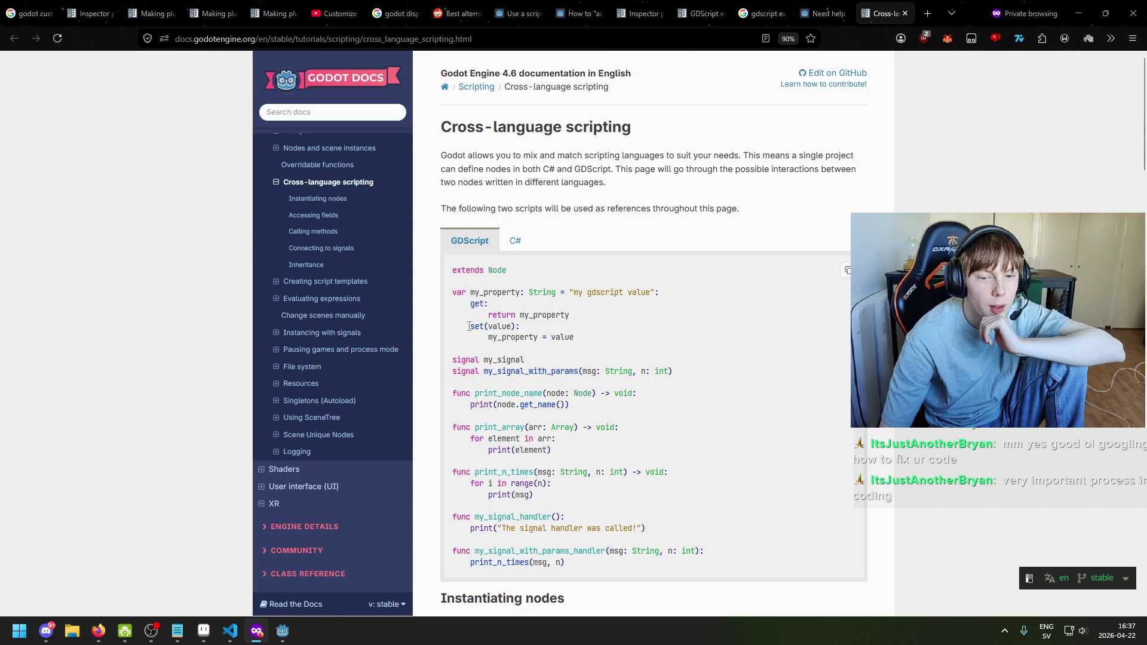
left_click_drag(483, 338, 525, 339)
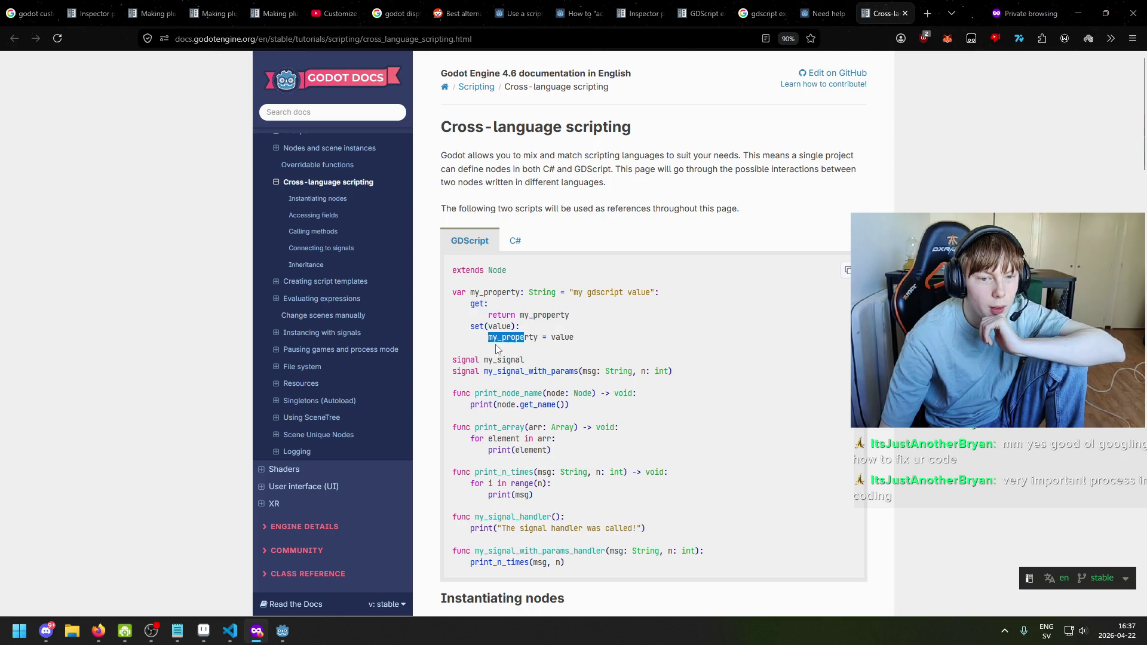
scroll(501, 334, "down", 1)
scroll(507, 306, "down", 9)
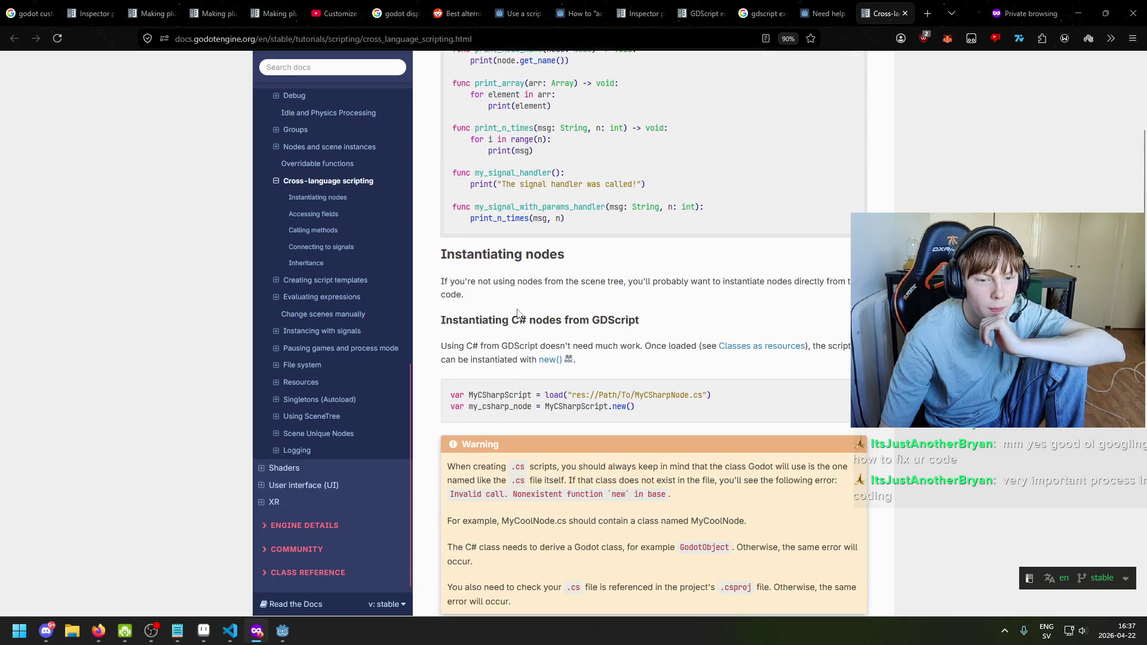
scroll(544, 309, "up", 8)
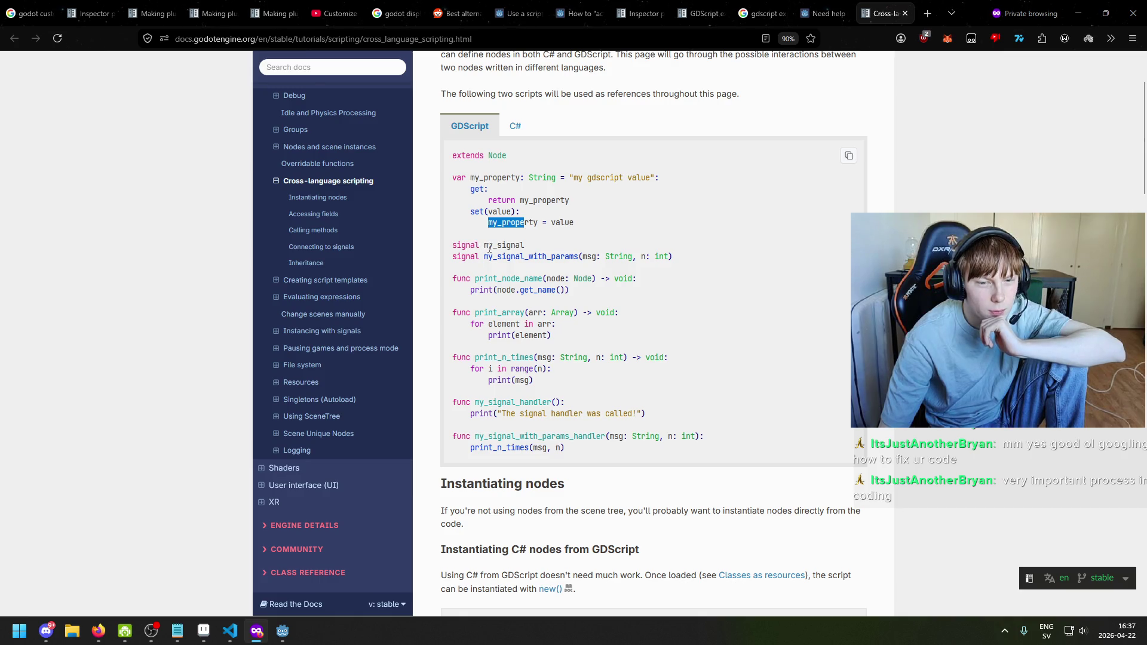
Step: Read on past the my_signal_with_params signal example to the paragraph on using nodes
mouse_move(483, 246)
left_mouse_down()
mouse_move(532, 247)
mouse_move(485, 256)
mouse_move(578, 255)
left_mouse_up()
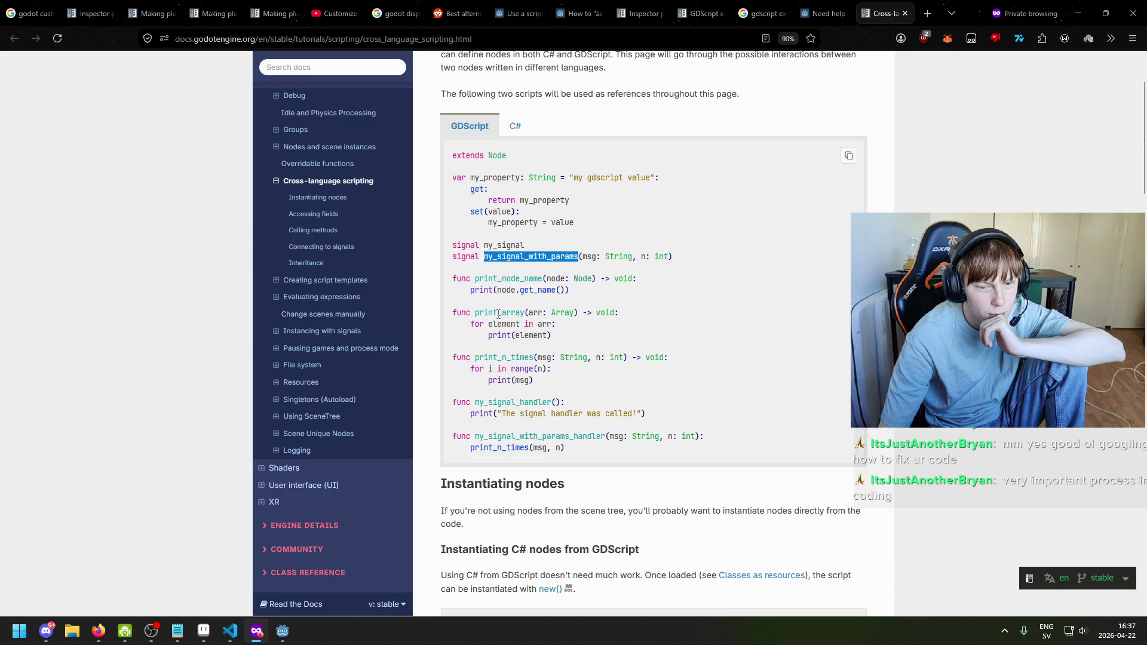
scroll(485, 321, "down", 2)
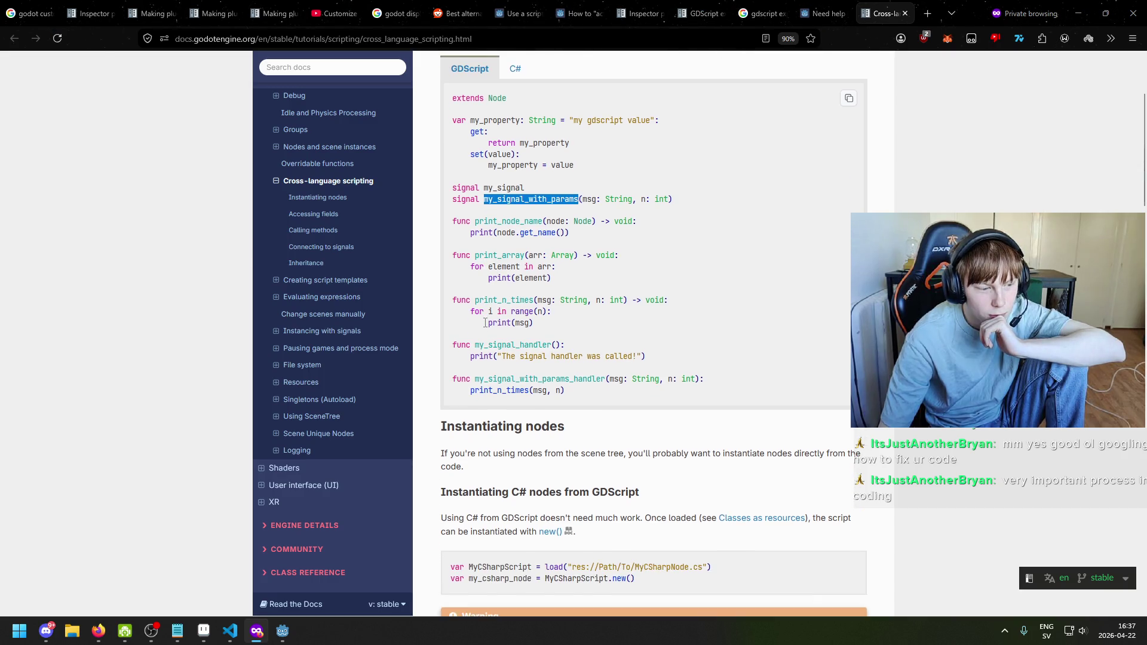
scroll(485, 322, "down", 2)
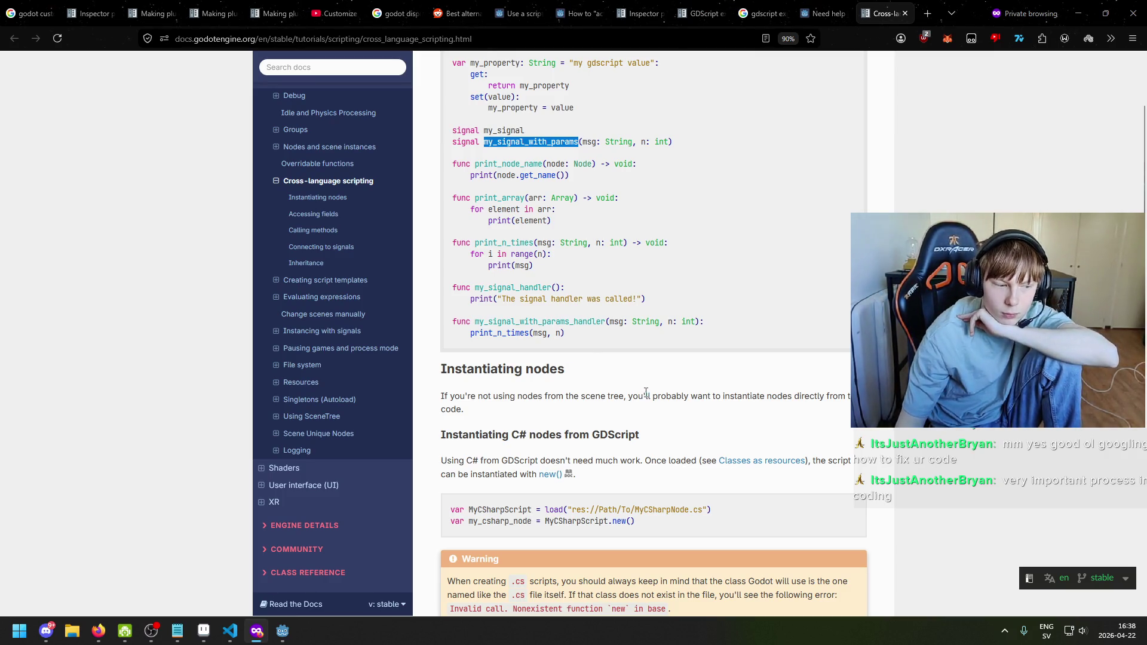
left_click_drag(493, 396, 563, 396)
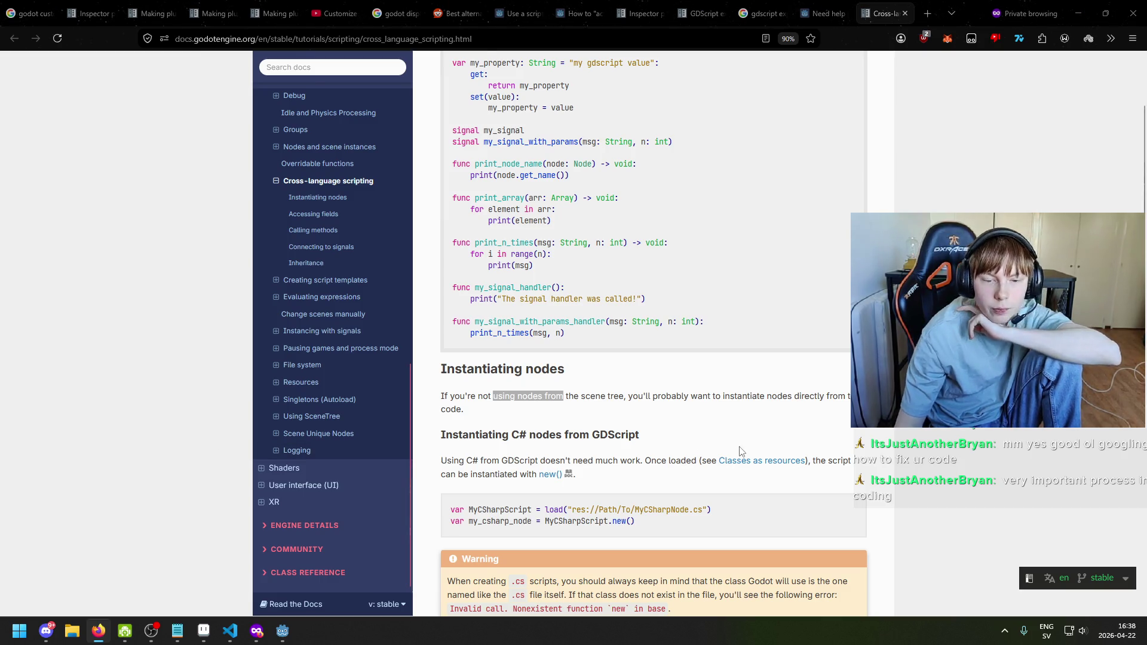
left_click(577, 396)
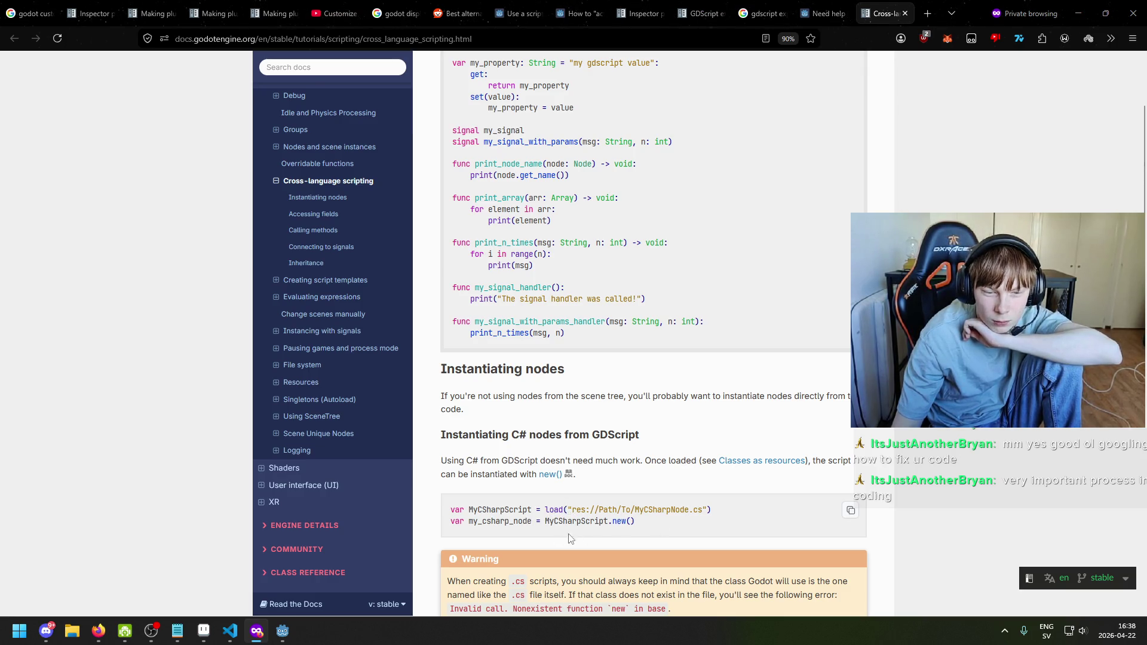
Step: Read the 'Accessing C# fields from GDScript' section, highlighting its my_csharp_node example lines
scroll(555, 524, "down", 4)
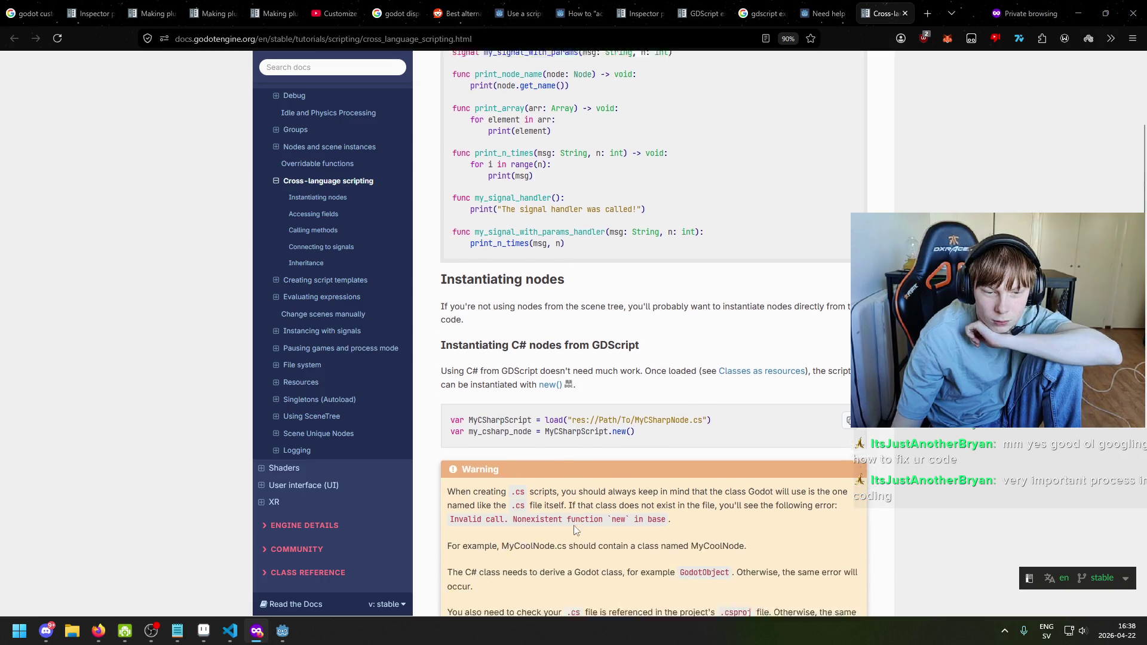
scroll(558, 520, "down", 6)
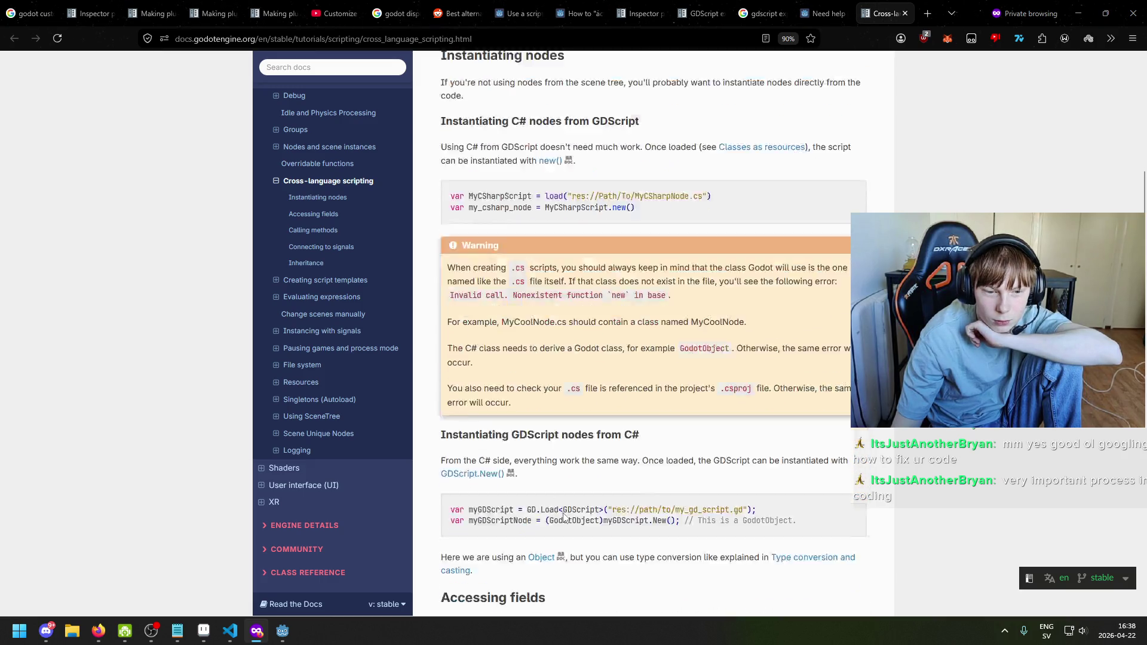
left_click_drag(442, 303, 627, 307)
left_click(451, 326)
left_click_drag(441, 310, 595, 306)
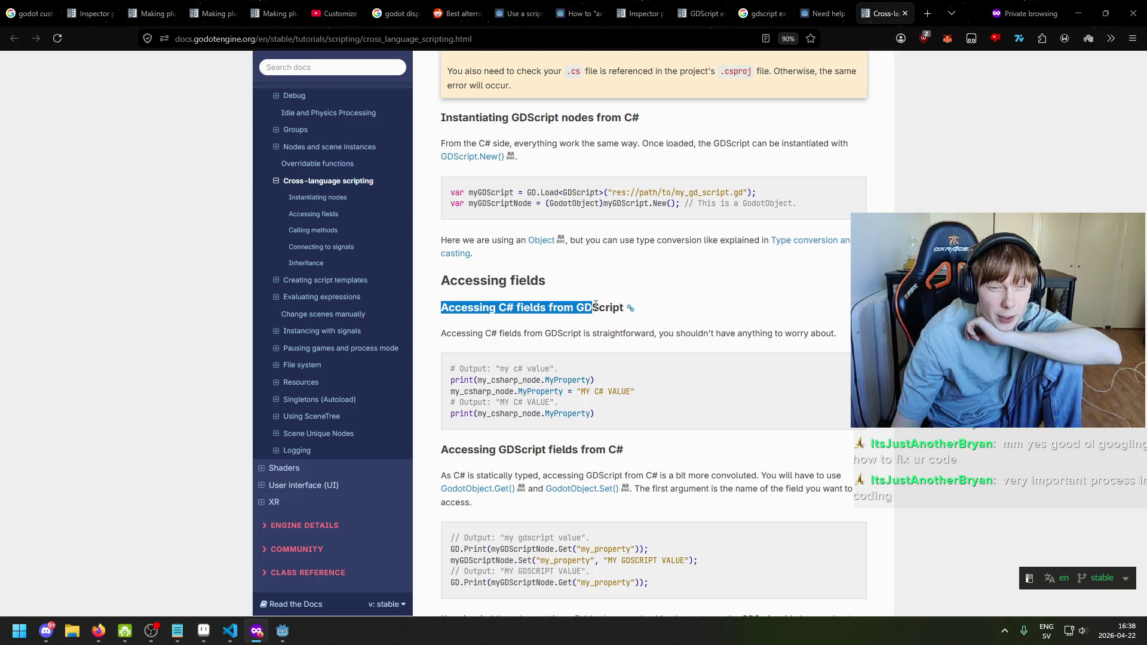
left_click_drag(452, 333, 847, 335)
left_click(680, 345)
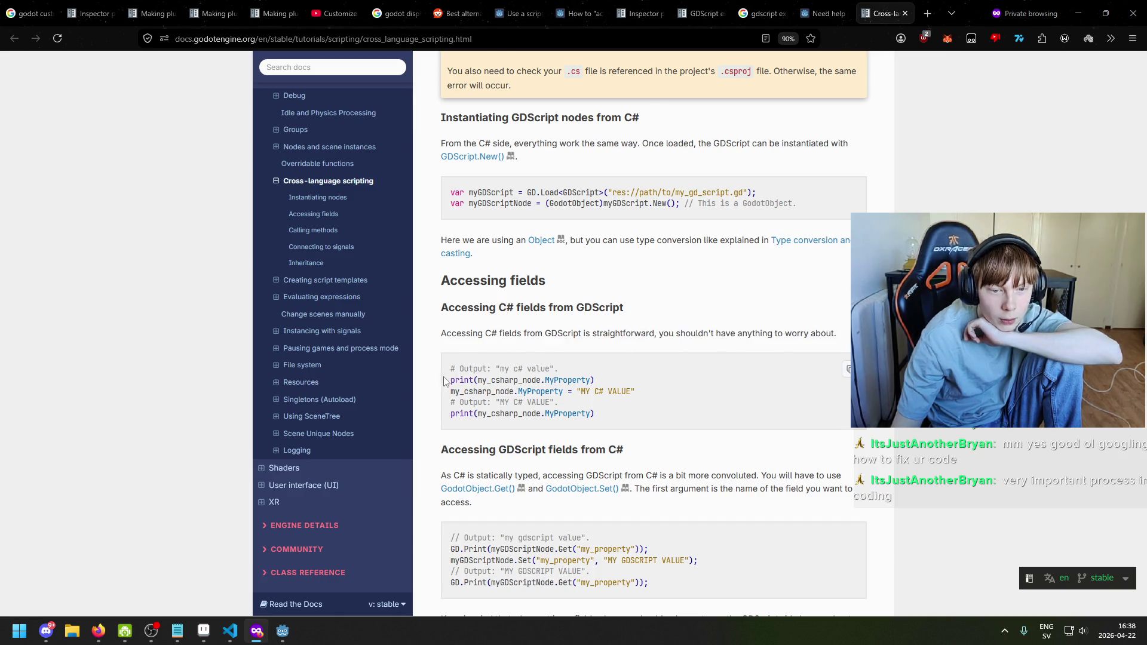
left_click_drag(452, 373, 555, 368)
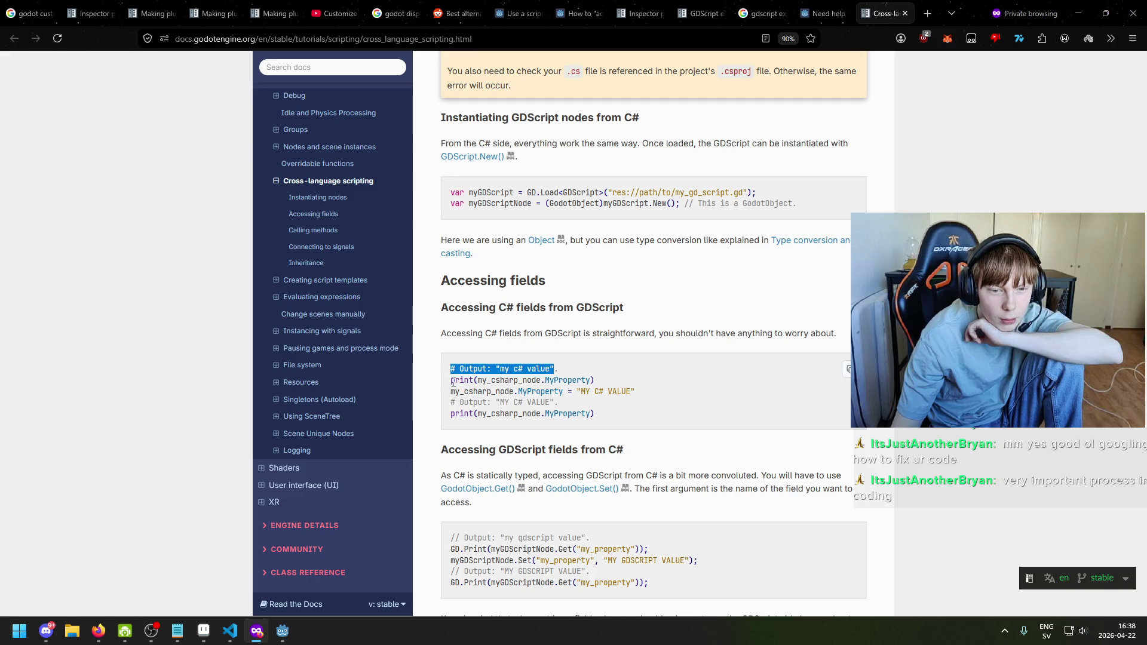
left_click(488, 381)
left_click_drag(477, 381, 550, 380)
left_click(519, 387)
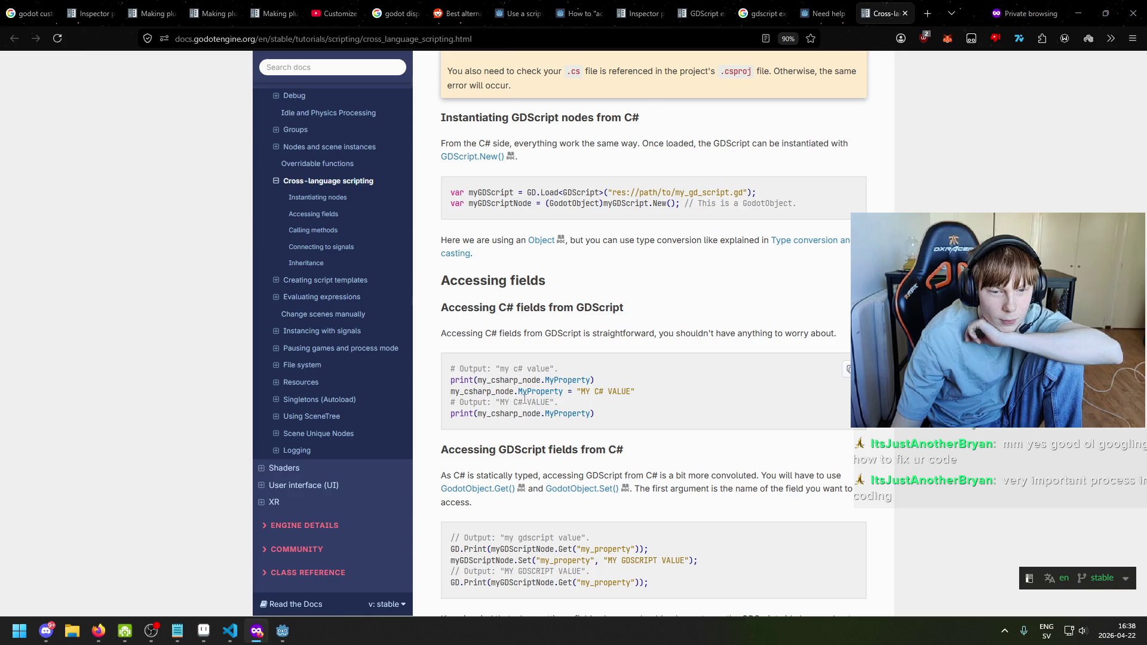
left_click_drag(459, 392, 637, 396)
left_click(585, 394)
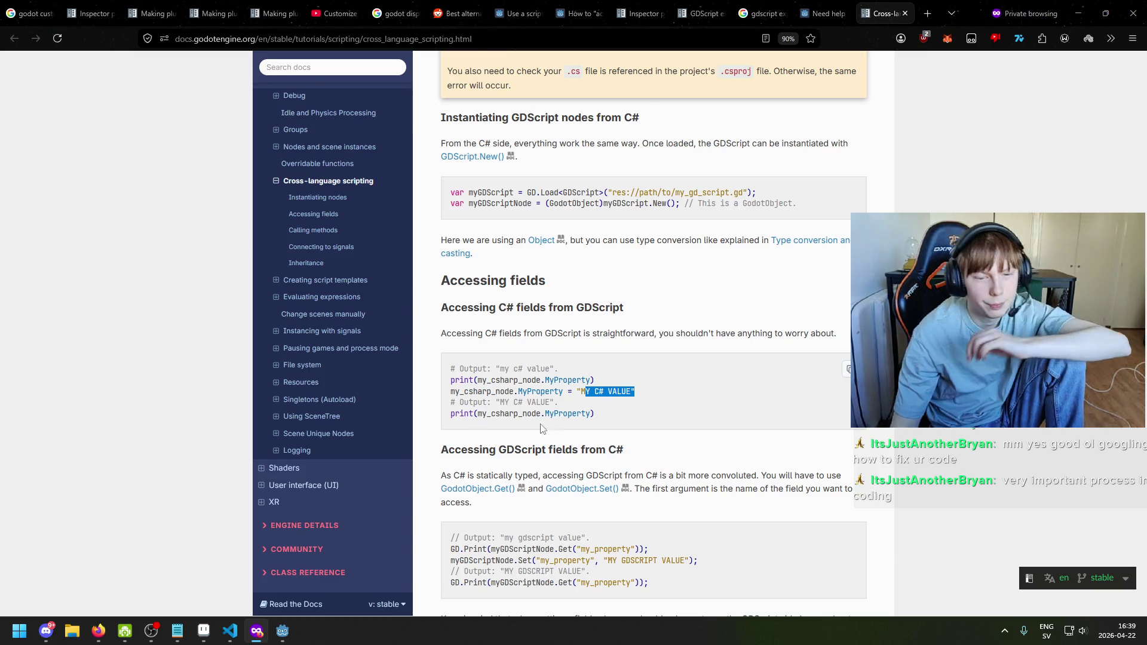
Step: Reselect the my_csharp_node MyProperty assignment line, then return to the Godot editor
scroll(542, 401, "down", 2)
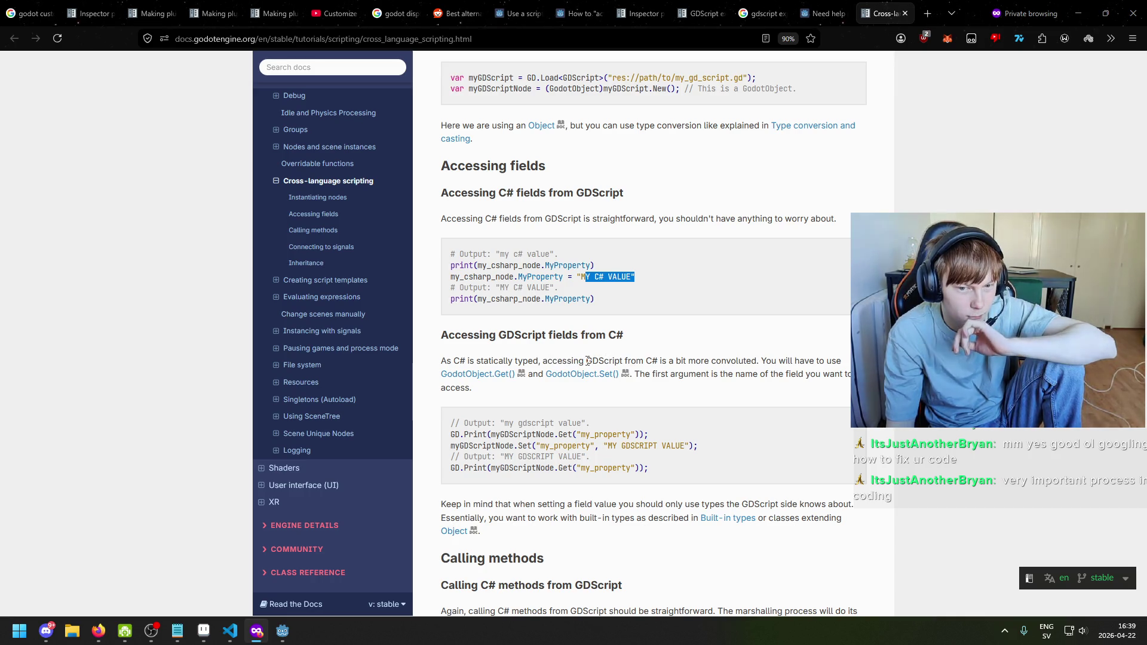
left_click(589, 361)
left_click_drag(586, 361, 654, 359)
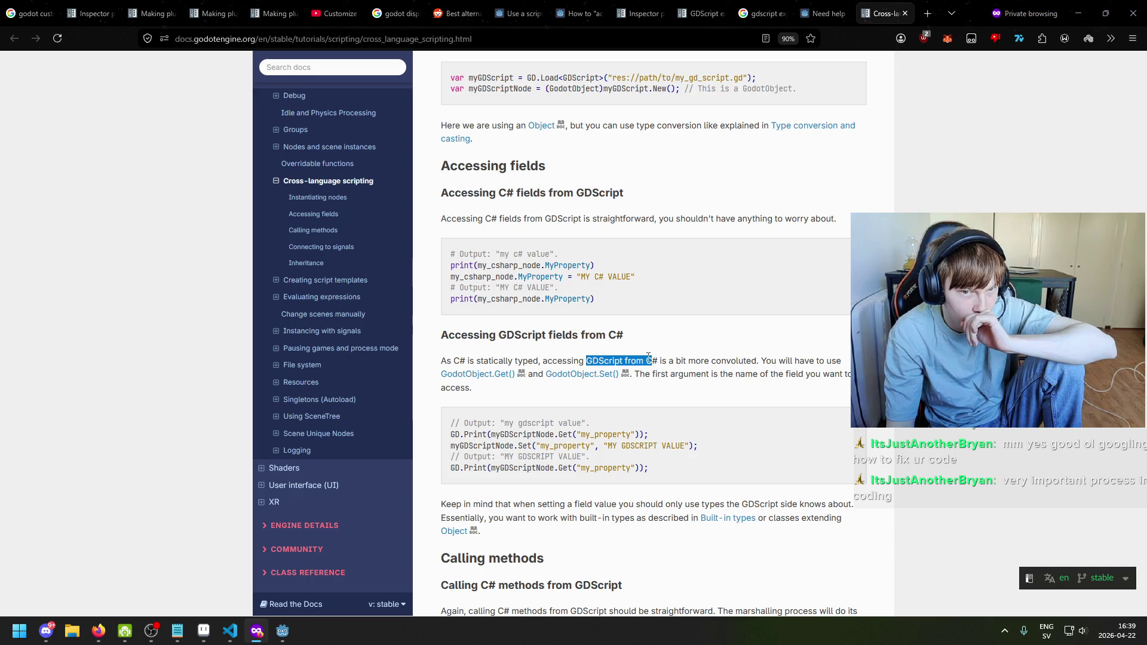
left_click_drag(455, 276, 473, 276)
scroll(478, 274, "up", 3)
left_click(457, 396)
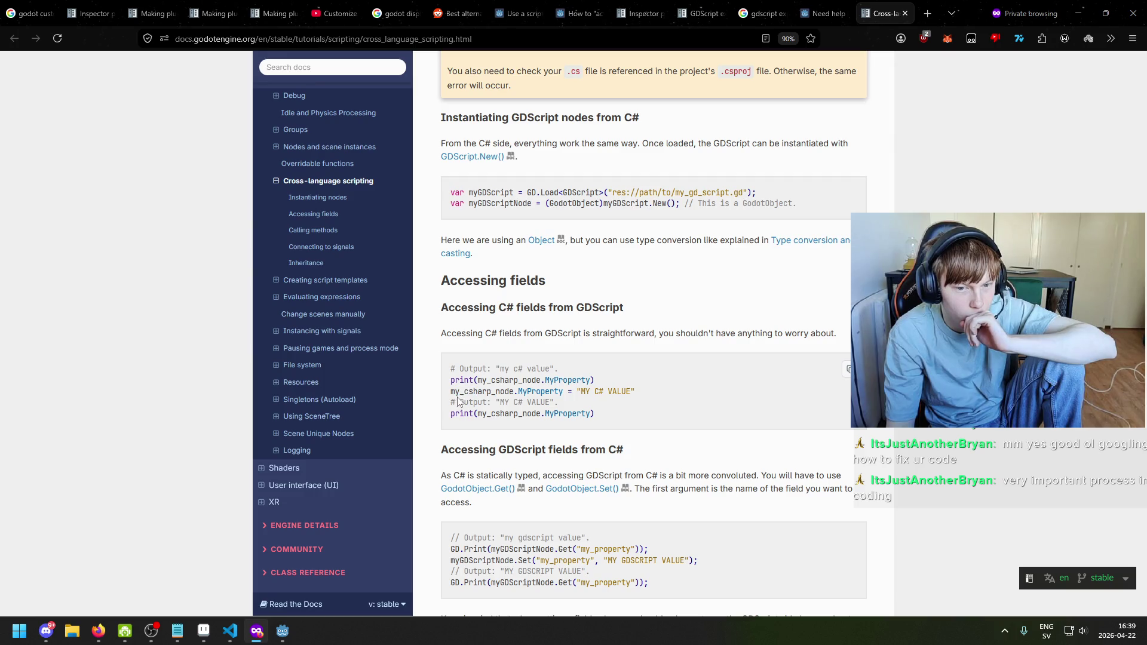
left_click_drag(451, 394, 506, 393)
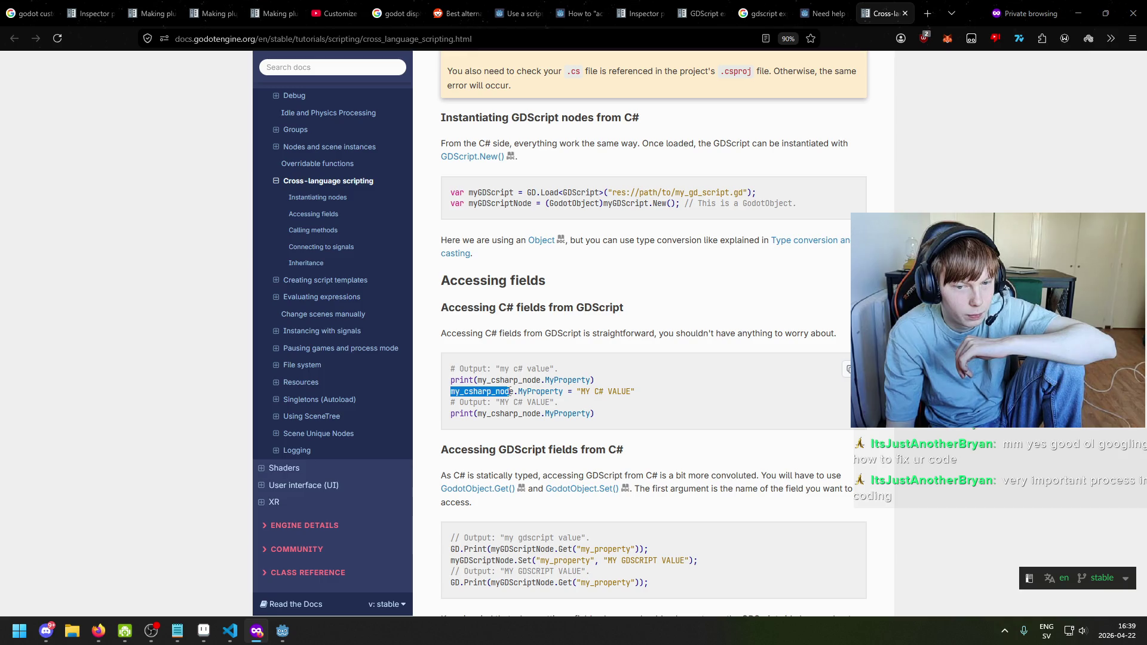
mouse_move(509, 391)
left_mouse_down()
mouse_move(667, 384)
mouse_move(663, 399)
left_mouse_up()
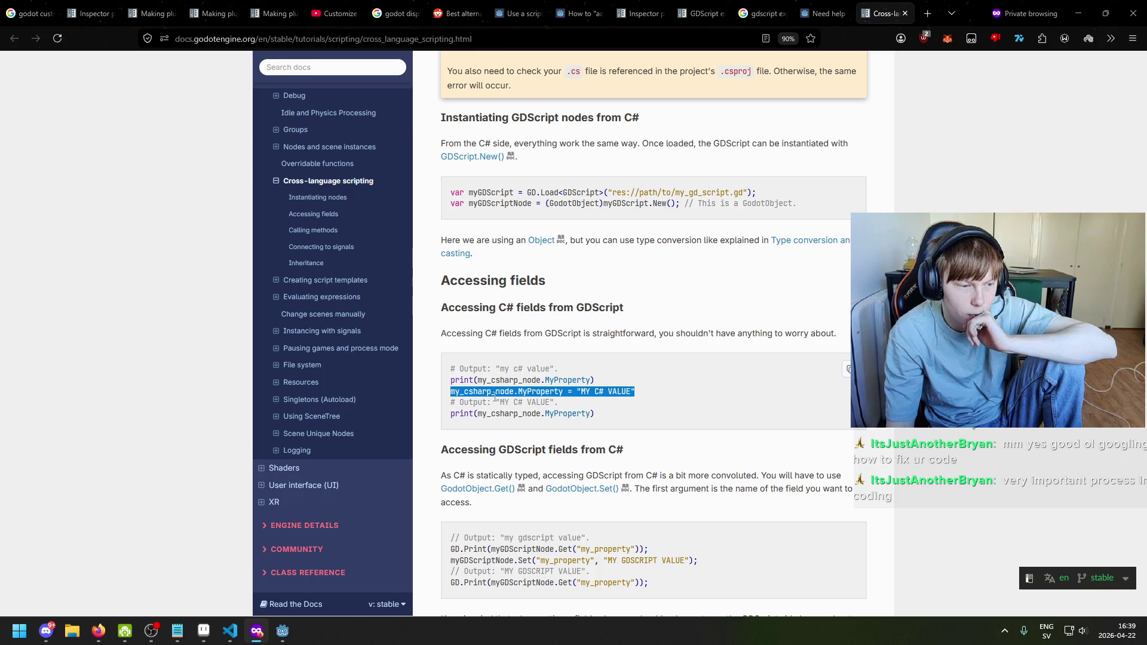
left_click(284, 639)
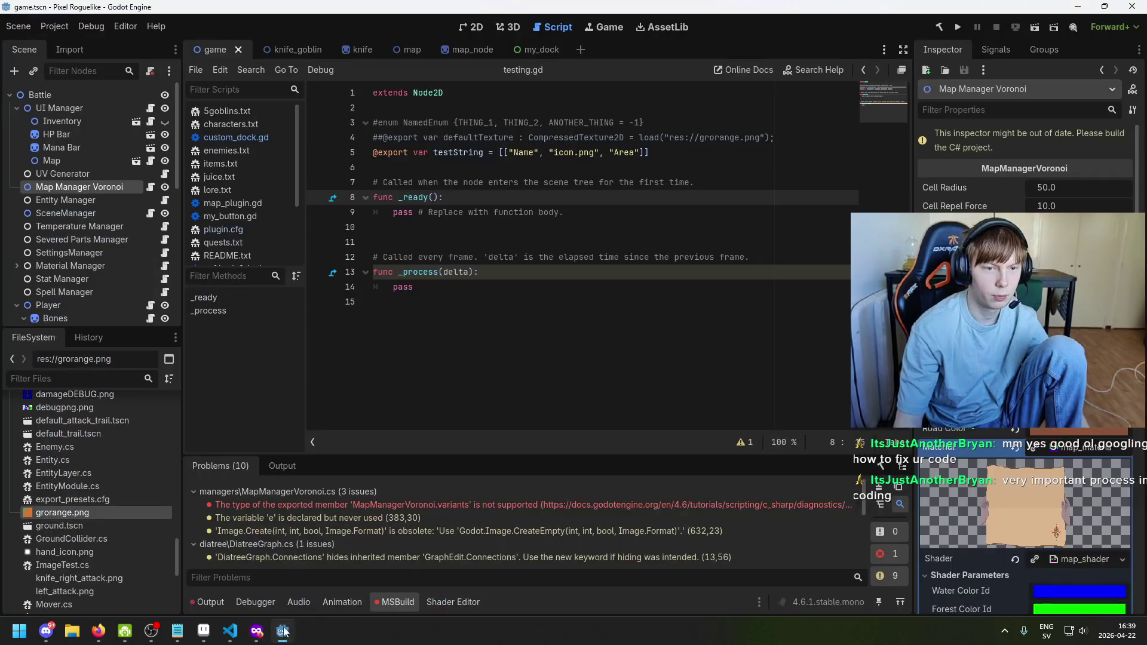
left_click(561, 203)
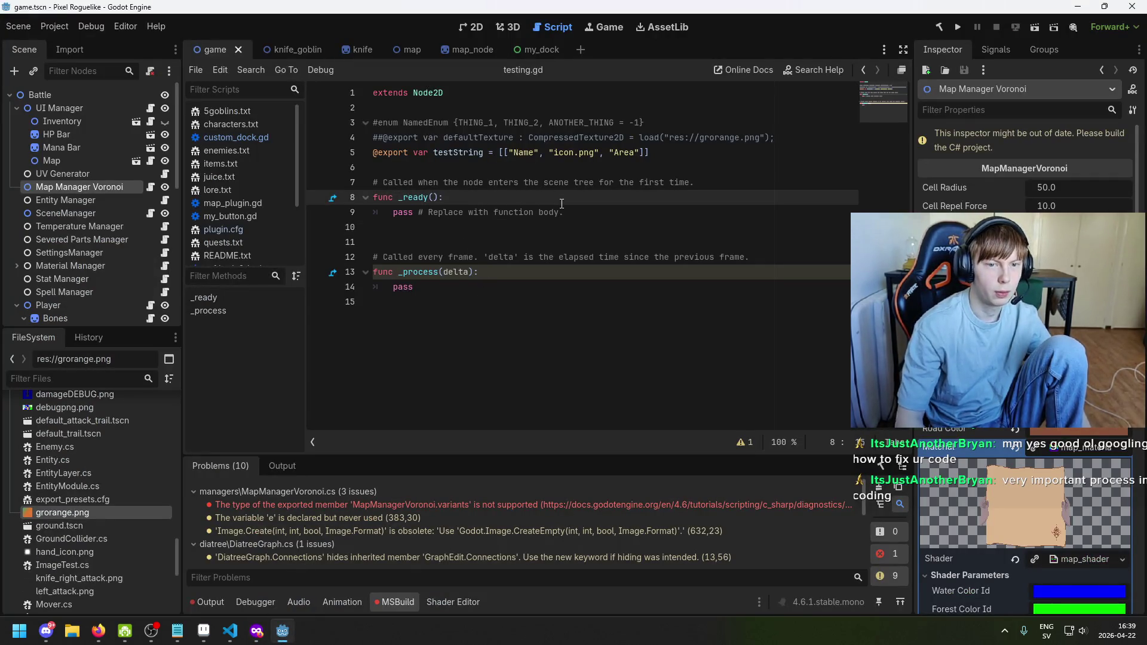
key("Return")
left_click(714, 153)
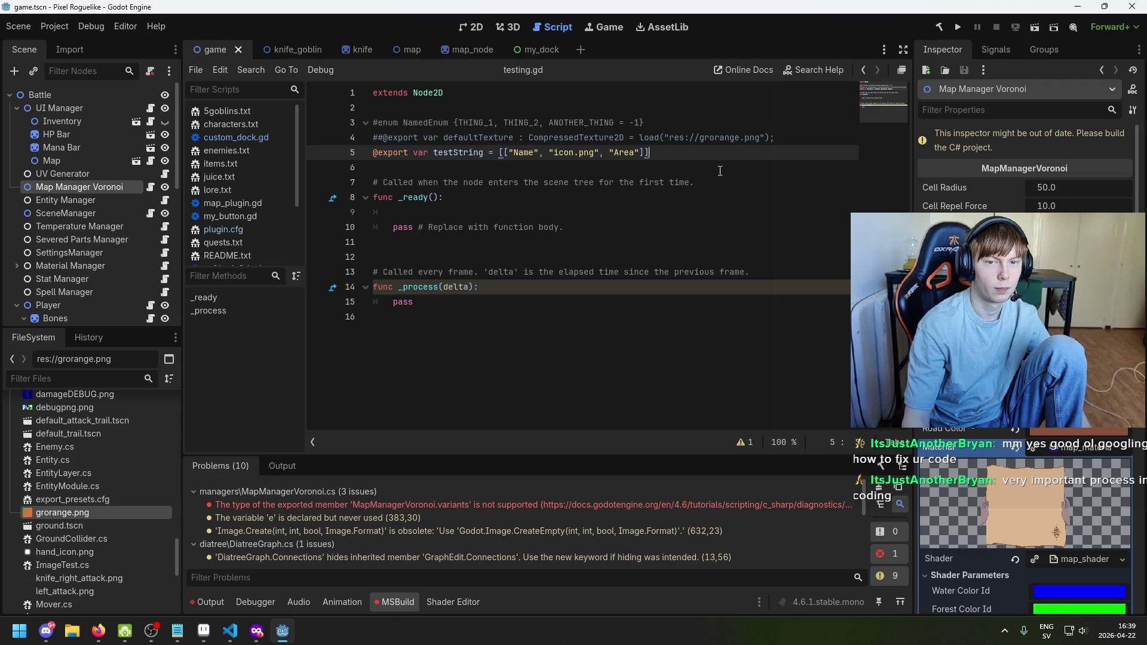
key("Return")
key("Return")
key("BackSpace")
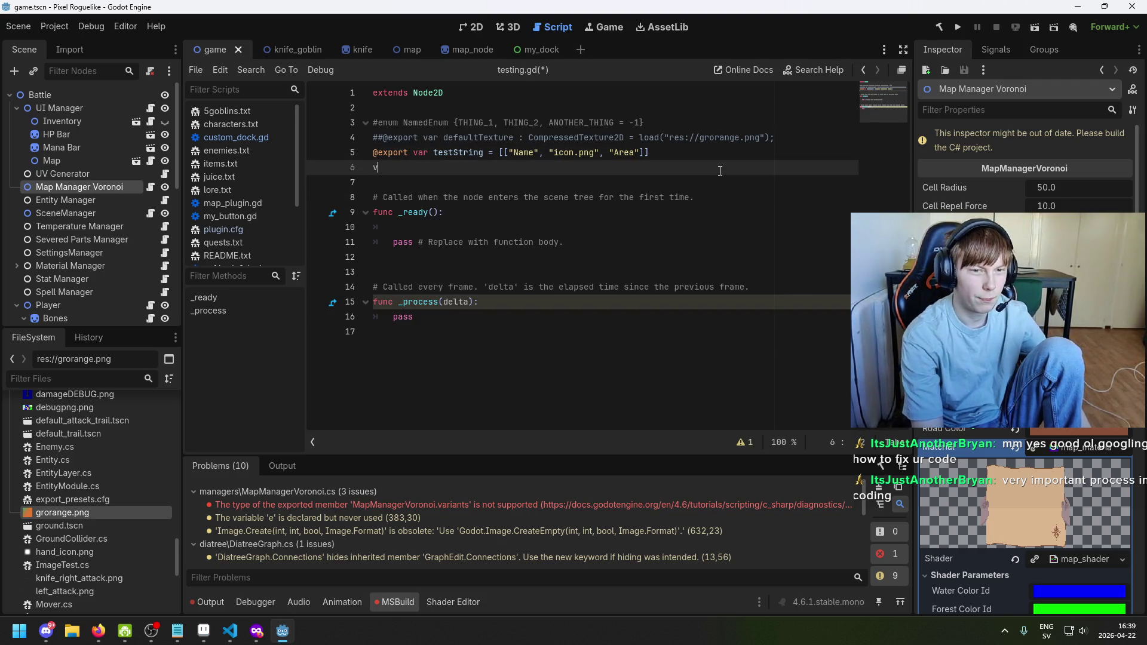
key("BackSpace")
key("BackSpace")
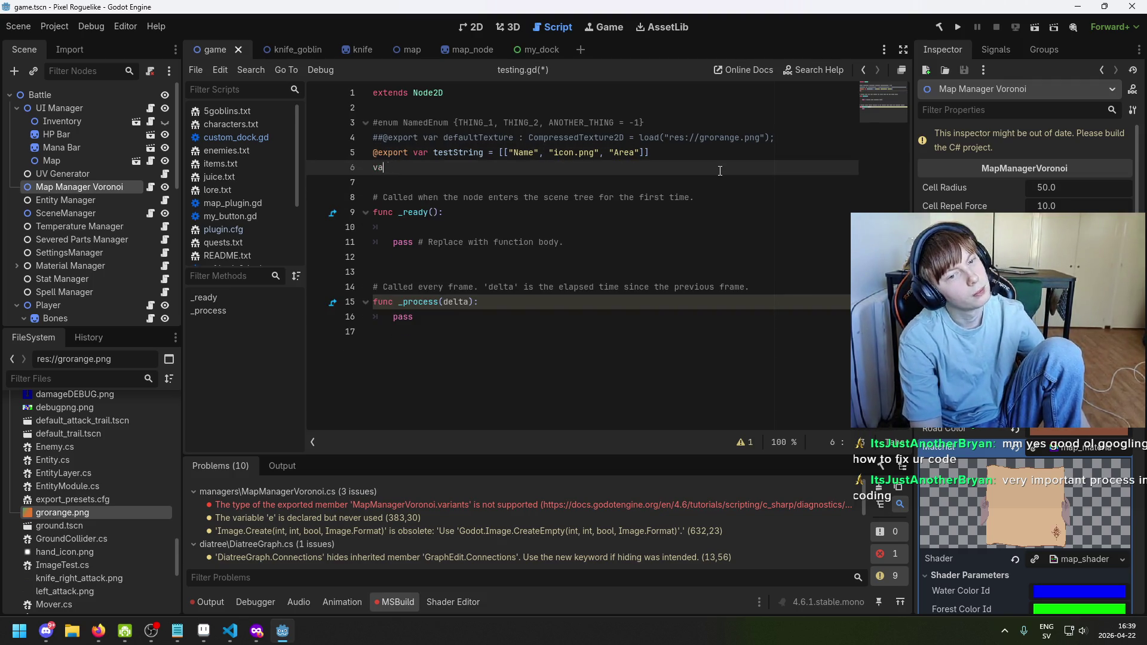
type("@export")
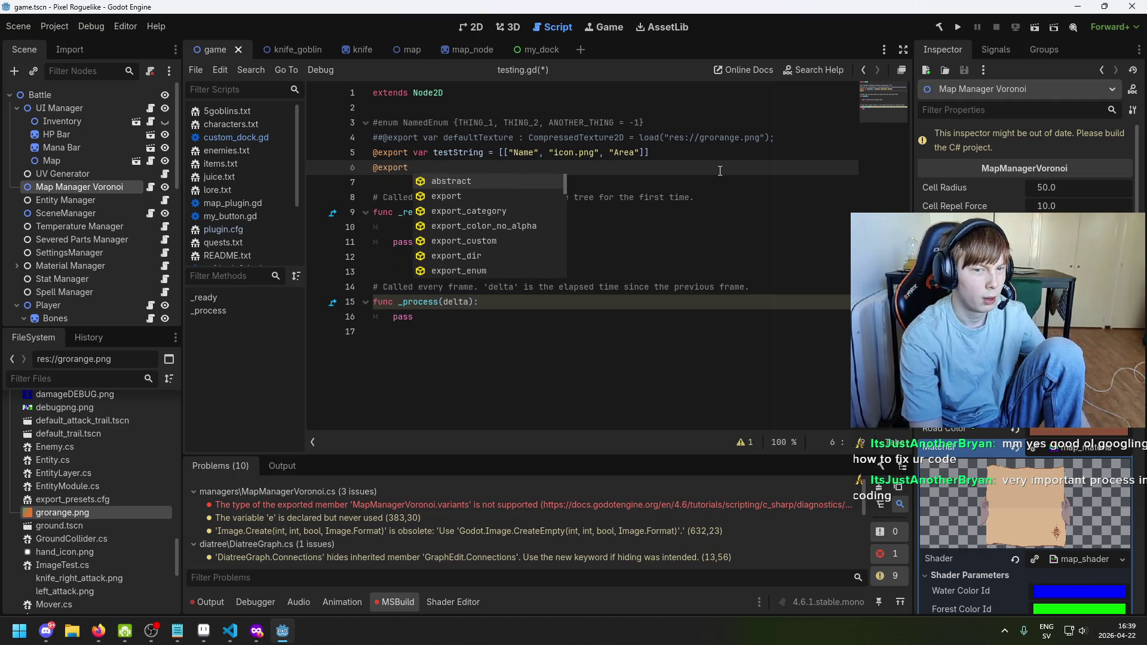
type(" var ")
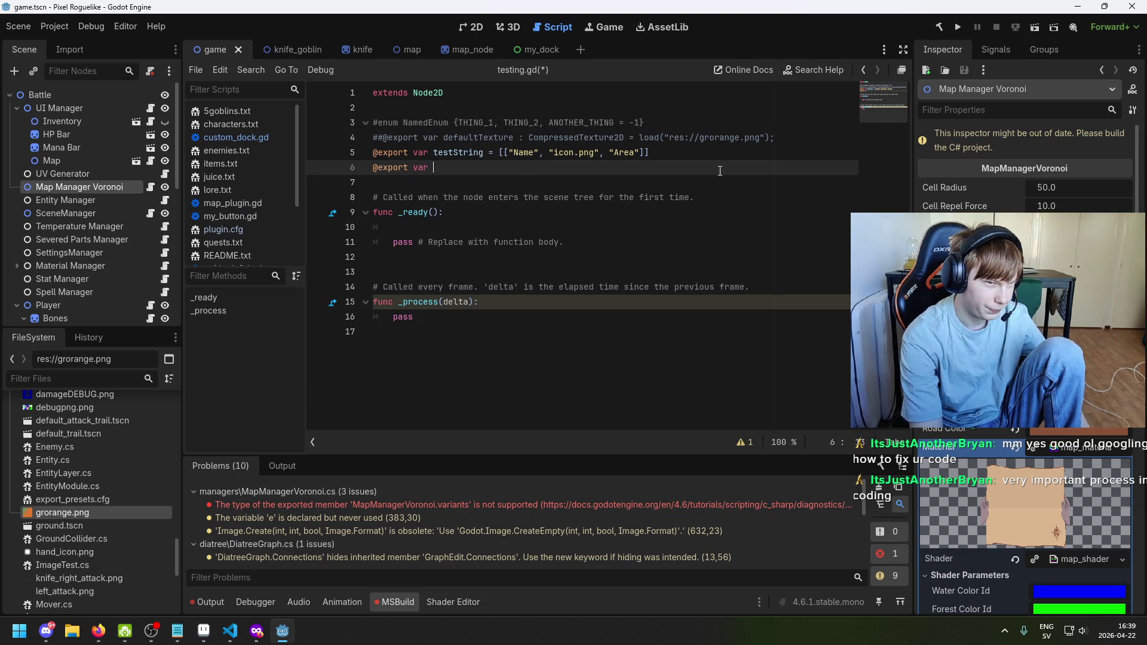
type("M")
type("pManagerVorono")
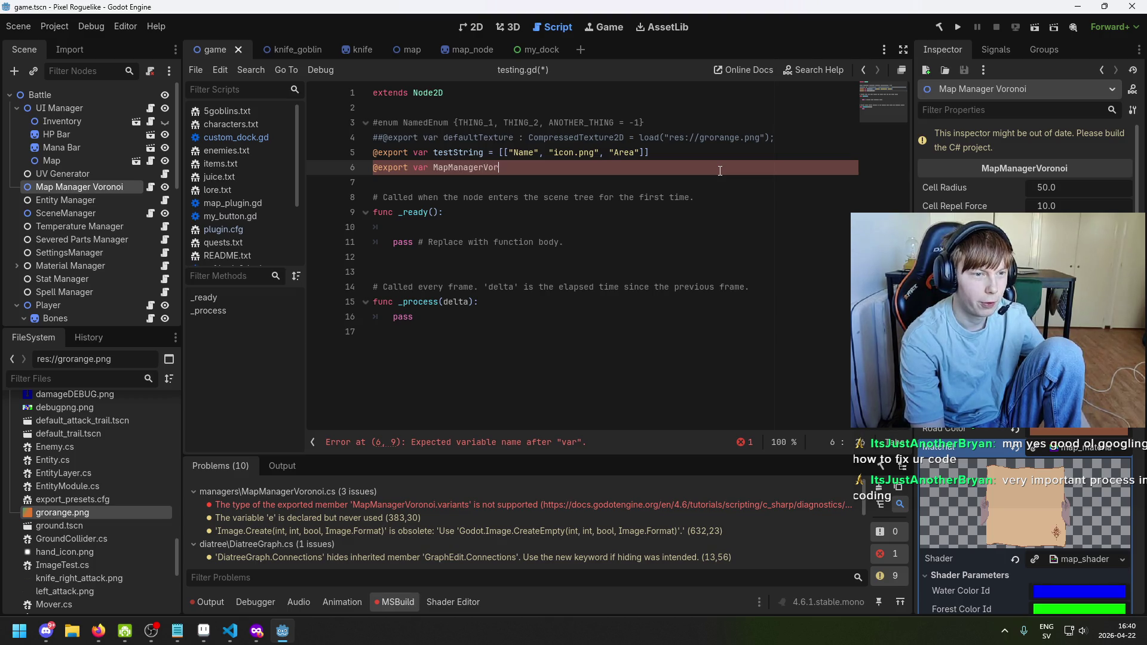
type("i")
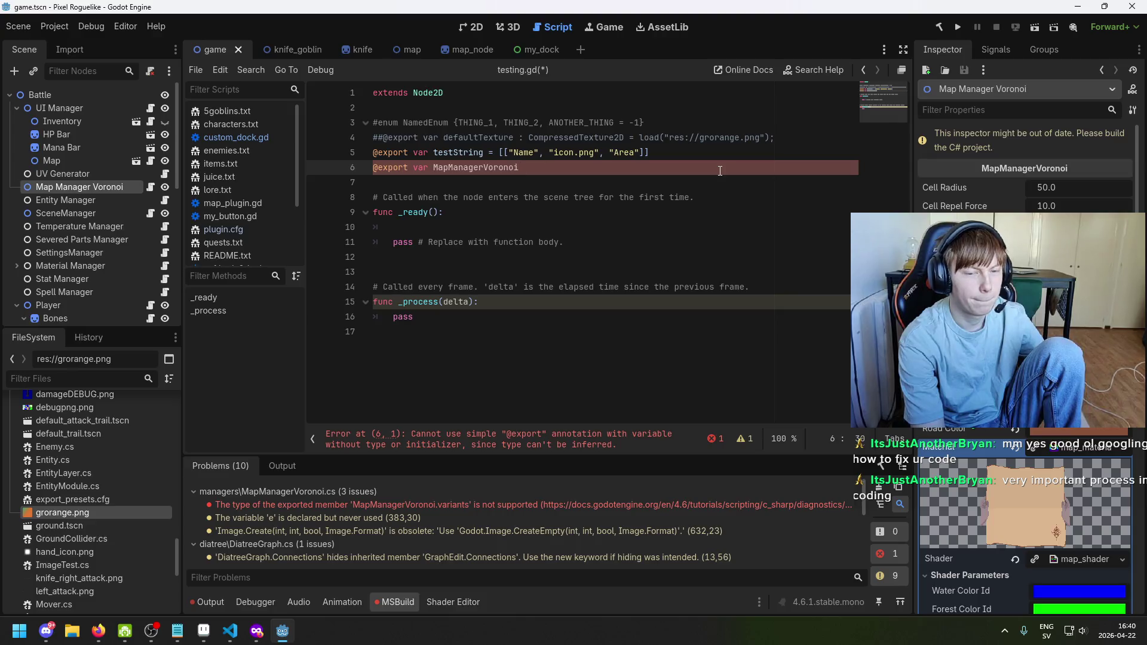
Step: Save the scene and script, moving down to the empty line in _ready()
key("ctrl+s")
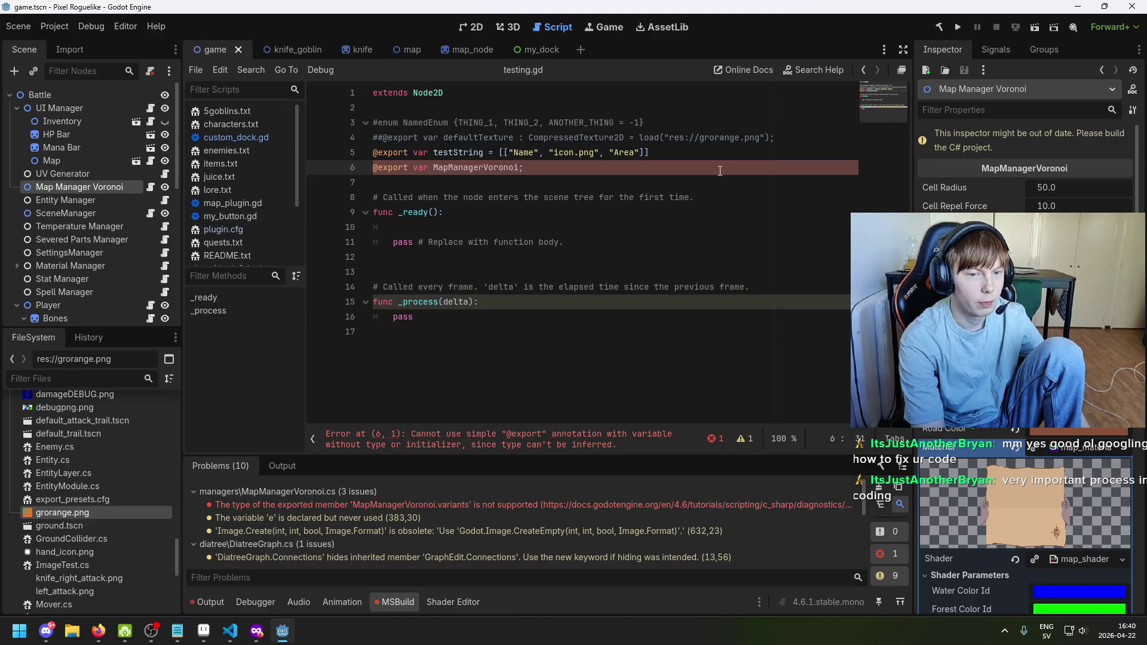
key("Down")
key("Down")
key("Down")
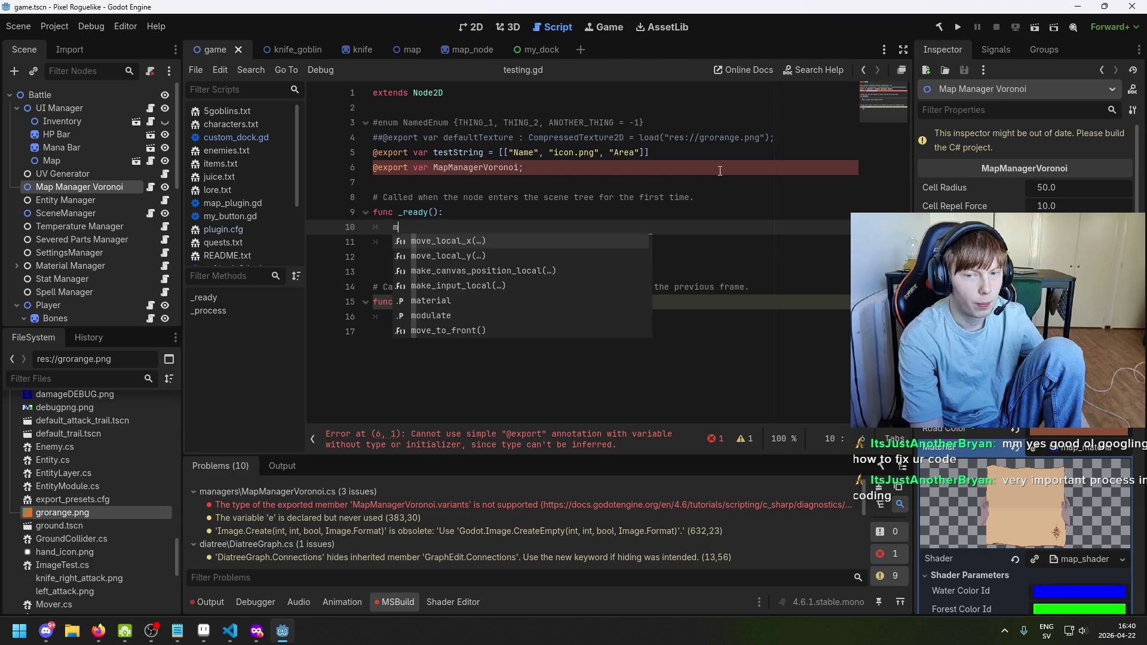
key("ctrl+s")
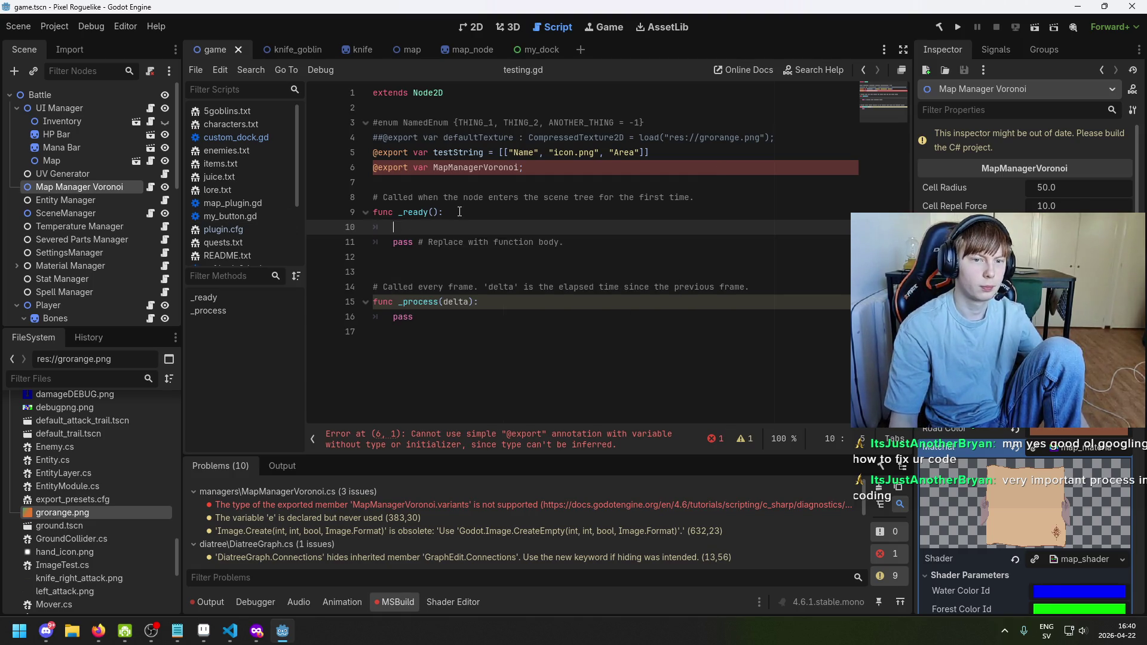
scroll(101, 263, "down", 7)
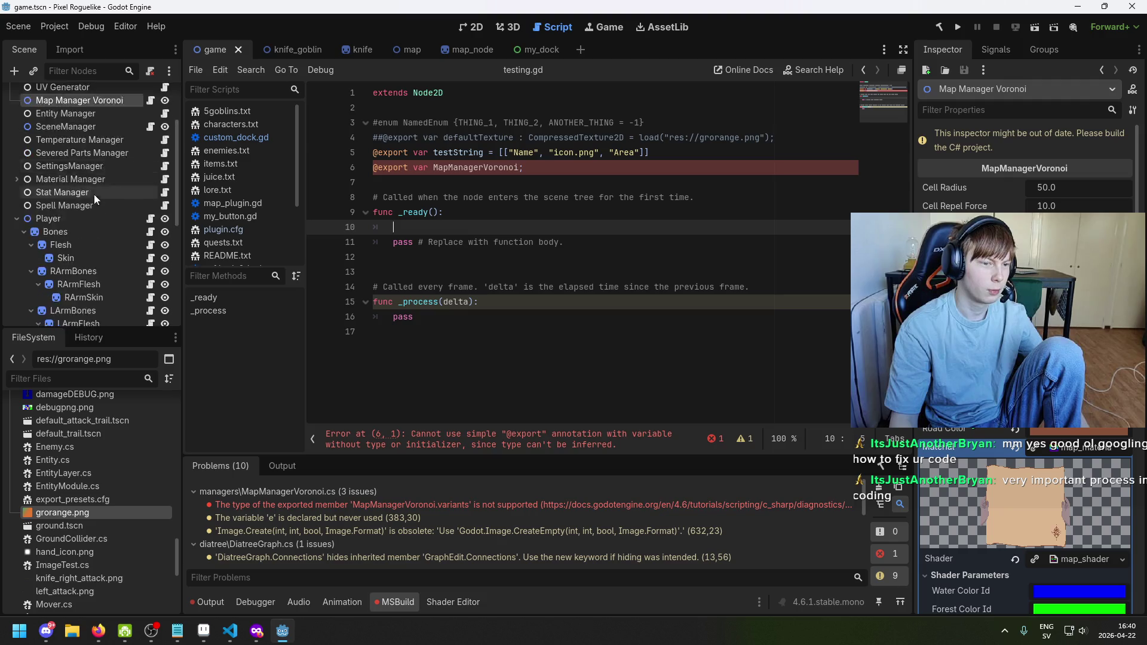
Step: Select the Node2D running testing.gd, clear the Problems list, and save the scene
scroll(101, 263, "down", 3)
left_click(96, 314)
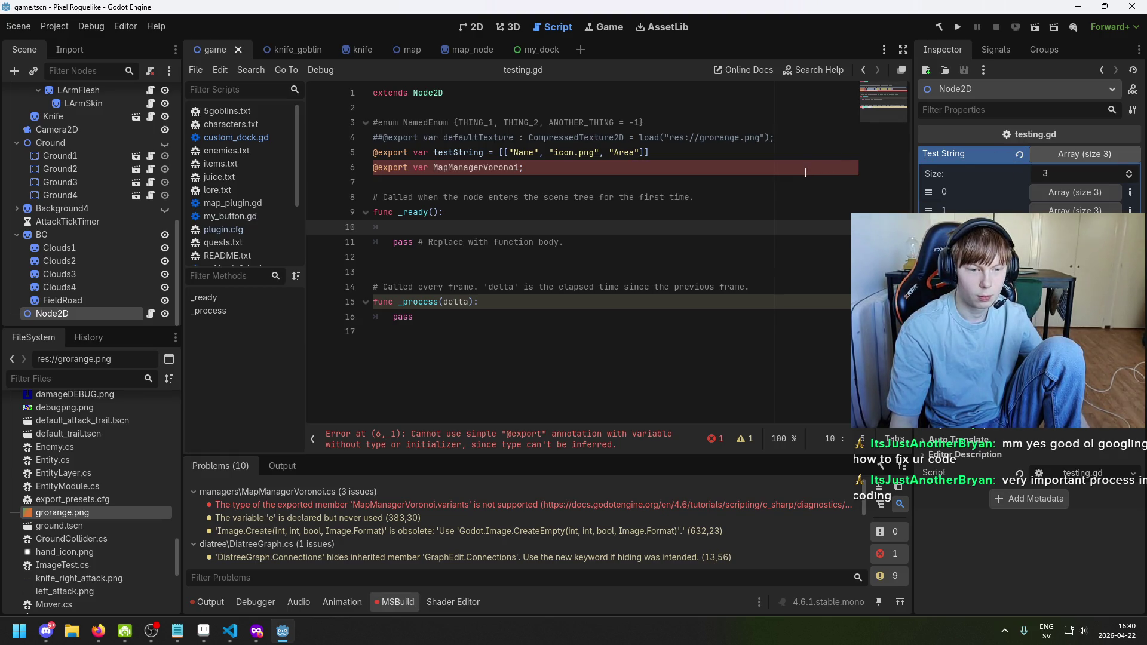
left_click(529, 170)
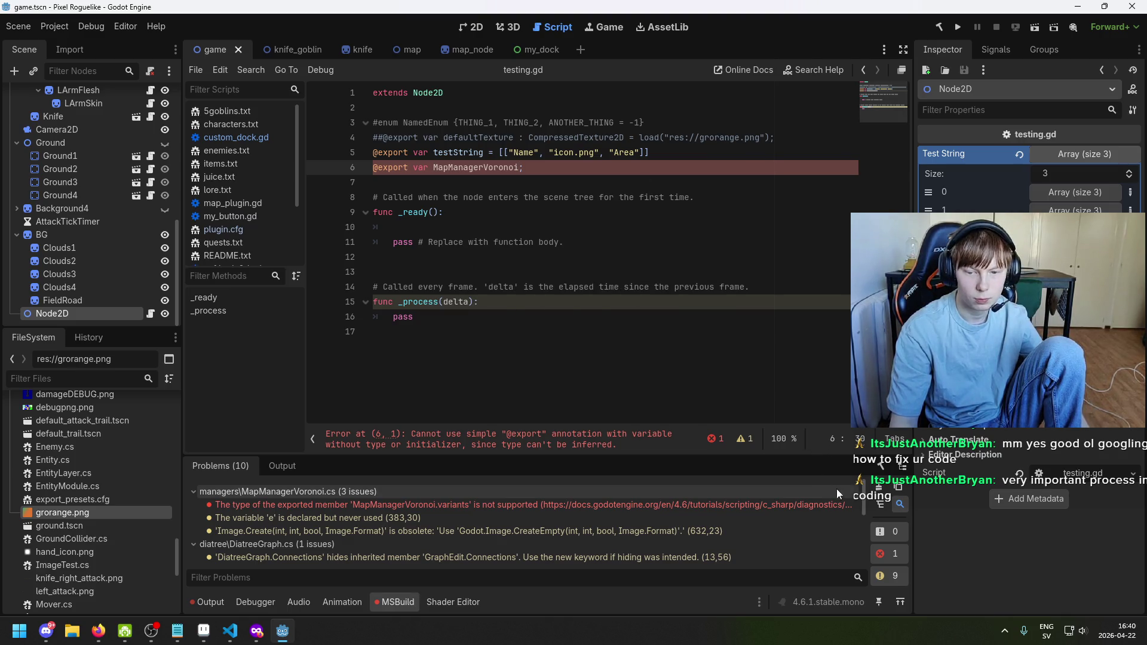
left_click(881, 488)
key("ctrl+s")
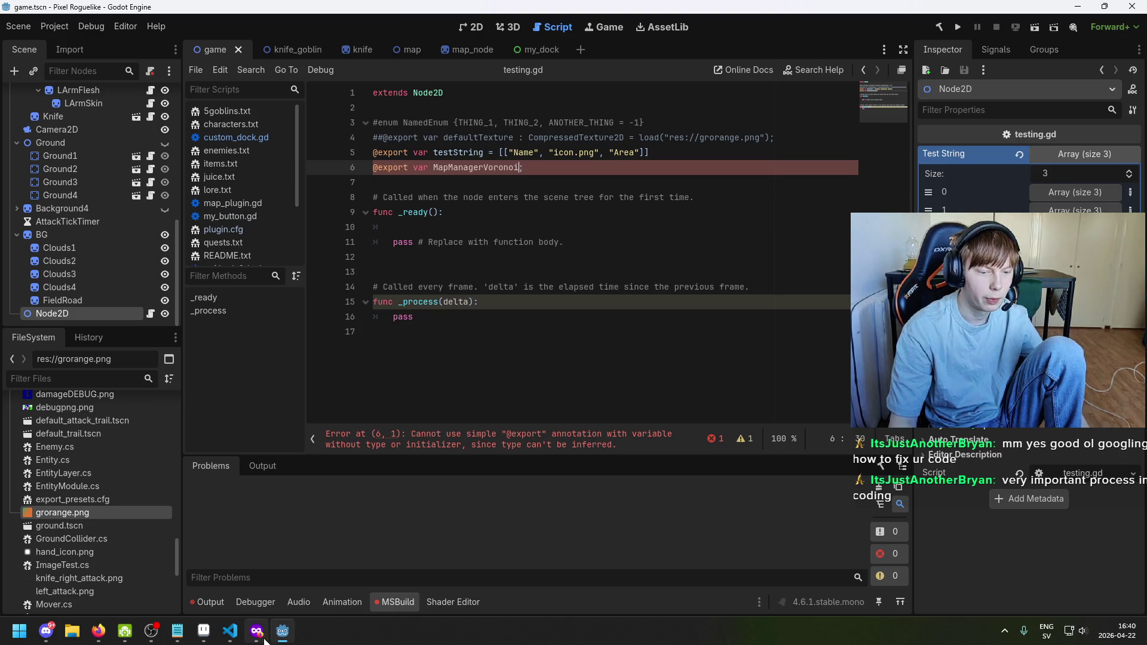
left_click(257, 630)
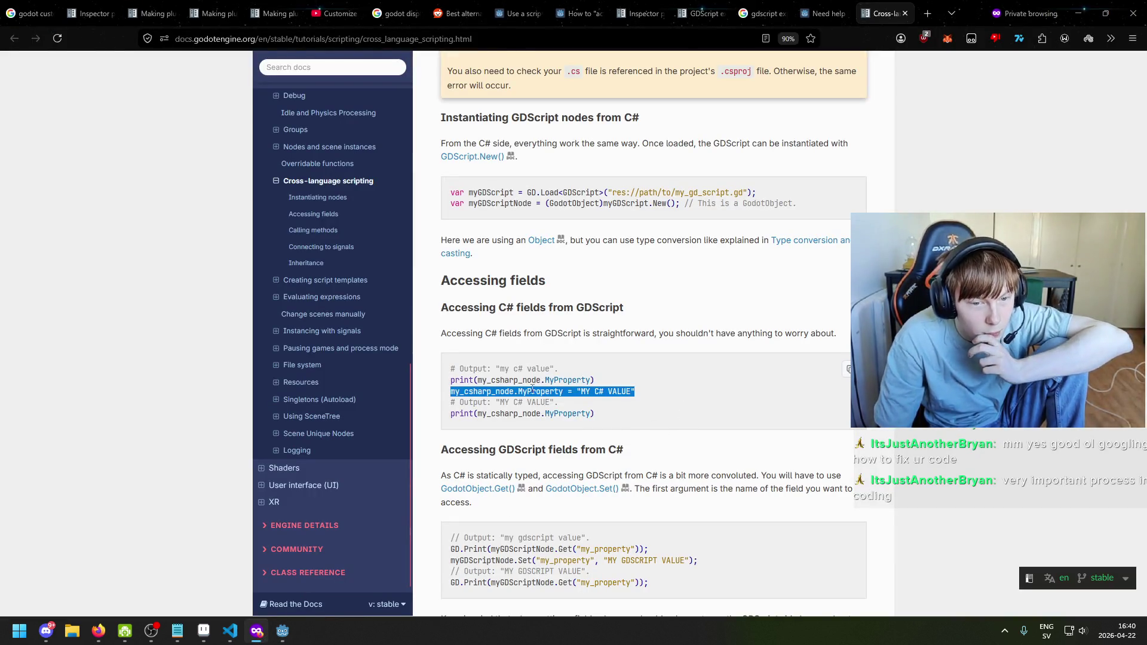
Step: Find the 'Instantiating C# nodes from GDScript' example in the docs and select its load(...) call
scroll(556, 401, "up", 1)
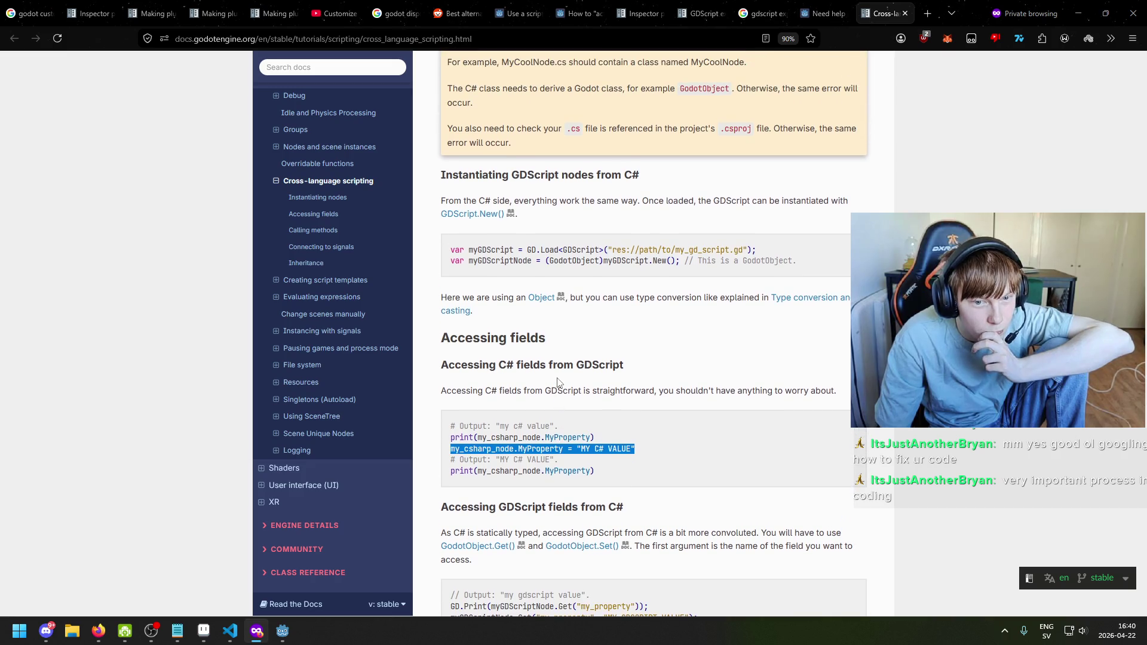
scroll(556, 378, "up", 2)
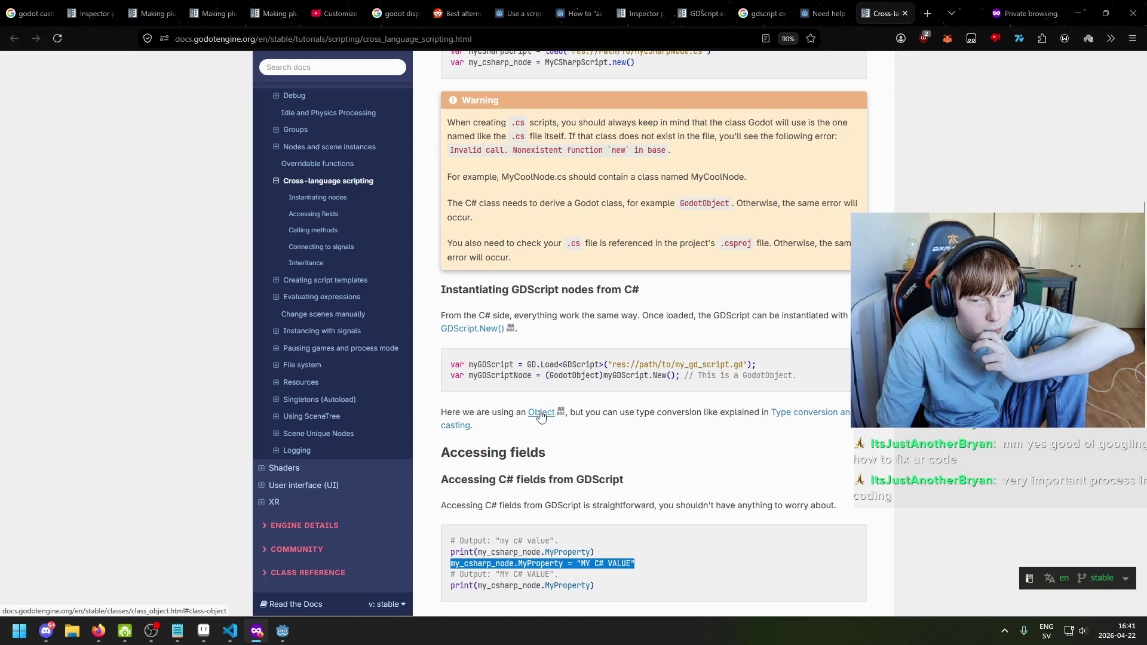
scroll(541, 417, "down", 1)
left_click_drag(491, 449, 631, 445)
left_click(602, 460)
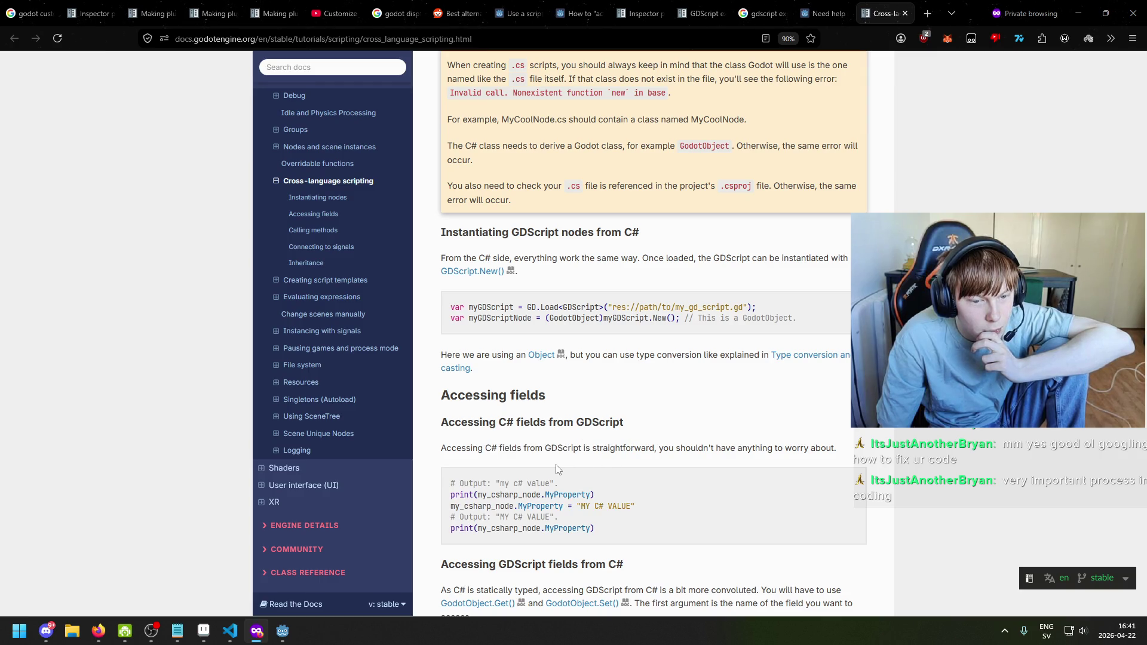
left_click_drag(487, 494, 541, 493)
scroll(561, 477, "down", 1)
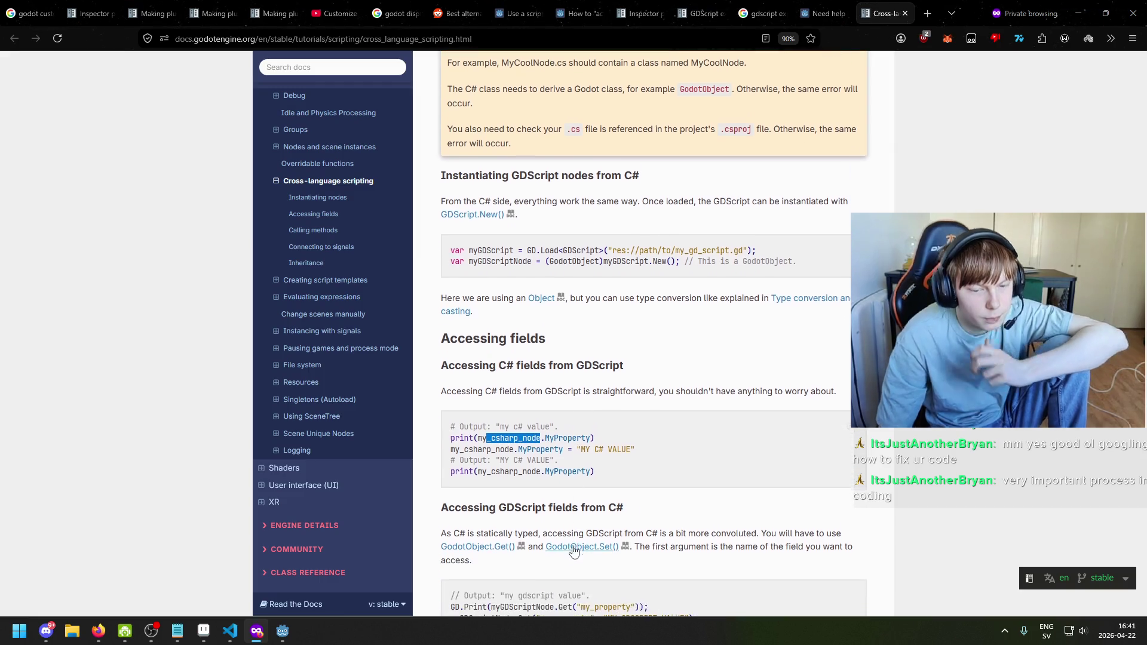
scroll(456, 444, "down", 4)
scroll(457, 444, "up", 7)
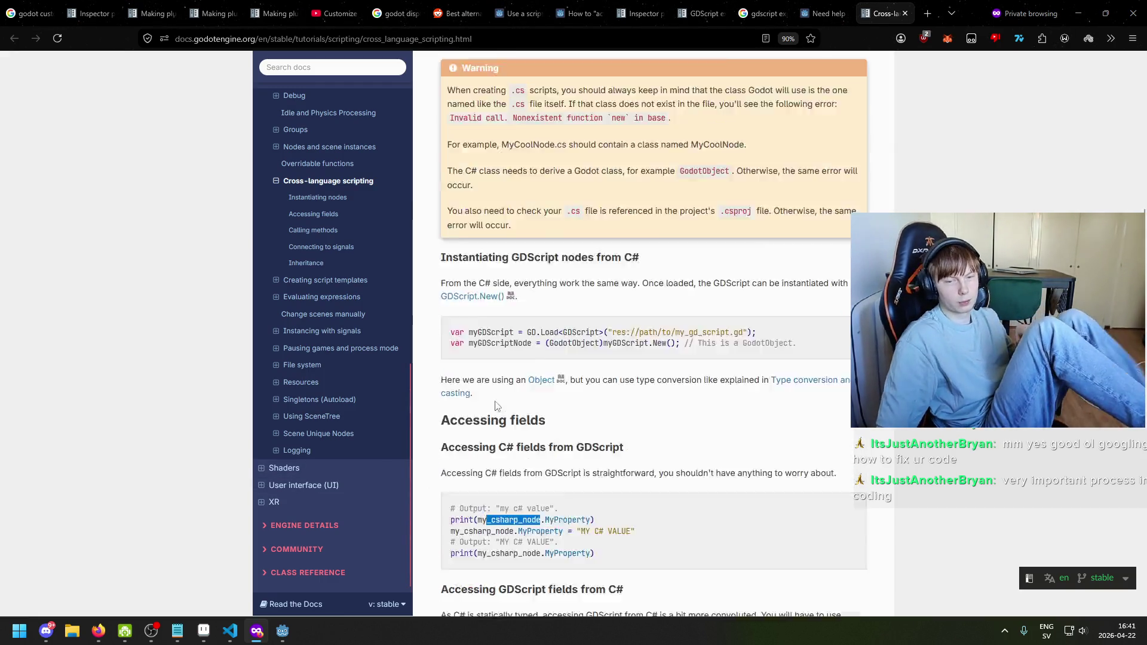
scroll(517, 409, "up", 2)
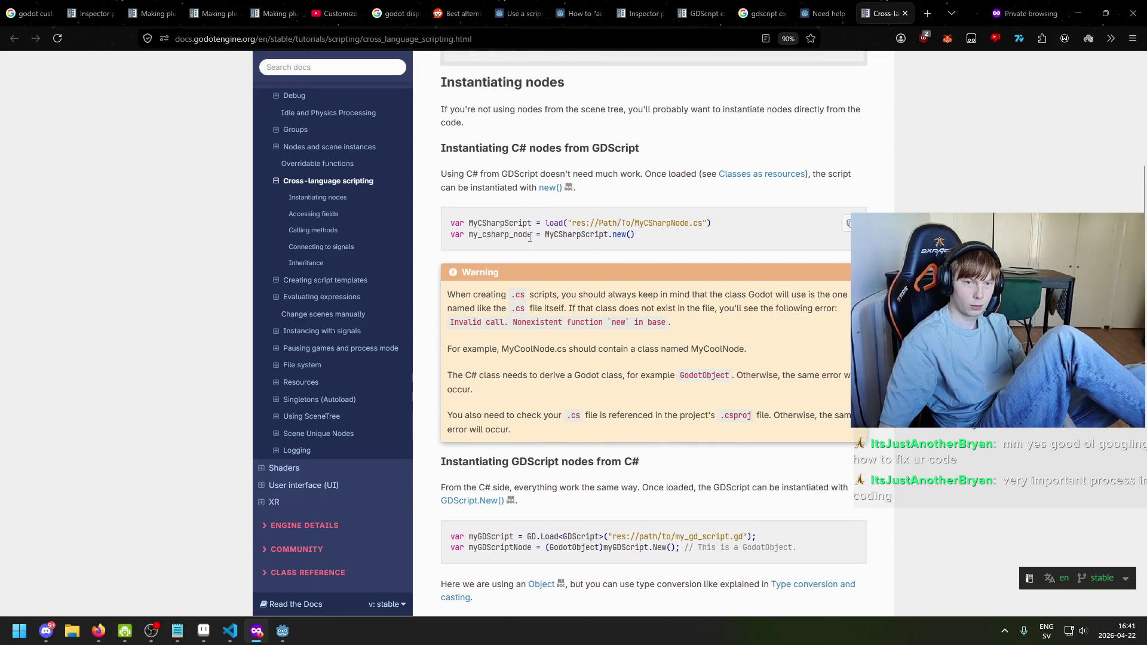
scroll(650, 255, "up", 2)
left_click_drag(540, 337, 604, 337)
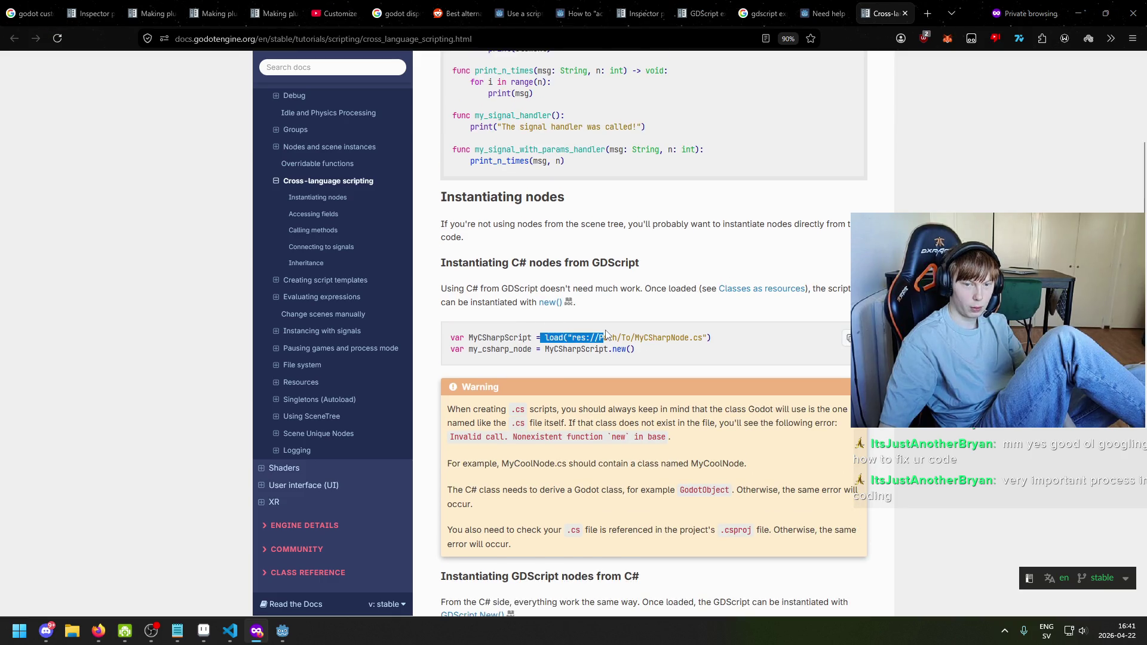
left_click_drag(708, 337, 546, 338)
Step: Type the MapManagerVoronoi export as Node2D and save testing.gd
left_click(288, 636)
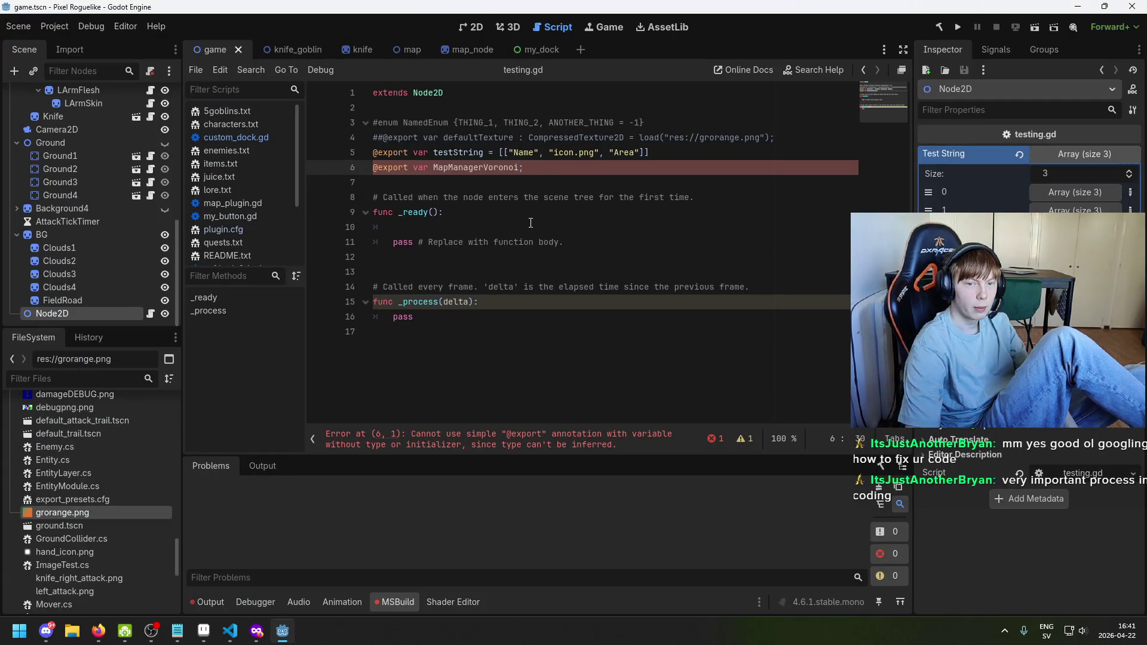
type(": Node")
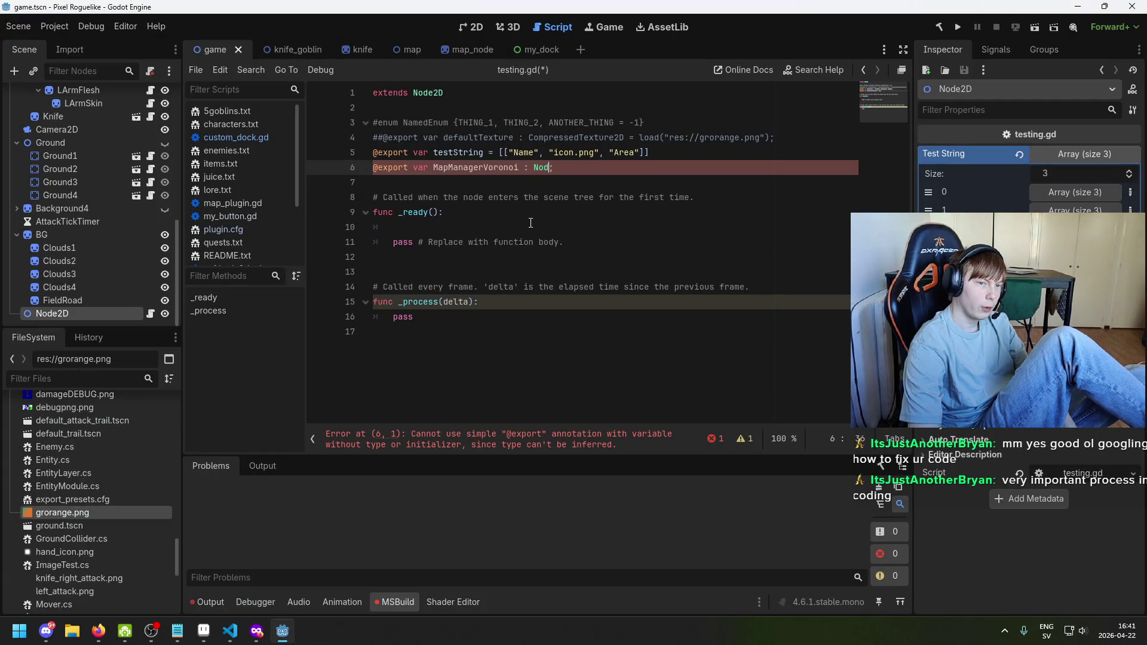
scroll(66, 239, "up", 10)
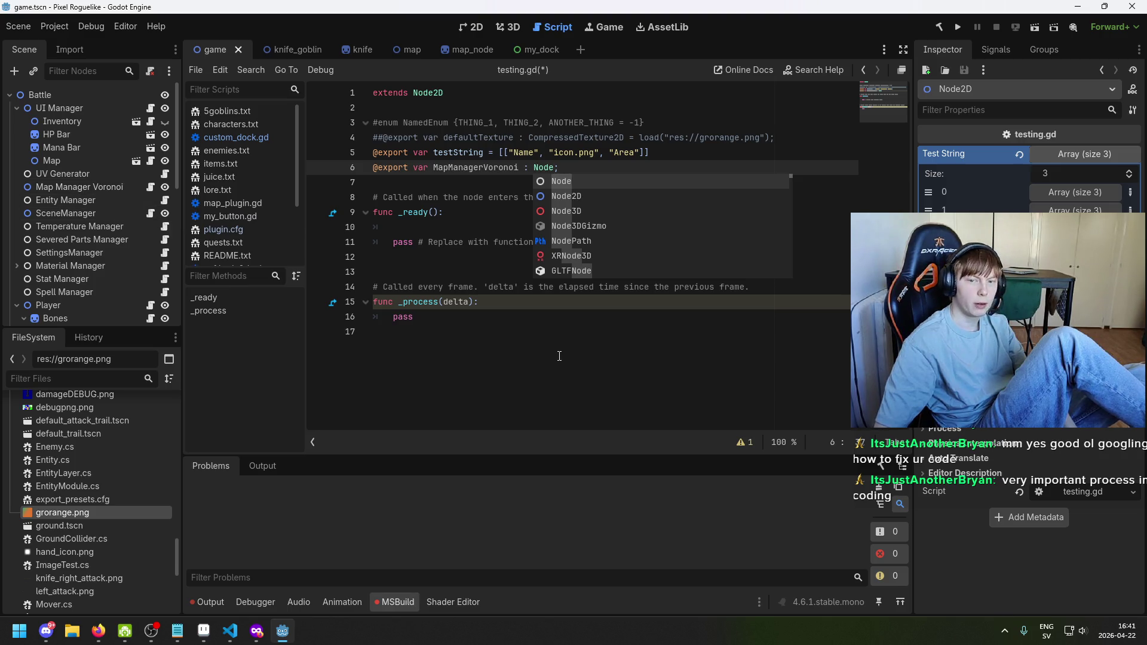
key("BackSpace")
key("BackSpace")
key("BackSpace")
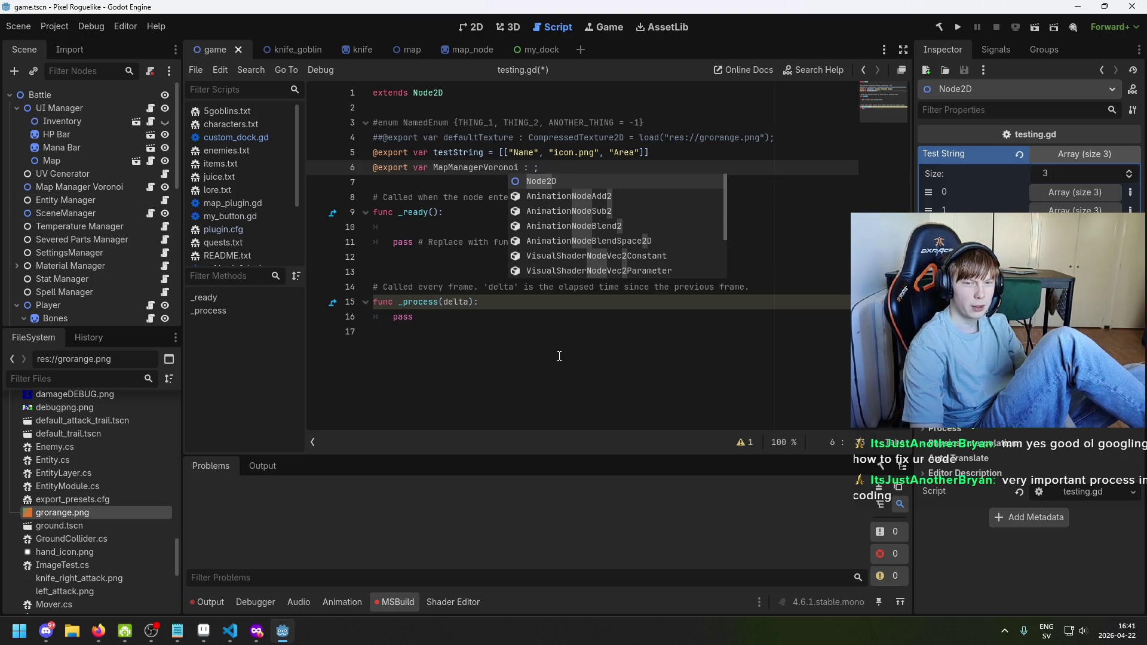
type("MapMana")
key("ctrl+BackSpace")
type("2D")
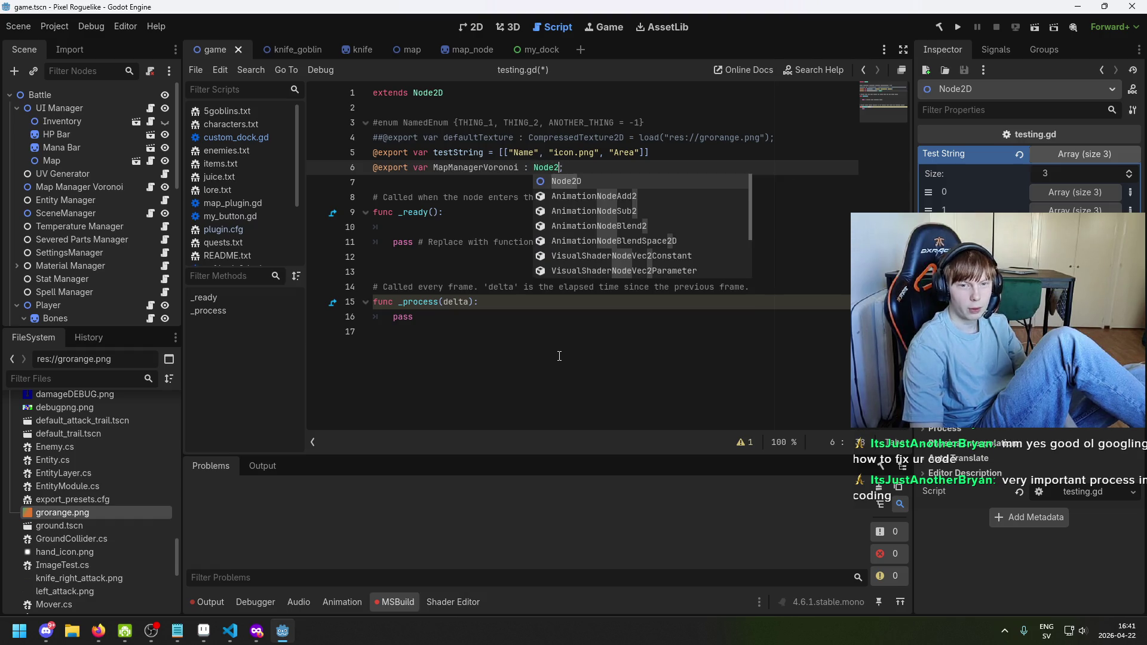
key("ctrl+s")
Step: Try assigning the Map Manager Voronoi node to the exported variable in the Inspector
left_click(464, 225)
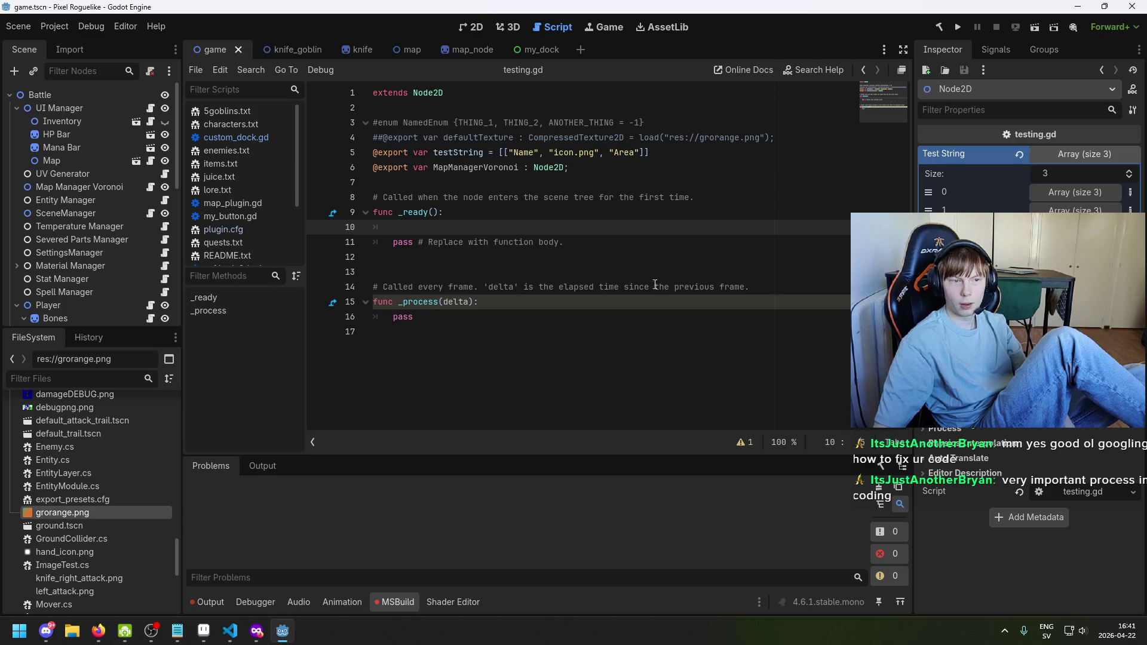
left_click(90, 187)
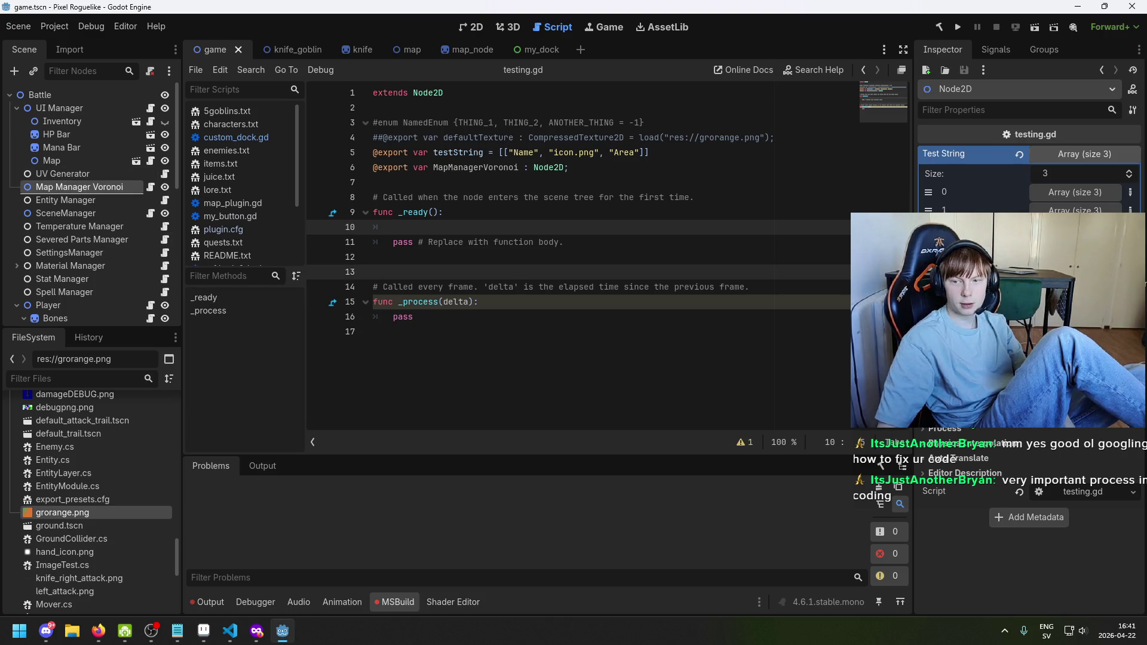
left_click(1084, 406)
left_click(508, 242)
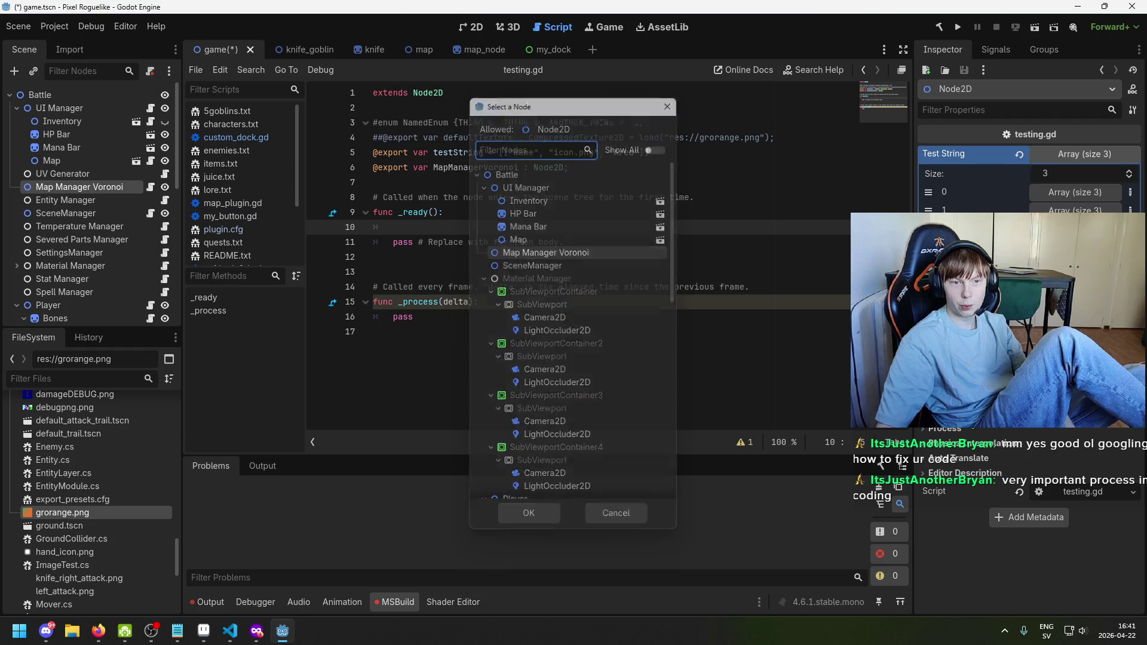
left_click(509, 242)
Step: Start line 10 of _ready() with 'MapManagerVoronoi.' using autocomplete
left_click(513, 223)
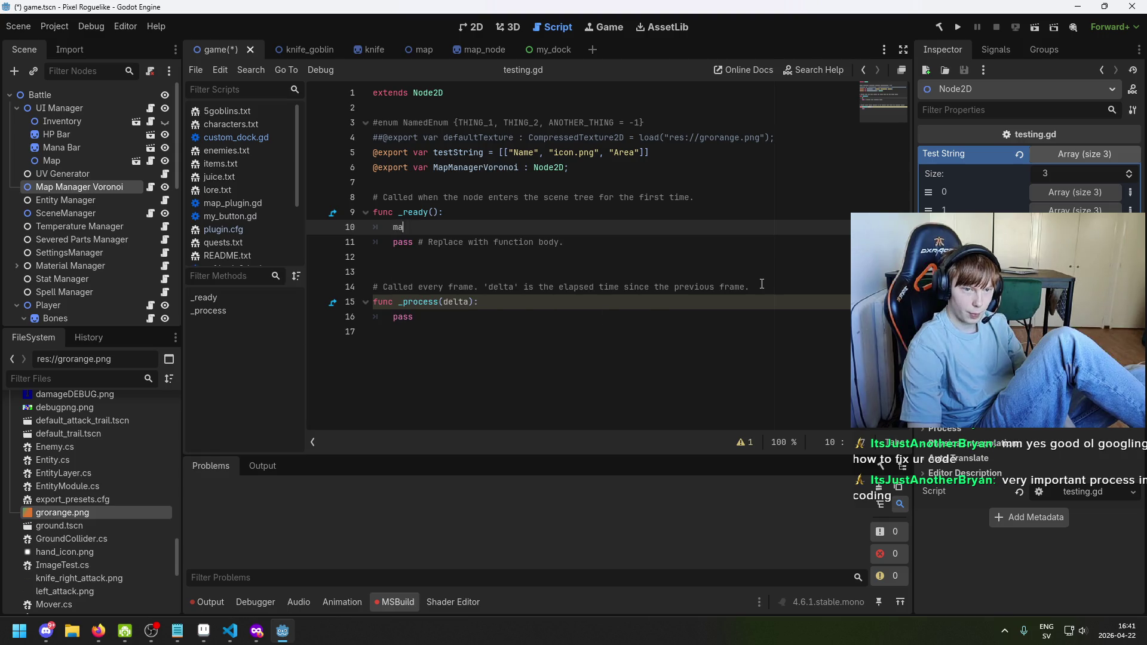
type("pM")
key("Return")
type(".")
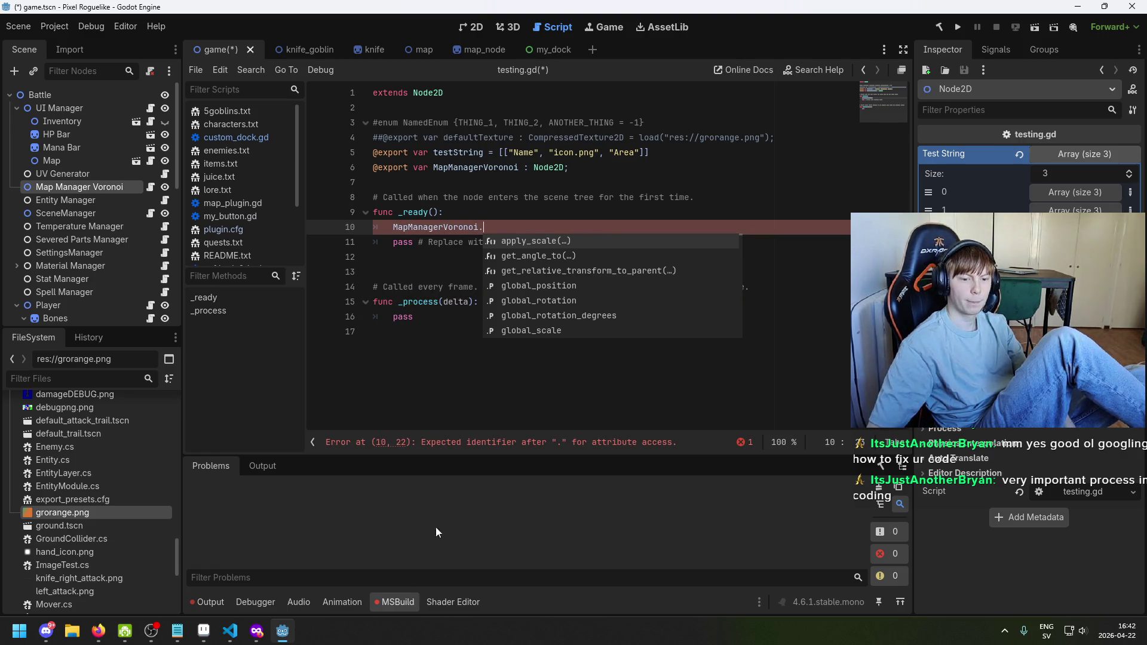
left_click(257, 631)
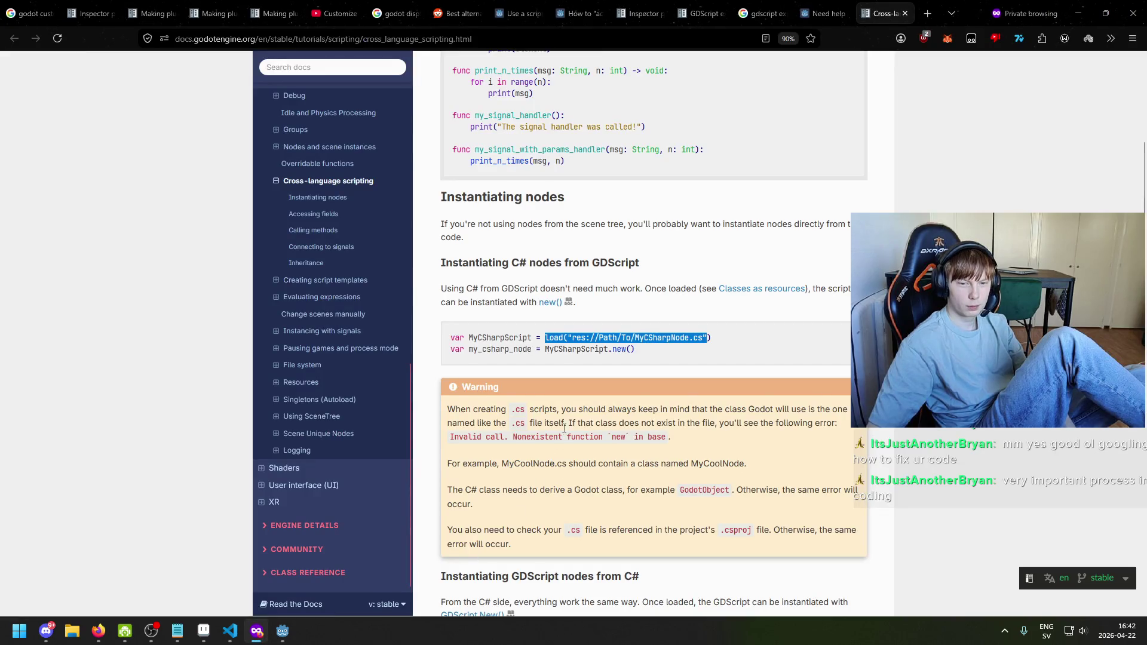
Step: Scroll back up through the Instantiating nodes section of the Cross-language scripting page
scroll(567, 427, "down", 5)
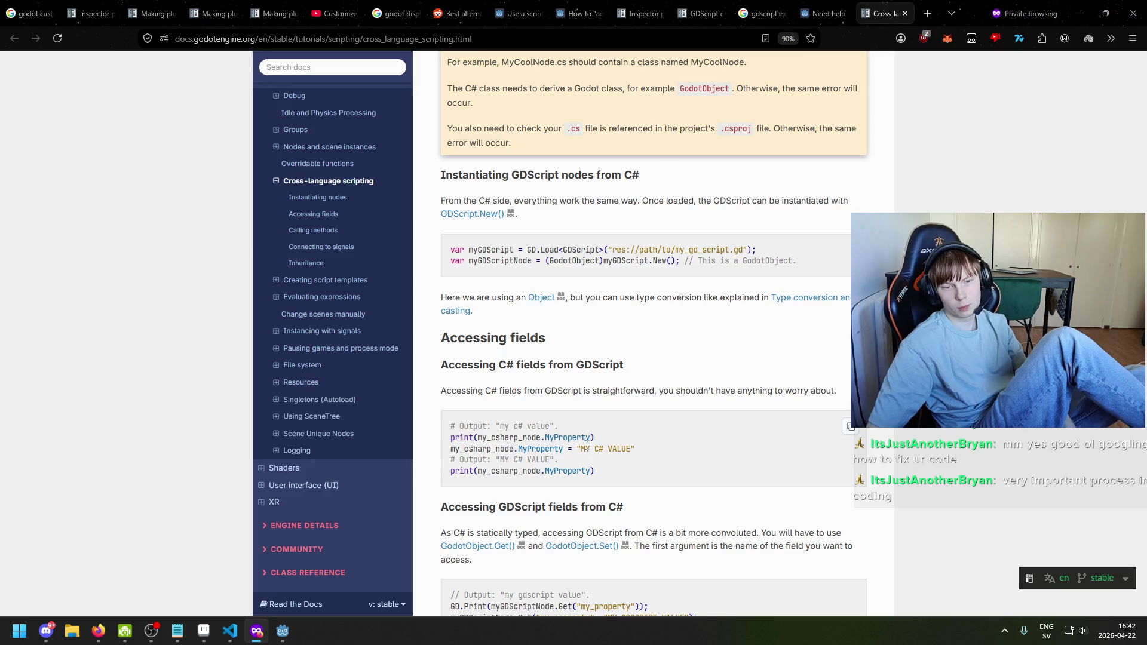
scroll(577, 437, "up", 3)
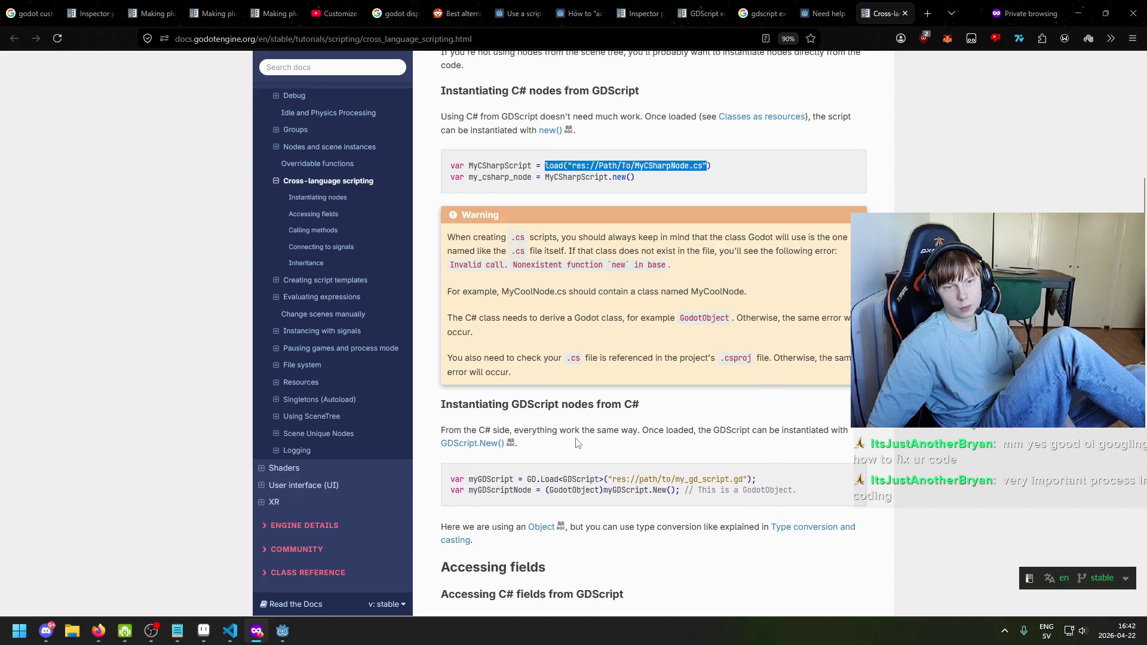
scroll(576, 440, "up", 1)
scroll(579, 407, "up", 2)
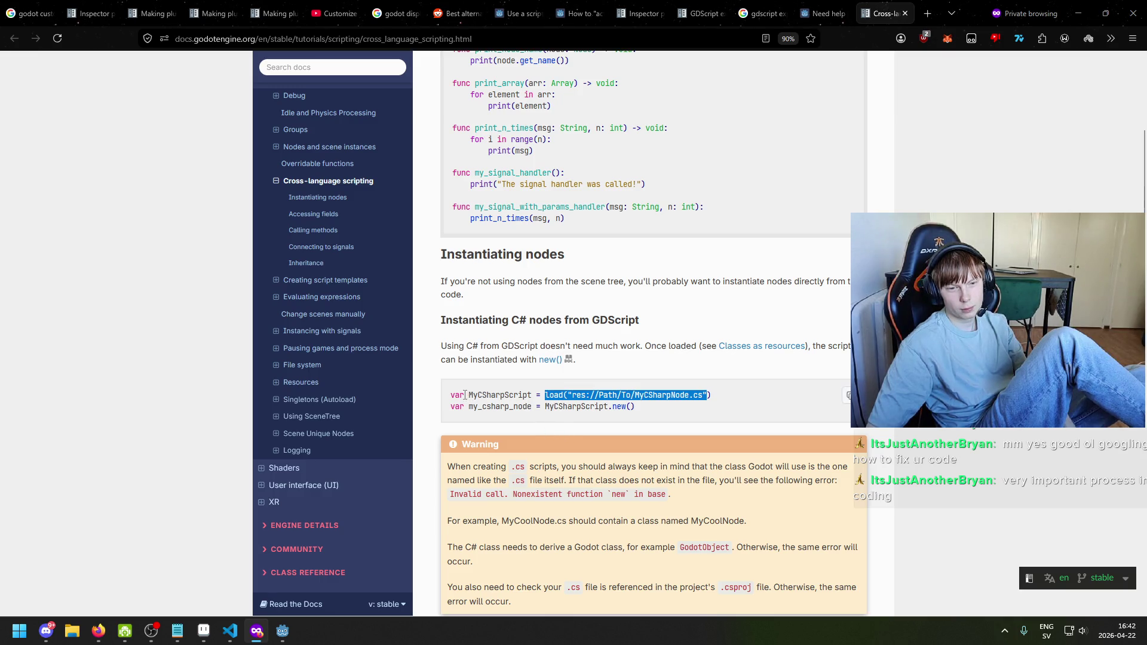
left_click(721, 394)
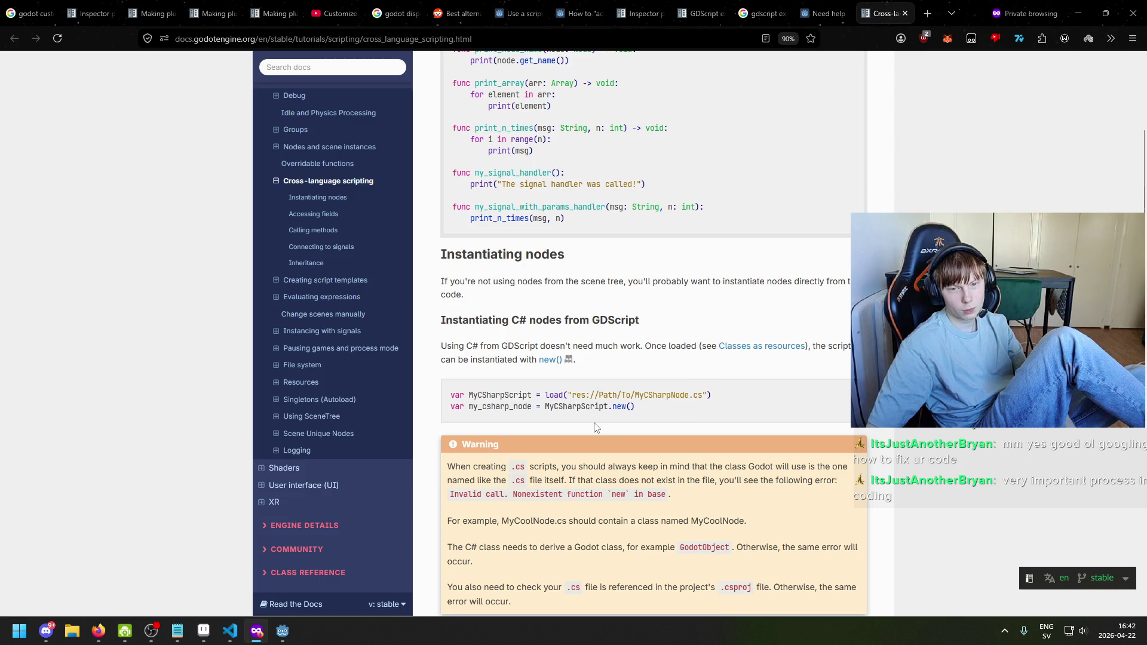
scroll(595, 426, "up", 1)
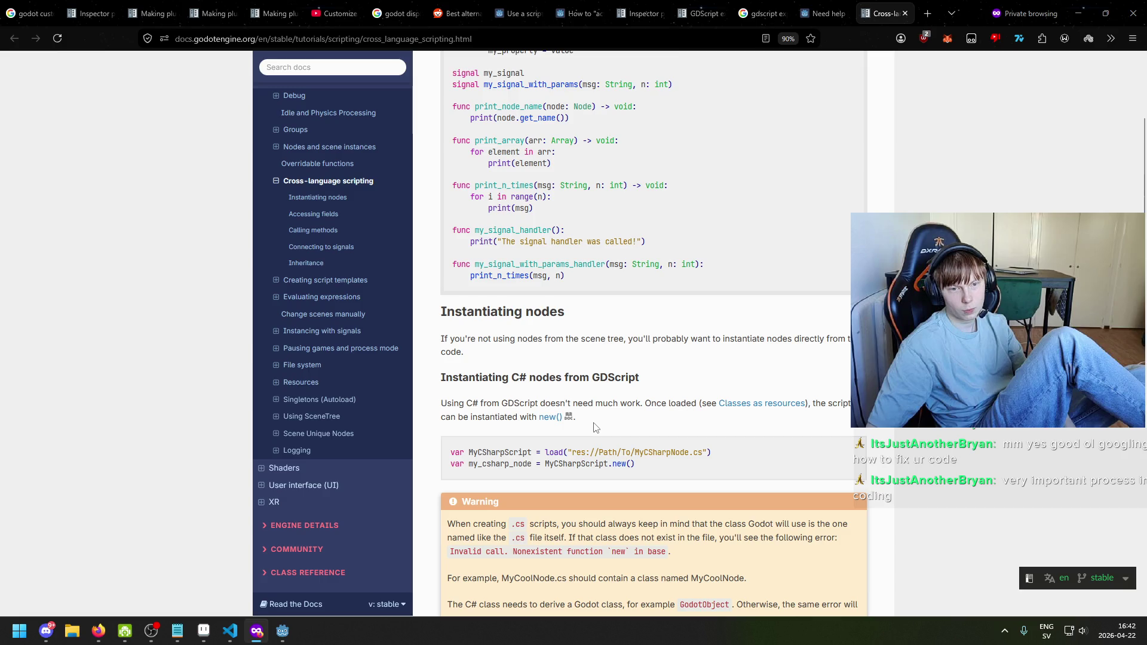
scroll(595, 426, "up", 3)
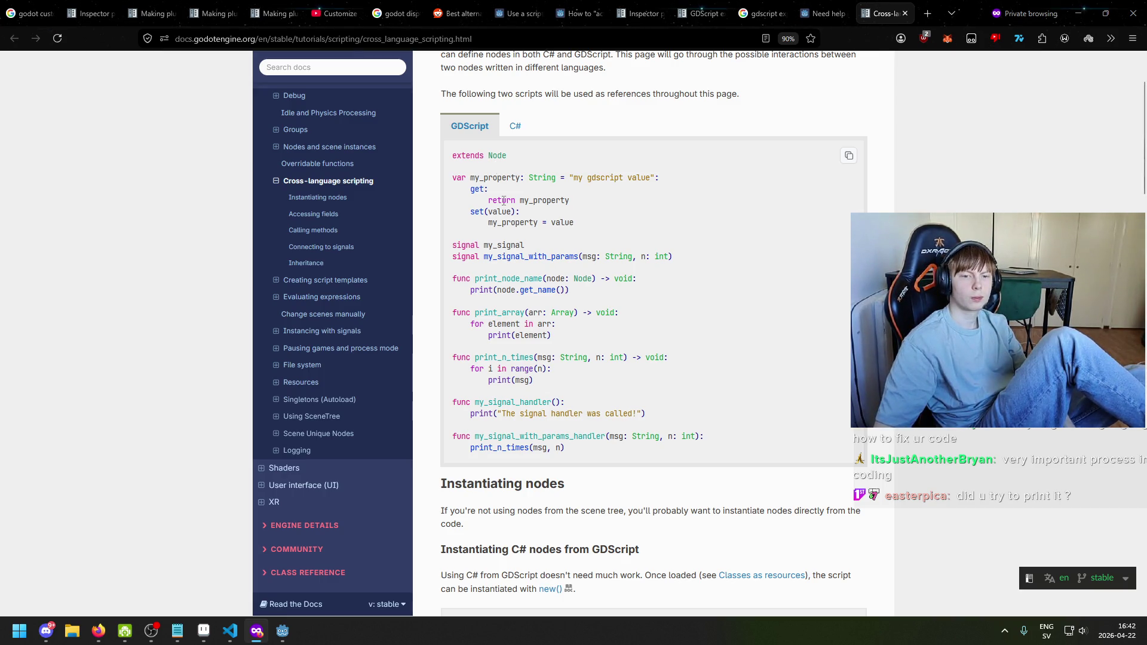
scroll(517, 333, "up", 2)
scroll(520, 359, "down", 4)
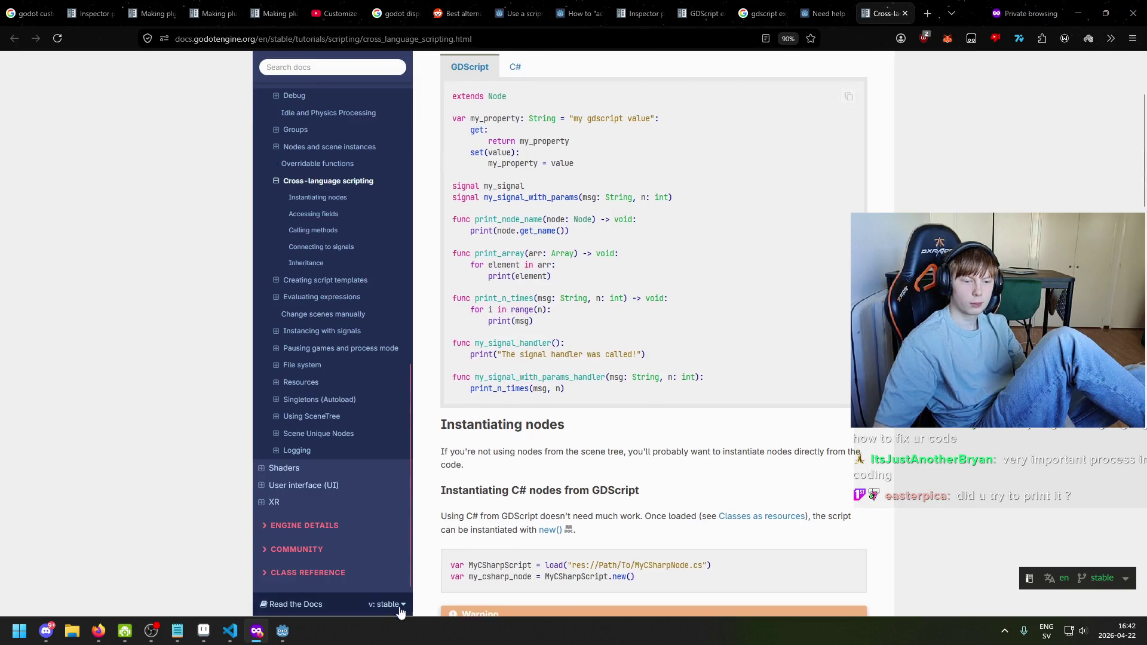
left_click(280, 639)
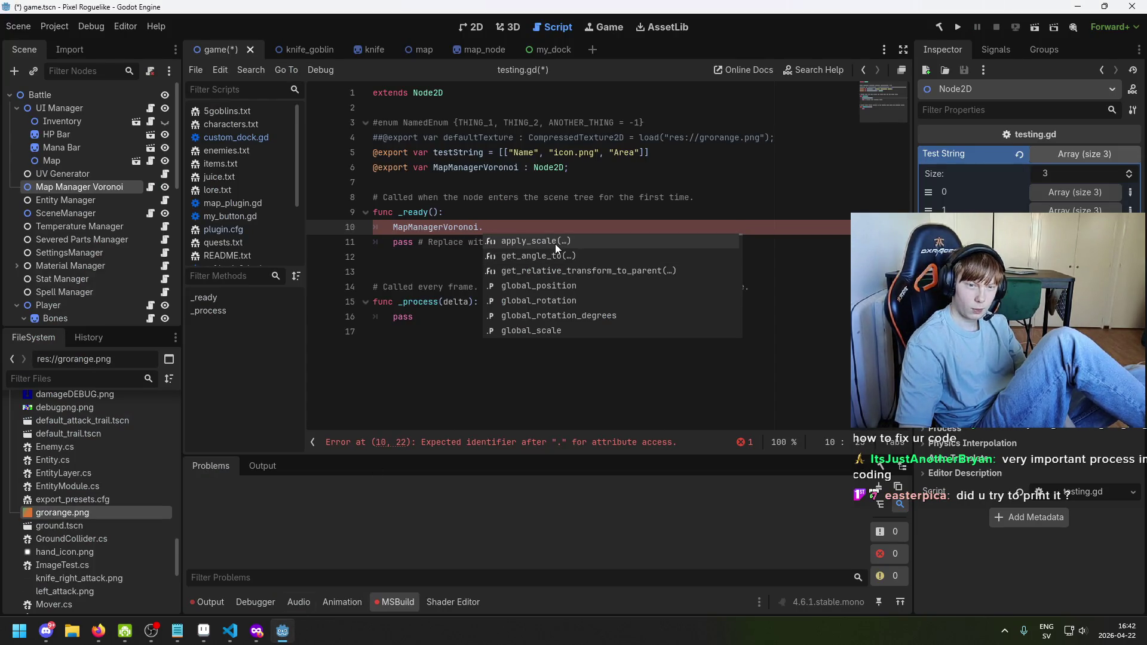
Step: Delete the trailing dot after MapManagerVoronoi on line 10 and open MapManagerVoronoi.cs in VS Code
key("BackSpace")
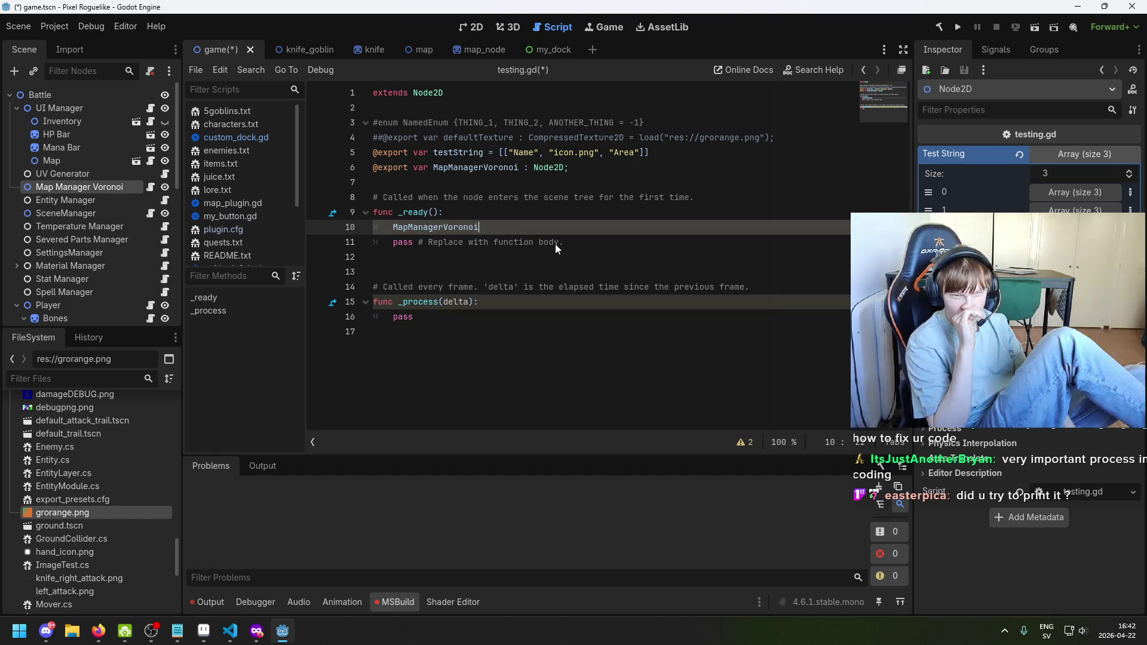
left_click(237, 636)
left_click(402, 215)
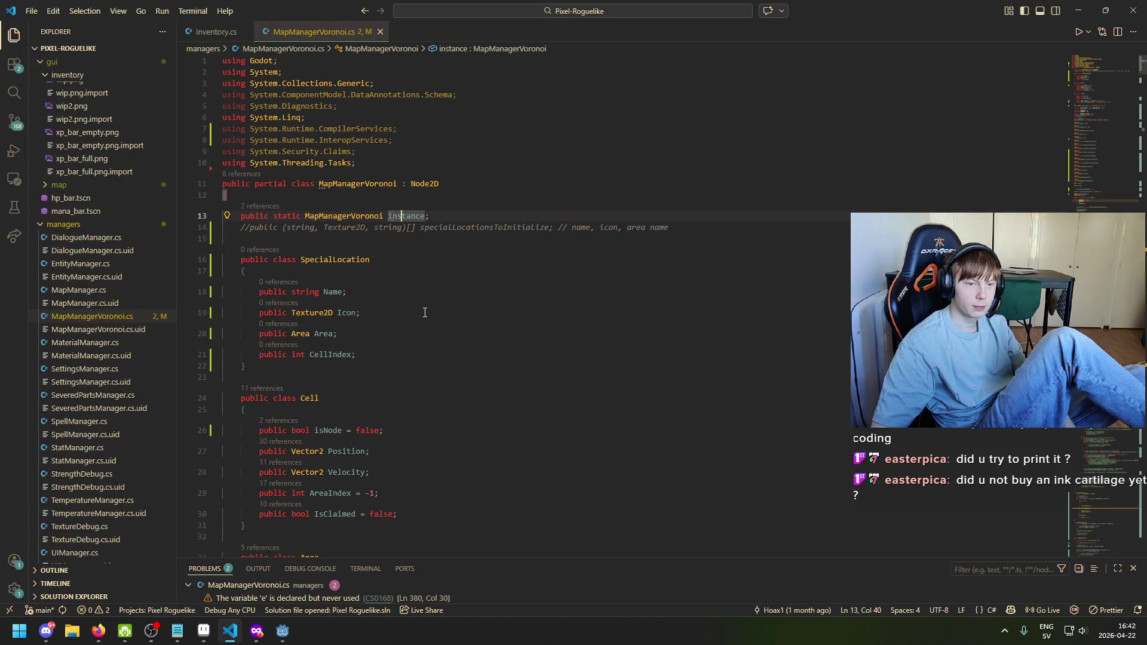
Step: Browse MapManagerVoronoi.cs, checking the class references and the SpecialLocation class definition
left_click(348, 216)
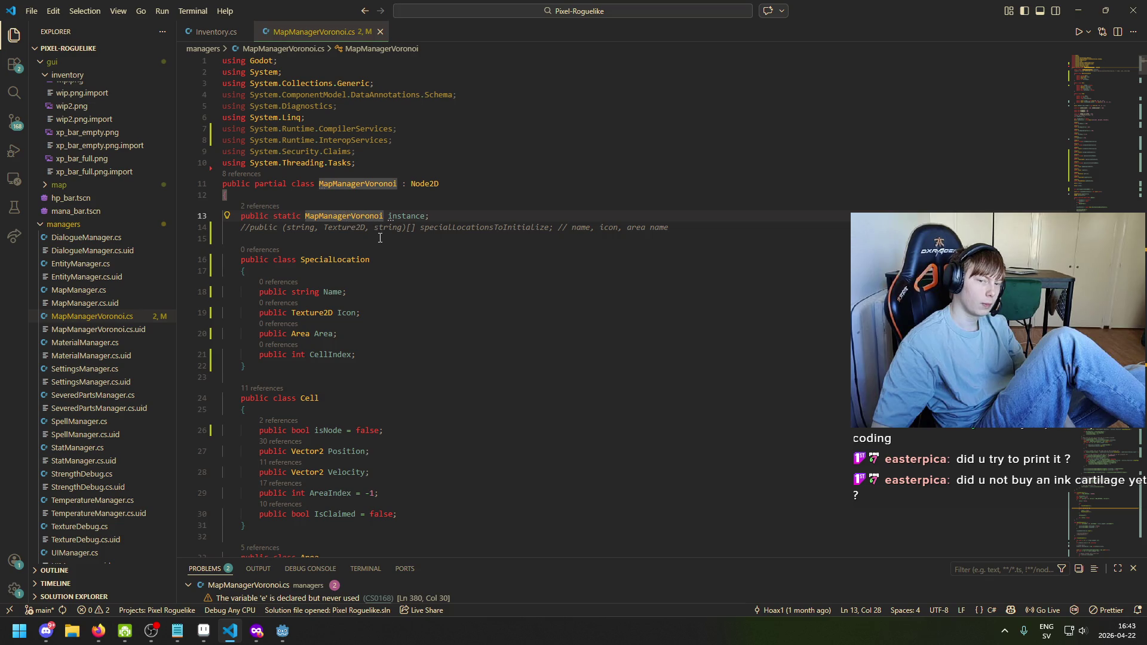
scroll(358, 197, "down", 3)
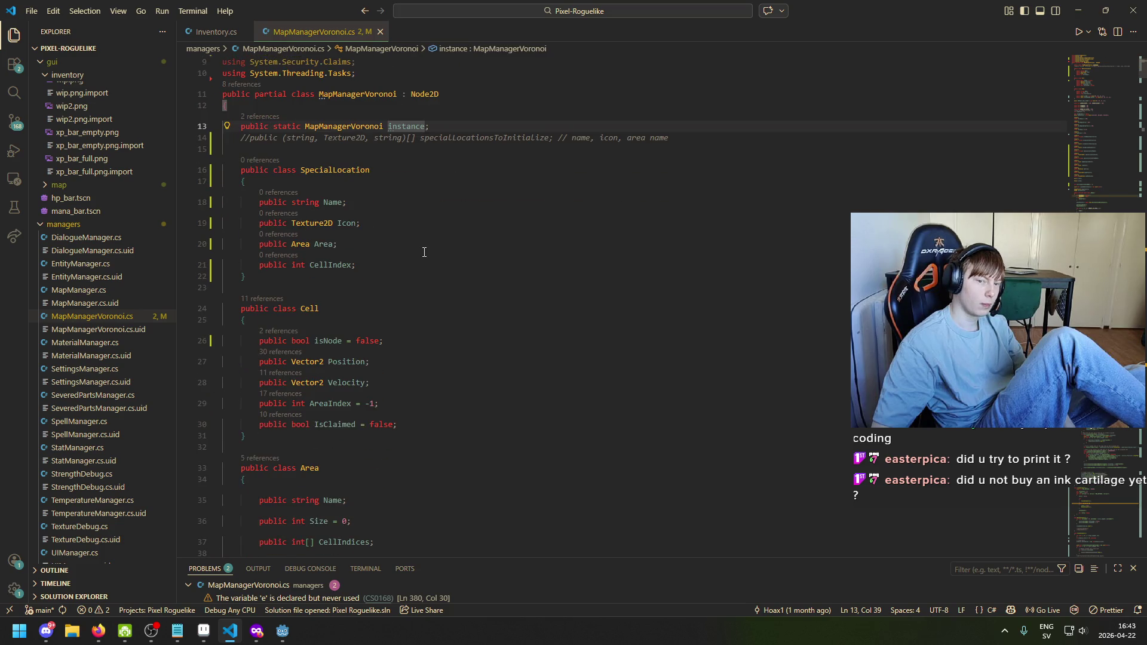
left_click(321, 169)
scroll(358, 210, "down", 1)
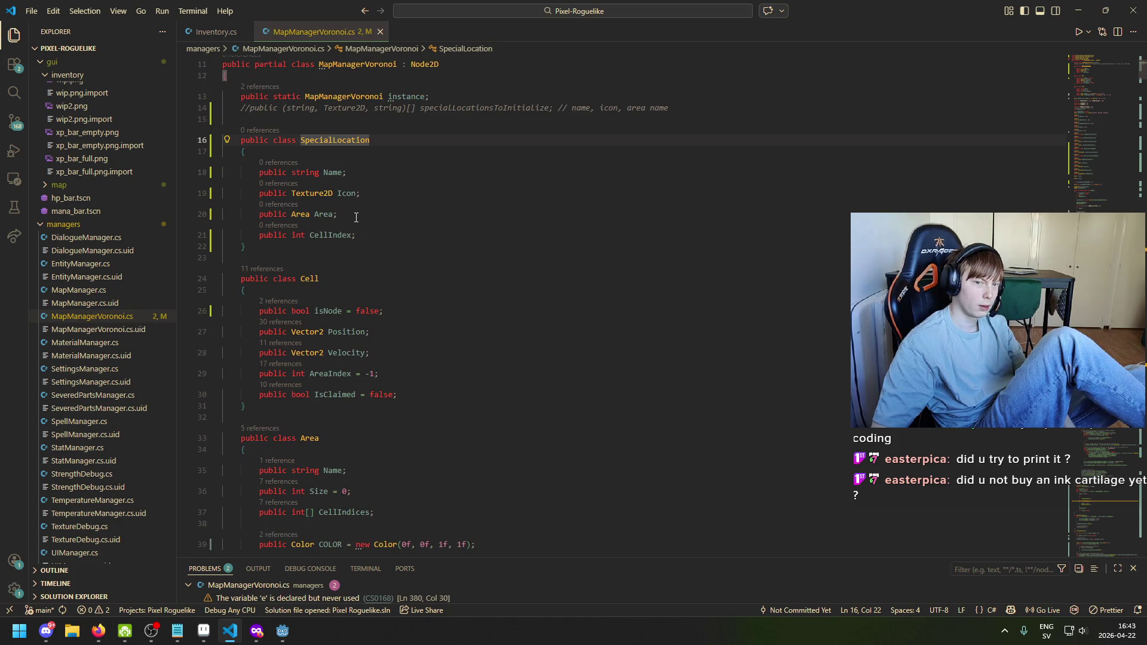
scroll(331, 179, "down", 15)
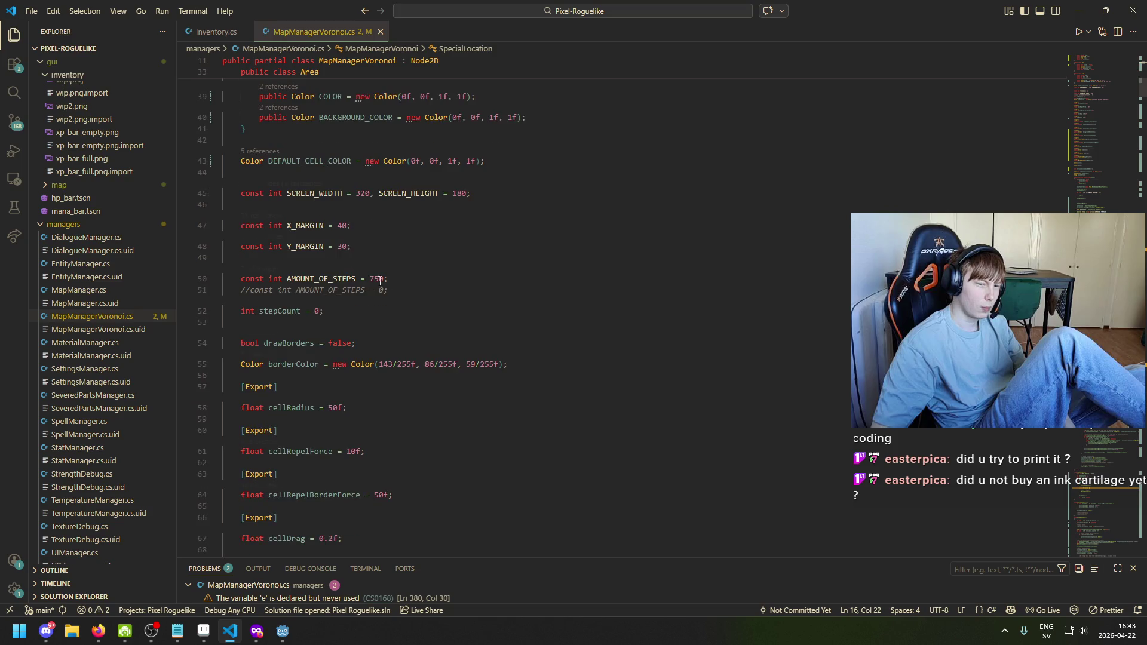
scroll(370, 310, "down", 4)
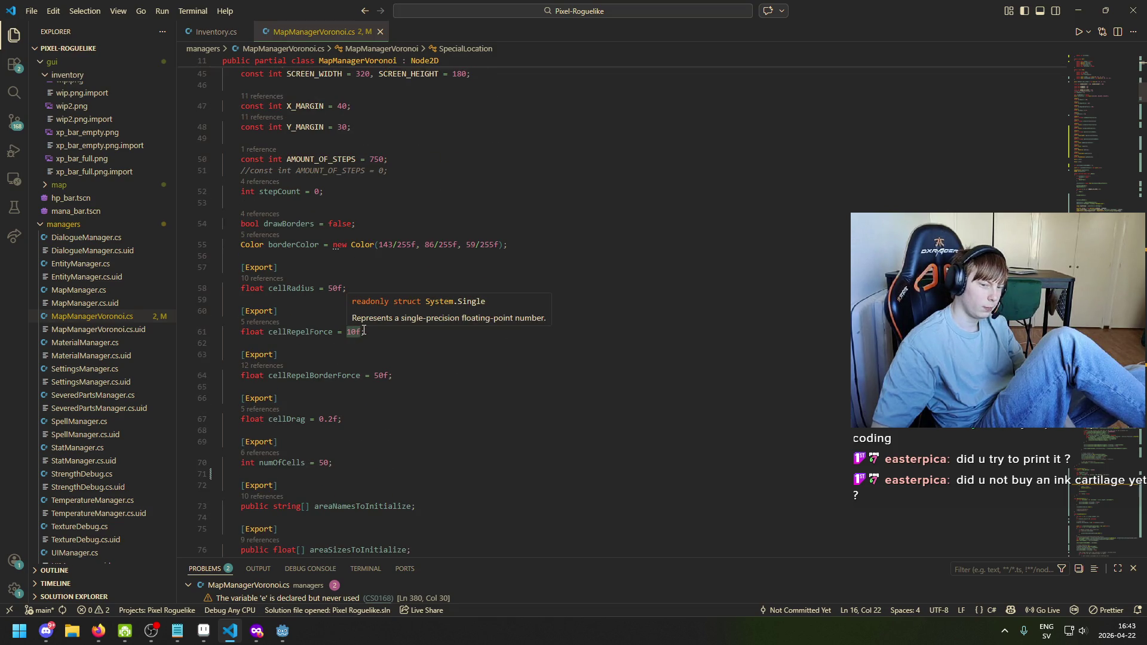
scroll(355, 338, "down", 18)
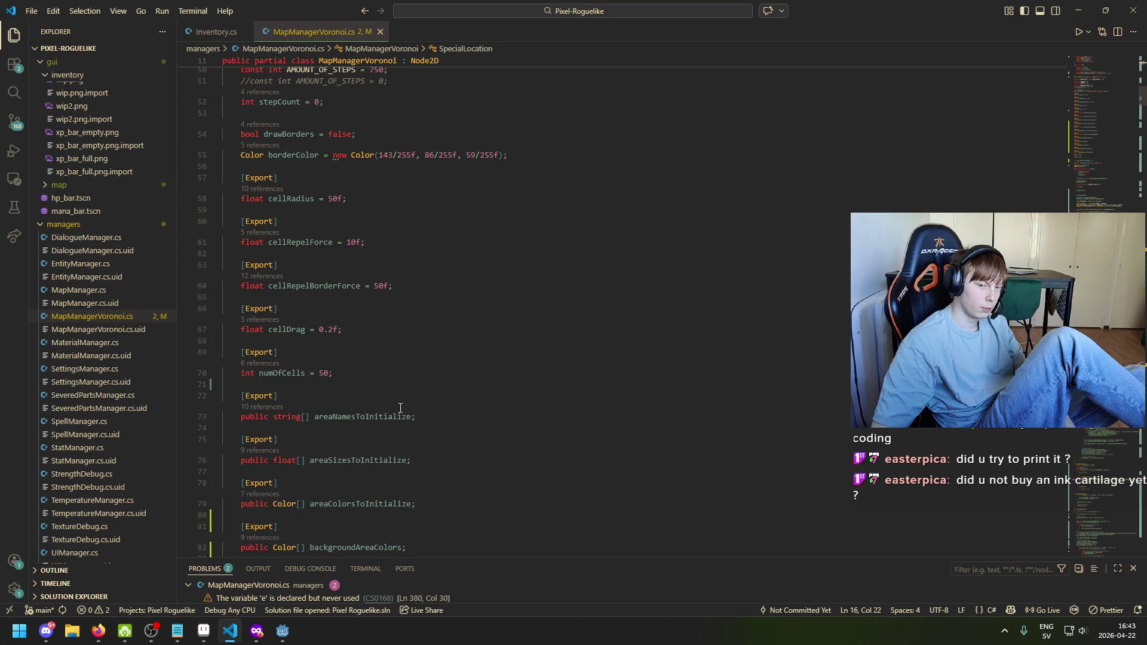
scroll(397, 382, "up", 20)
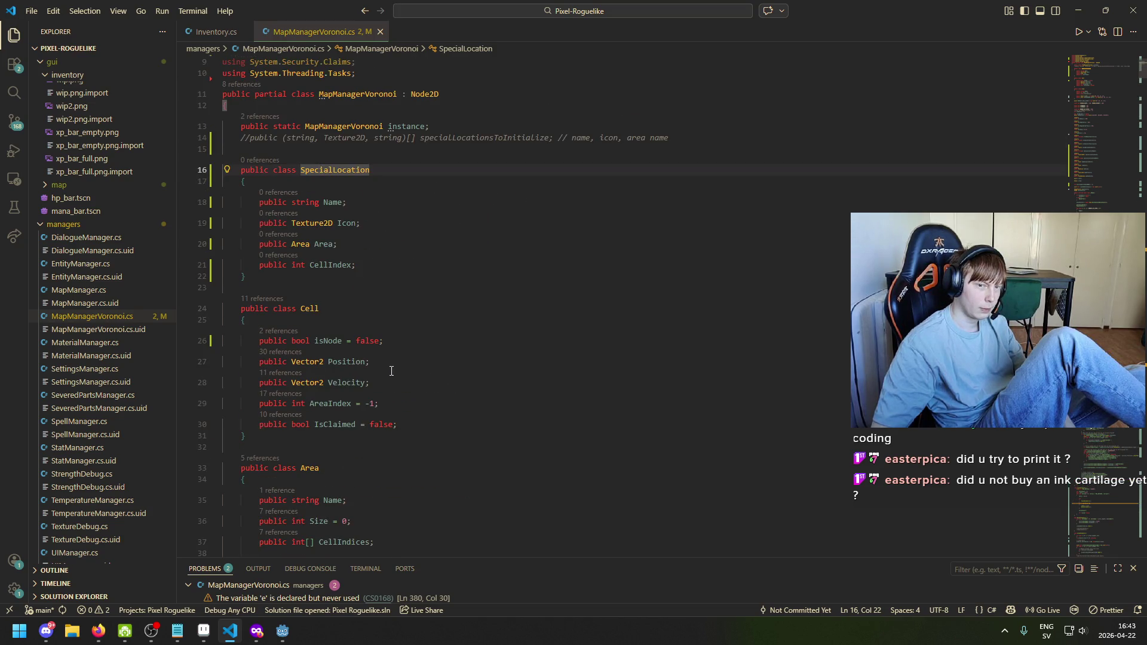
scroll(410, 275, "down", 10)
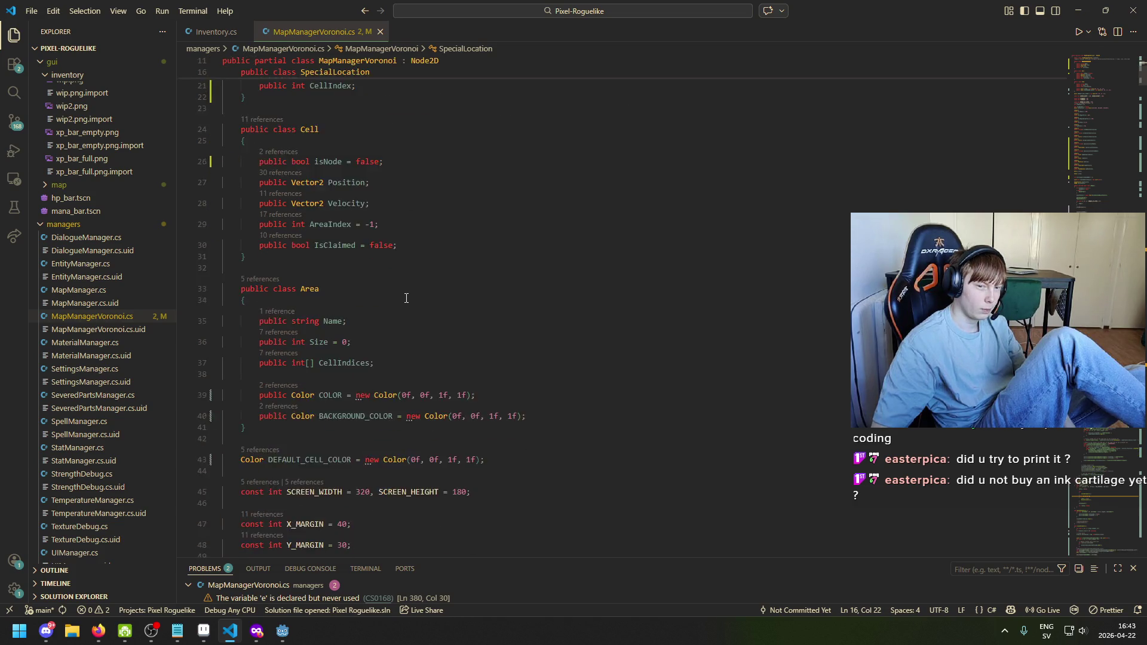
scroll(364, 299, "down", 12)
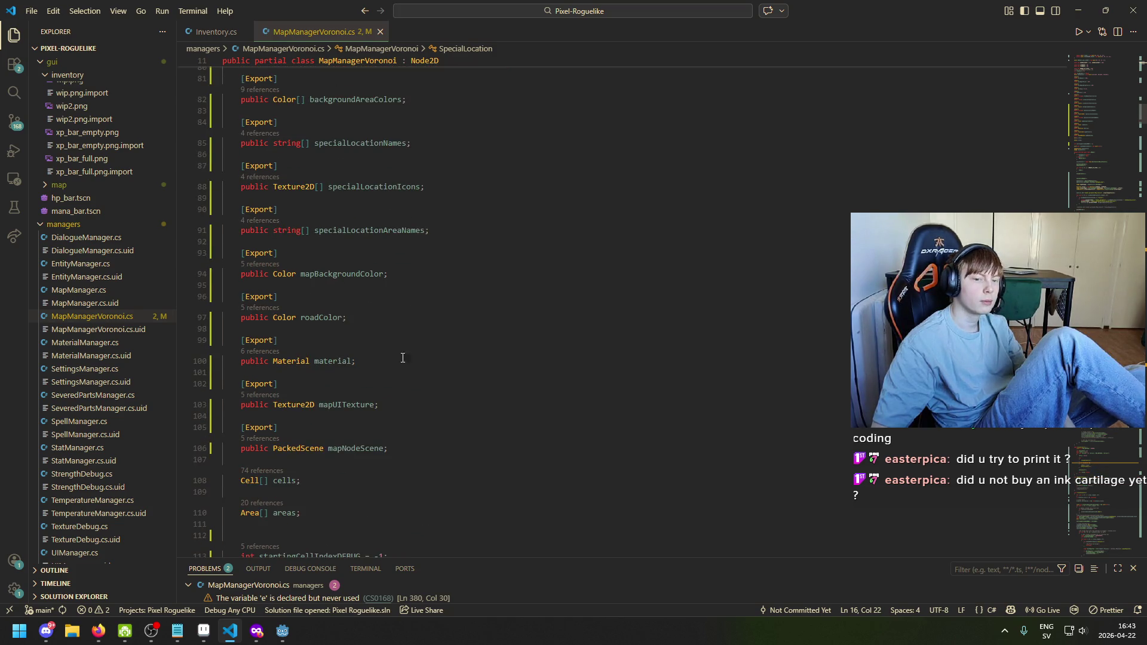
scroll(364, 343, "down", 4)
Step: Search the file for 'list' and select the claimedCellIndices declaration on line 115
left_click(439, 310)
scroll(454, 317, "up", 6)
key("ctrl+f")
type("list")
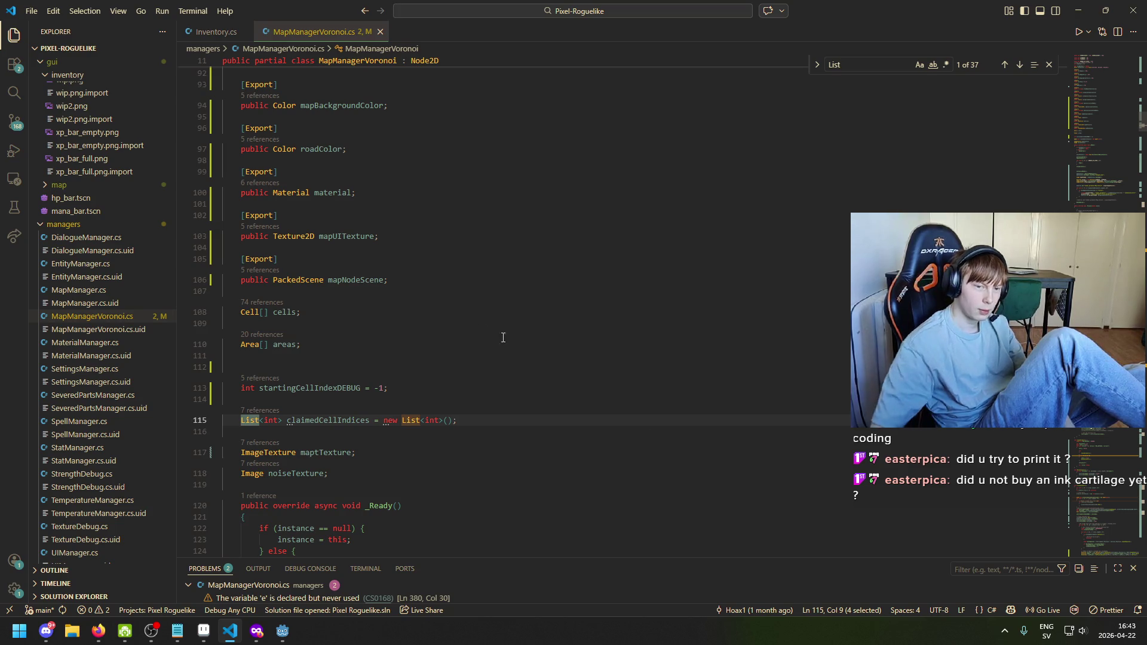
left_click_drag(530, 419, 218, 418)
key("ctrl+c")
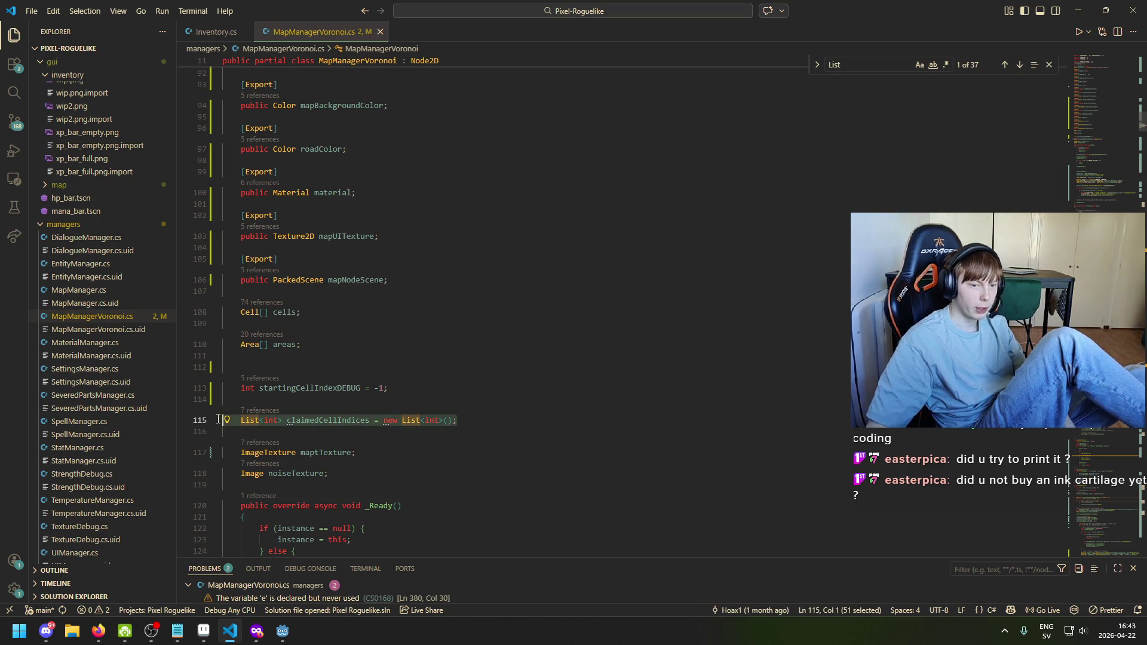
Step: Paste the declaration on line 117 and change it to List<SpecialLocation> specialLocations = new List<SpecialLocation>()
left_click(520, 421)
key("Return")
key("Return")
key("ctrl+v")
key("Home")
key("ctrl+Right")
key("ctrl+Right")
key("BackSpace")
key("BackSpace")
key("BackSpace")
type("SpecialLocation")
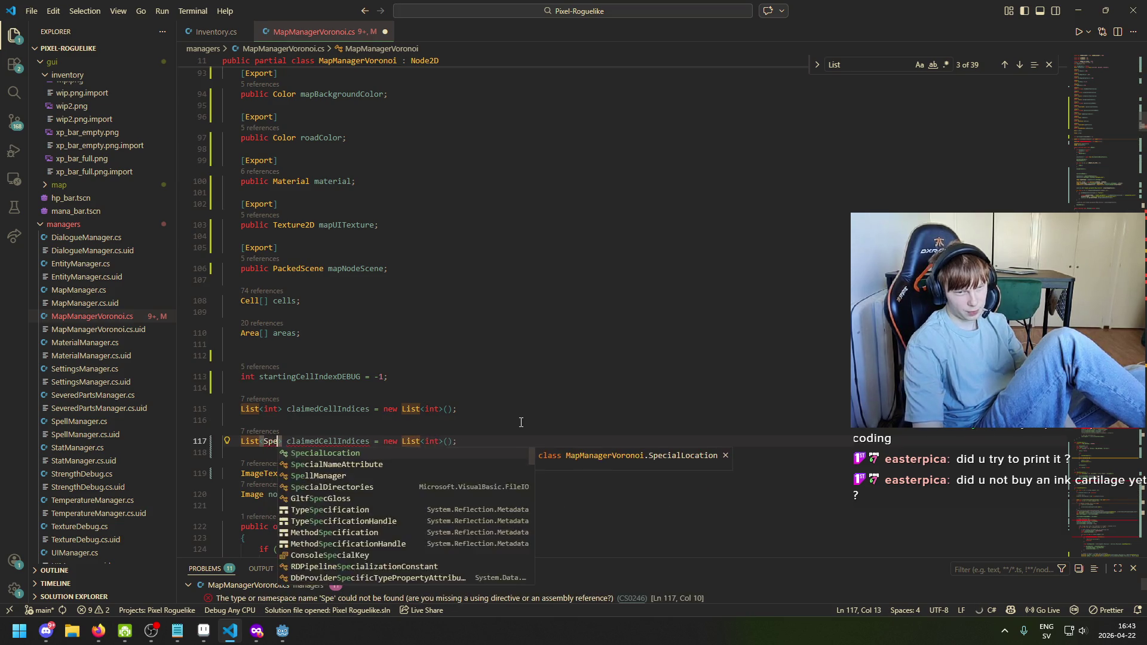
key("ctrl+Right")
key("ctrl+Right")
key("ctrl+Right")
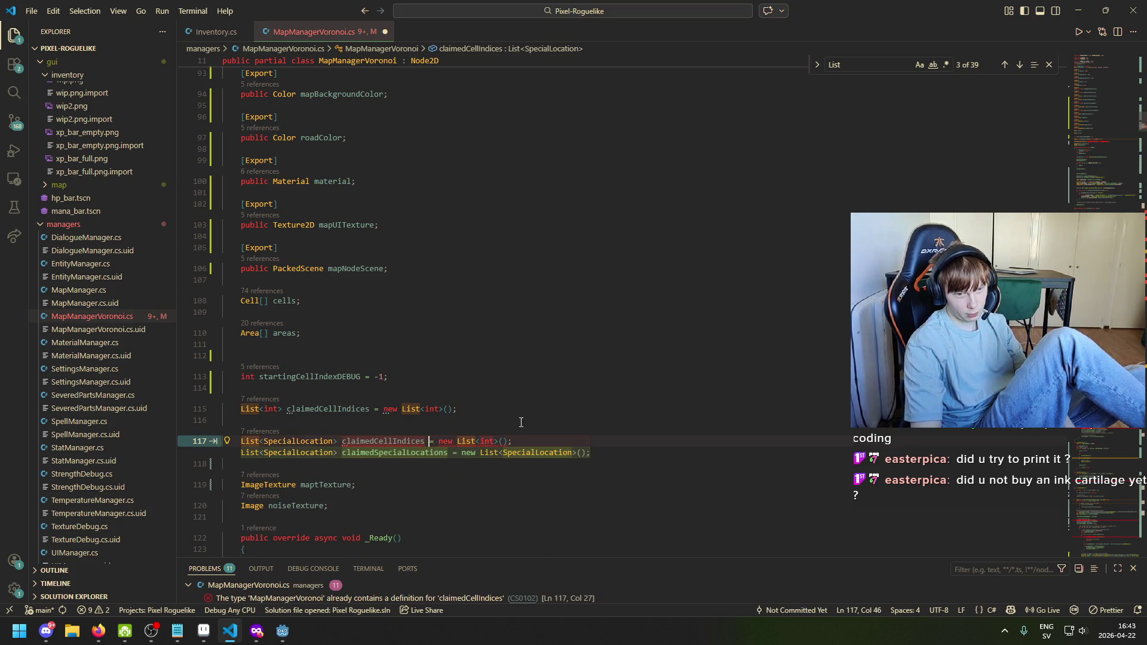
key("ctrl+BackSpace")
type("specialLocatio")
key("Tab")
key("Tab")
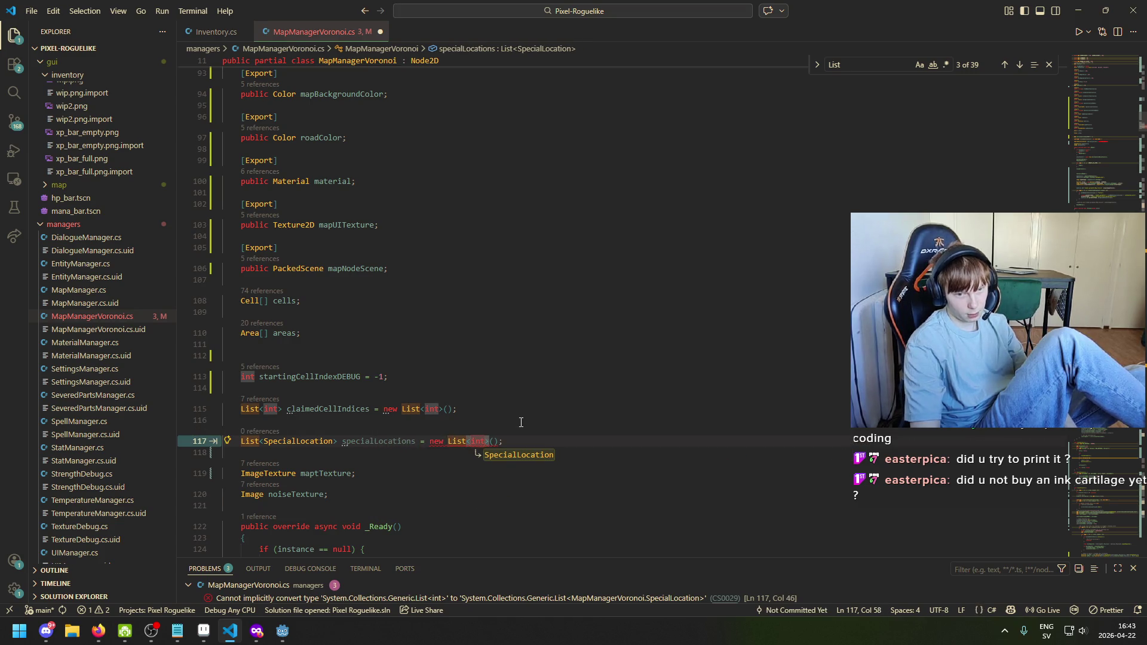
key("Tab")
Step: Add the public modifier to the new specialLocations field
left_click(561, 452)
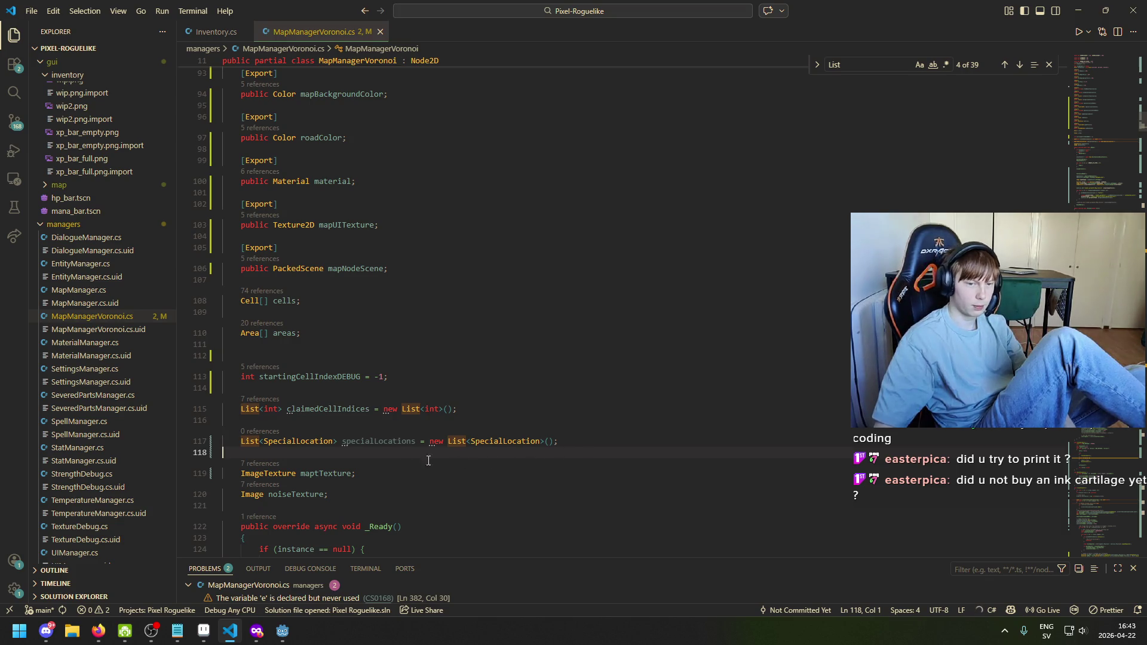
left_click(397, 442)
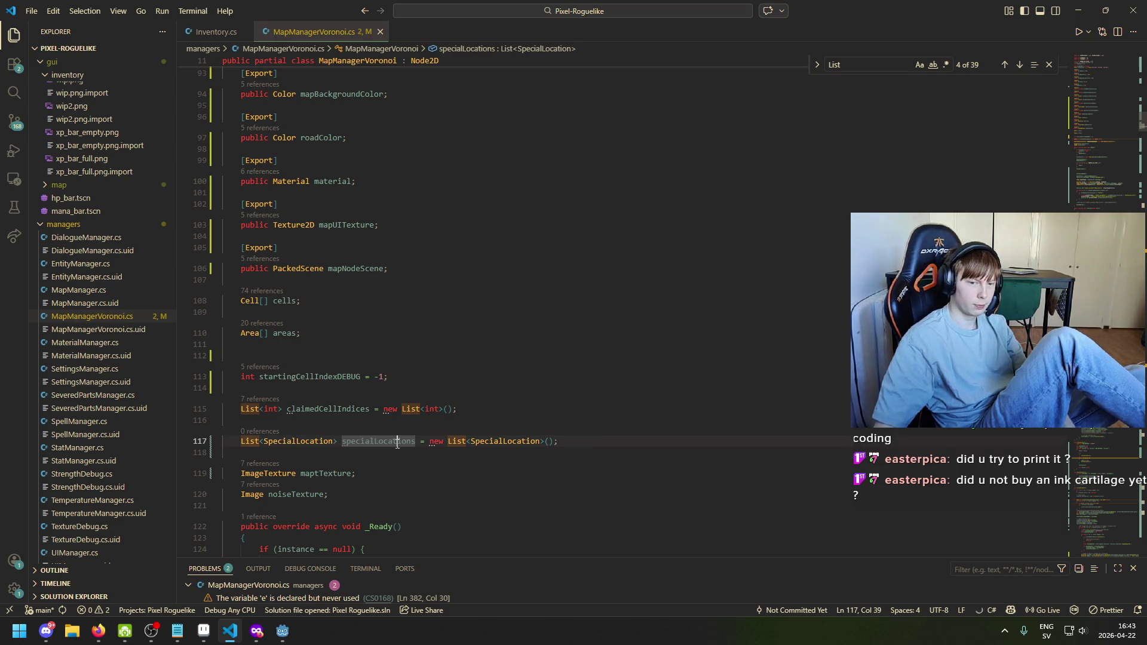
left_click(242, 442)
type("public")
mouse_move(422, 409)
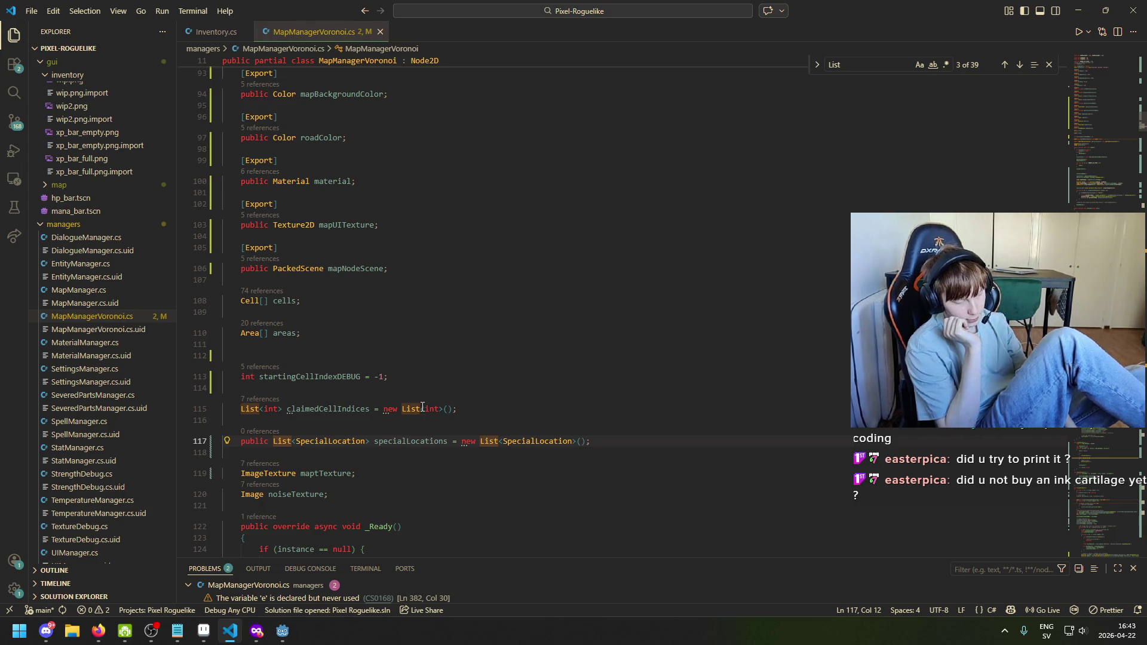
left_click(209, 32)
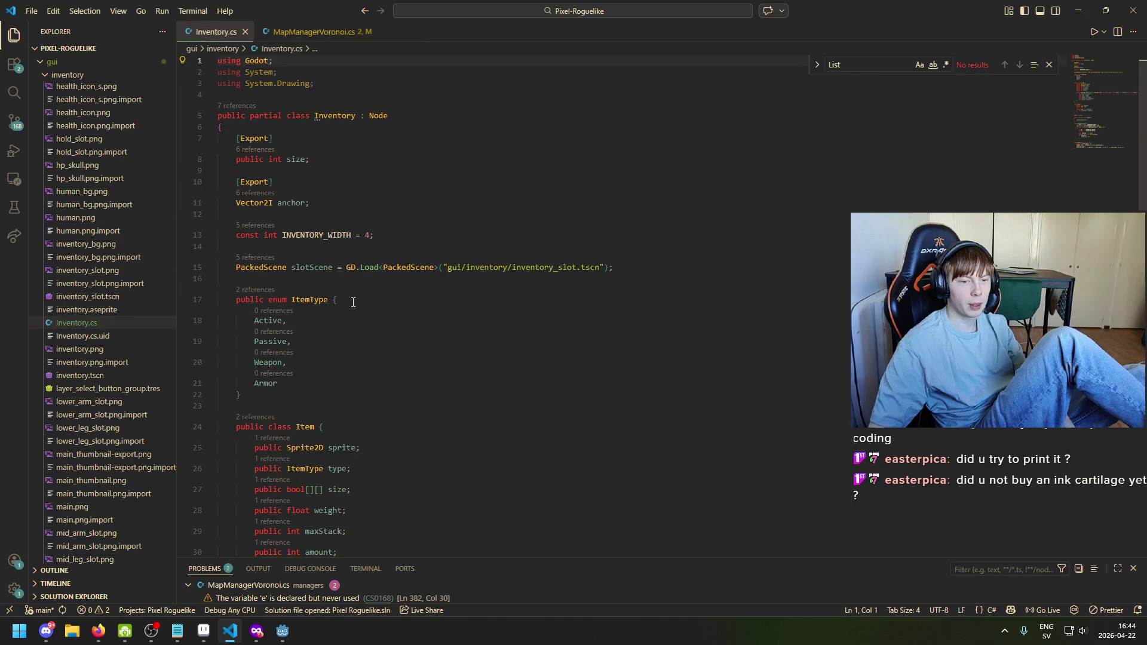
Step: Bring the Cross-language scripting docs to the front in Firefox and scroll through them
left_click(282, 631)
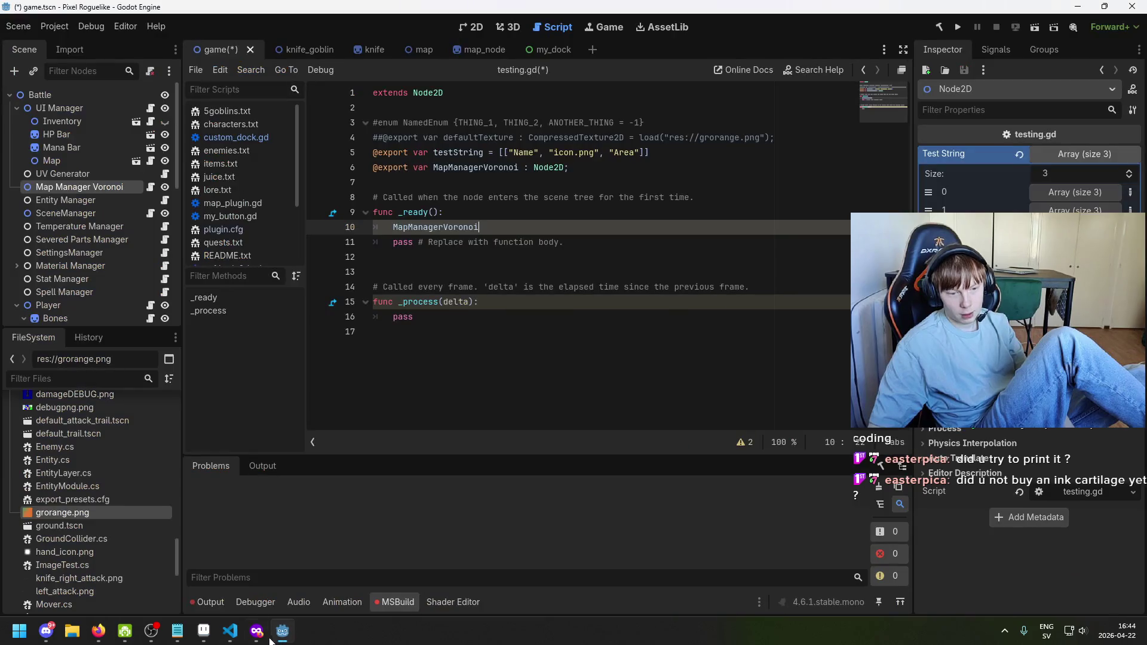
left_click(257, 630)
scroll(524, 400, "down", 6)
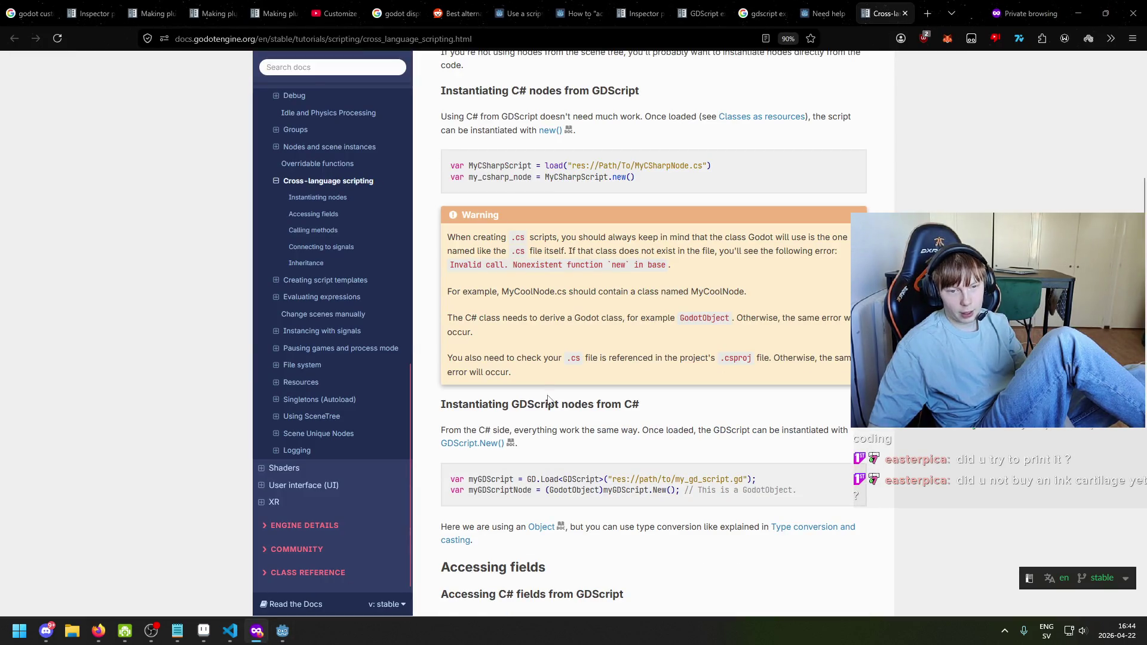
scroll(548, 399, "up", 5)
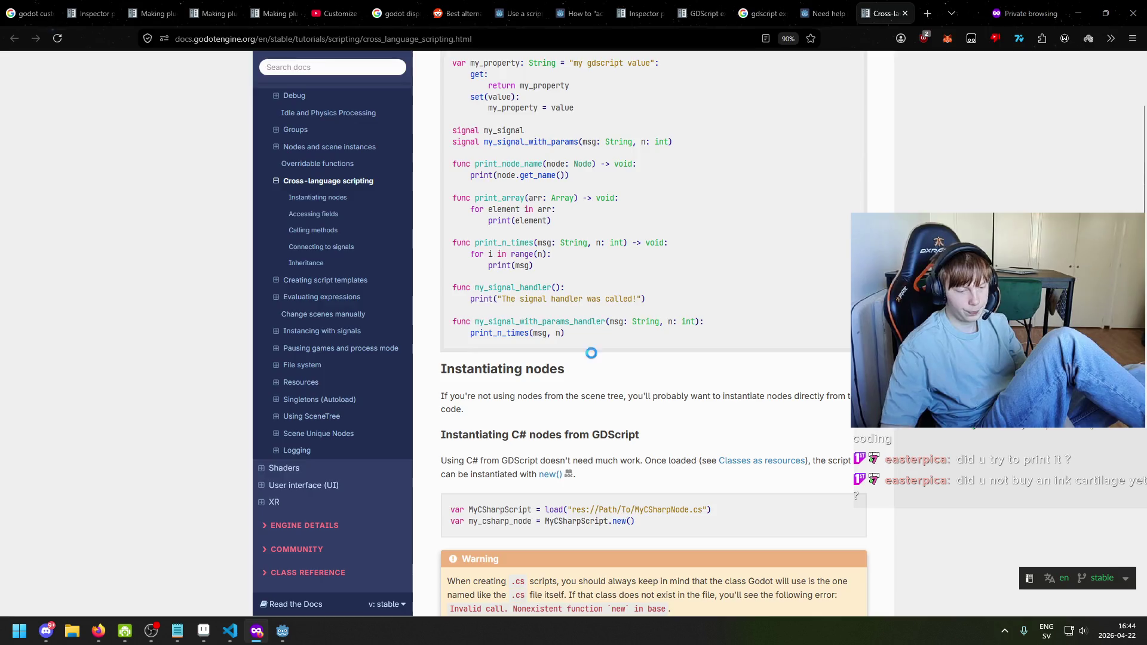
Step: Cancel the accidental Save As dialog for the web page
key("ctrl+s")
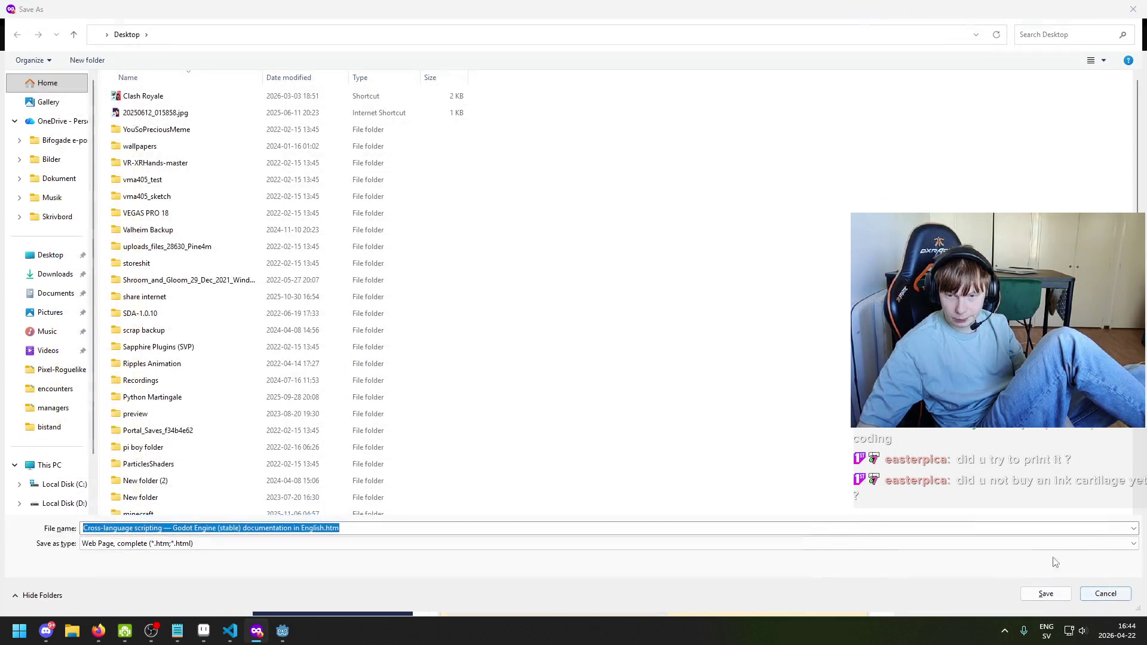
left_click(1123, 593)
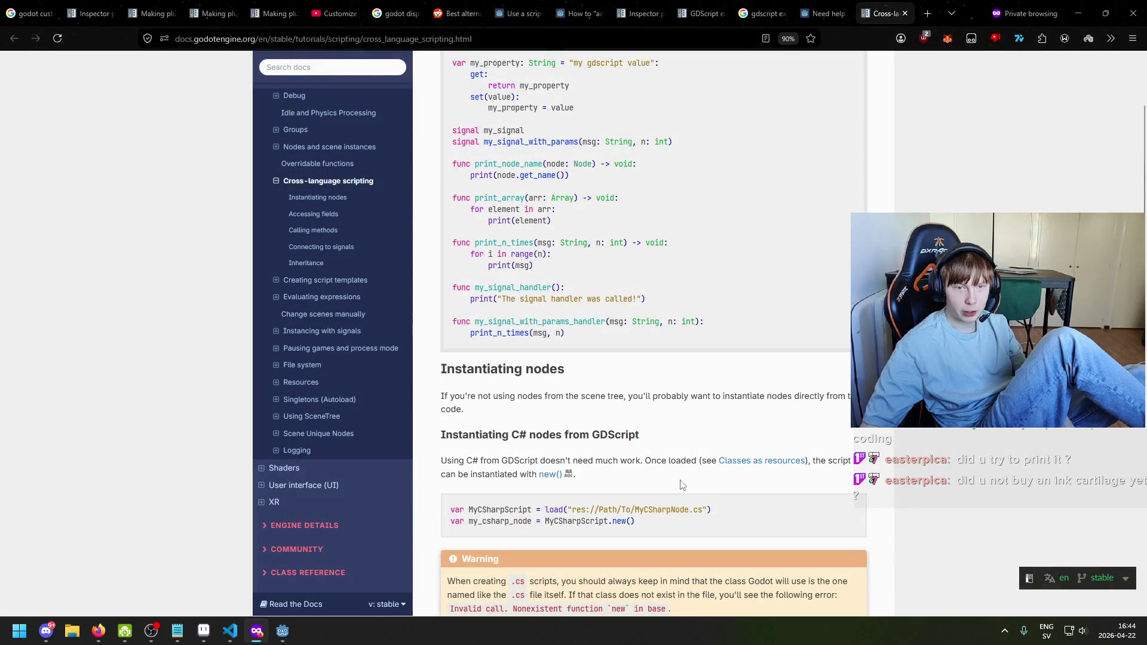
scroll(649, 414, "down", 2)
scroll(615, 338, "up", 2)
scroll(586, 319, "up", 2)
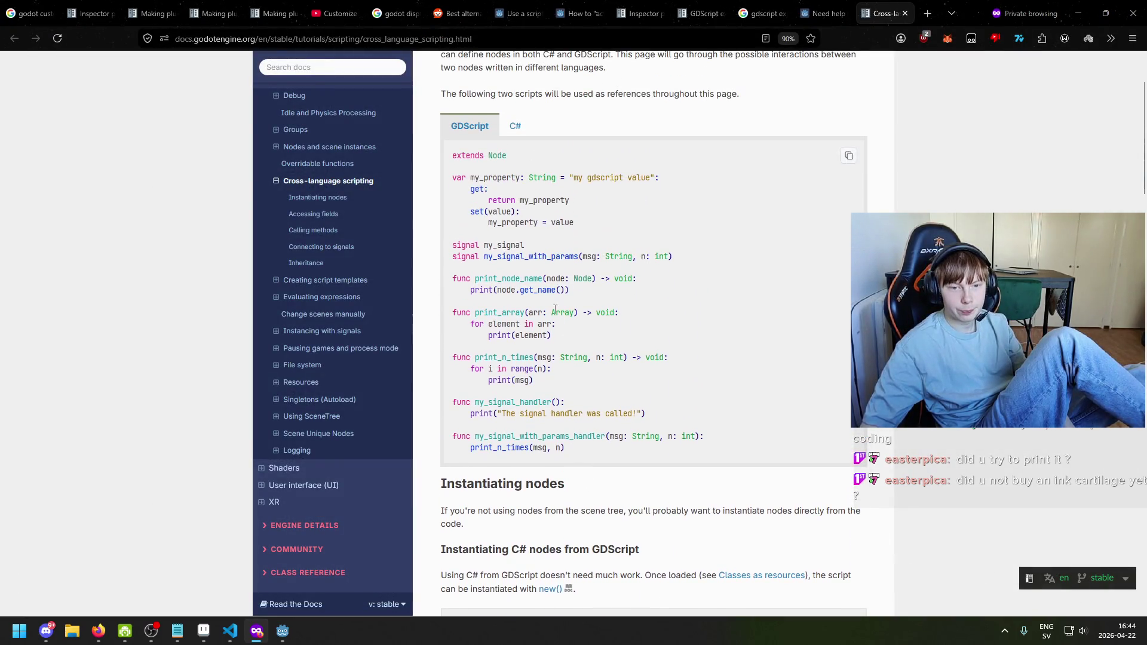
Step: Glance at the forum thread on C# access, then return to the Cross-language scripting tab
left_click(827, 5)
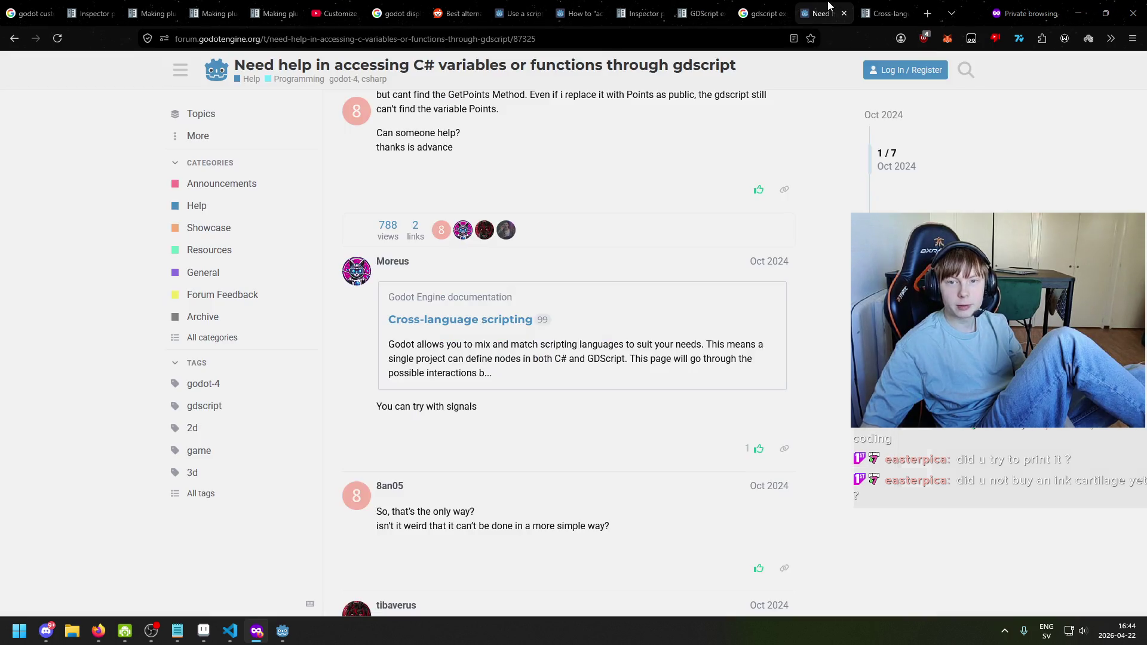
left_click(871, 5)
scroll(641, 437, "down", 5)
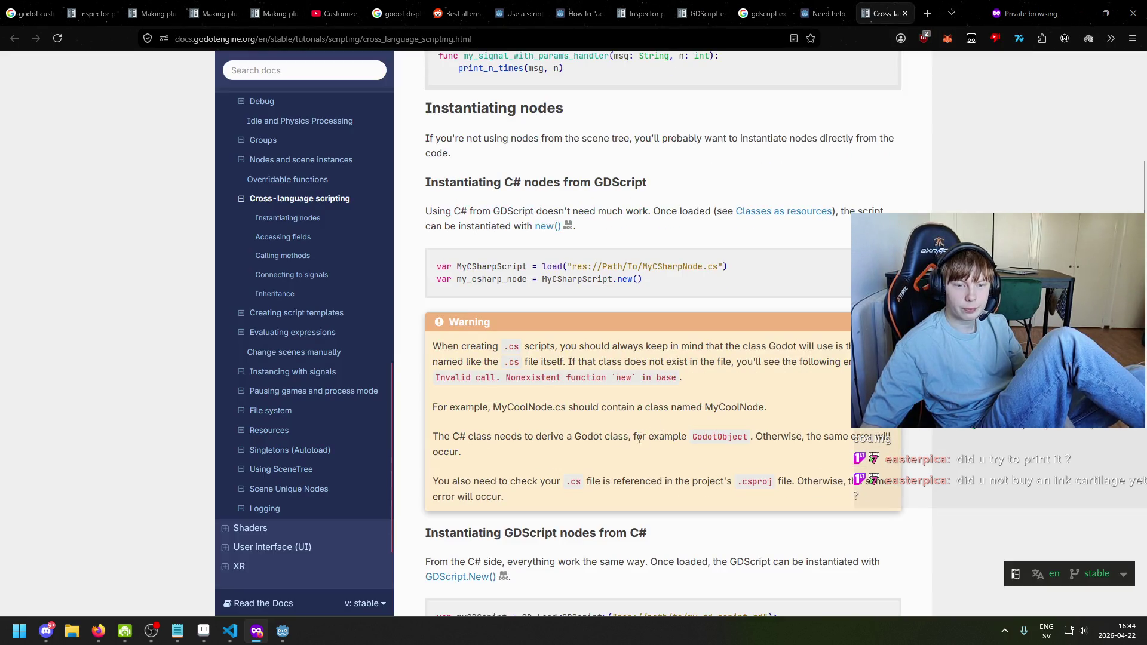
Step: Study the C# field example, highlighting its print line, MyProperty access and my_csharp_node
scroll(545, 431, "down", 10)
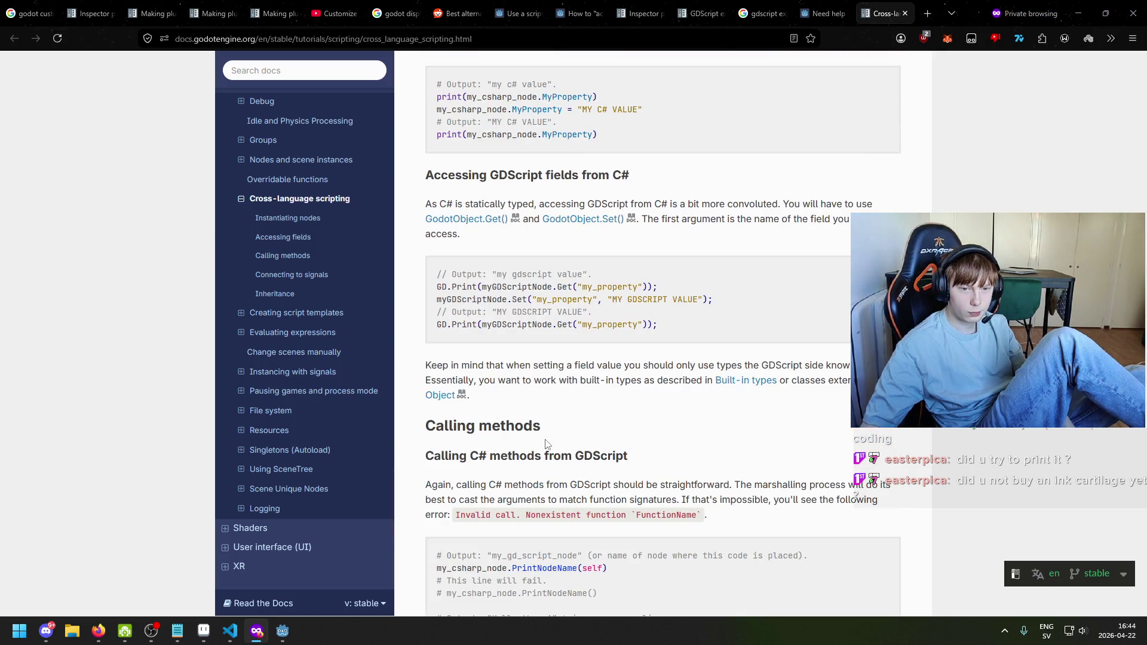
scroll(535, 441, "up", 3)
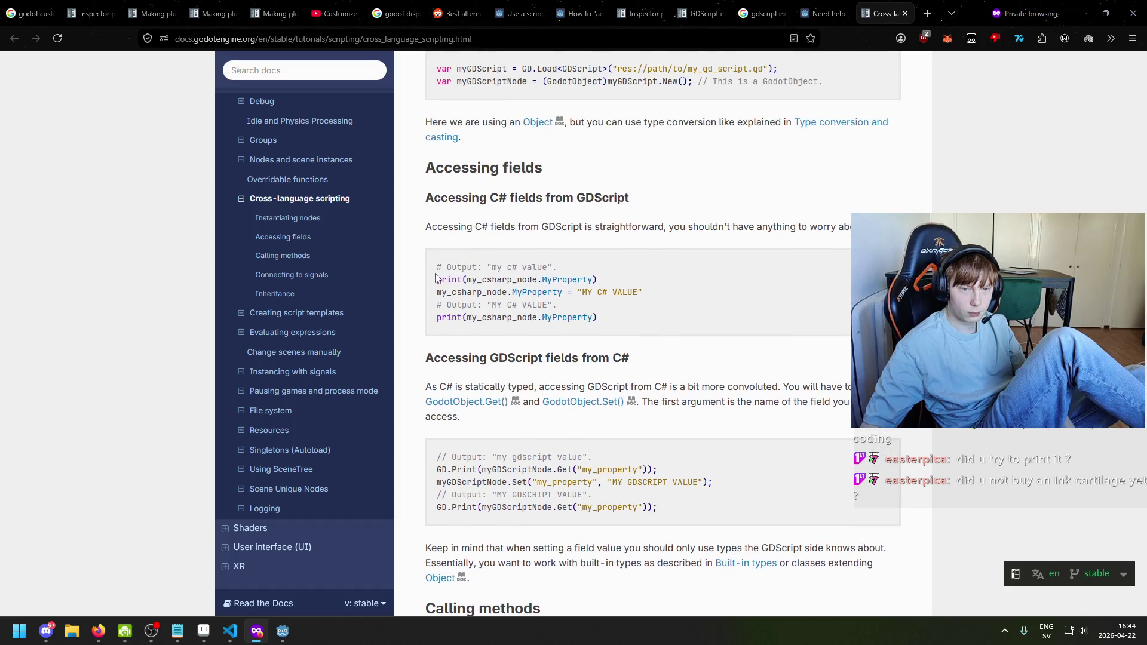
left_click_drag(436, 278, 627, 276)
left_click(627, 276)
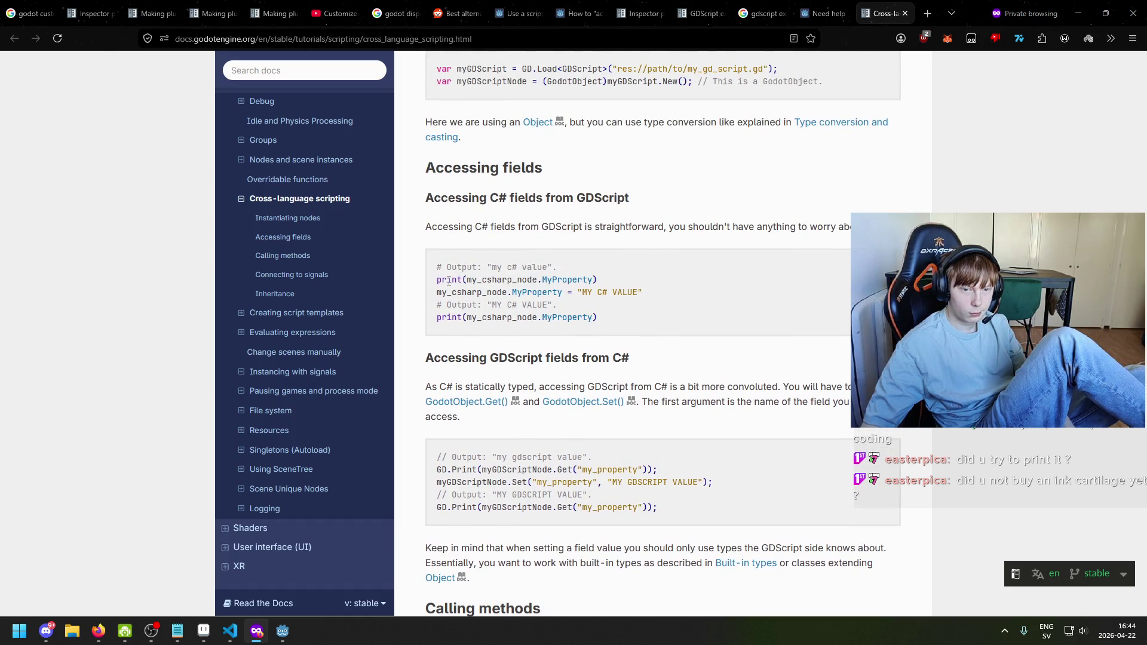
left_click_drag(430, 295, 669, 281)
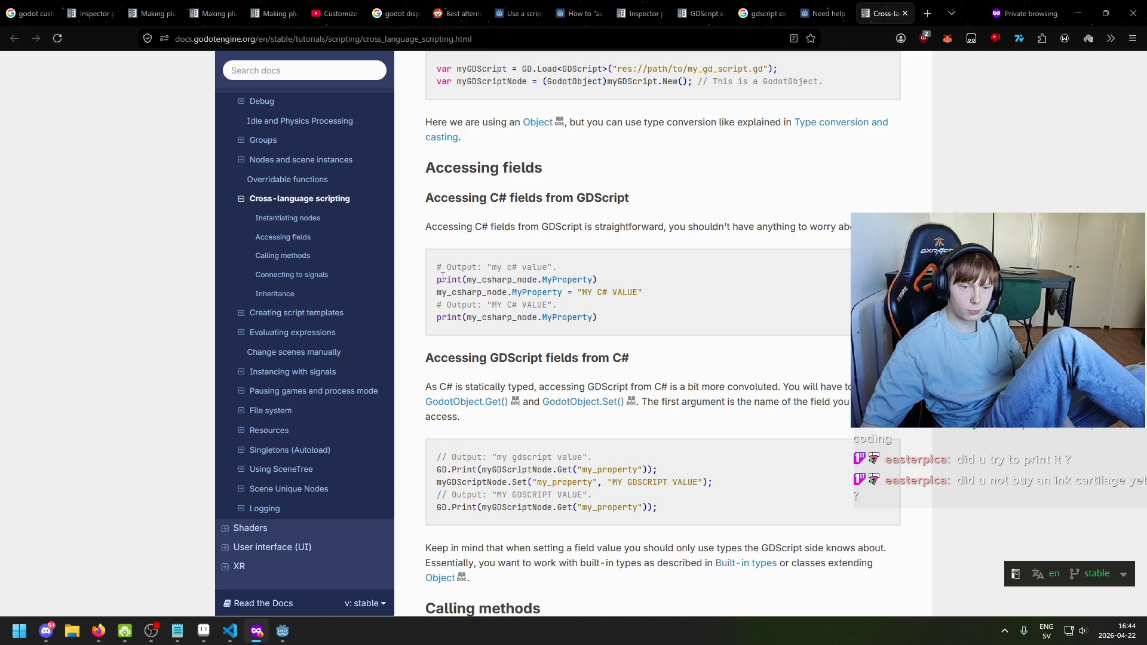
mouse_move(458, 281)
left_mouse_down()
mouse_move(539, 281)
mouse_move(518, 292)
mouse_move(512, 281)
left_mouse_up()
left_click(553, 282)
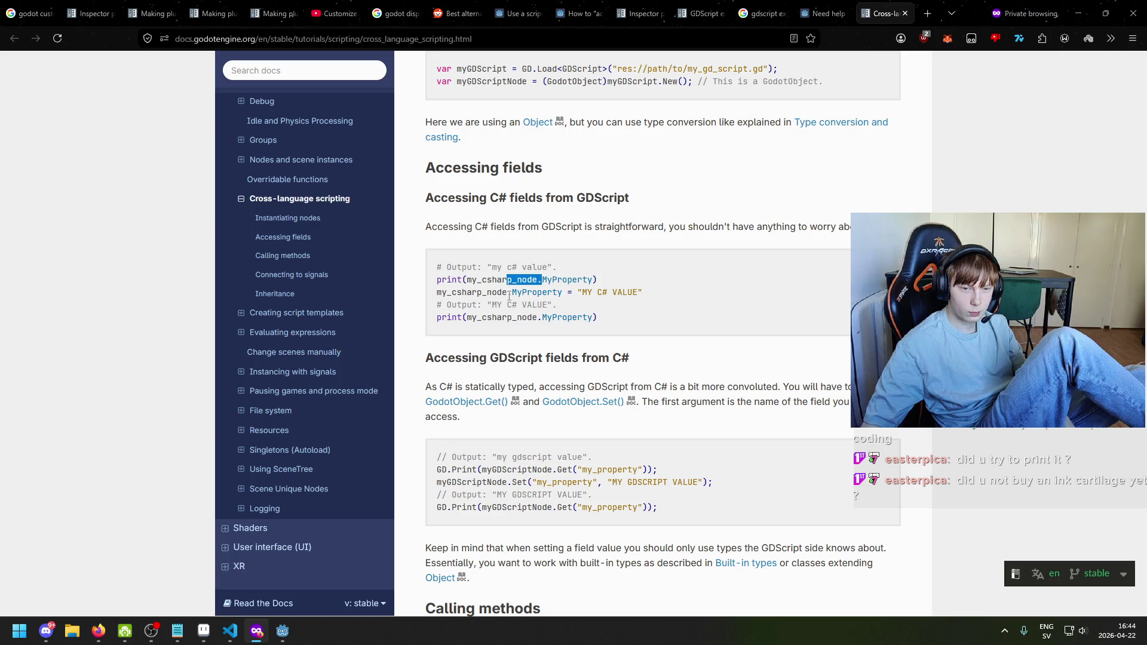
left_click(509, 294)
scroll(509, 294, "up", 1)
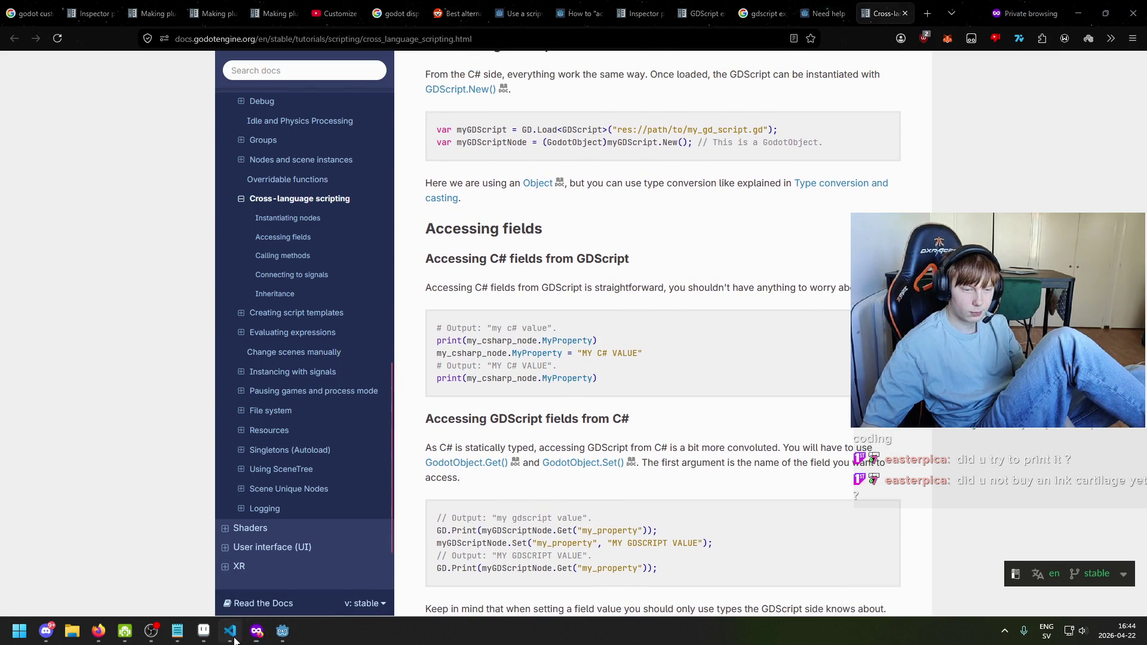
left_click(231, 632)
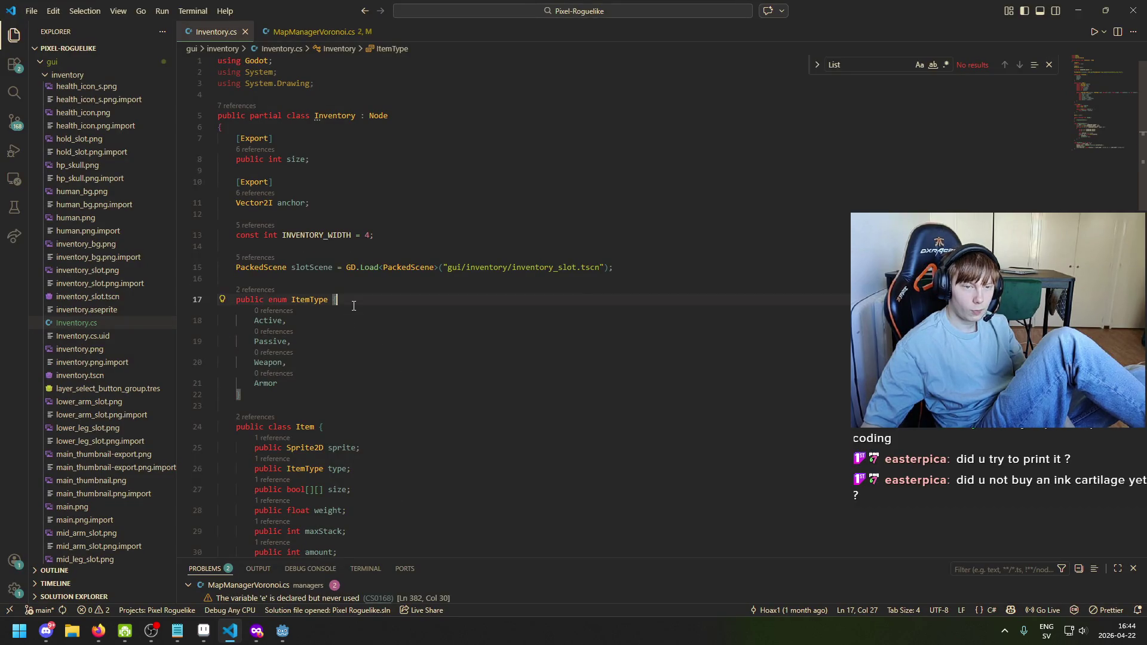
Step: Scroll through Inventory.cs, then open MapManagerVoronoi.cs and scroll through it
scroll(353, 305, "down", 15)
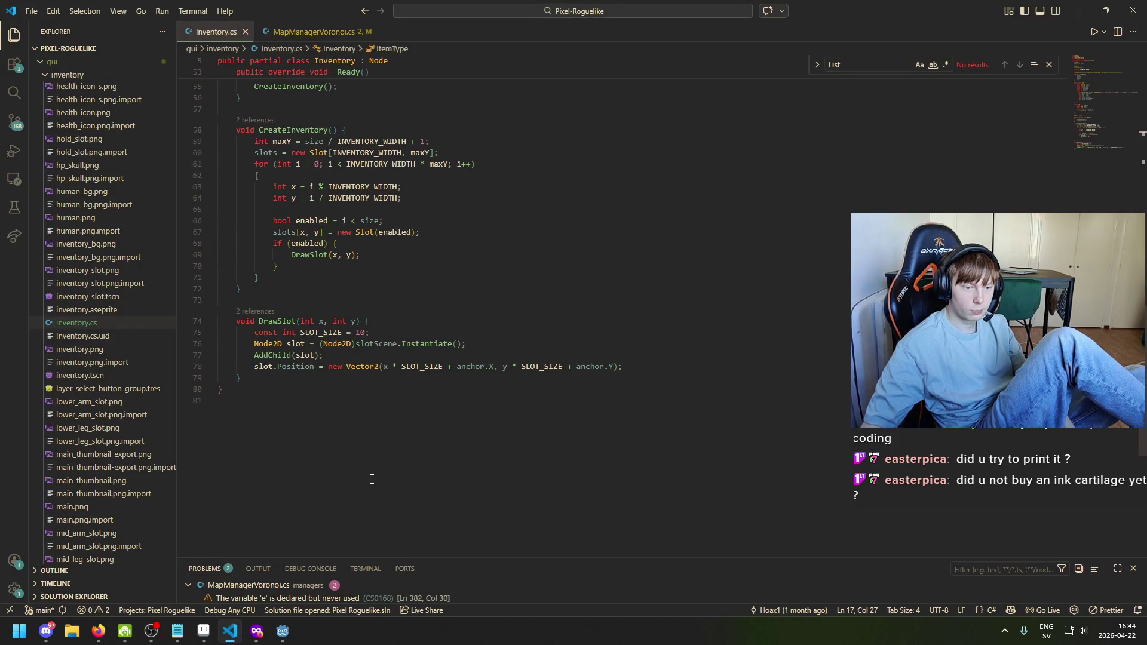
scroll(372, 471, "up", 10)
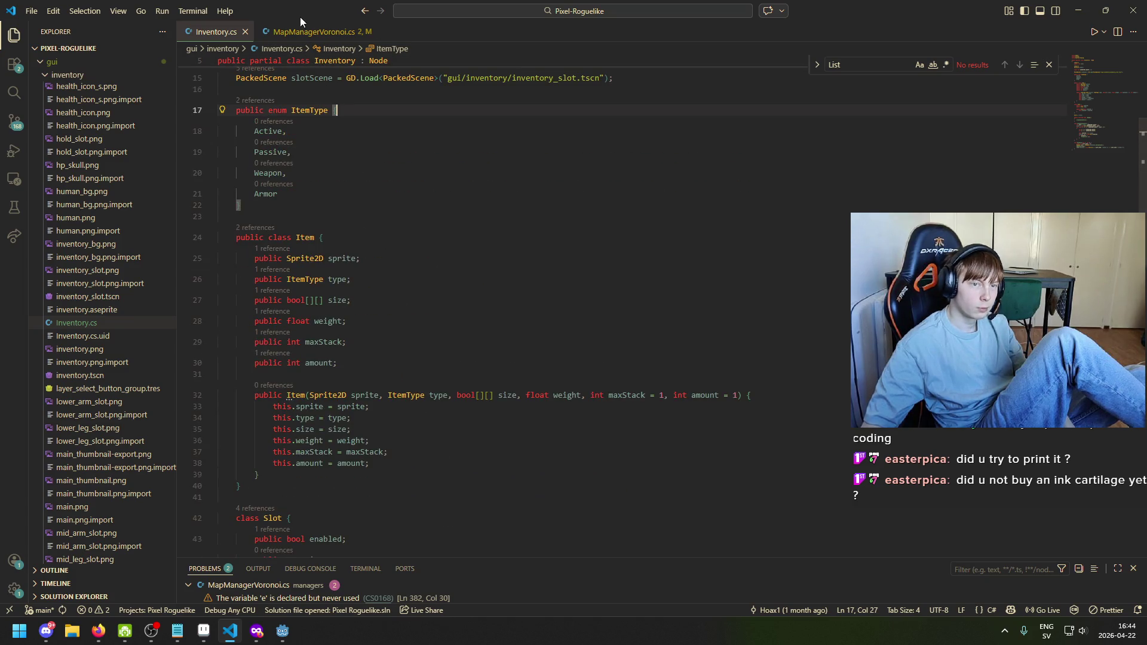
left_click(301, 32)
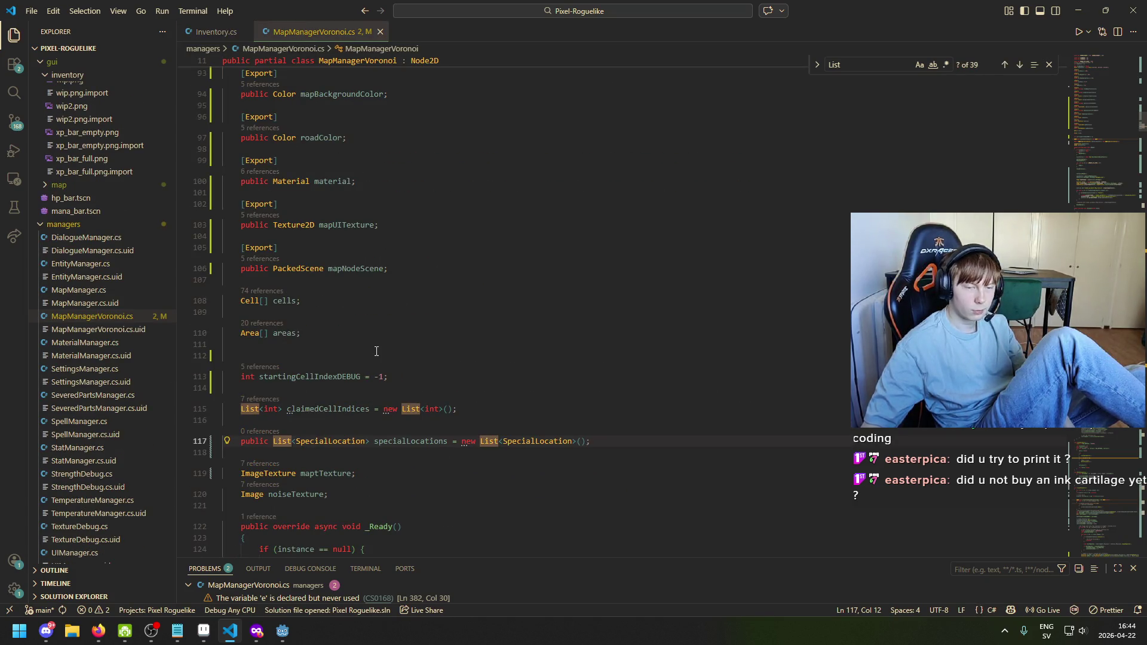
scroll(391, 378, "down", 2)
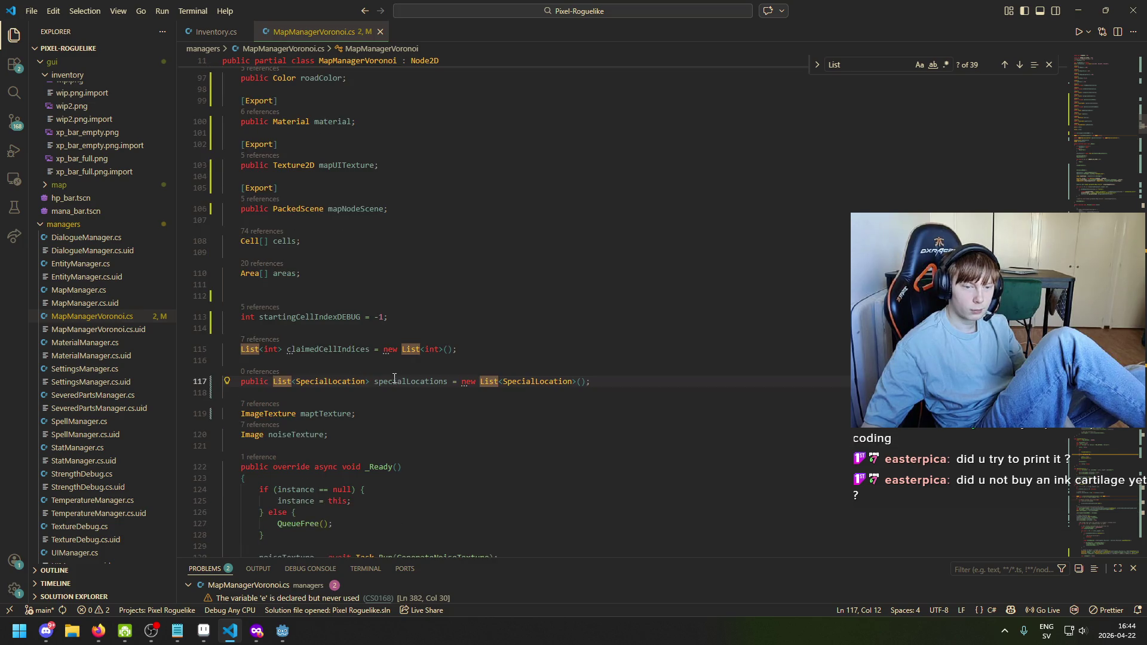
scroll(403, 366, "down", 3)
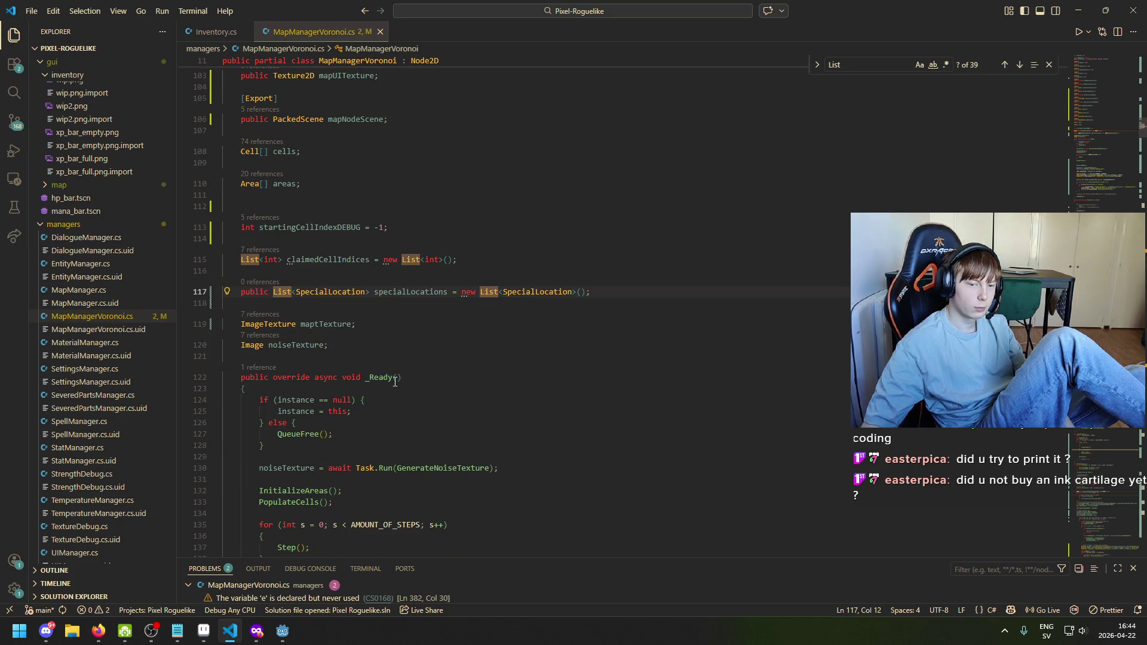
scroll(394, 381, "down", 18)
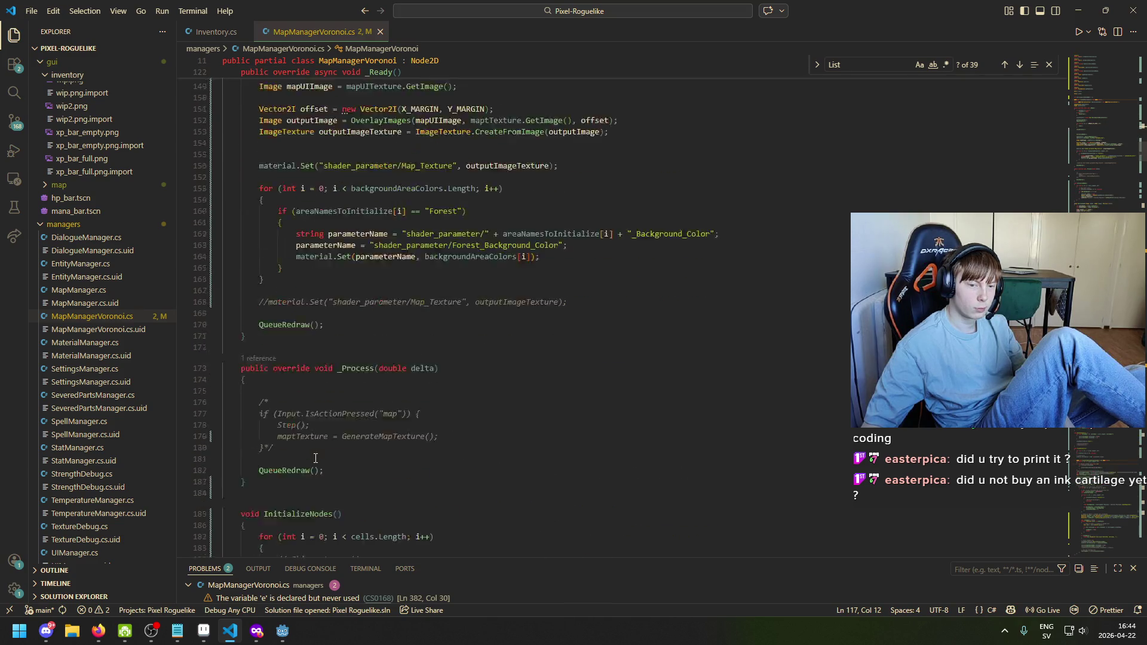
Step: Check the _Process method, flip between Inventory.cs and MapManagerVoronoi.cs, then return to Godot
left_click(337, 291)
scroll(393, 383, "up", 15)
scroll(392, 383, "up", 6)
left_click(209, 33)
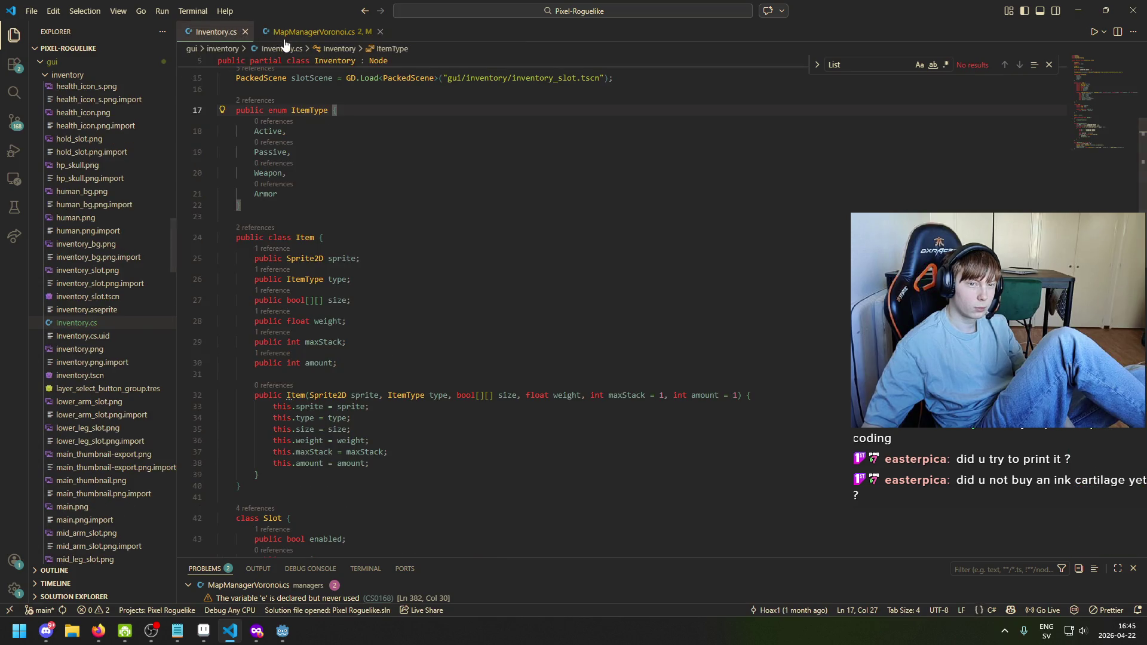
left_click(296, 32)
left_click(282, 631)
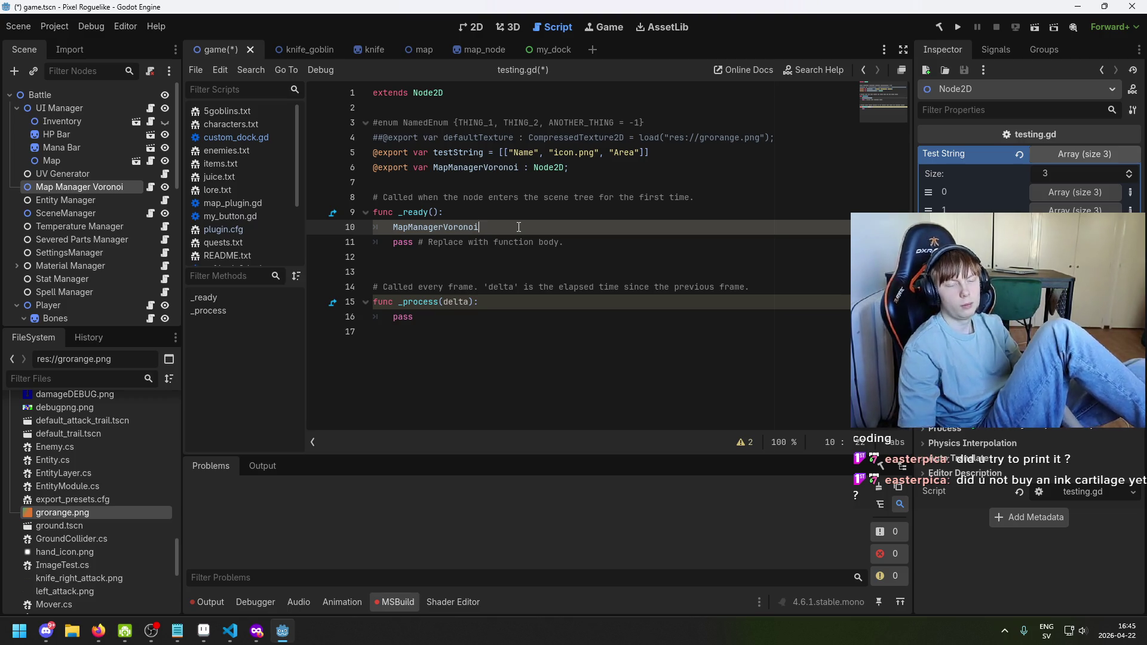
Step: Type '.g' after MapManagerVoronoi on line 10, accept then undo a completion suggestion
type(".M")
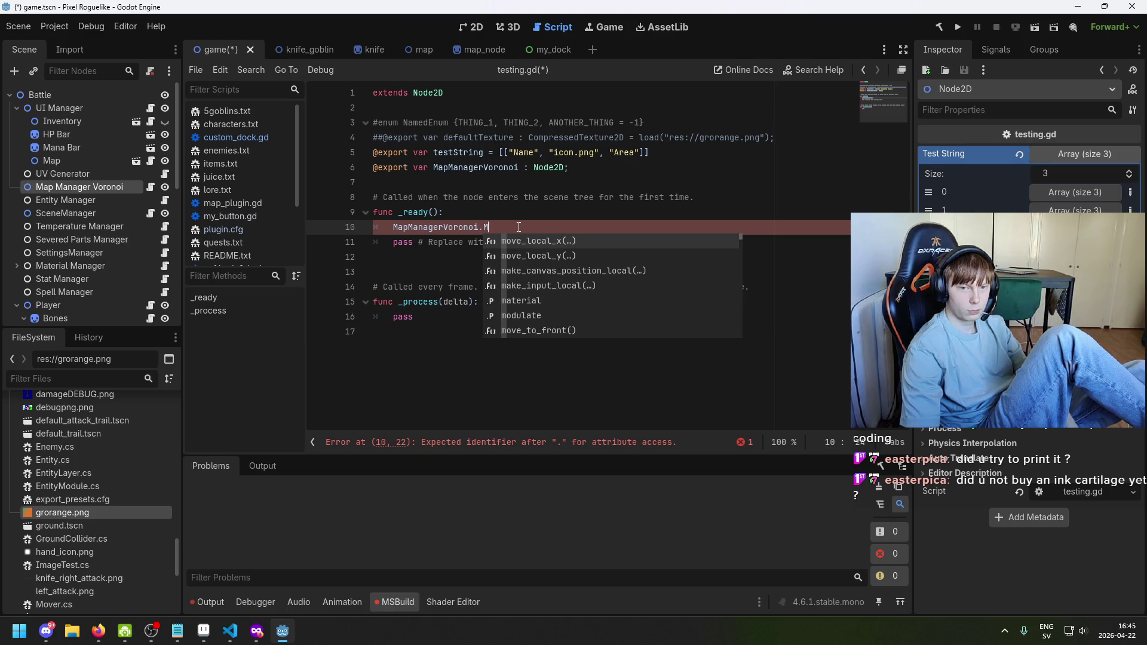
type("g")
key("Return")
key("ctrl+z")
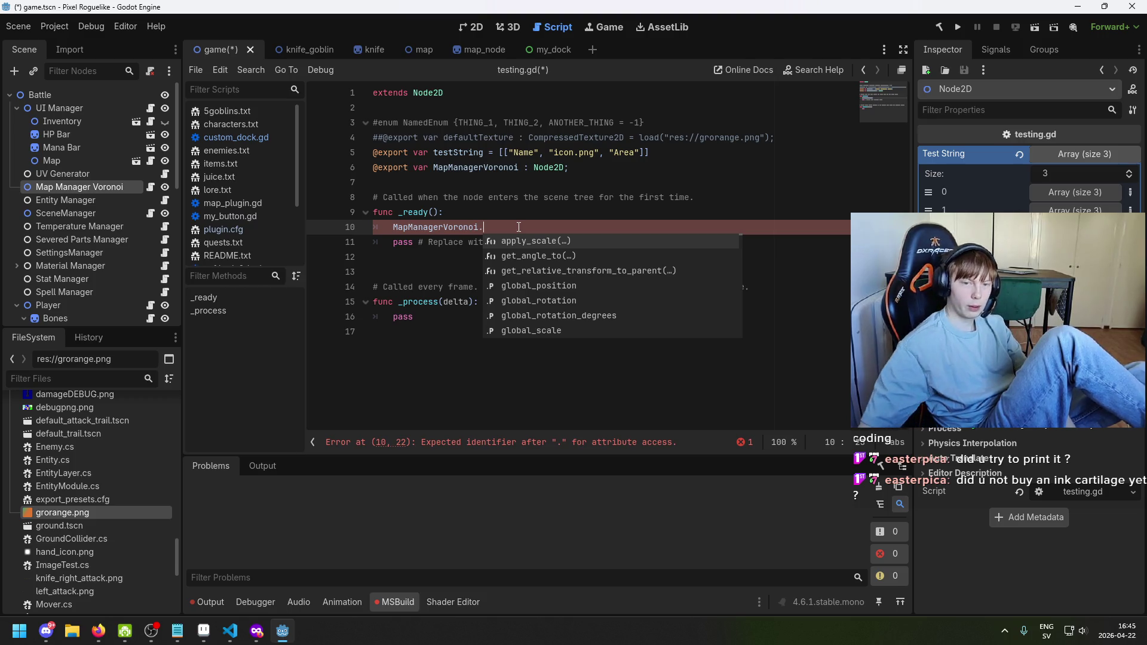
key("alt+Tab")
scroll(358, 353, "up", 3)
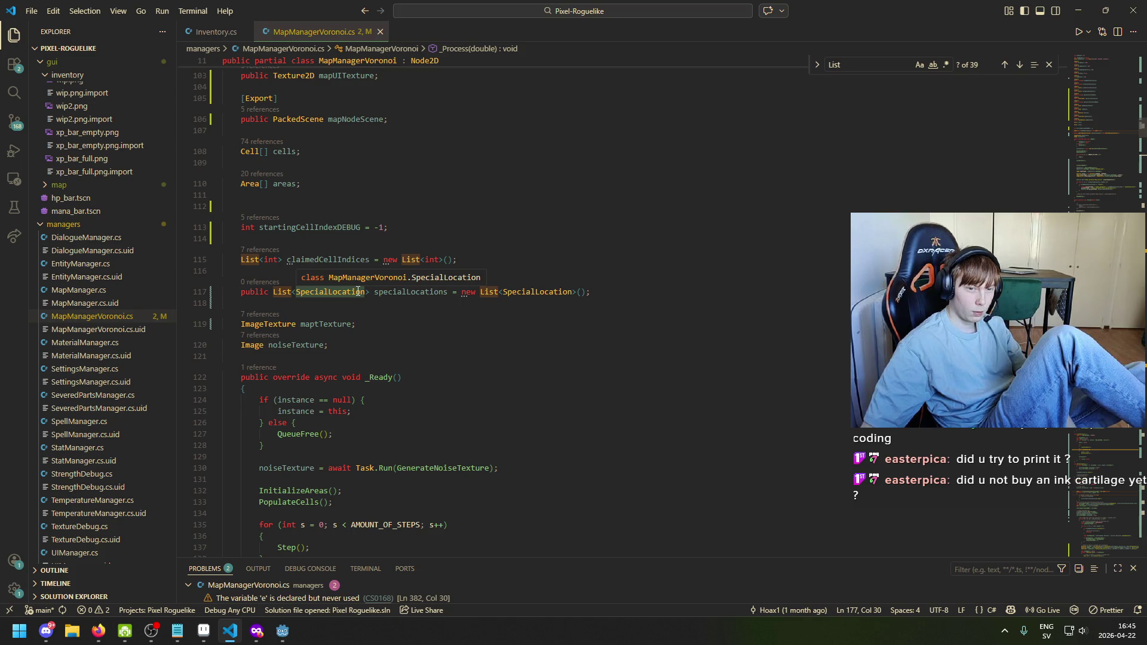
Step: Remove the '= new List<SpecialLocation>()' initializer from specialLocations on line 117
left_click_drag(298, 294, 273, 293)
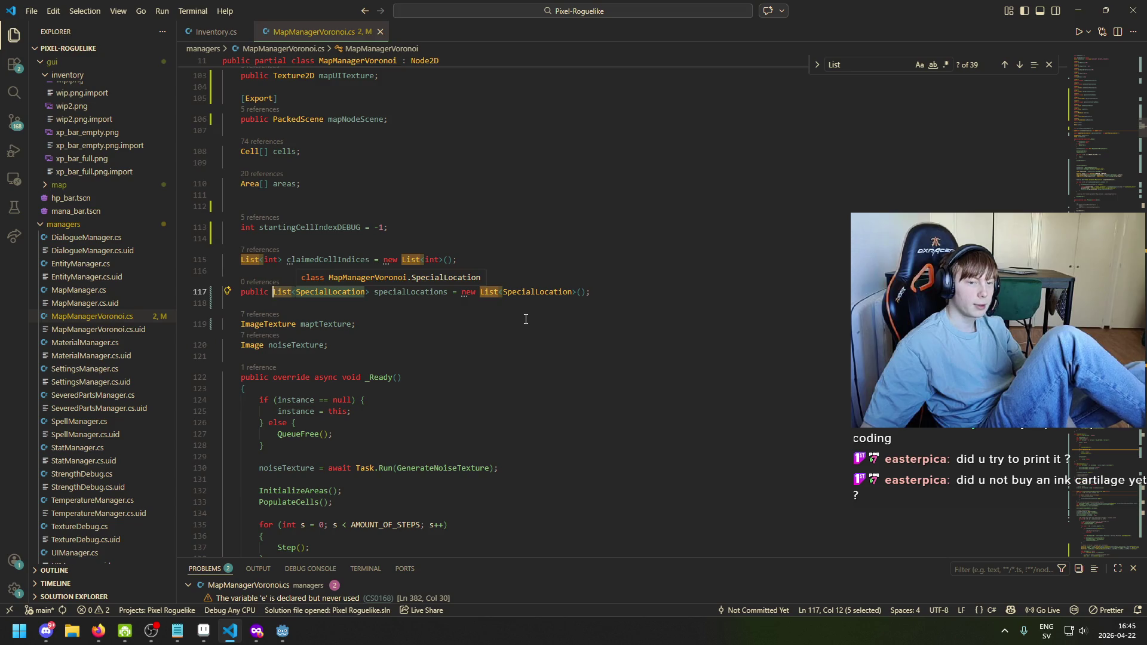
key("BackSpace")
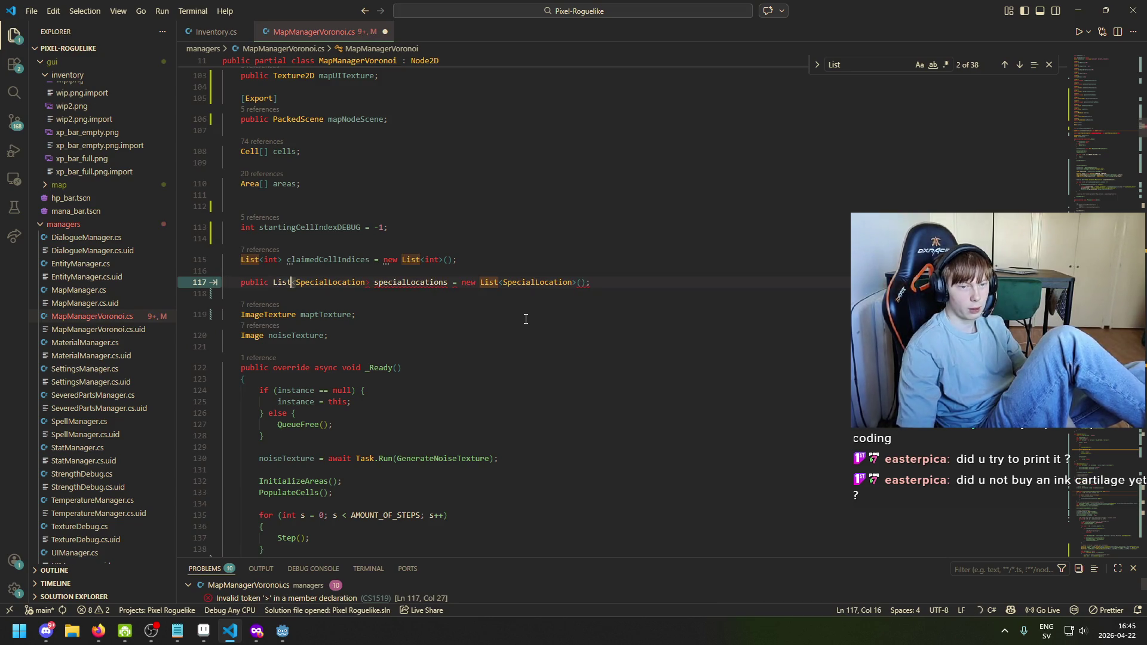
key("Tab")
key("ctrl+Right")
key("ctrl+Right")
key("ctrl+Right")
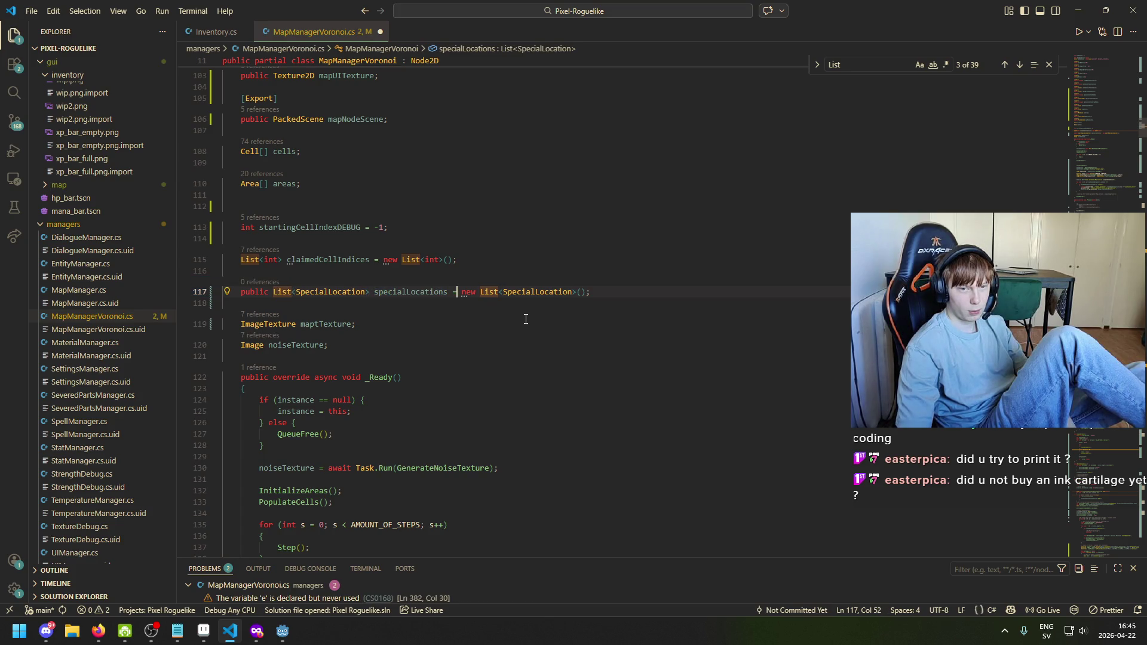
key("ctrl+BackSpace")
key("ctrl+BackSpace")
key("ctrl+BackSpace")
type(";")
Step: Change the specialLocations type from List<SpecialLocation> to SpecialLocation[]
key("ctrl+Left")
key("ctrl+Left")
key("ctrl+Left")
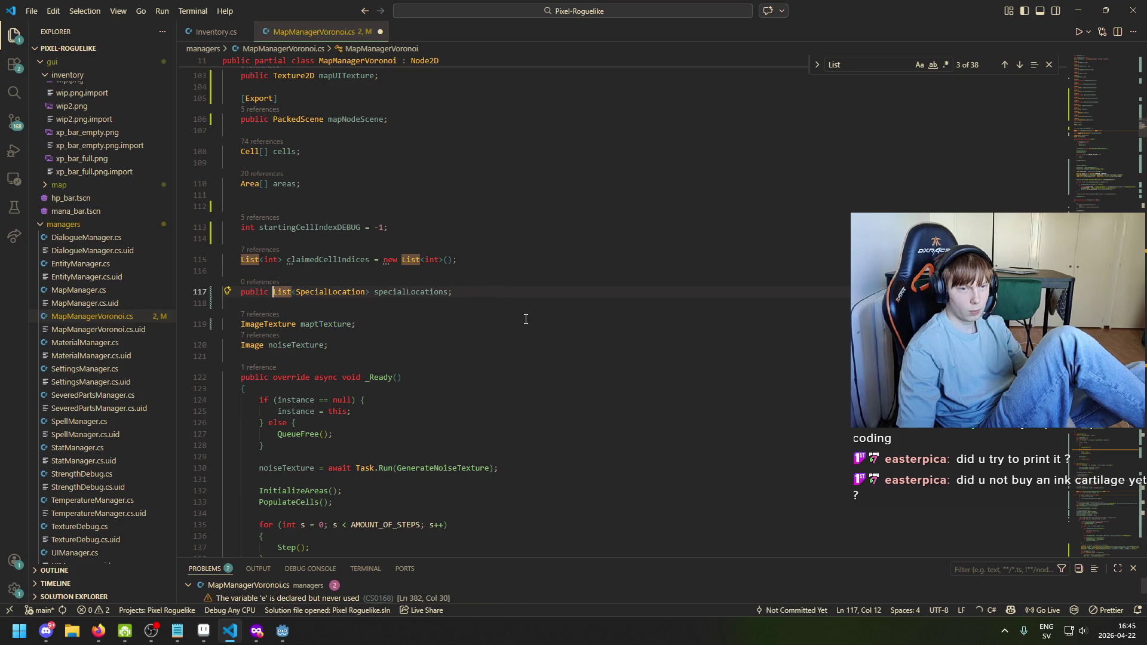
key("ctrl+BackSpace")
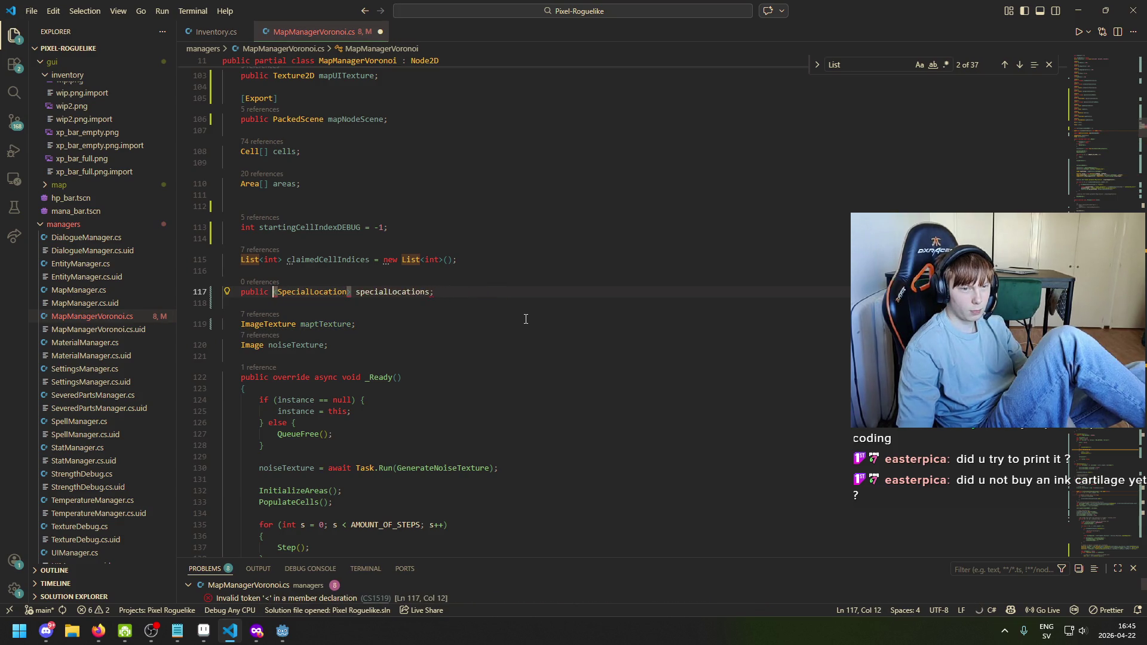
key("Right")
key("BackSpace")
type("List")
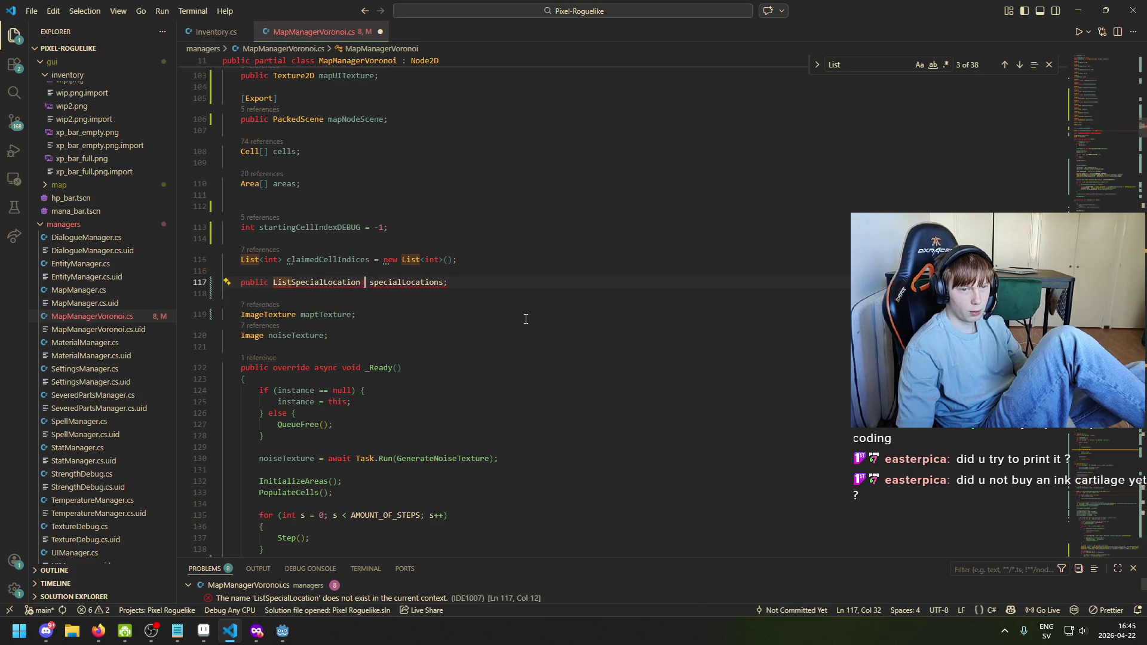
key("ctrl+Right")
key("Delete")
type("[]")
key("Home")
key("ctrl+Right")
key("ctrl+Right")
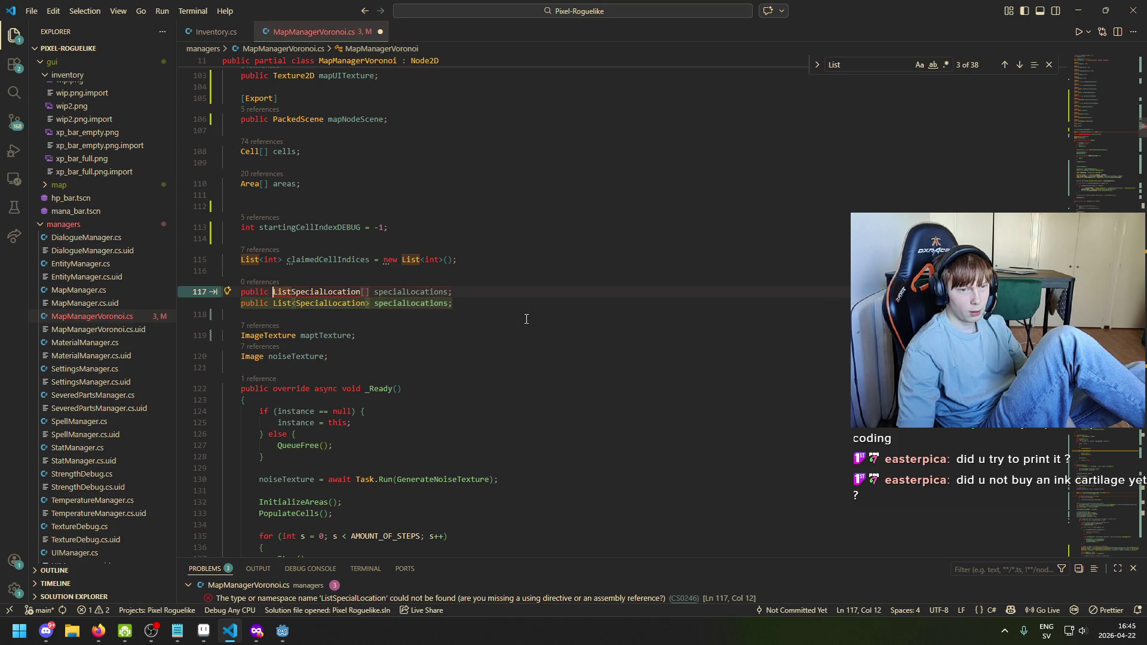
key("BackSpace")
key("BackSpace")
key("BackSpace")
Step: Save MapManagerVoronoi.cs, check Inventory.cs, then return to Godot and type 'Special.spec'
key("ctrl+s")
left_click(197, 31)
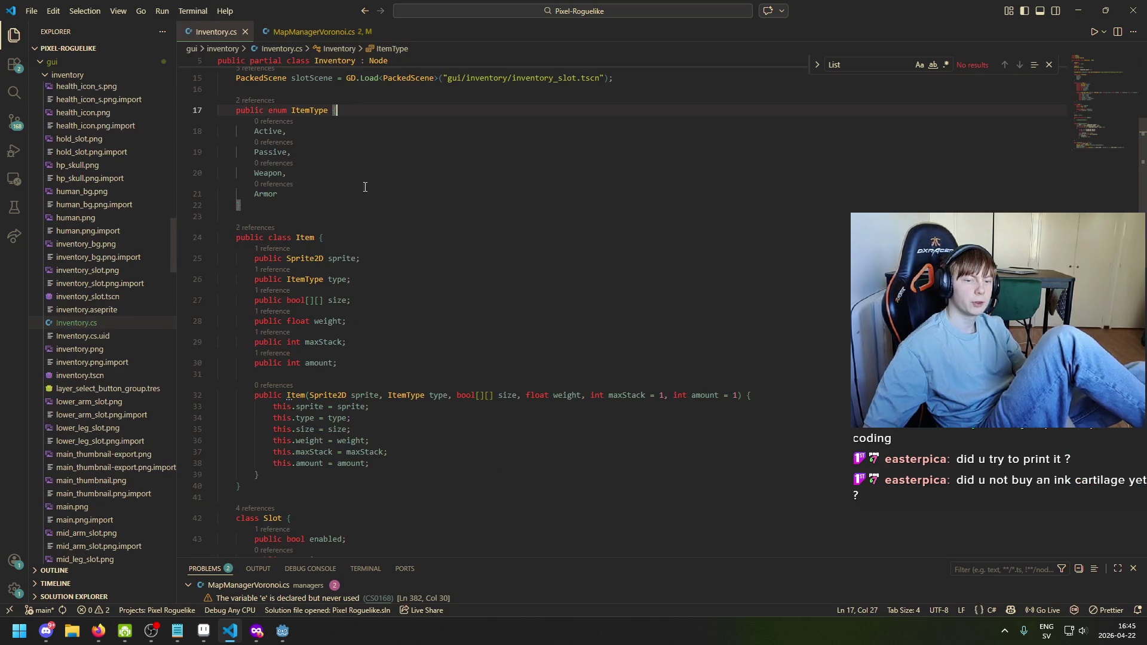
scroll(434, 383, "down", 5)
scroll(434, 384, "up", 3)
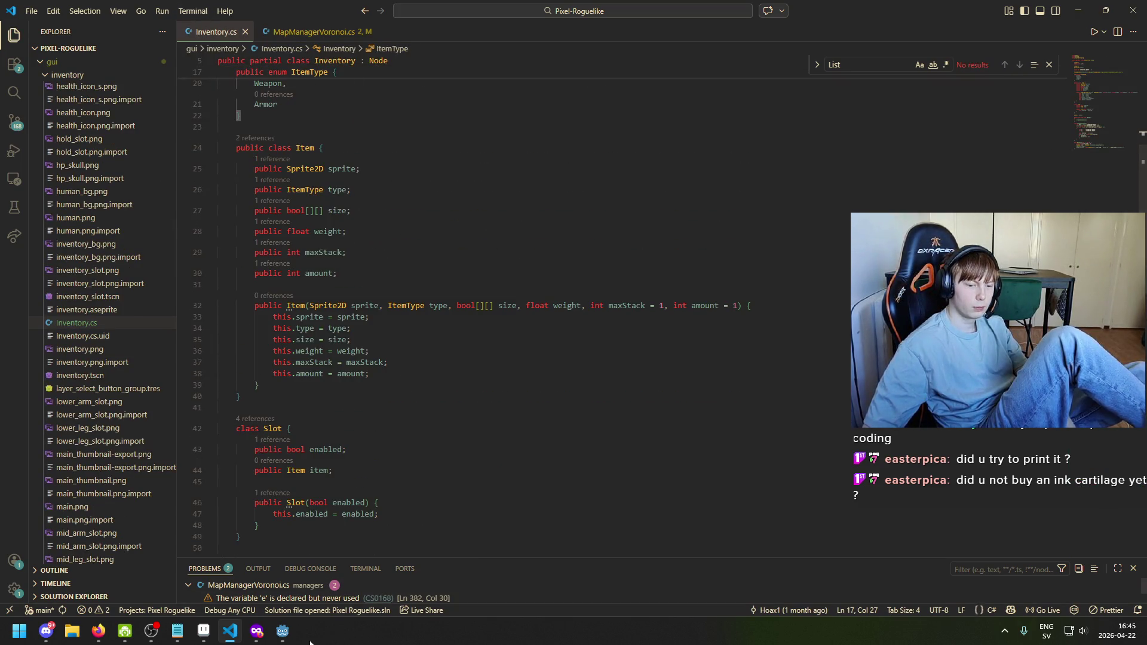
scroll(434, 383, "up", 3)
left_click(310, 32)
left_click(397, 251)
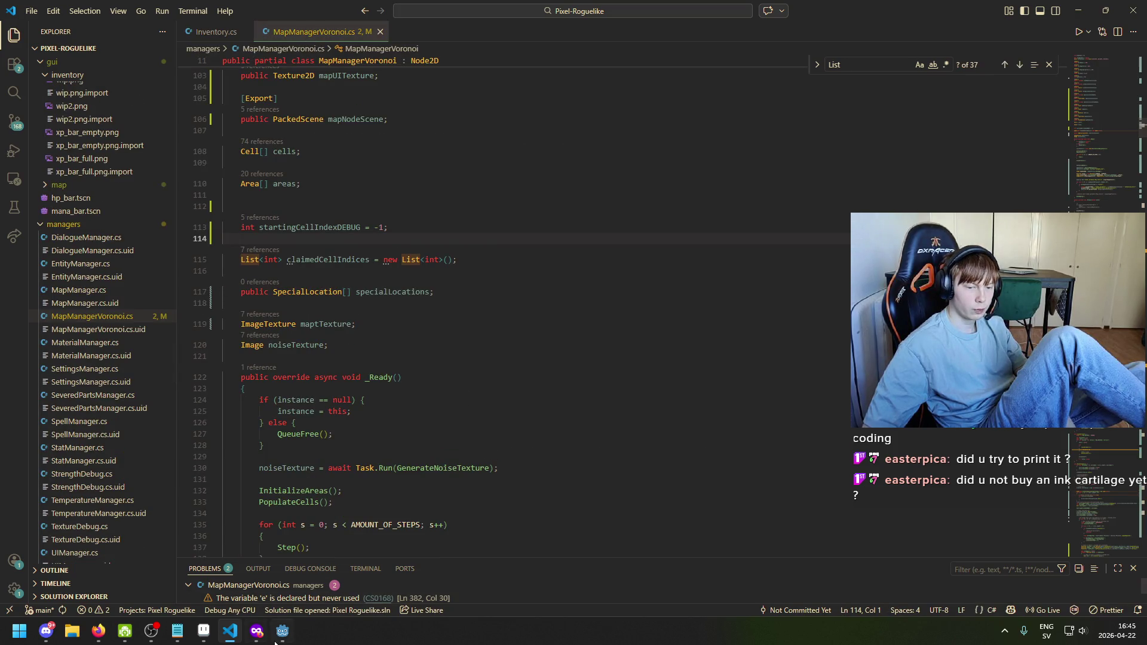
key("alt+Tab")
type("Special")
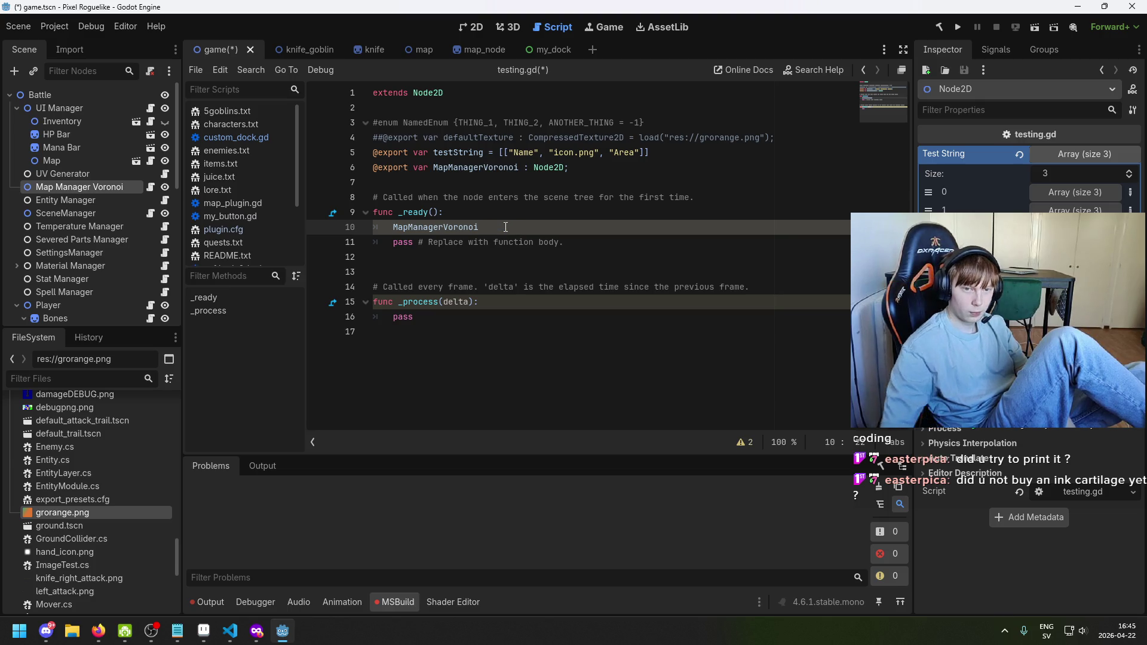
type(".specialLocat")
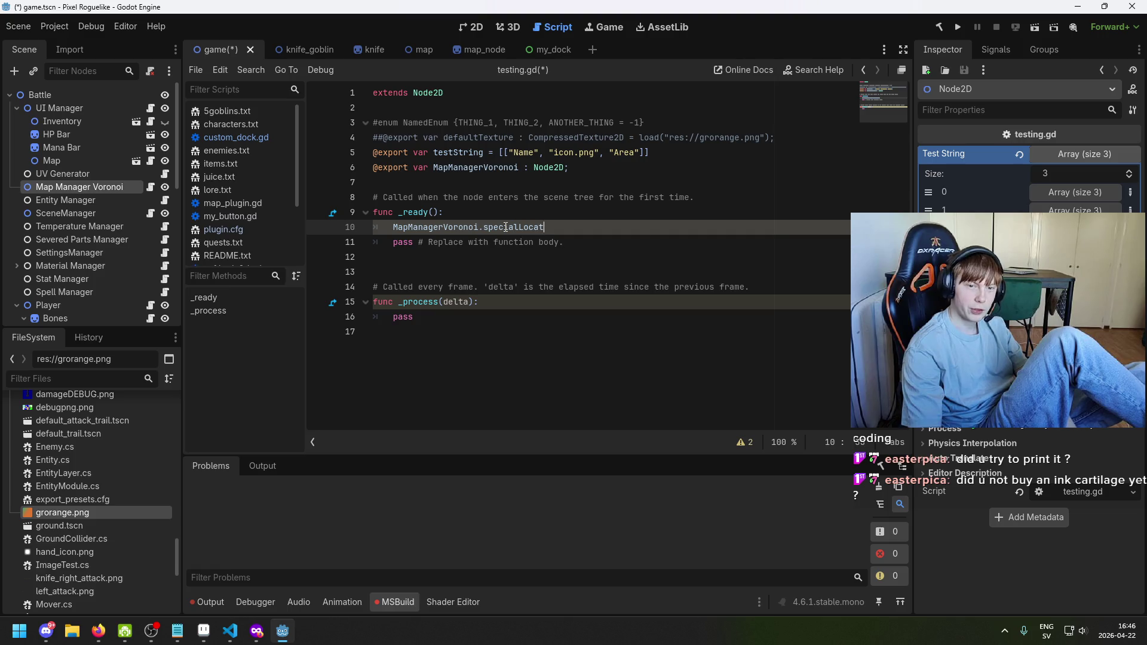
Step: Erase the partial member name, save testing.gd, and try Tab autocompletion after 'MapManagerVoronoi.'
key("ctrl+BackSpace")
key("ctrl+s")
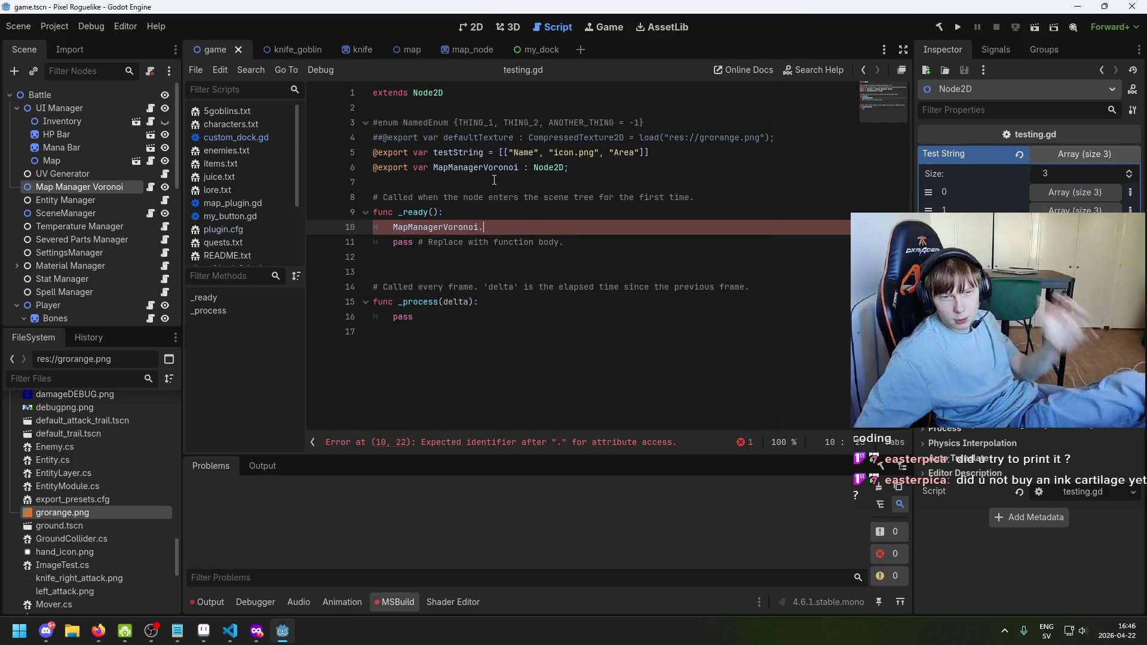
key("Tab")
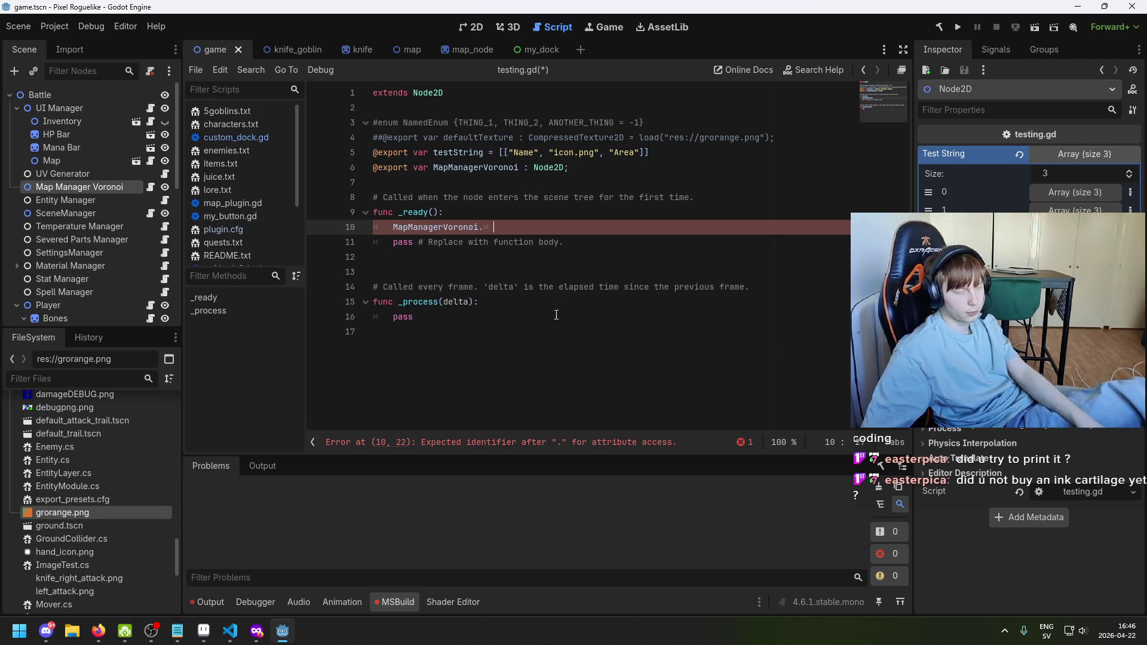
left_click(230, 631)
scroll(422, 284, "up", 10)
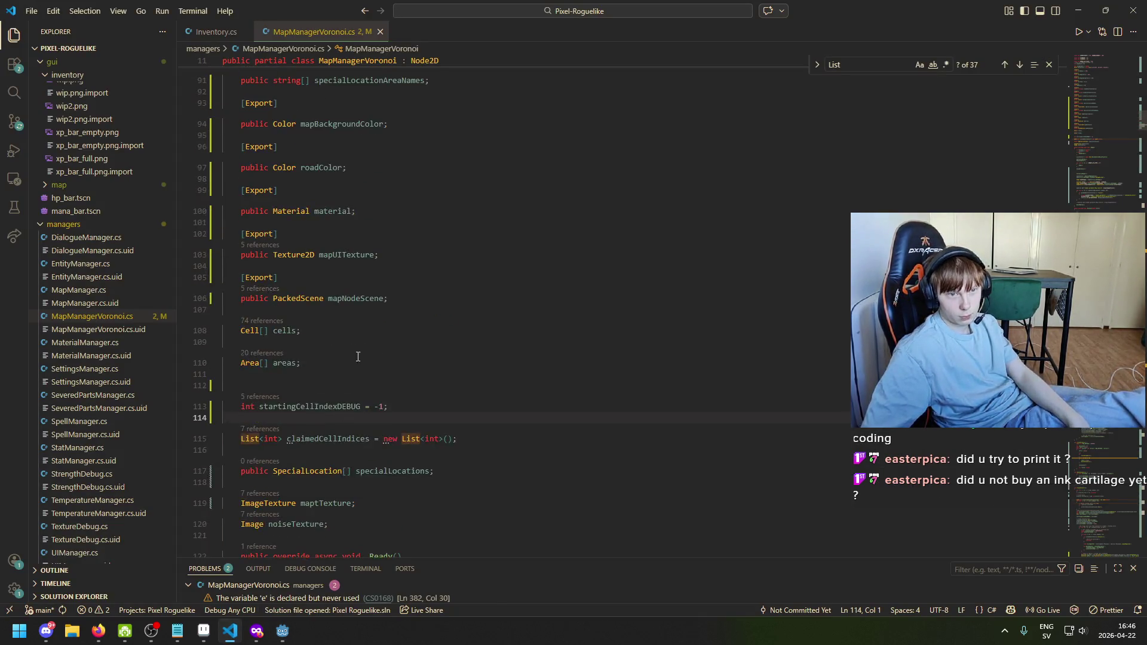
scroll(422, 284, "up", 10)
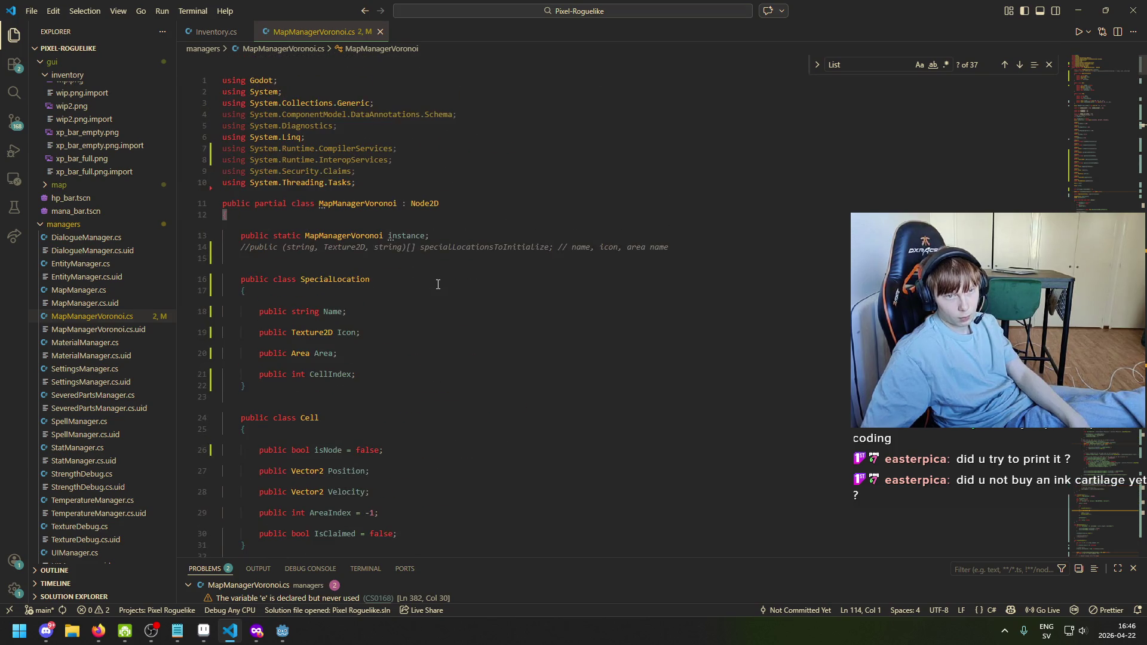
left_click(358, 203)
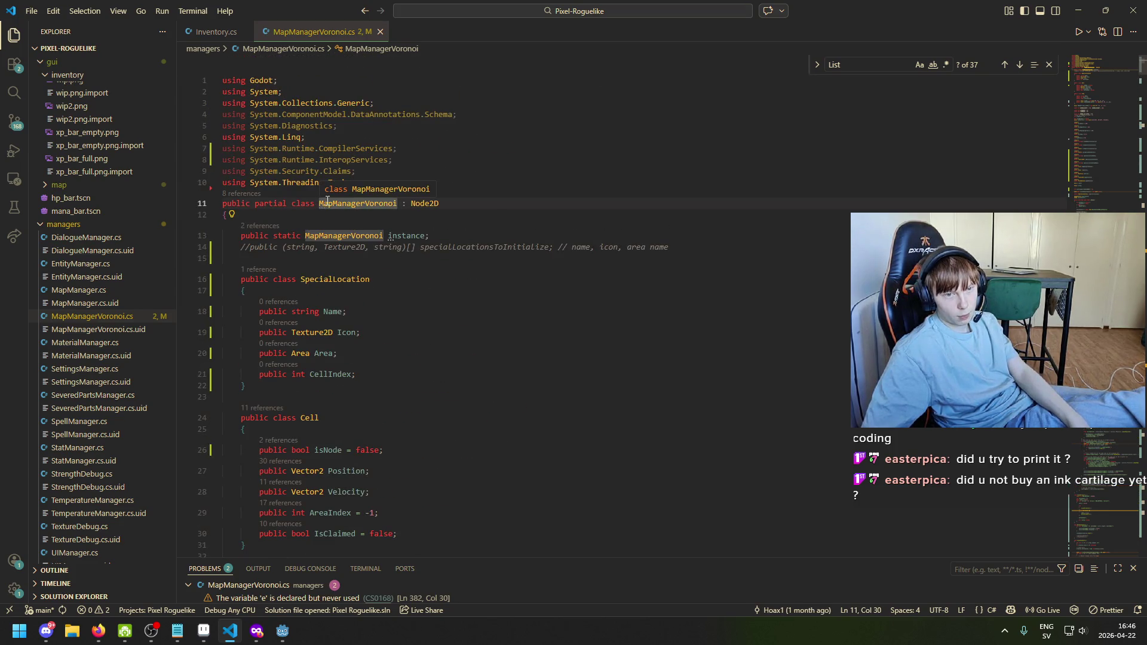
left_click(282, 630)
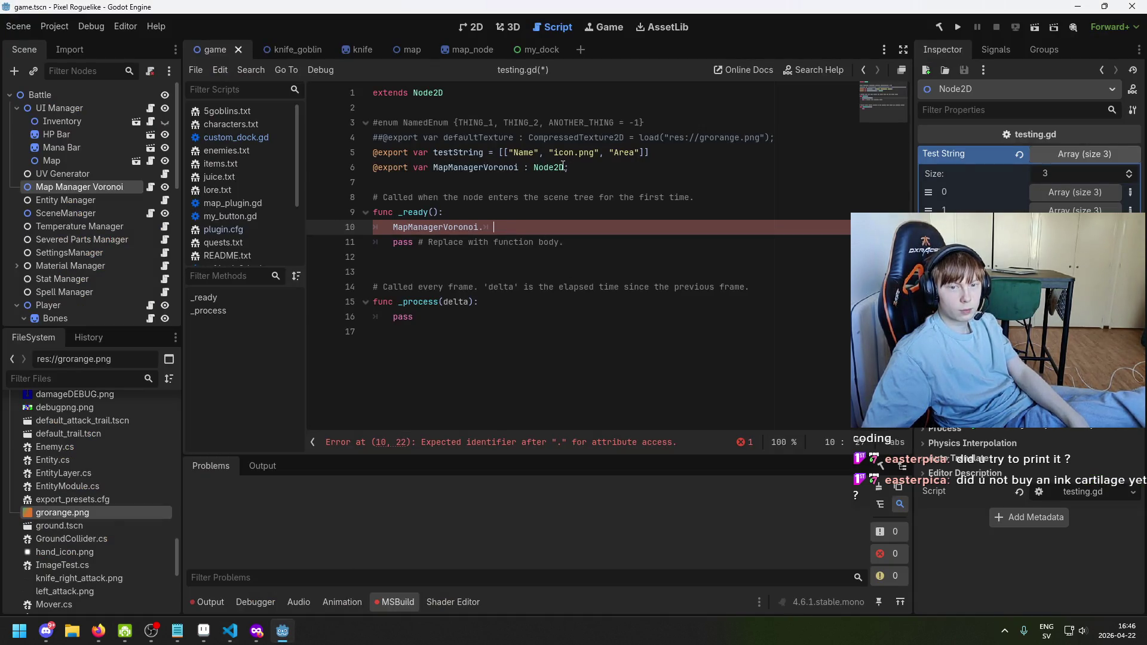
double_click(562, 167)
left_click(563, 167)
double_click(562, 166)
left_click(233, 634)
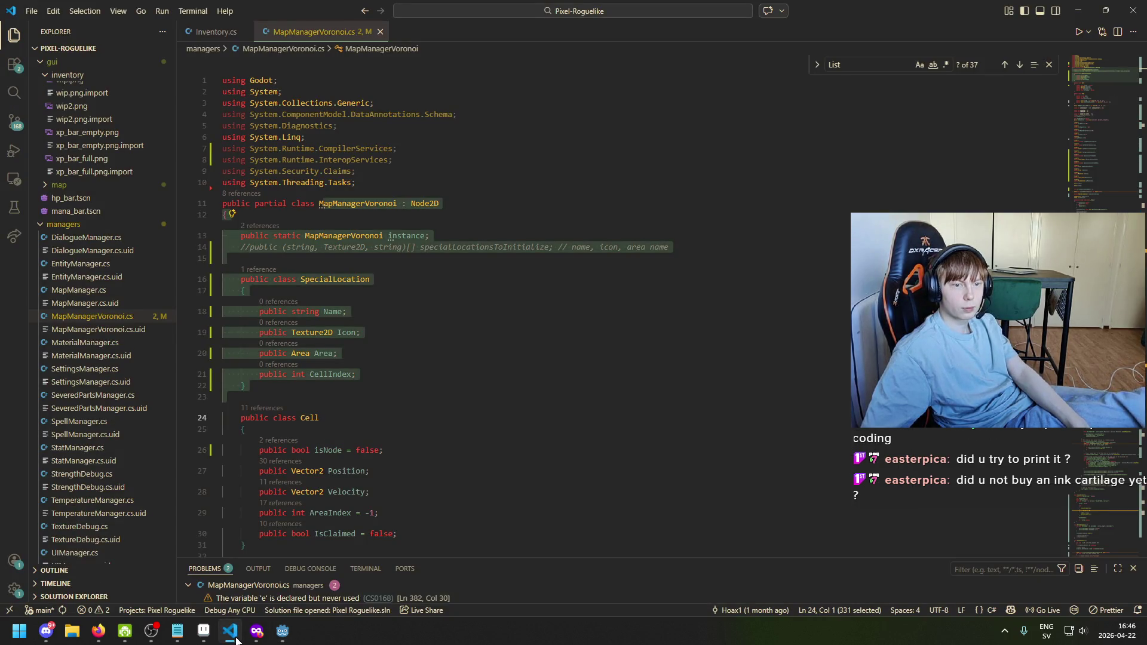
left_click(236, 639)
key("Down")
double_click(562, 166)
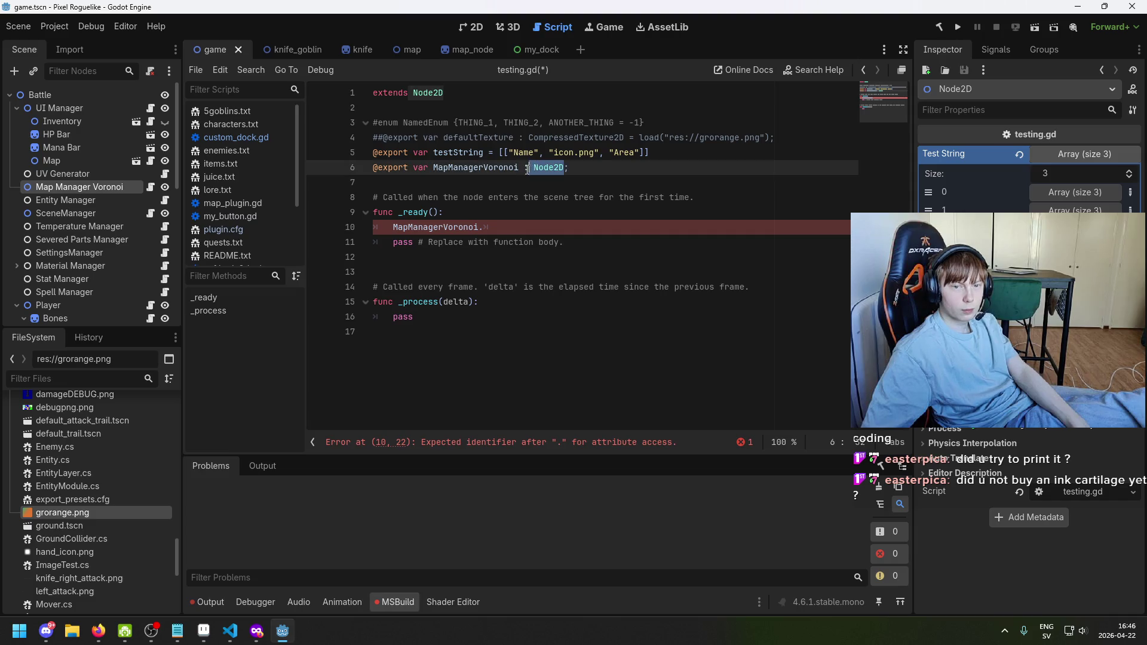
Step: Type the line 6 export as MapManagerVoronoi, remove the stray tab on line 10, and save
type("MapManage")
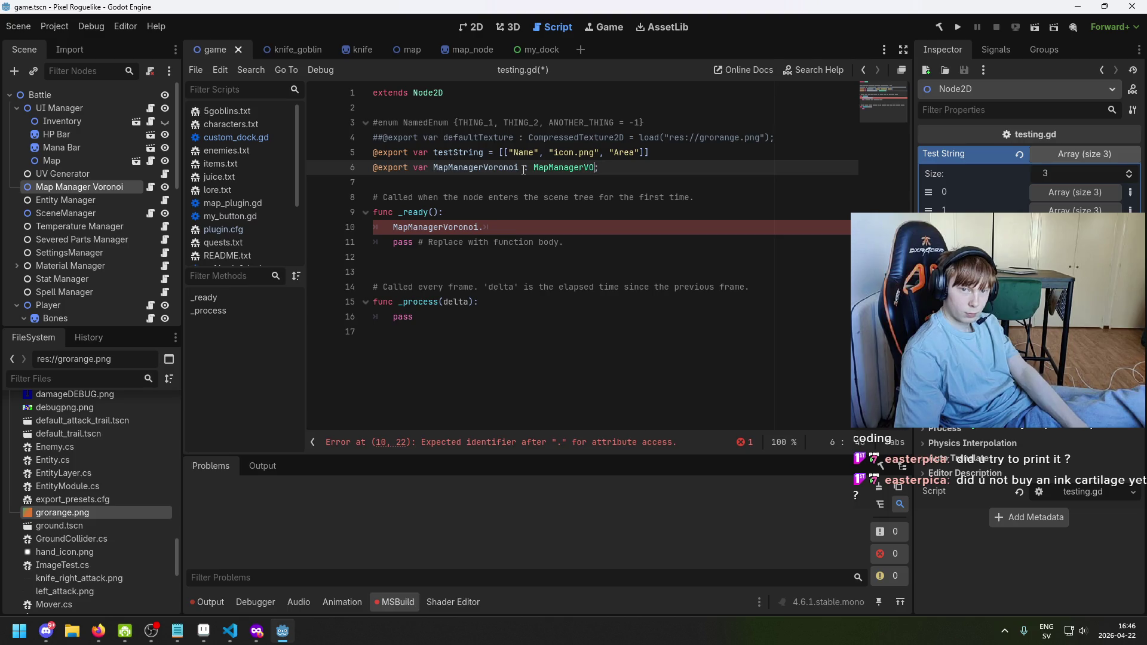
type("rVoronoi")
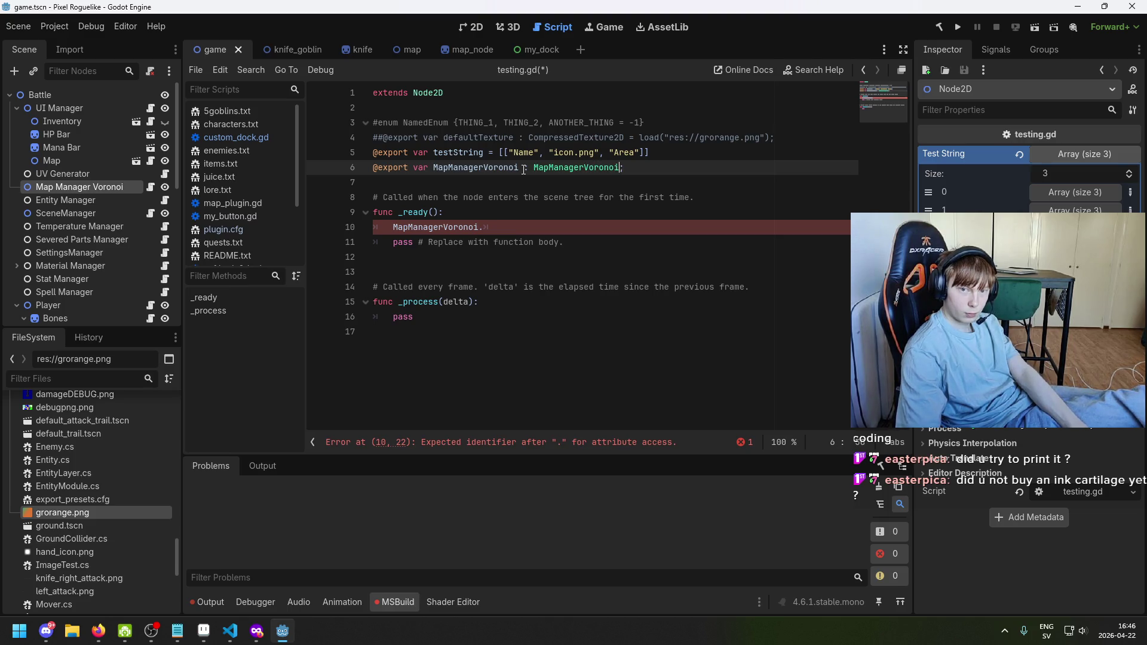
key("ctrl+s")
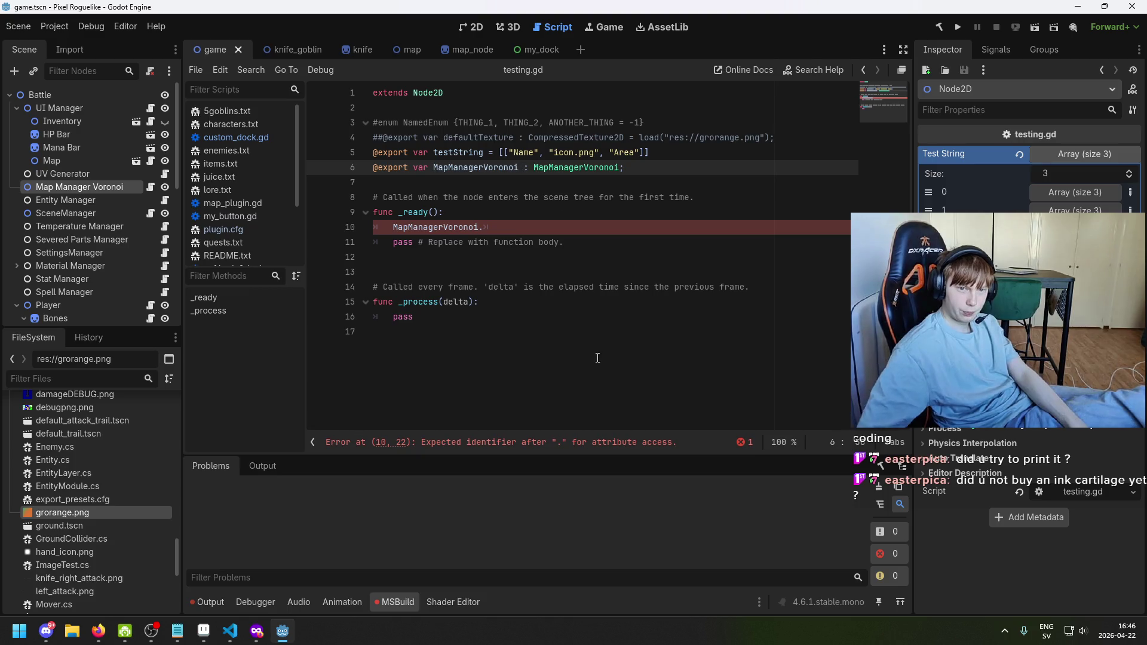
left_click(576, 227)
key("BackSpace")
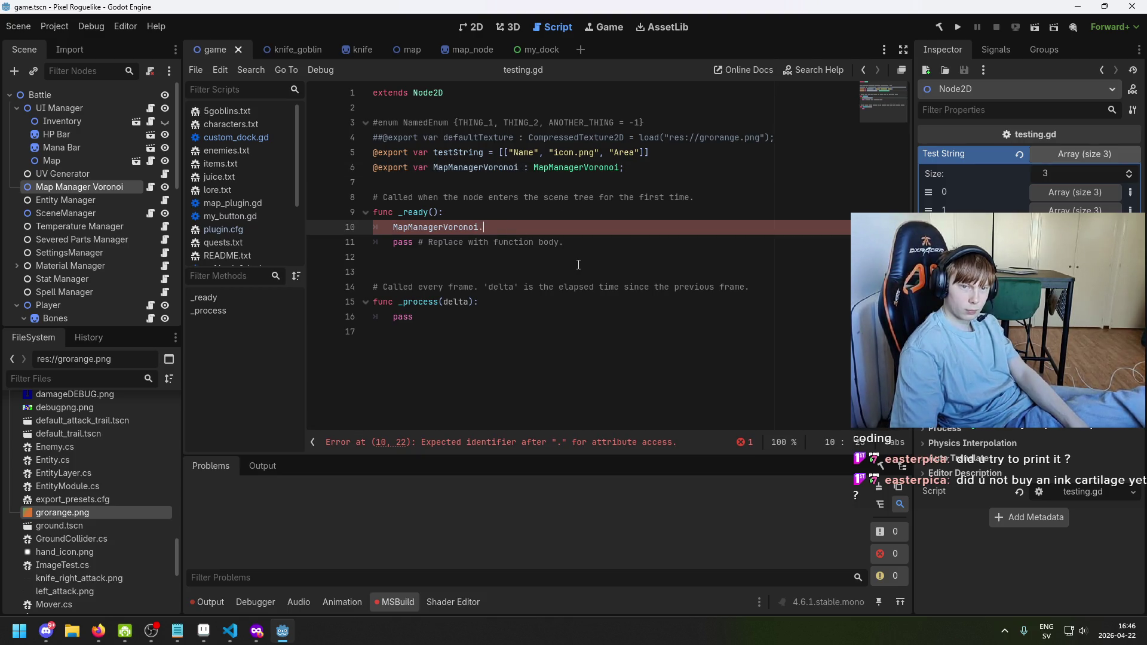
key("ctrl+s")
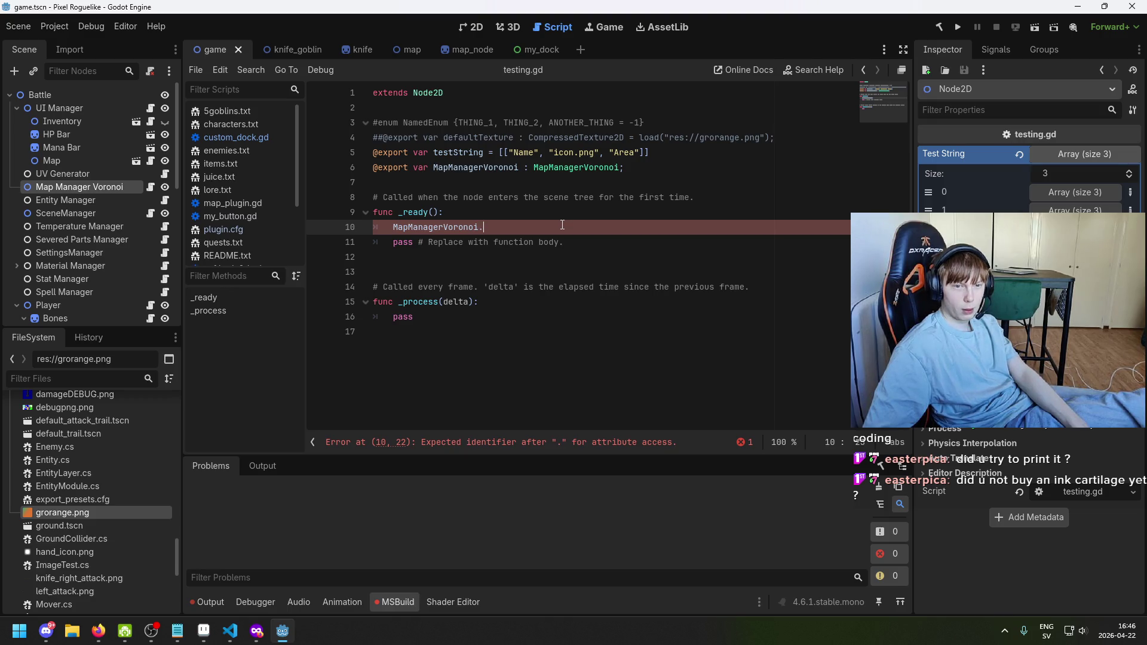
Step: Rename the variable to mapManagerVoronoi on lines 6 and 10 and save
left_click(437, 168)
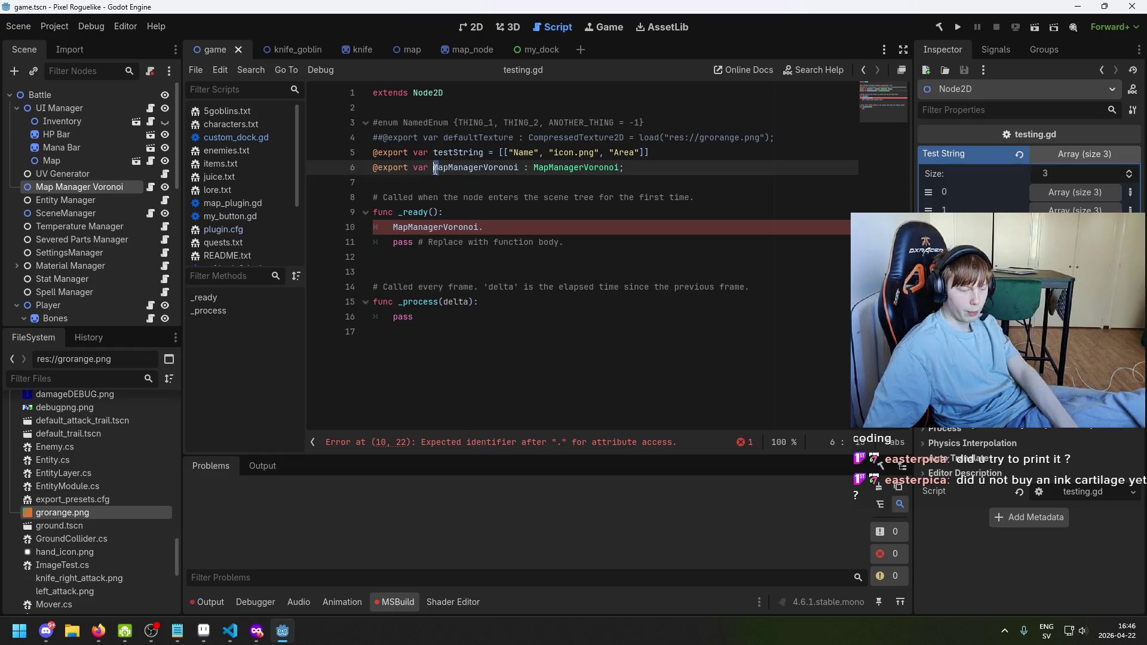
key("BackSpace")
type("m")
left_click(395, 228)
left_click(506, 229)
key("ctrl+s")
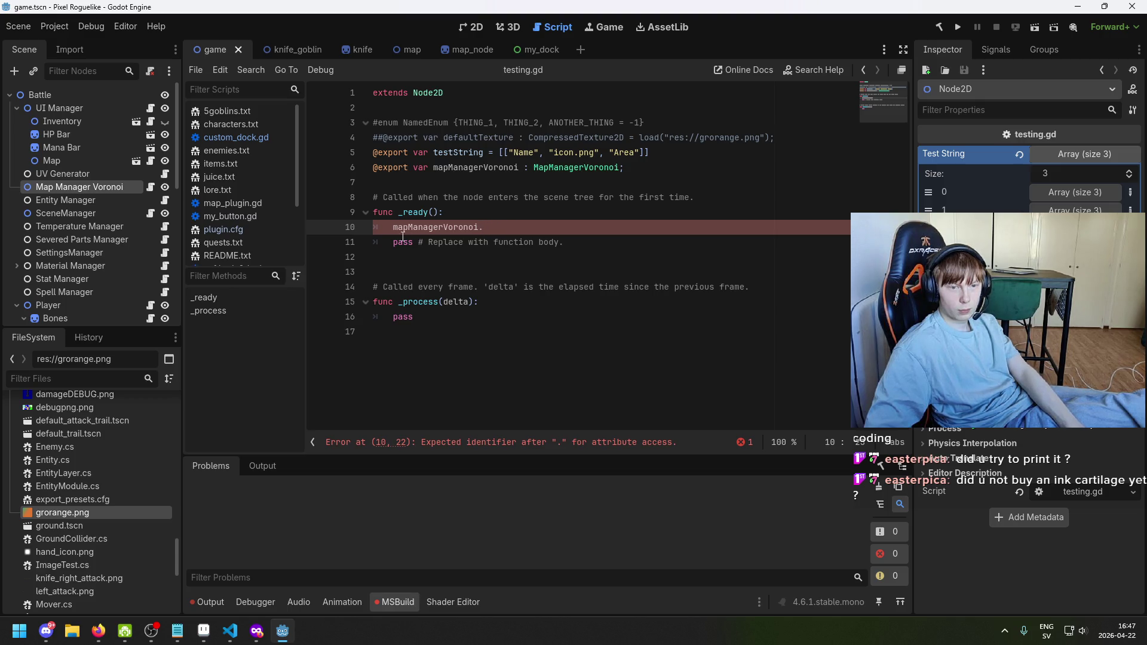
Step: Replace an invalid // comment prefix with ## and save the script
type("//")
key("BackSpace")
key("BackSpace")
type("##")
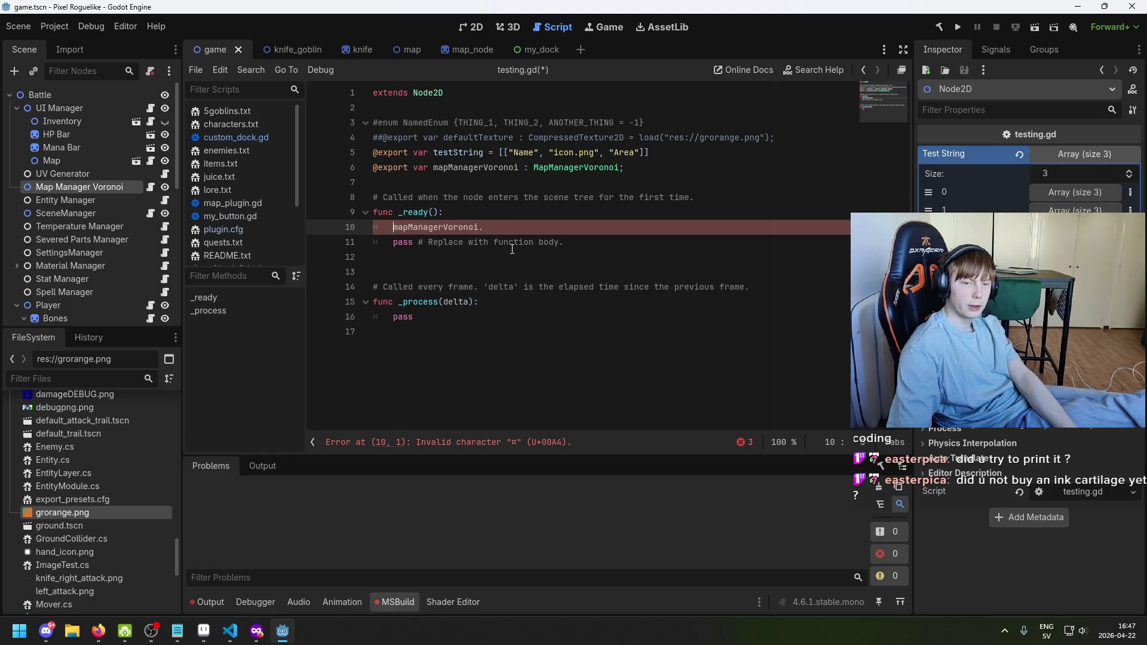
key("ctrl+s")
left_click(257, 631)
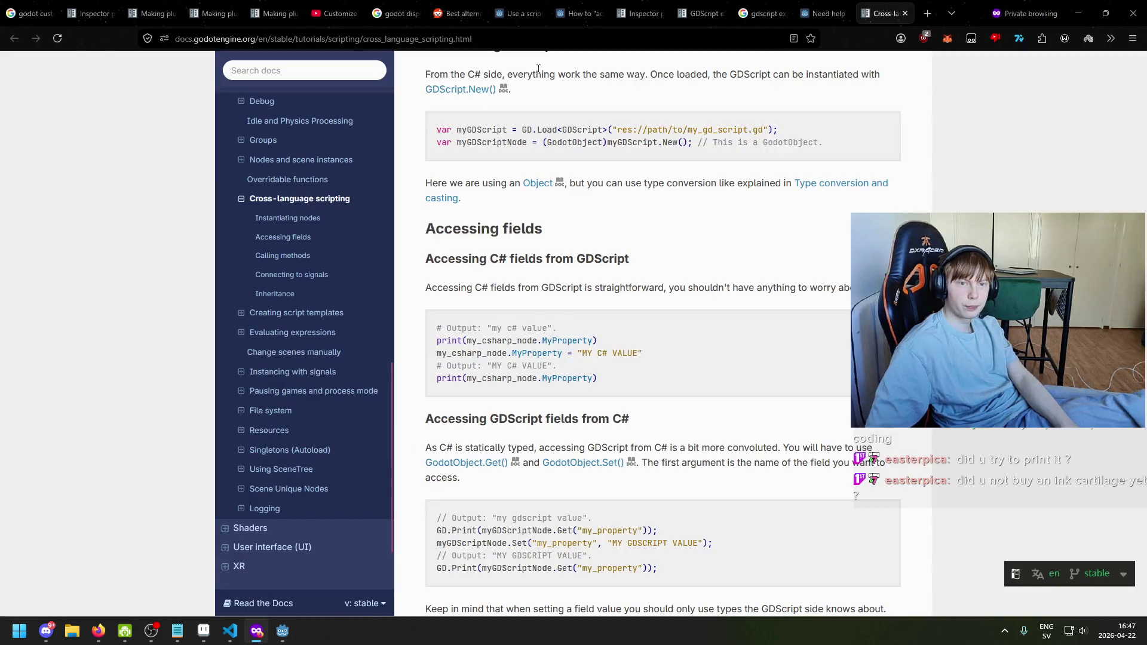
Step: In a private window, search Google for 'gdscript access c# property'
key("ctrl+shift+p")
type("gdsc")
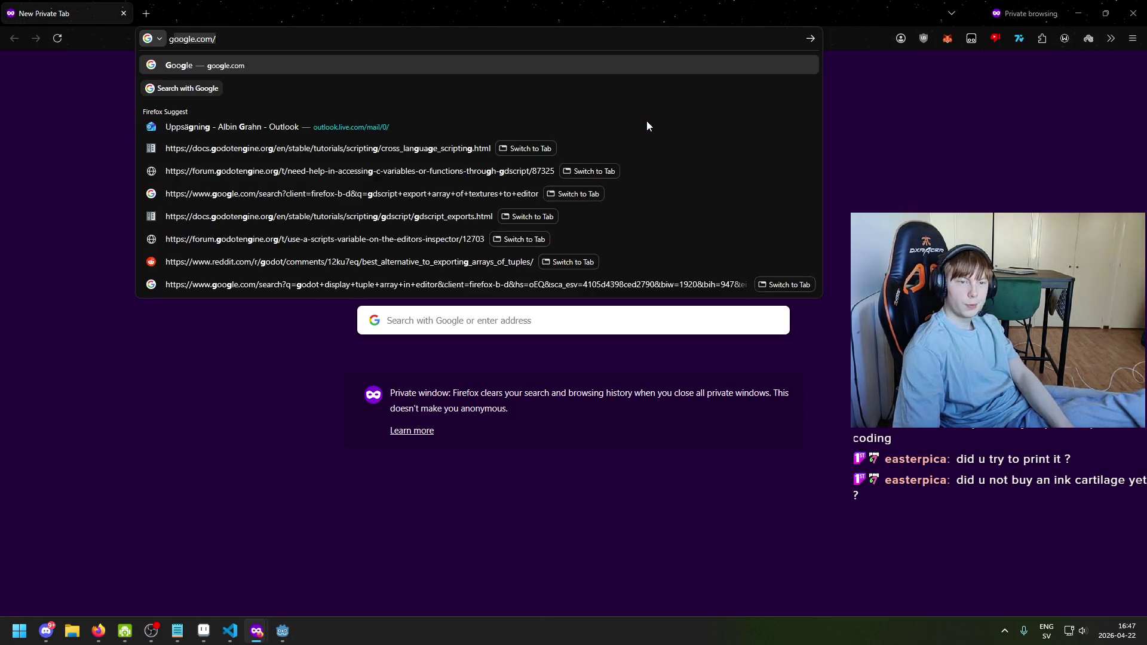
type("ript access c")
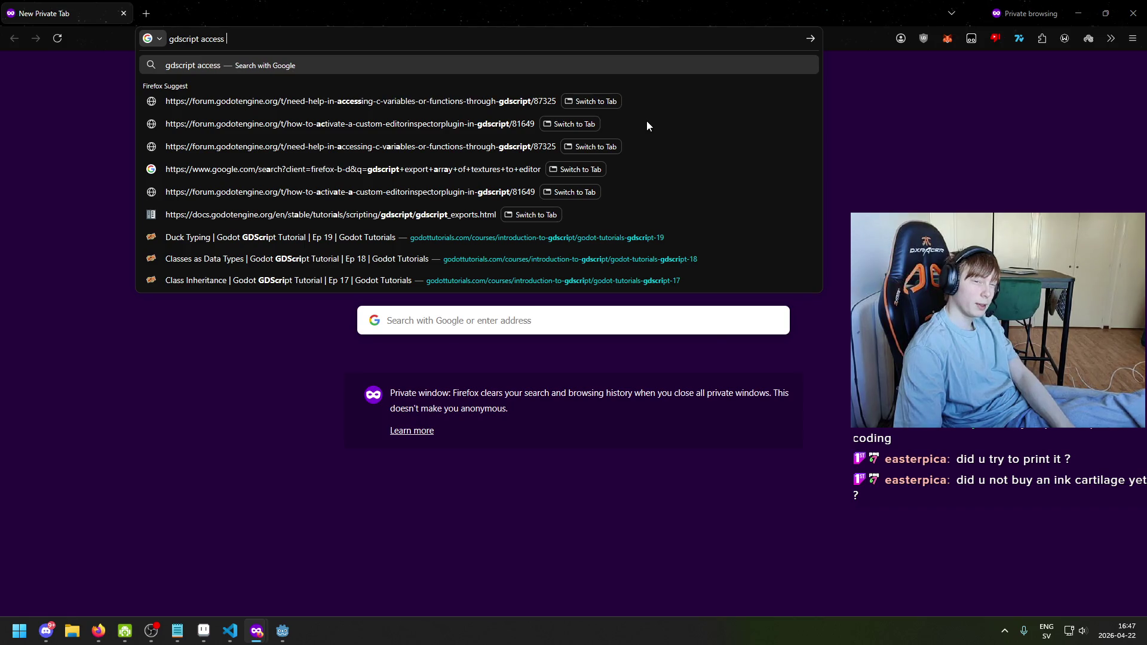
type("# pror")
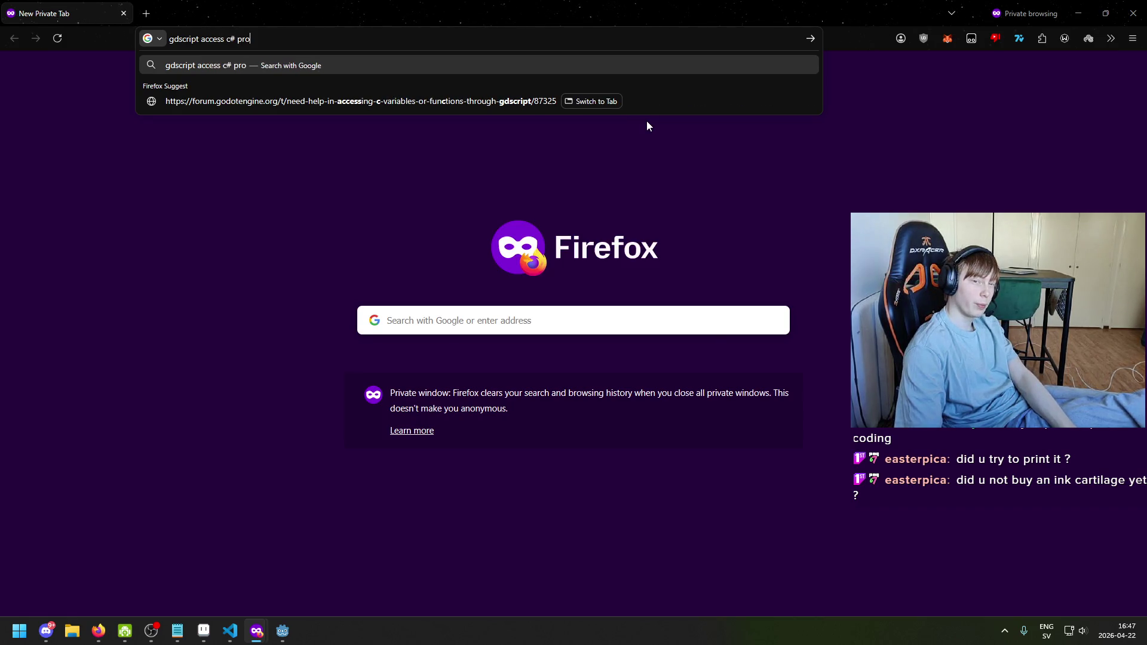
key("BackSpace")
type("perty")
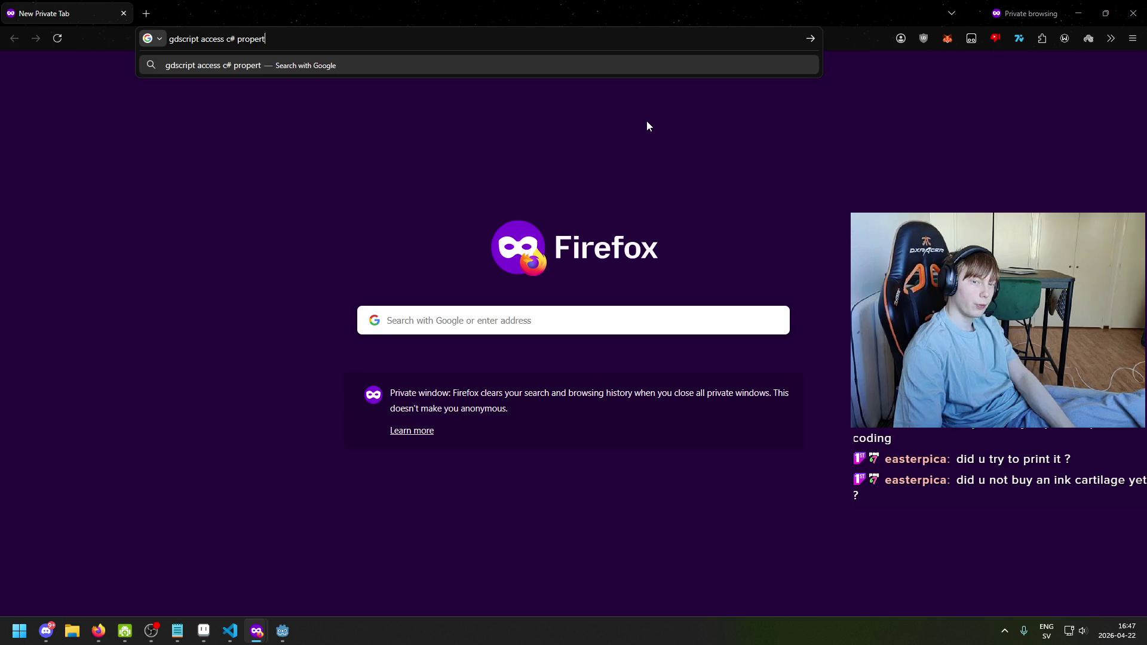
key("Return")
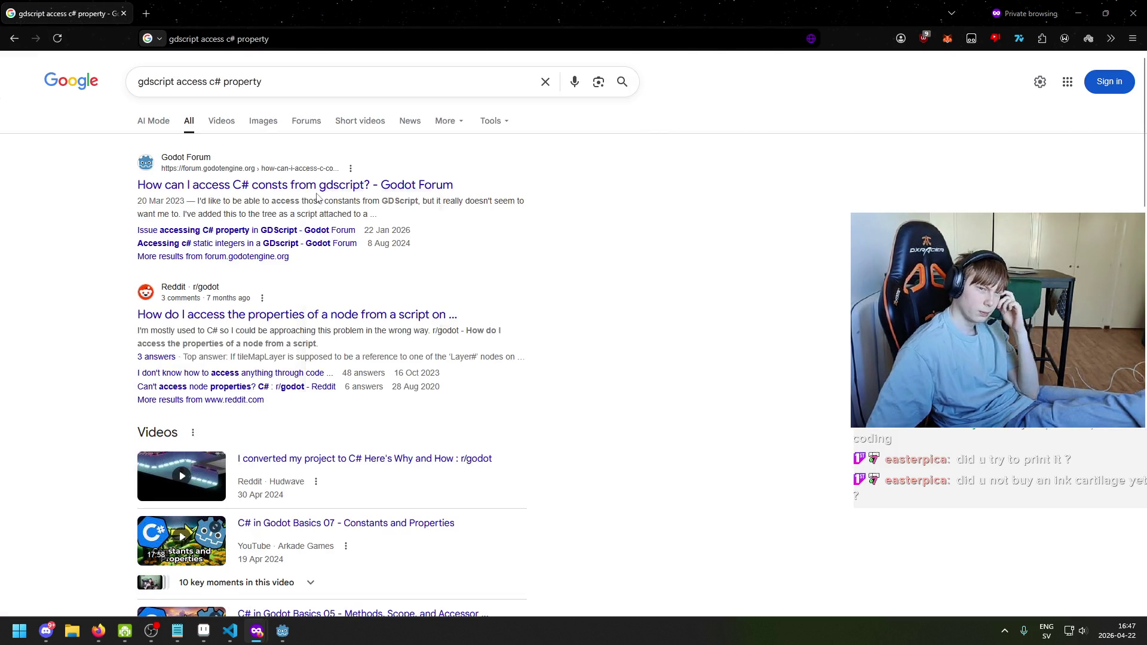
Step: Open the Godot Forum and Reddit results in new tabs
right_click(320, 188)
left_click(601, 327)
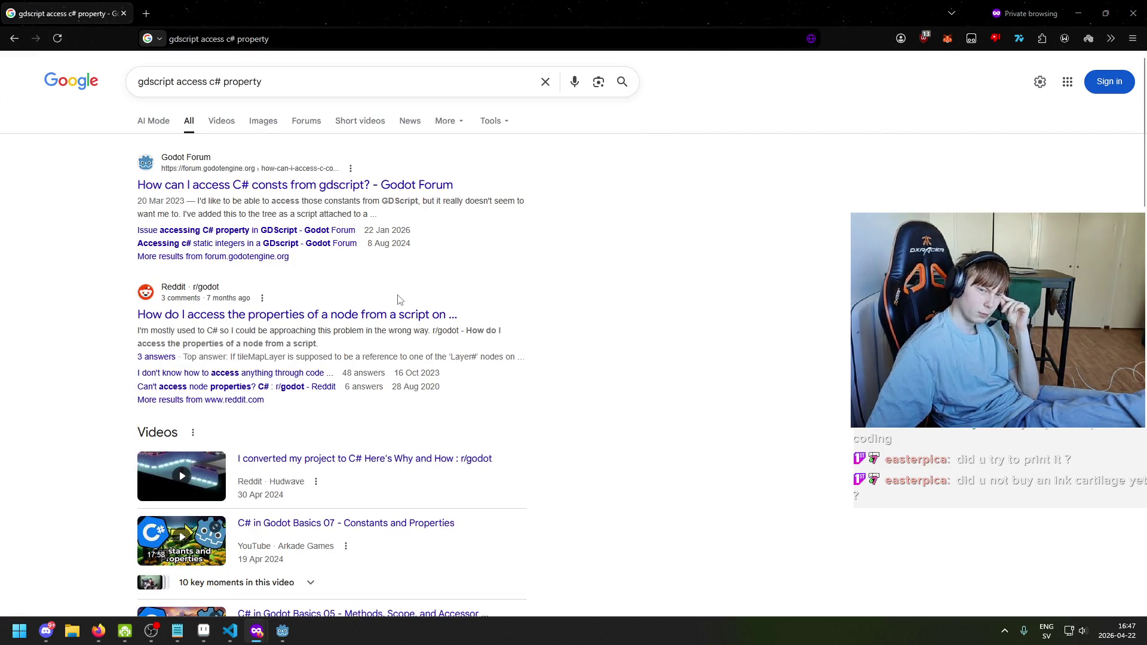
right_click(357, 184)
left_click(382, 191)
right_click(339, 315)
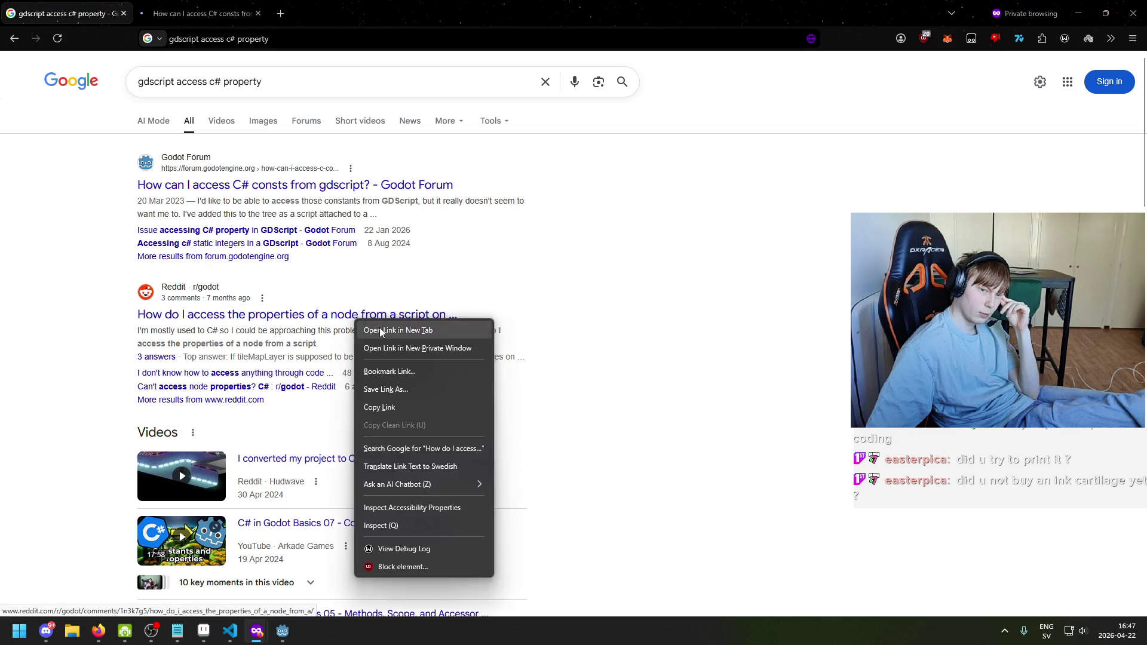
left_click(378, 322)
left_click(352, 4)
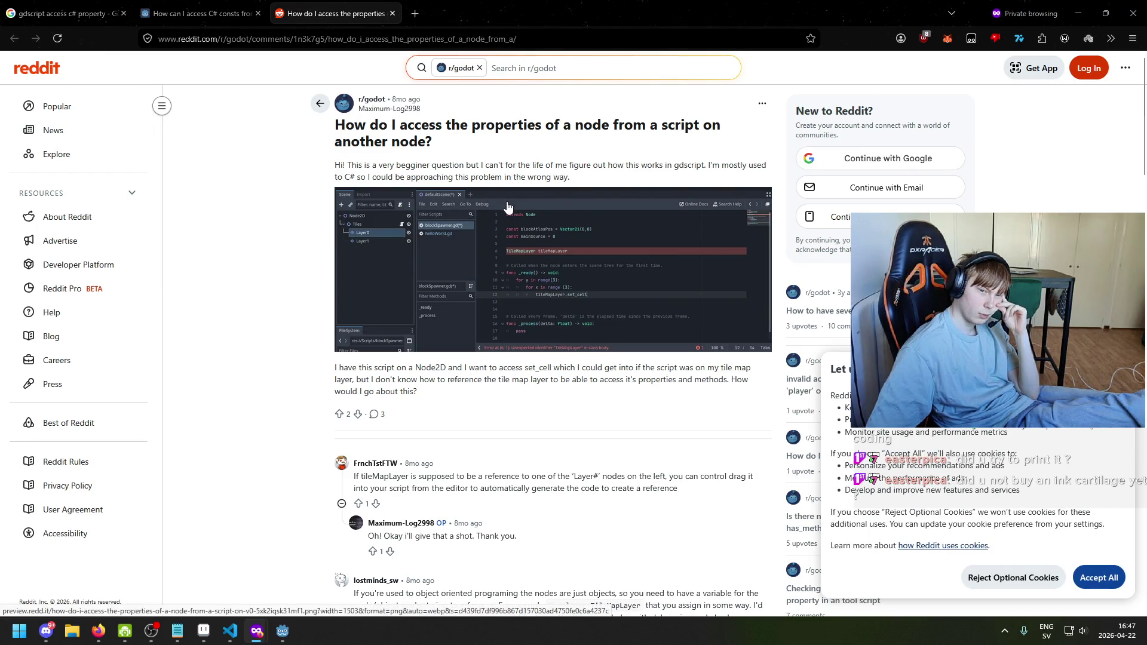
Step: Read the forum thread on accessing C# consts, then return to the search results
left_click(203, 13)
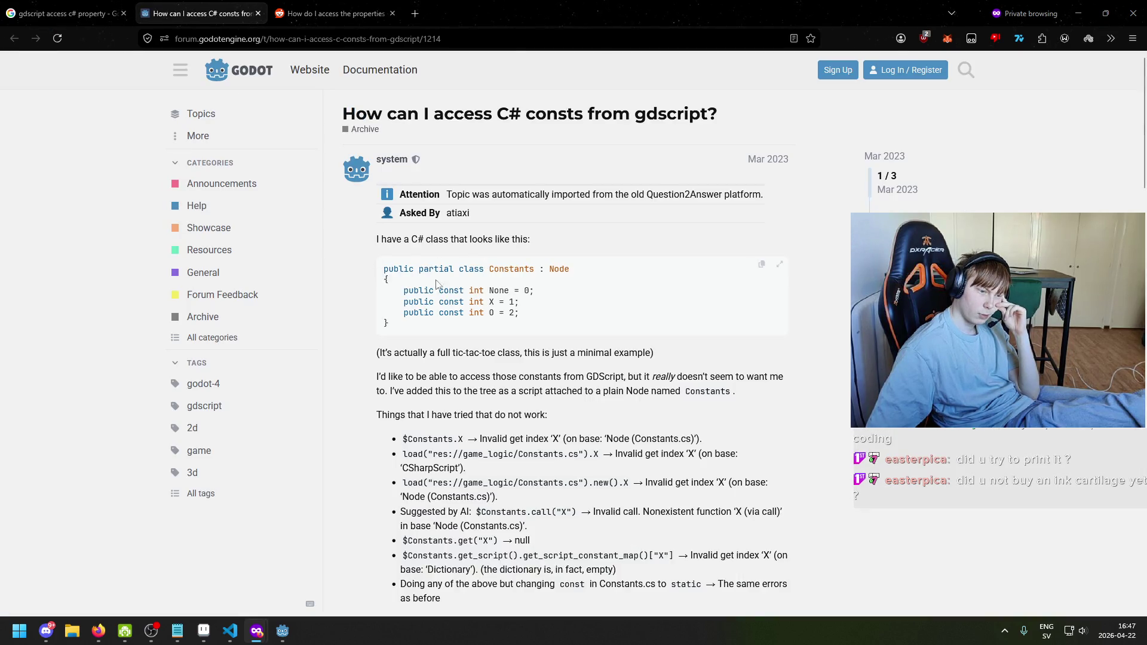
scroll(409, 295, "down", 4)
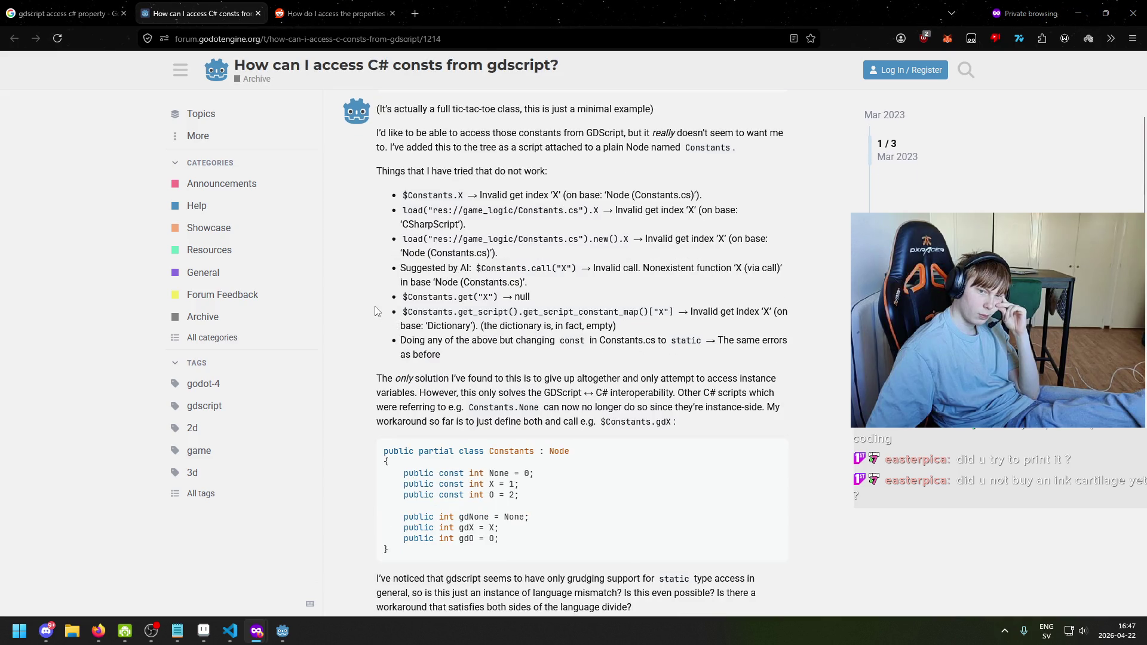
scroll(378, 275, "up", 1)
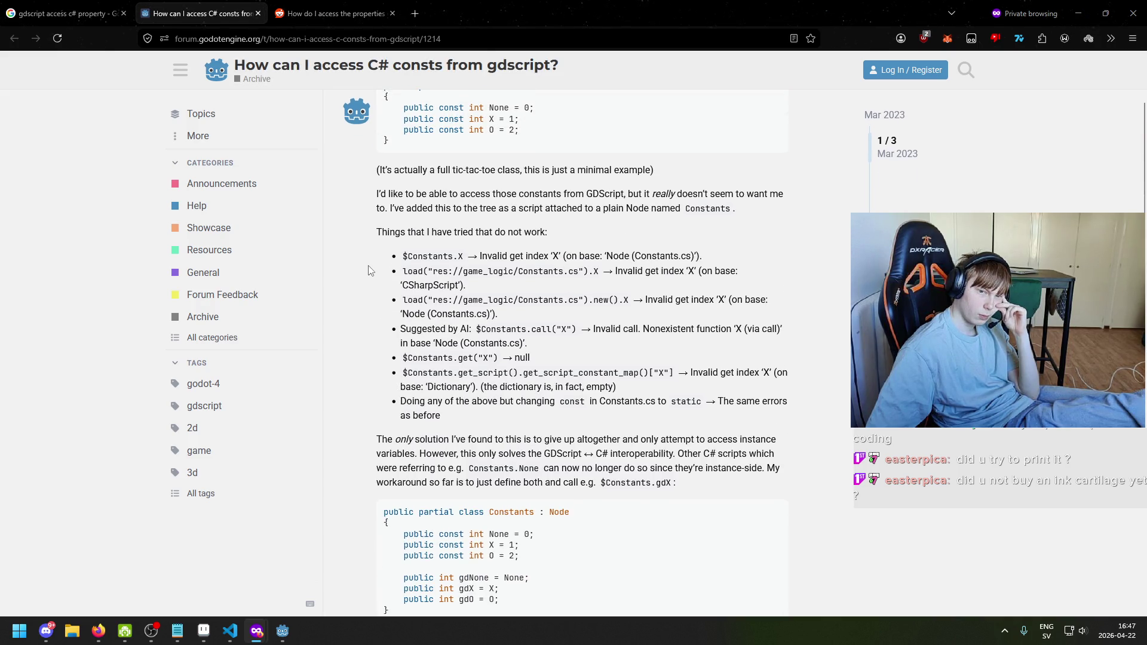
scroll(365, 274, "down", 5)
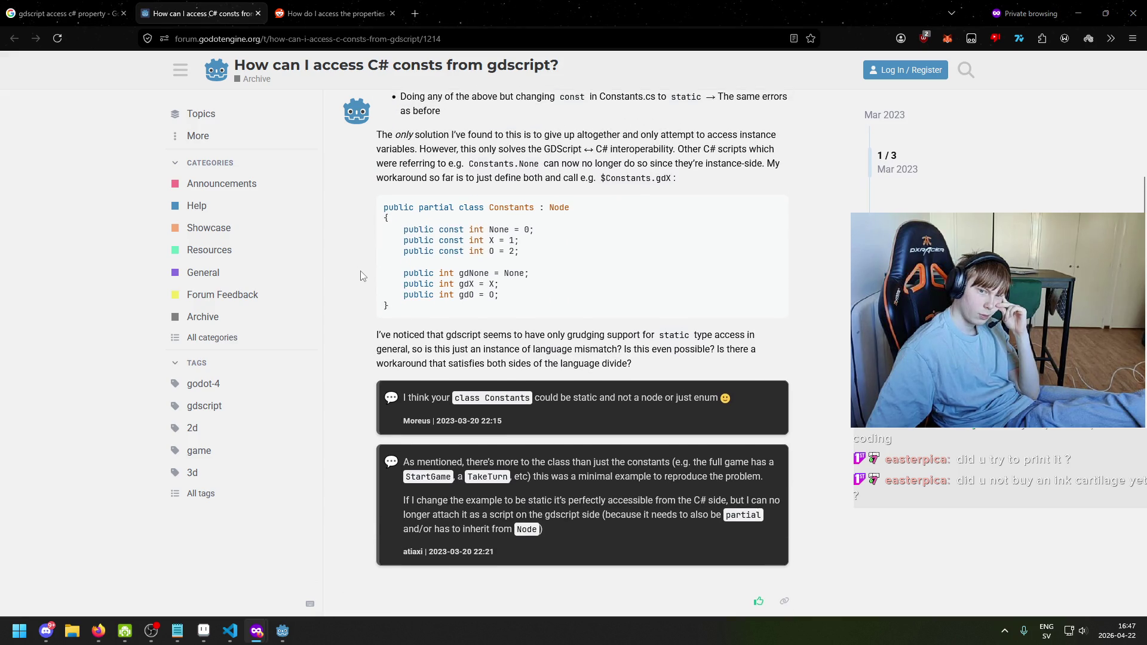
scroll(353, 270, "up", 3)
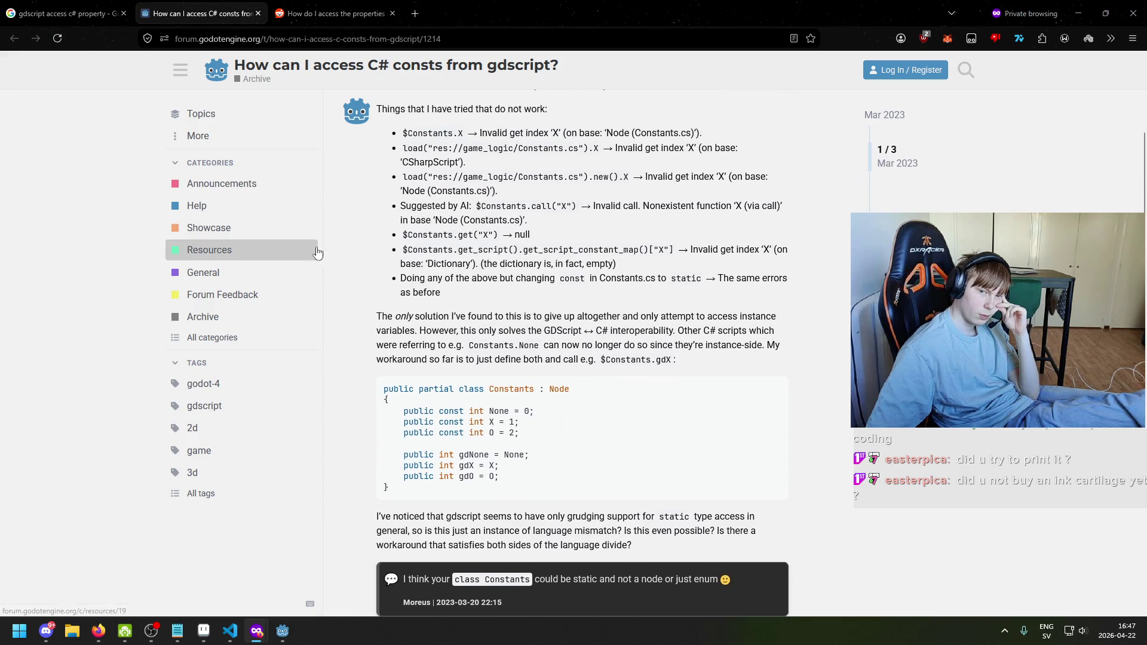
left_click(72, 13)
scroll(269, 334, "down", 6)
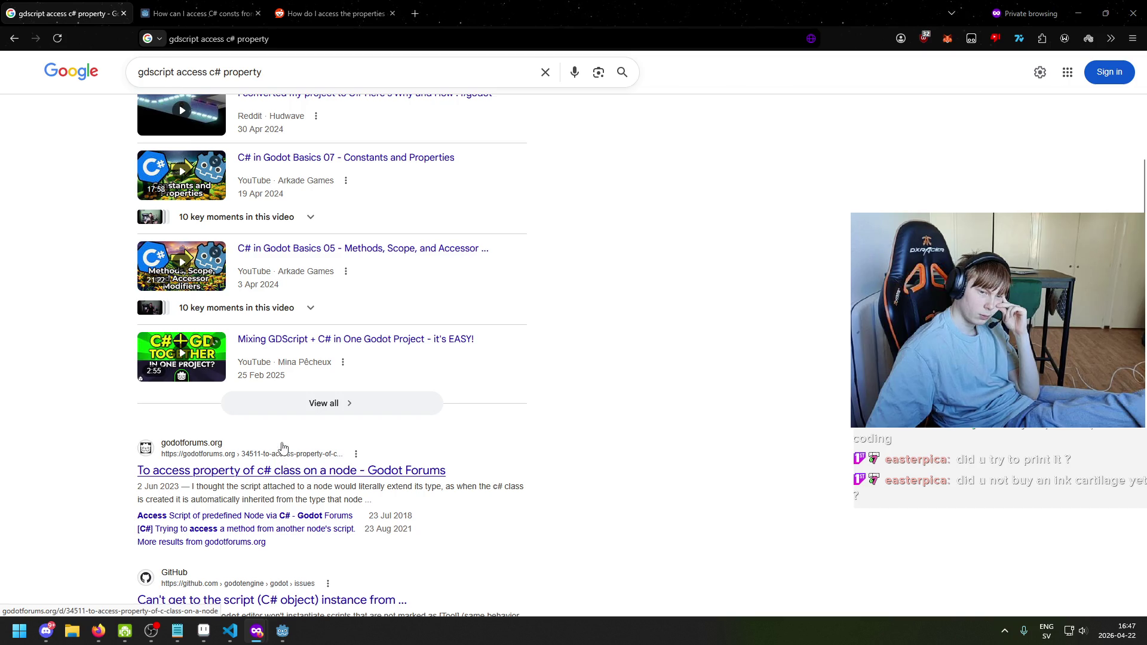
Step: Scroll the results and open the Game Development Stack Exchange C# objects question in a new tab
scroll(280, 448, "down", 1)
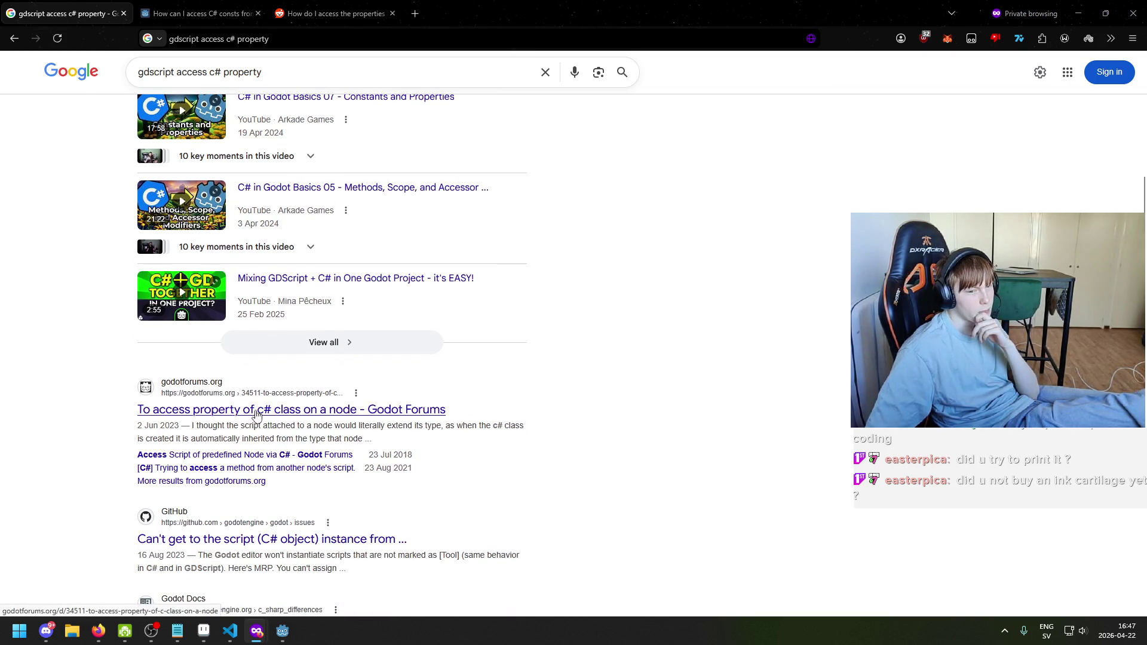
scroll(233, 377, "down", 4)
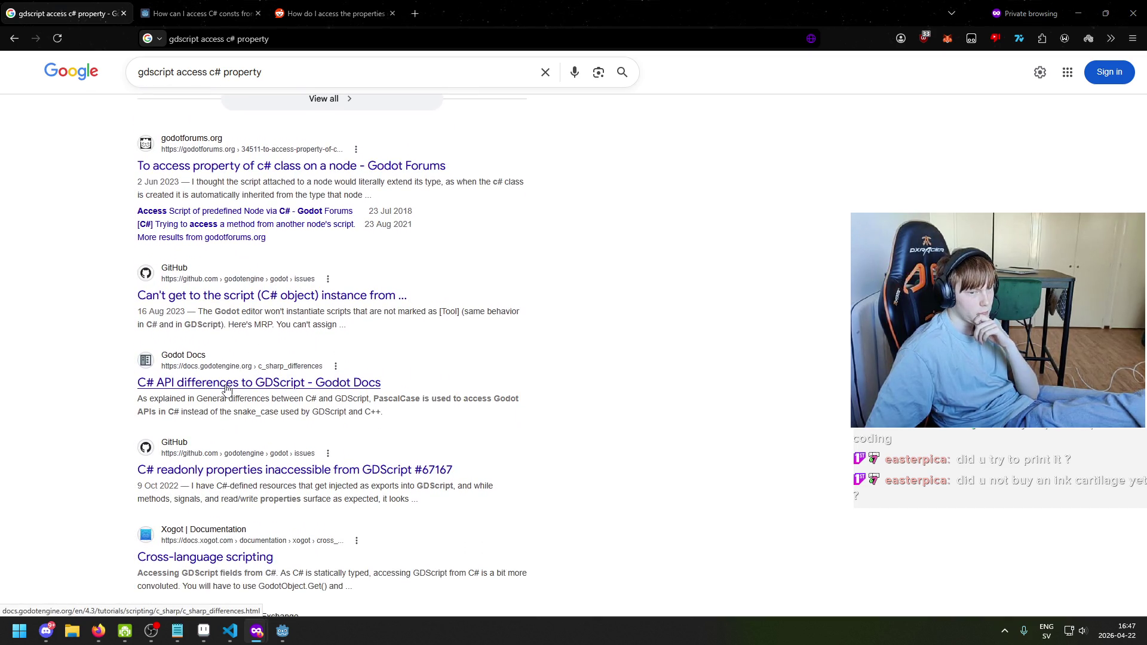
scroll(226, 388, "down", 2)
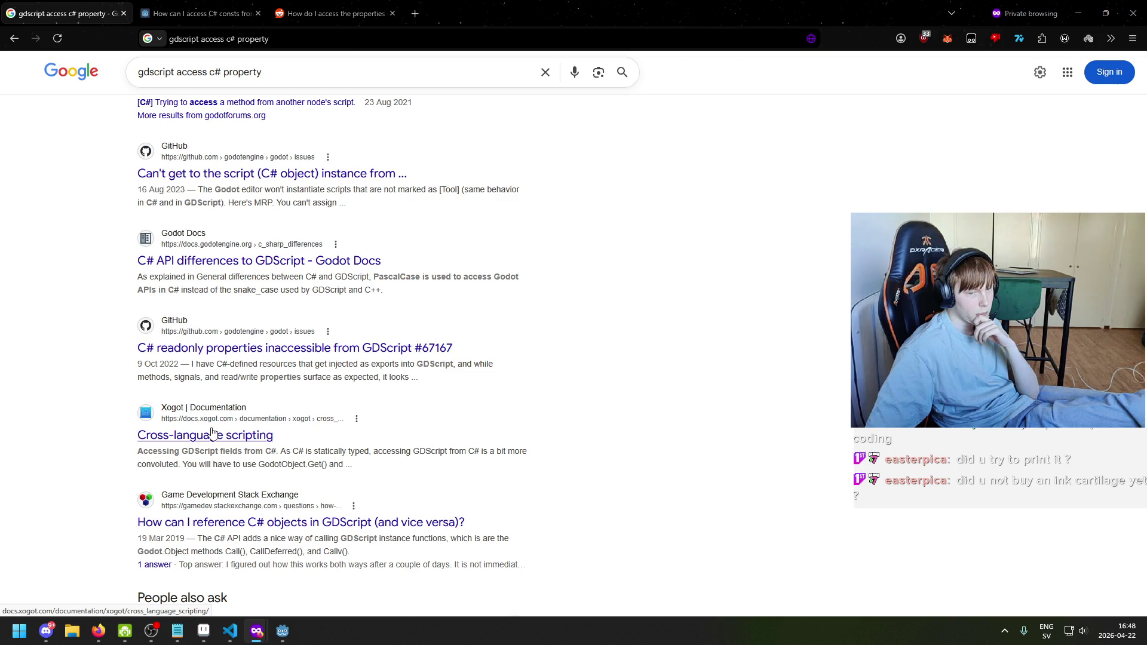
scroll(212, 431, "down", 2)
right_click(227, 399)
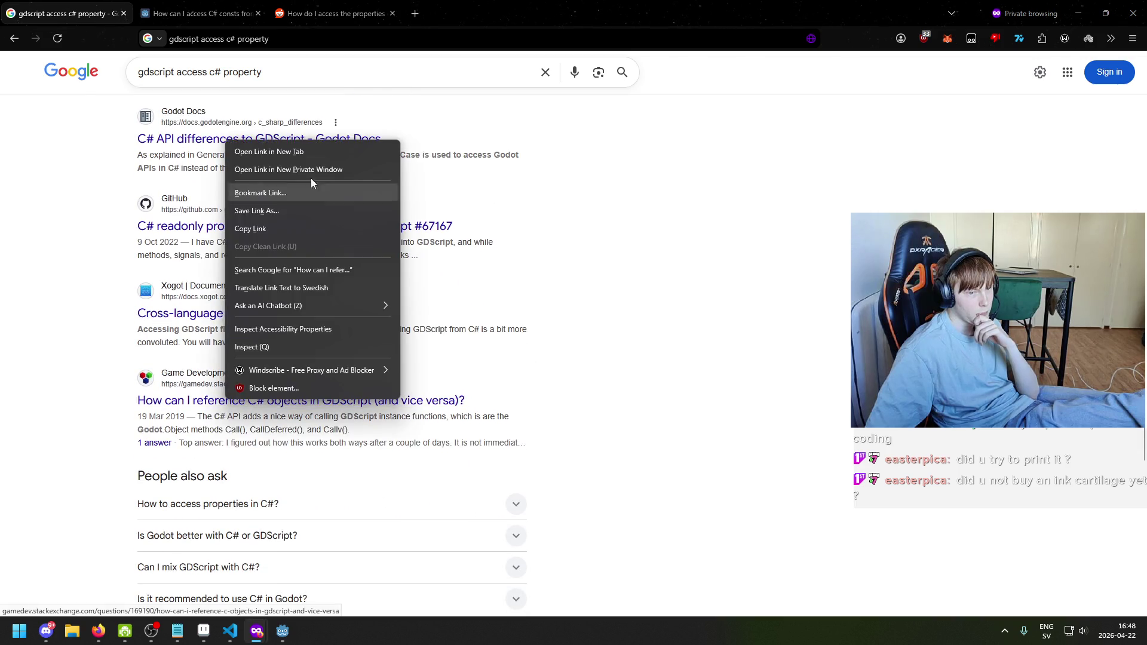
left_click(297, 152)
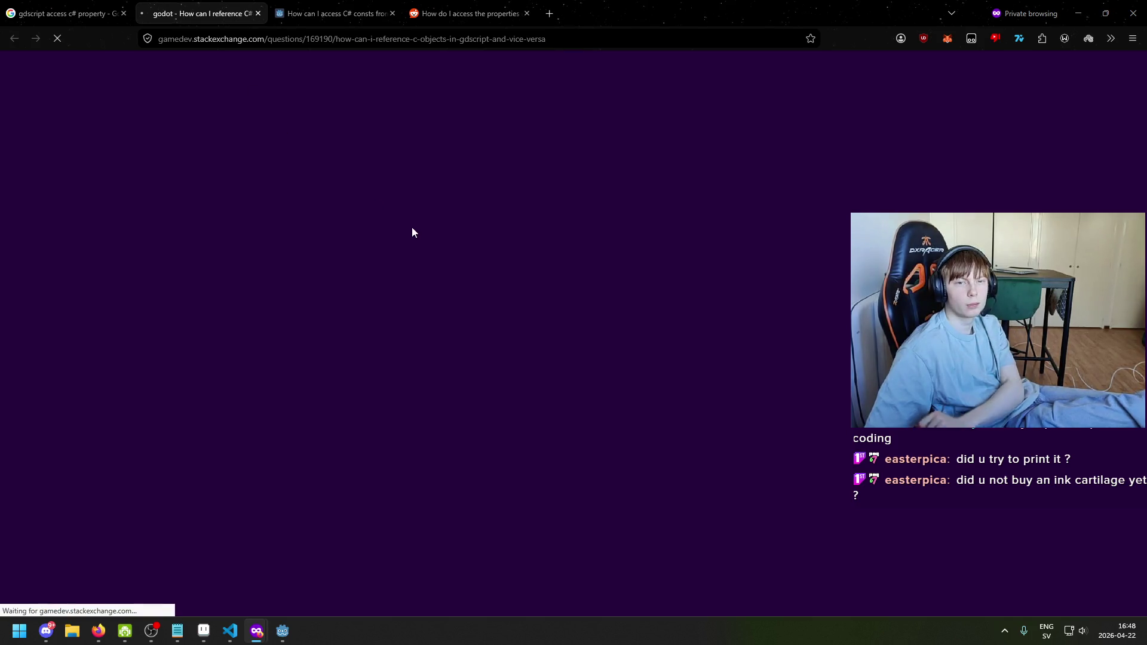
Step: Read through the accepted answer on referencing C# objects from GDScript
scroll(412, 239, "down", 2)
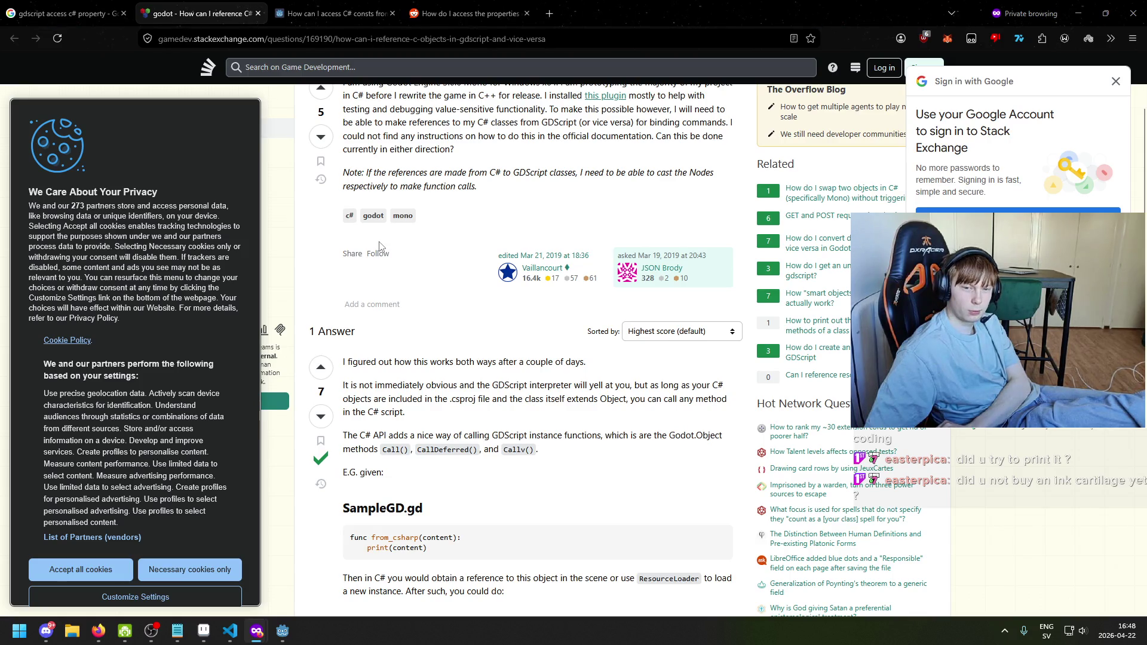
scroll(380, 248, "down", 1)
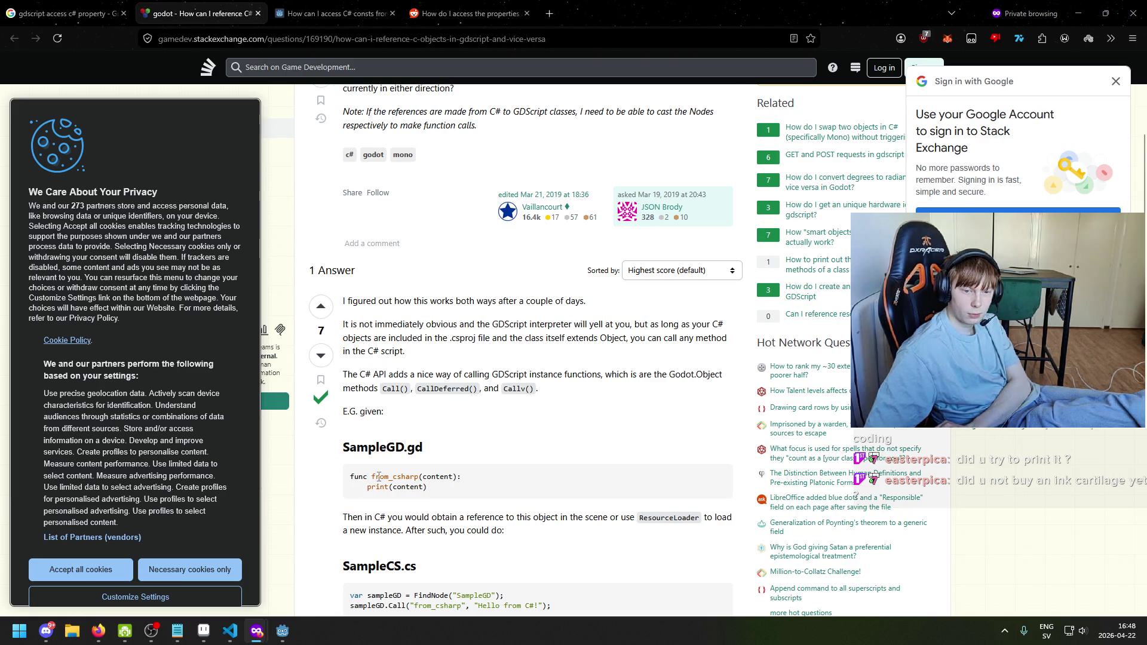
left_click_drag(376, 476, 436, 476)
left_click(437, 485)
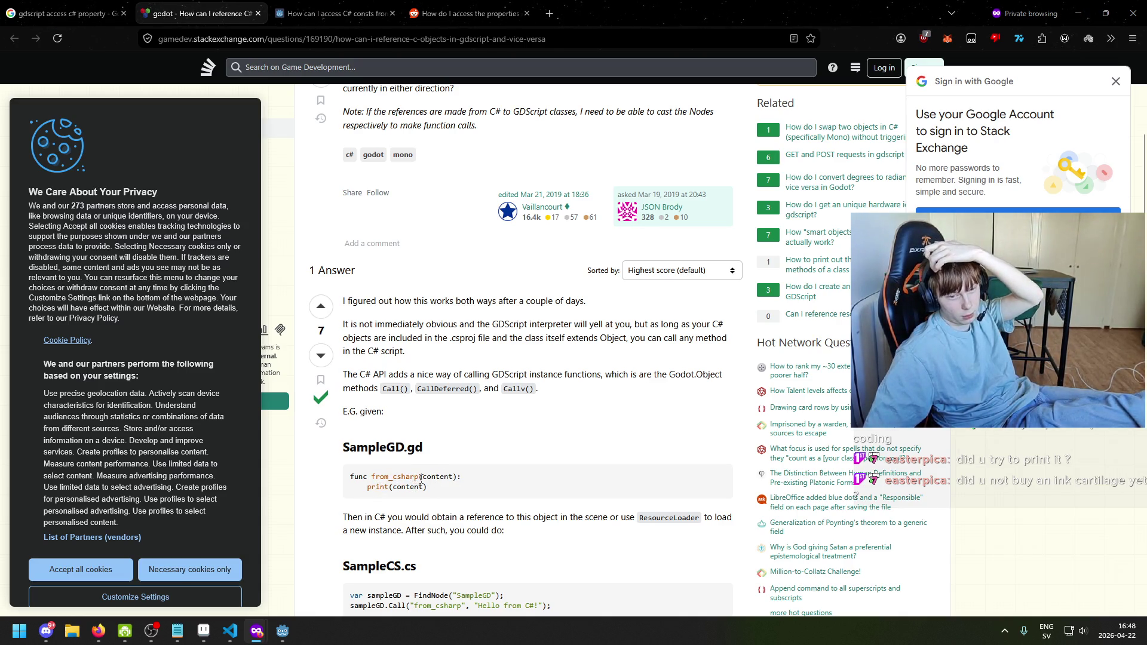
scroll(422, 492, "down", 1)
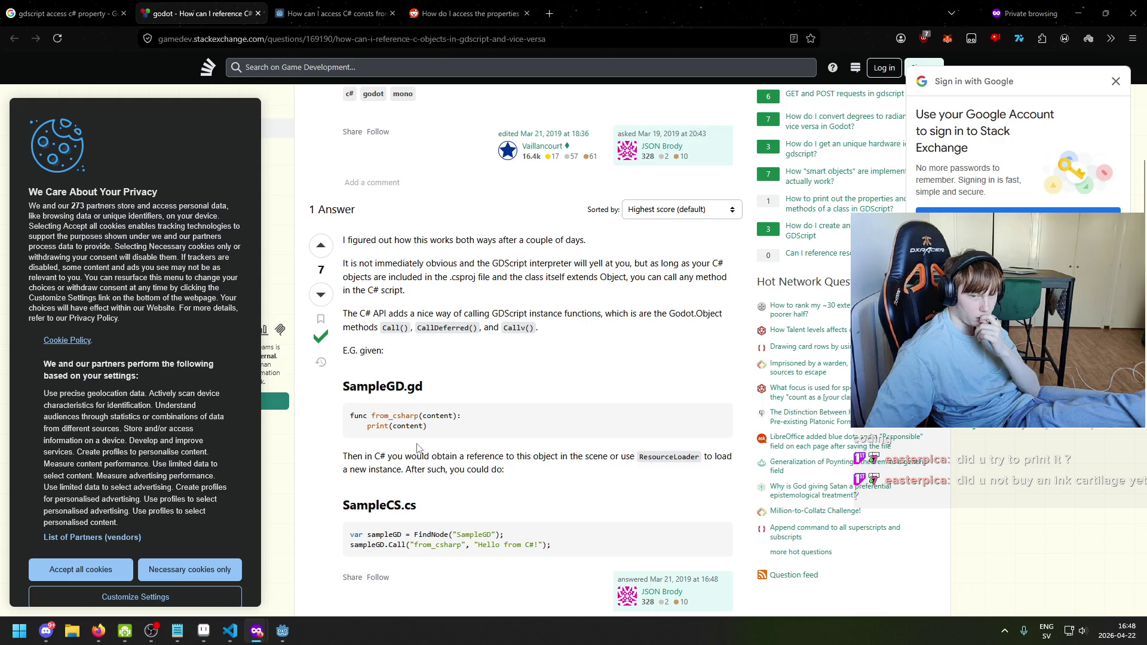
scroll(418, 448, "down", 6)
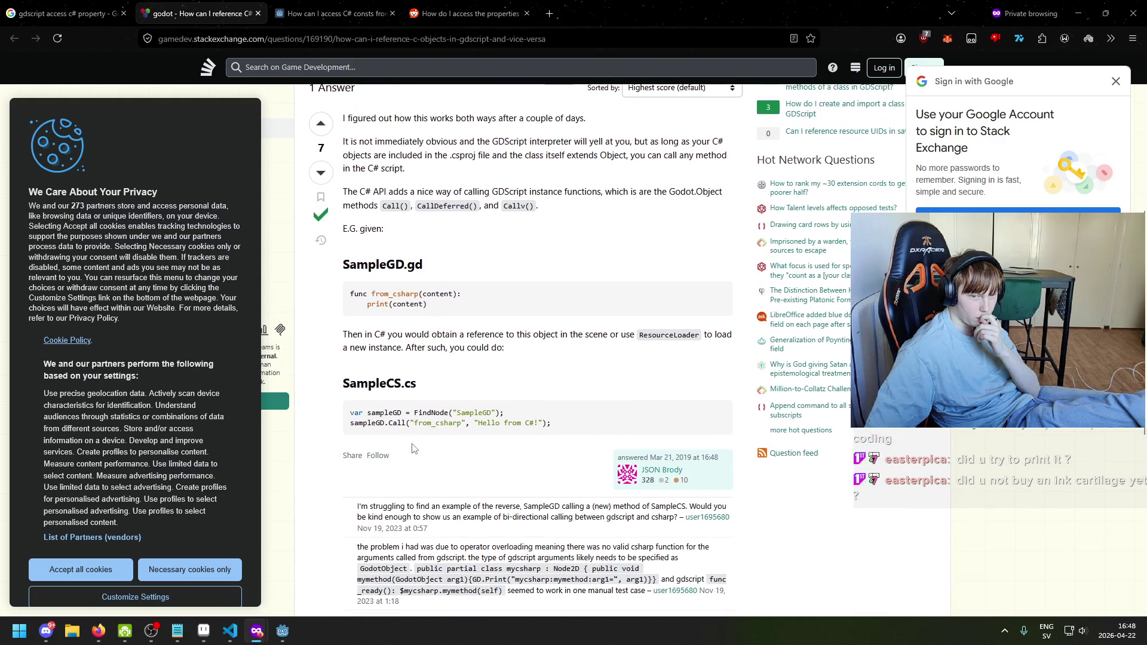
scroll(413, 447, "up", 4)
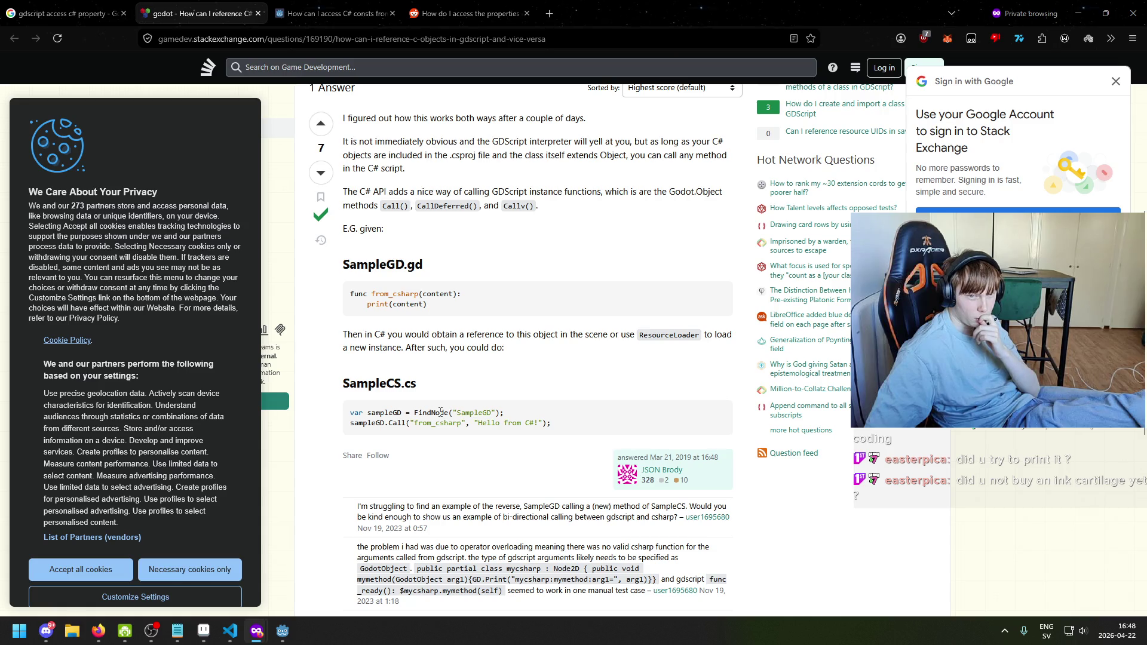
scroll(439, 412, "down", 3)
scroll(406, 457, "up", 9)
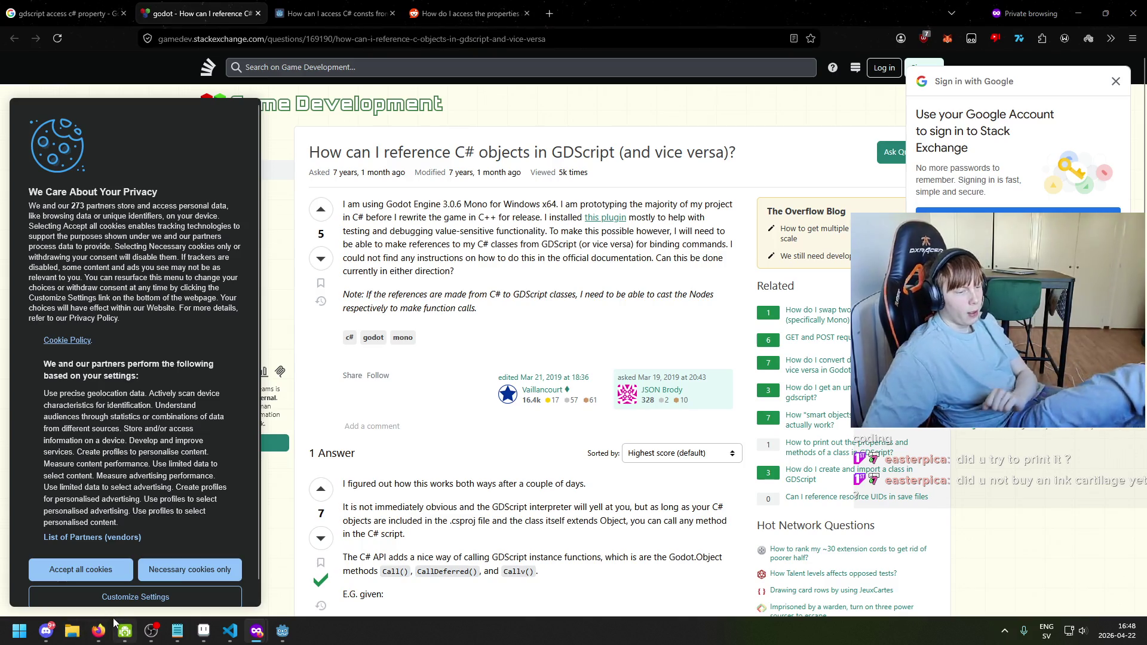
Step: Return to the Google results tab and delete 'access c# property' from the query
key("ctrl+shift+Tab")
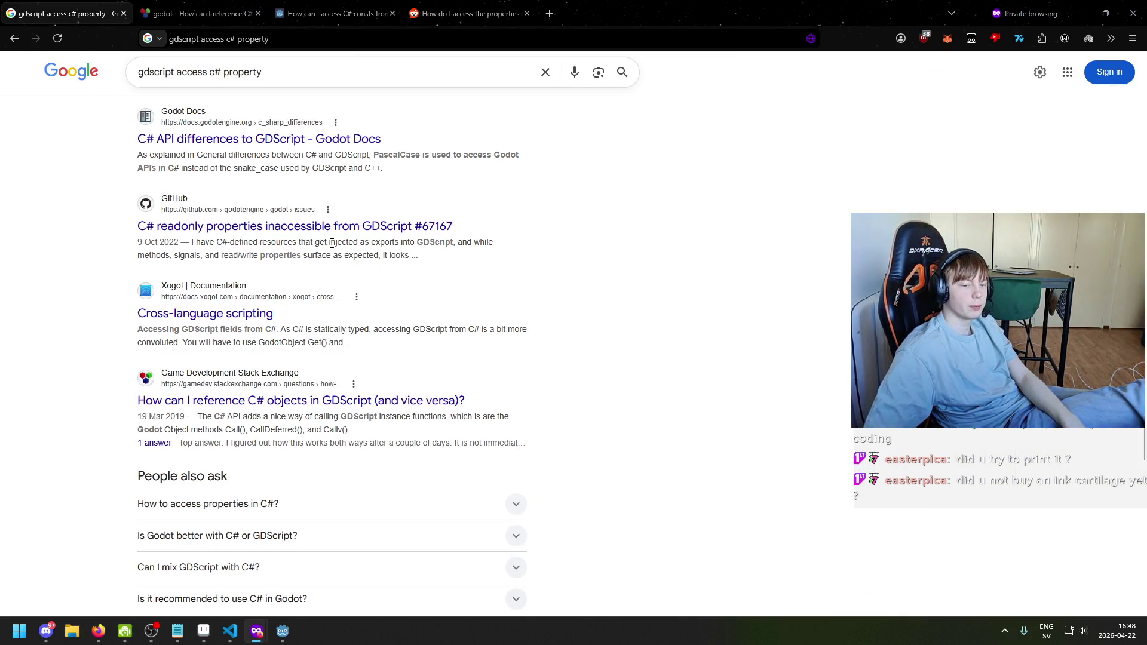
scroll(314, 296, "down", 2)
scroll(315, 294, "down", 7)
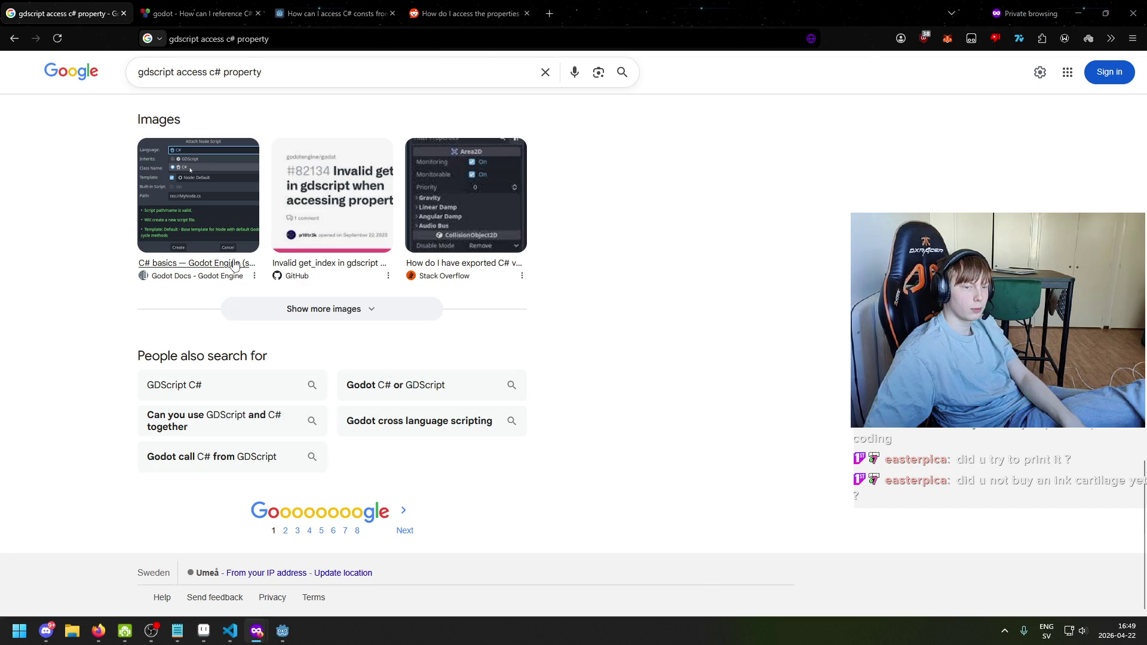
scroll(224, 257, "up", 10)
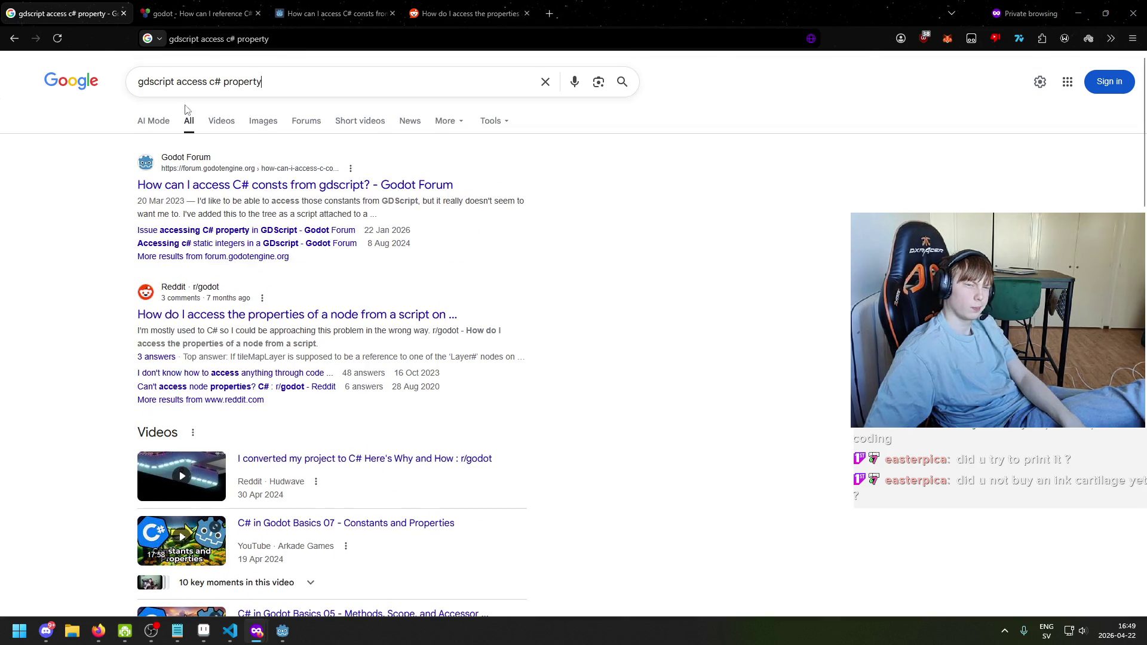
left_click(196, 87)
mouse_move(263, 82)
left_mouse_down()
mouse_move(171, 84)
mouse_move(182, 83)
left_mouse_up()
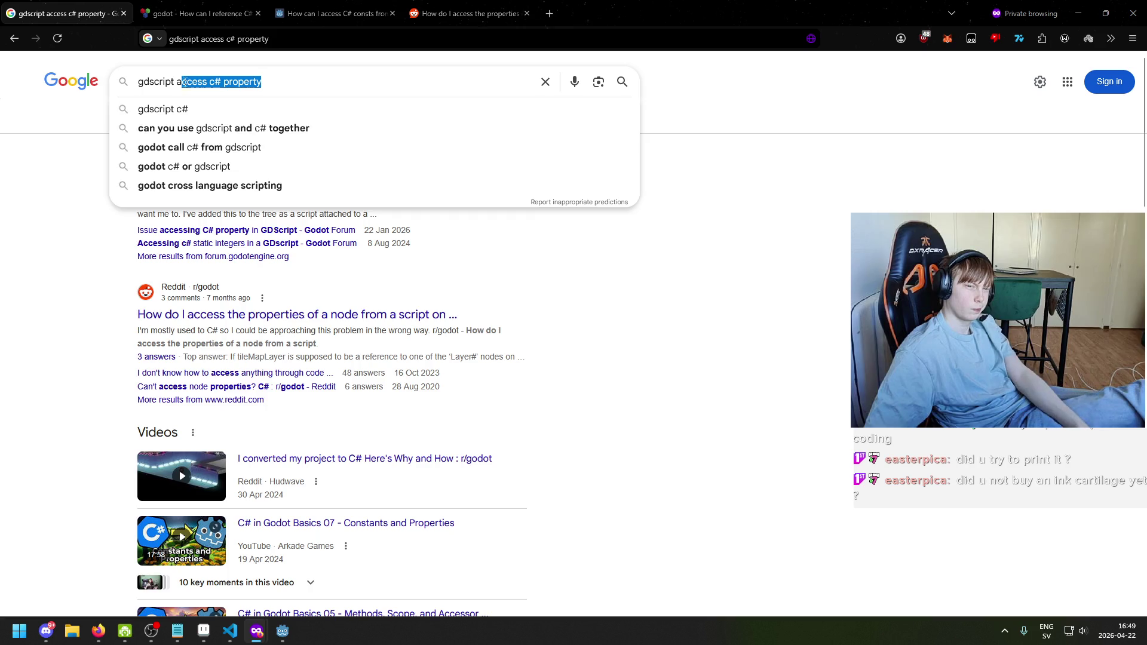
key("BackSpace")
key("BackSpace")
Step: Search for 'godot call c# function from gdscript' and bring up the Reddit result's link options
type("call c# f")
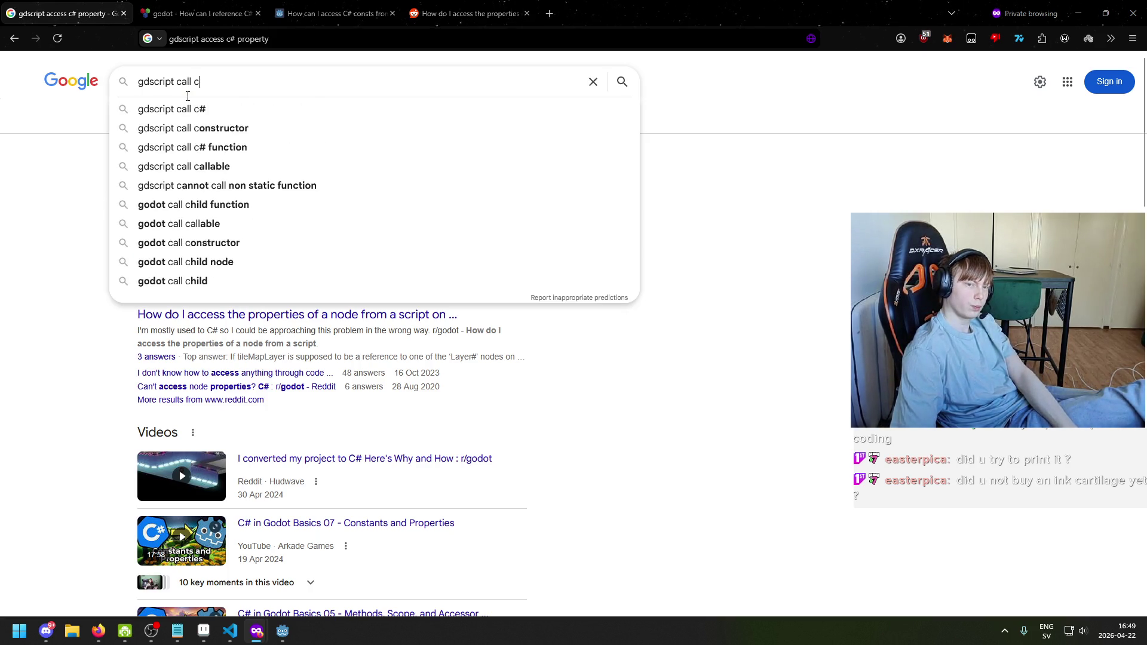
type("unction from")
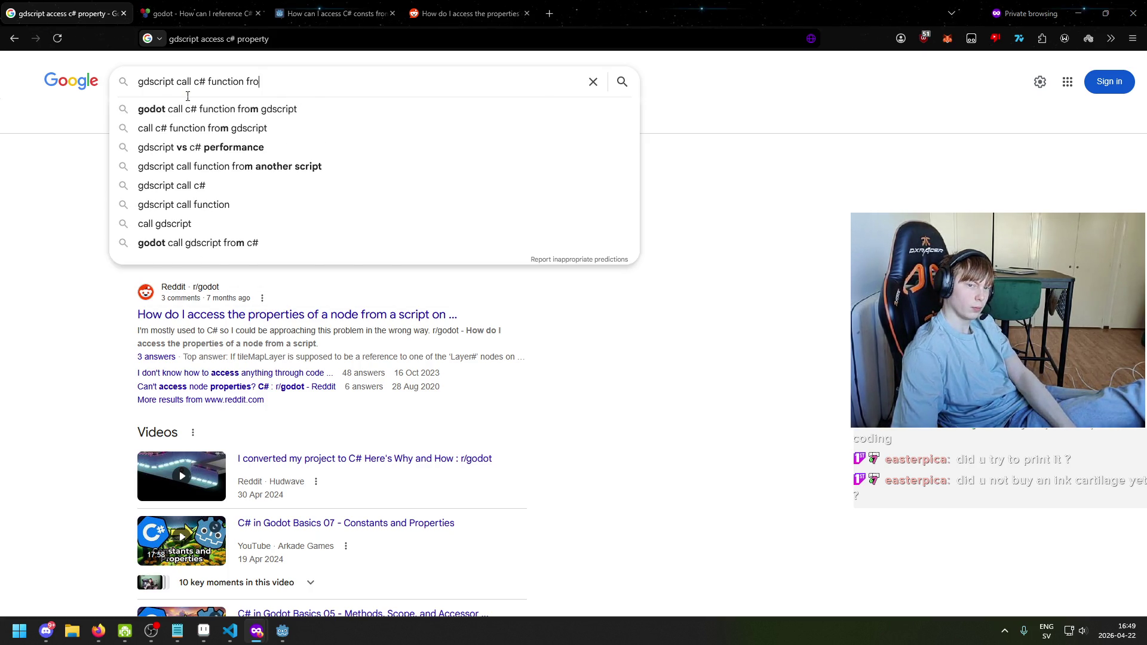
key("ctrl+Left")
key("ctrl+Left")
key("ctrl+Left")
key("ctrl+Left")
key("ctrl+BackSpace")
type("godot")
key("ctrl+Right")
key("ctrl+Right")
type("gds")
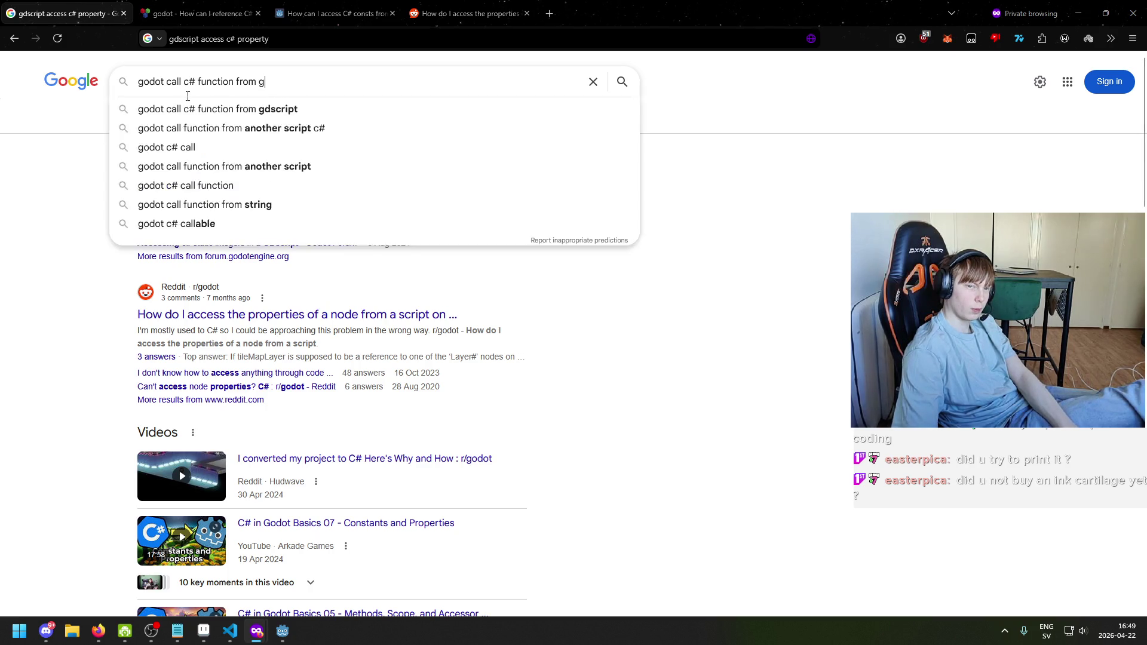
type("cript")
key("Return")
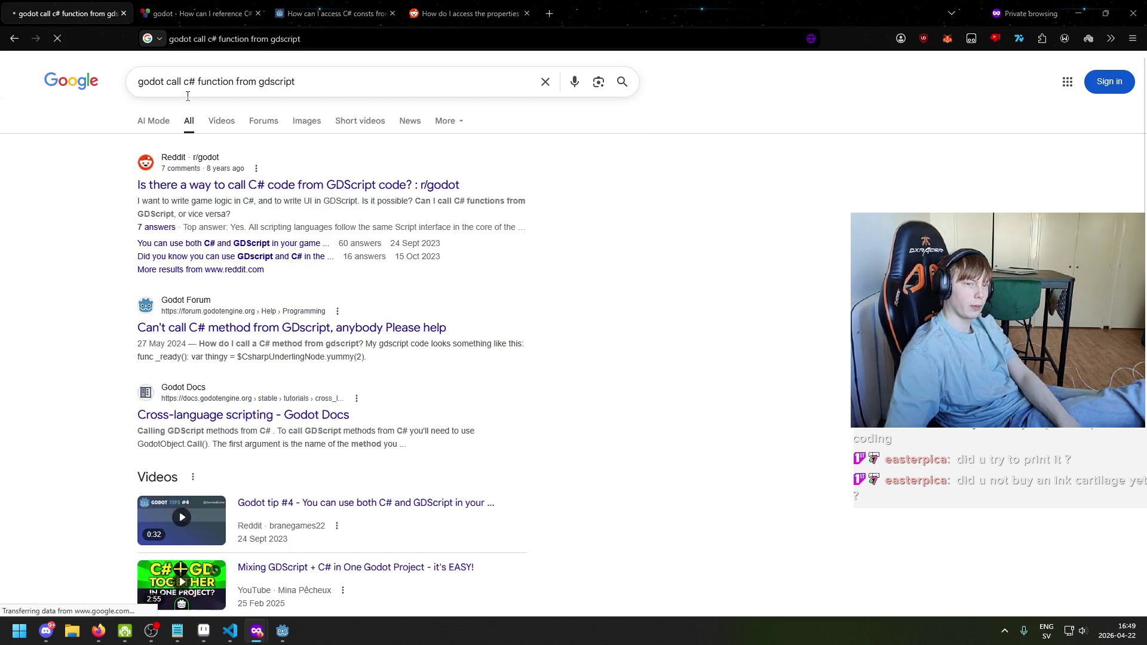
right_click(242, 185)
Step: Open the r/godot thread on calling C# from GDScript in a new tab and read the answer
left_click(284, 194)
left_click(197, 13)
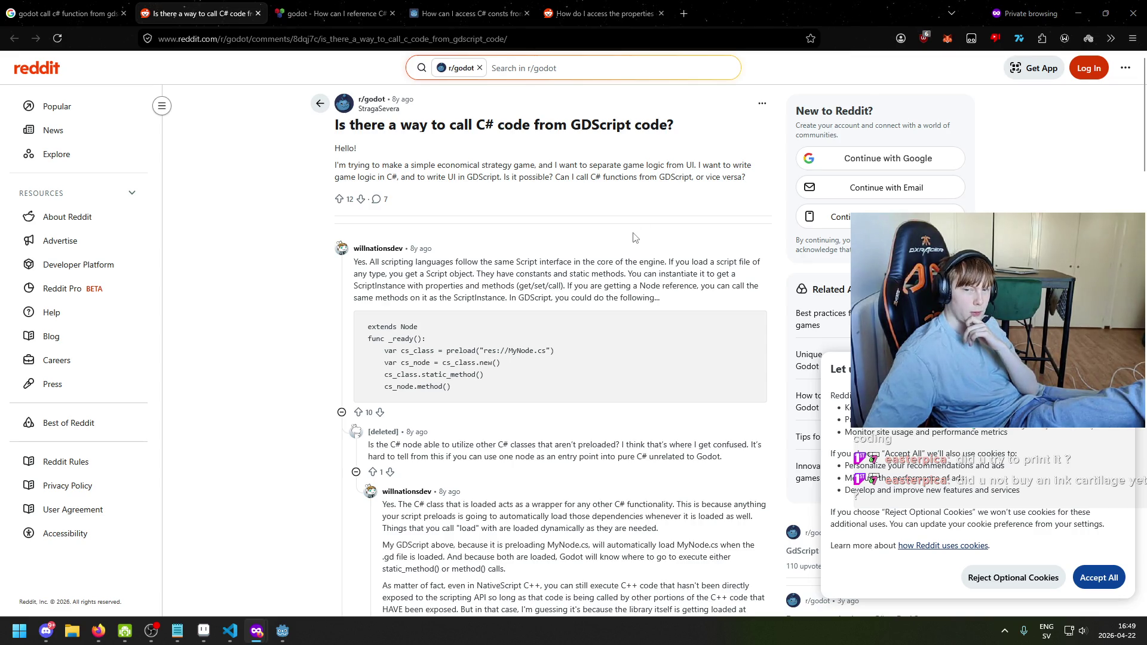
left_click_drag(406, 278, 481, 274)
left_click(481, 273)
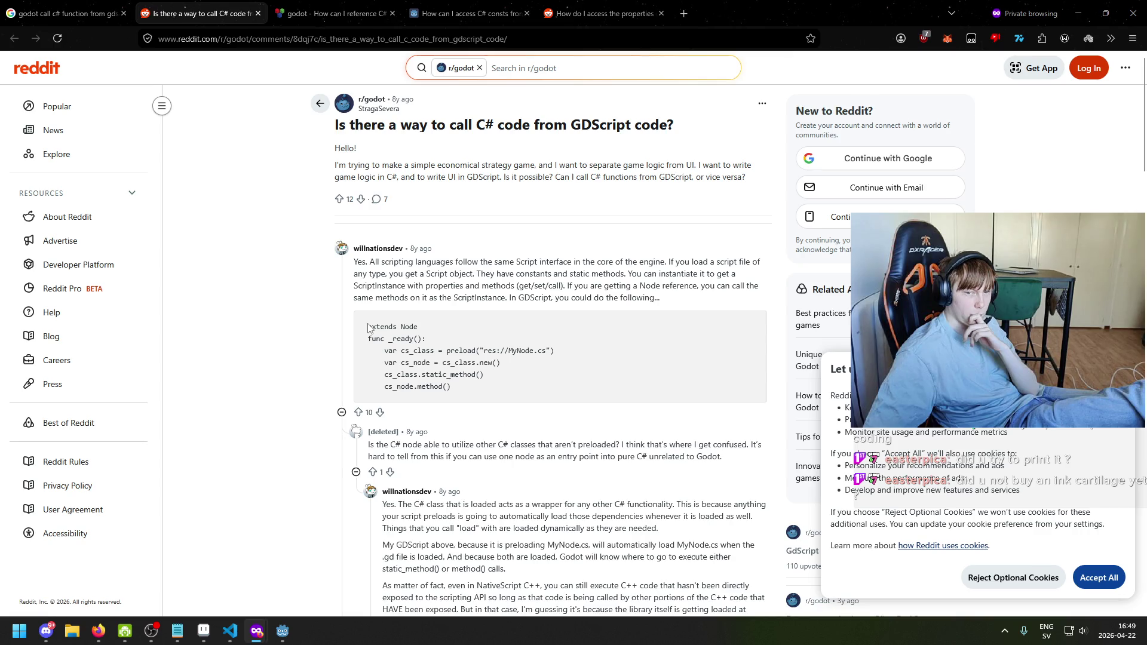
left_click_drag(369, 326, 418, 326)
left_click(363, 344)
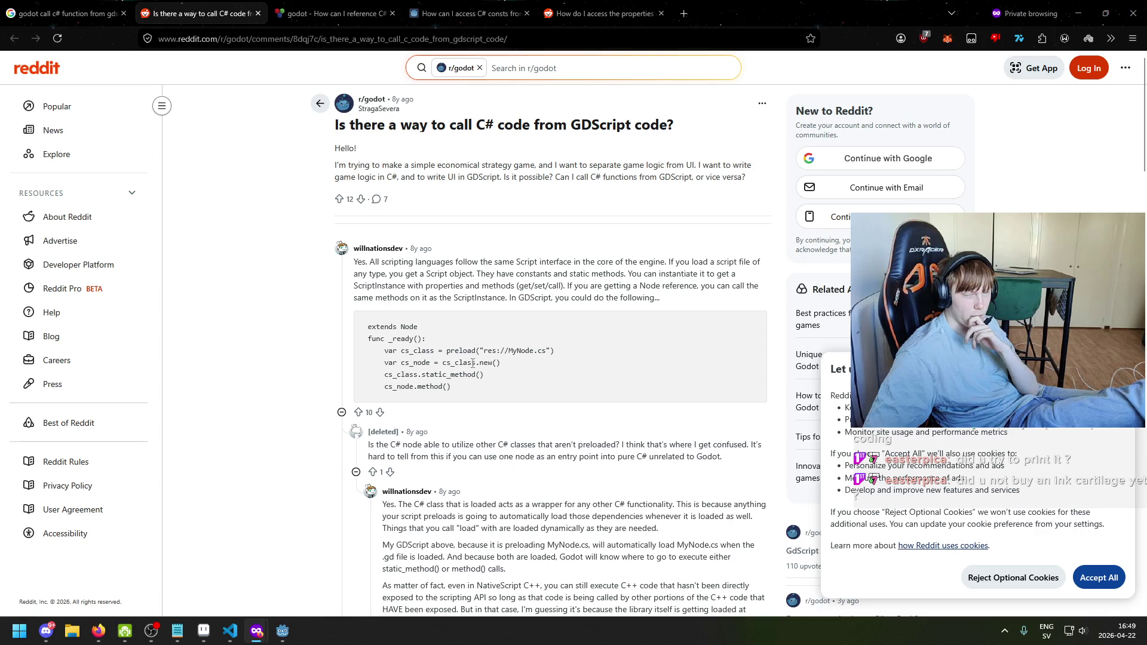
Step: Select the example's preload line and bring the Godot editor back to the front
left_click_drag(473, 363, 448, 364)
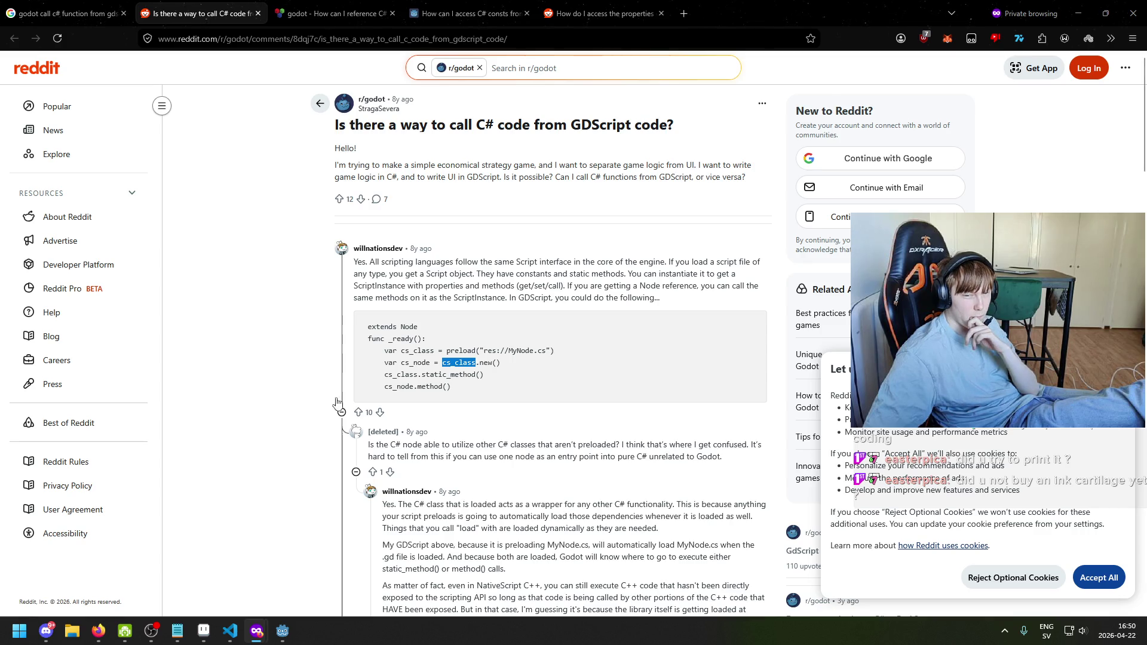
scroll(340, 403, "down", 2)
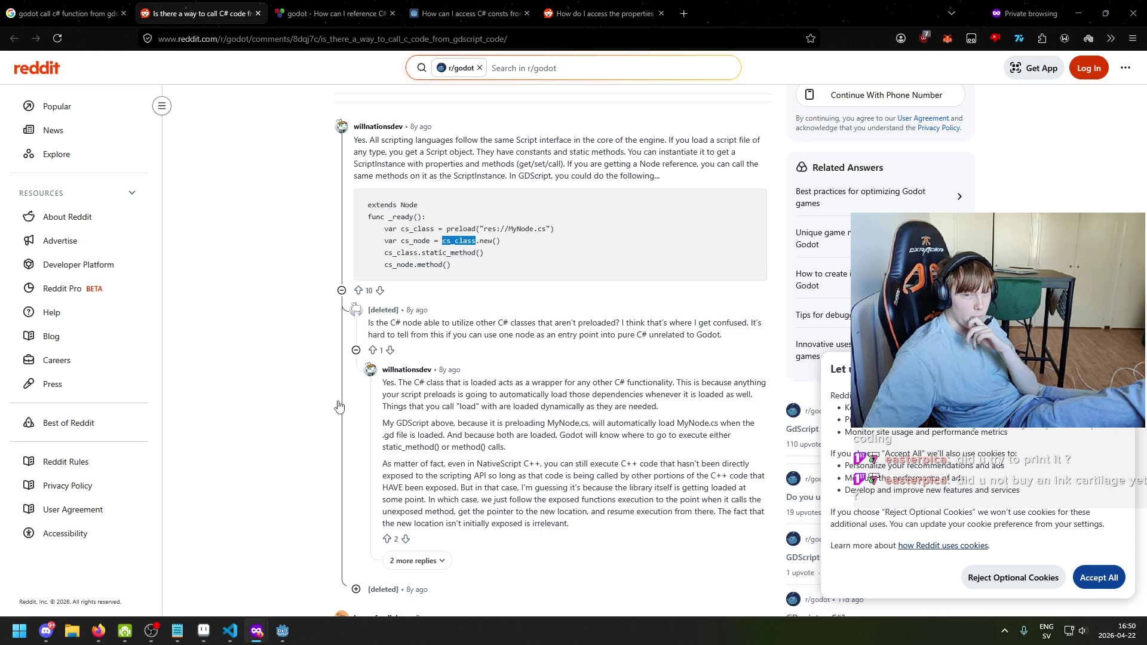
scroll(339, 407, "down", 1)
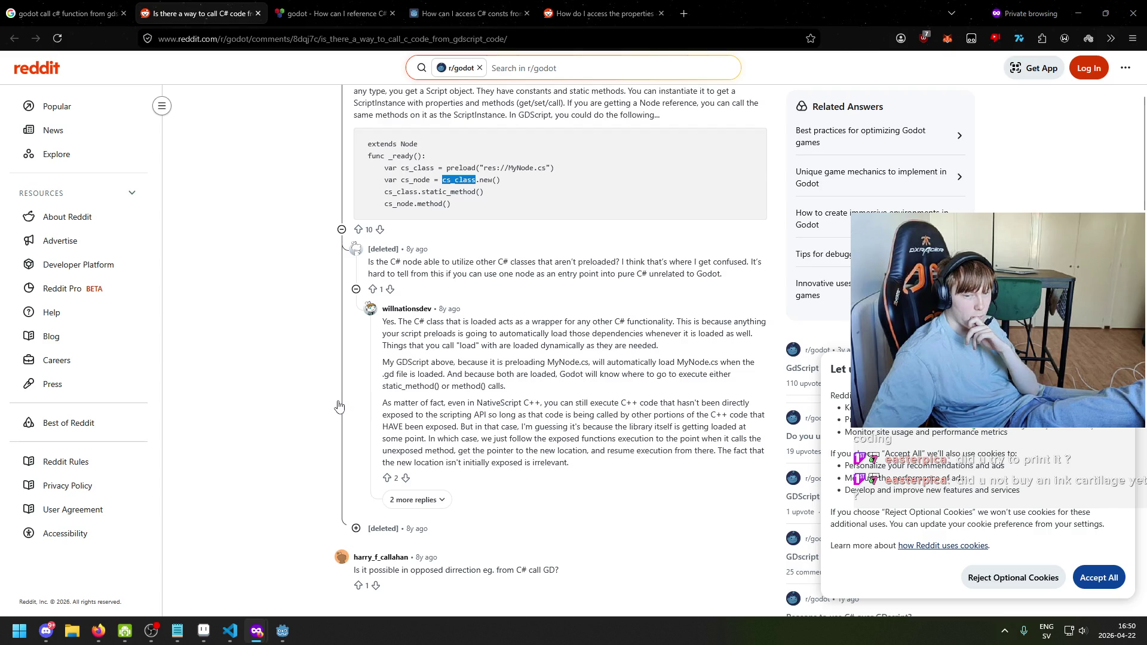
scroll(338, 407, "down", 1)
scroll(368, 325, "up", 2)
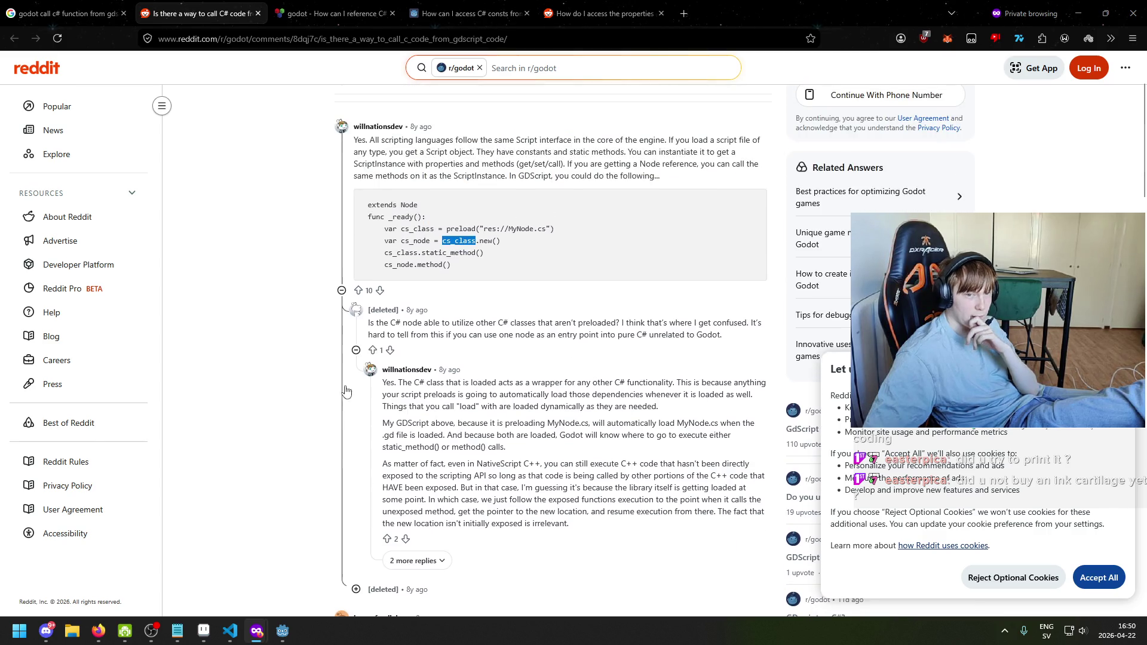
scroll(382, 322, "down", 1)
scroll(400, 318, "up", 1)
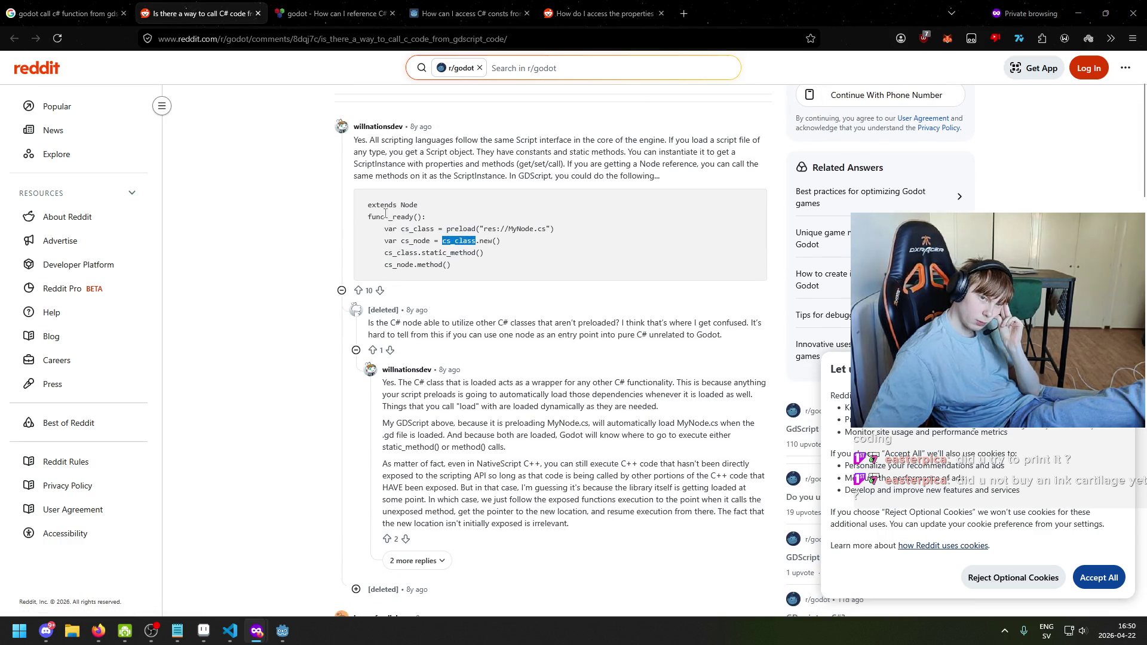
left_click_drag(384, 229, 572, 231)
key("ctrl+c")
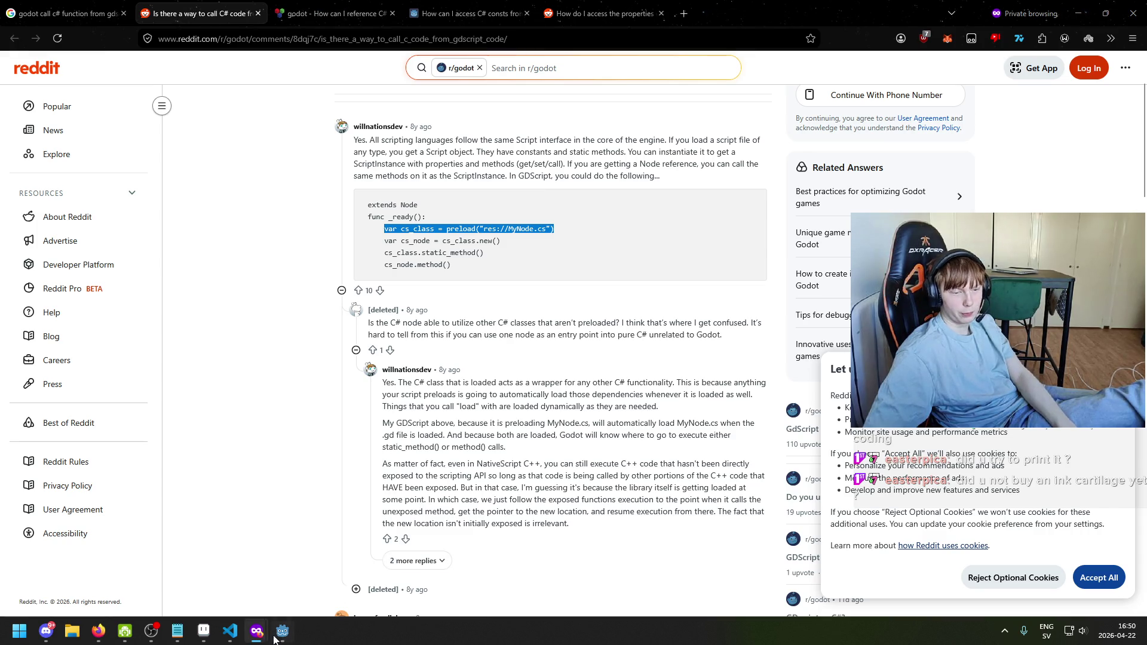
left_click(230, 631)
left_click(280, 631)
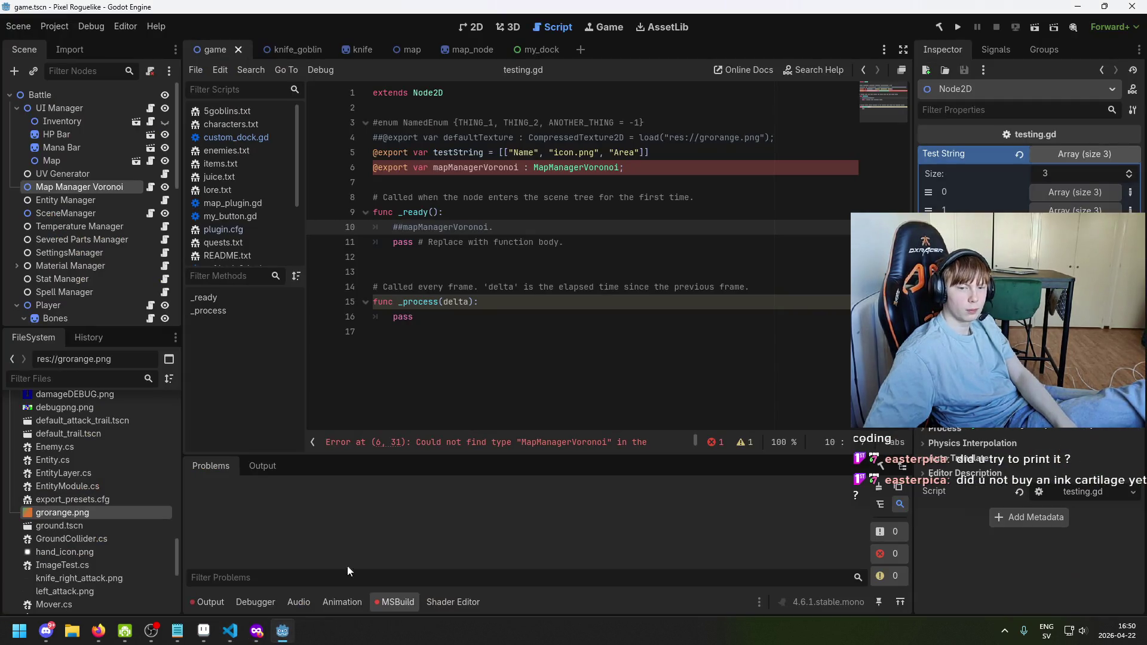
Step: Paste the copied preload line onto line 10 of testing.gd
left_click(537, 214)
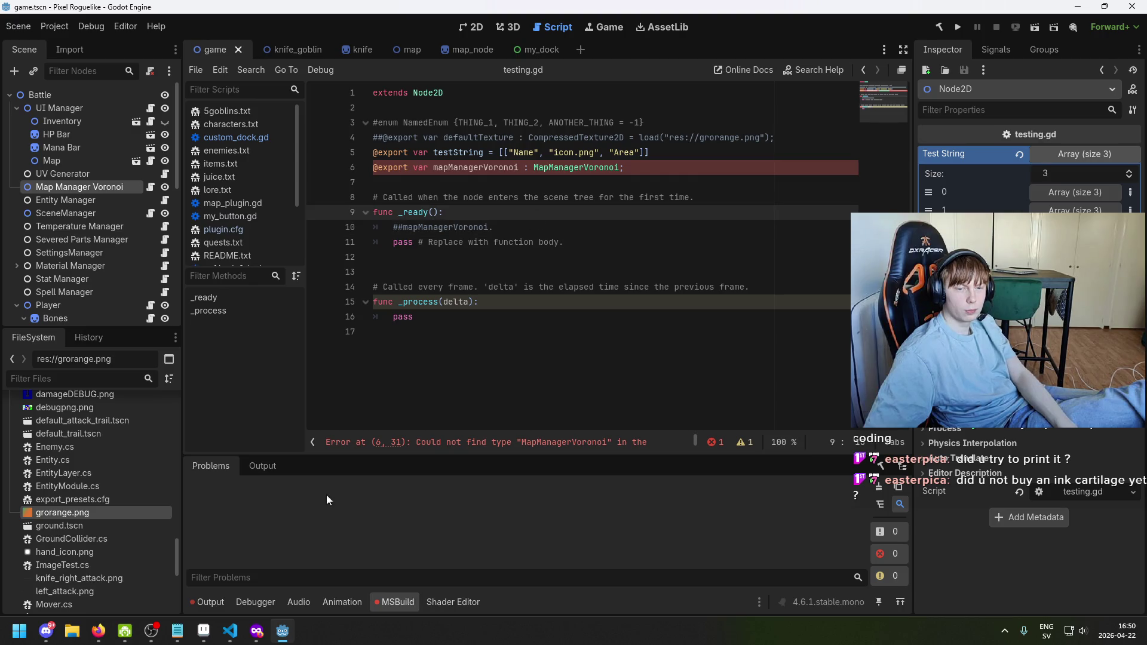
left_click(283, 631)
left_click(283, 631)
mouse_move(257, 631)
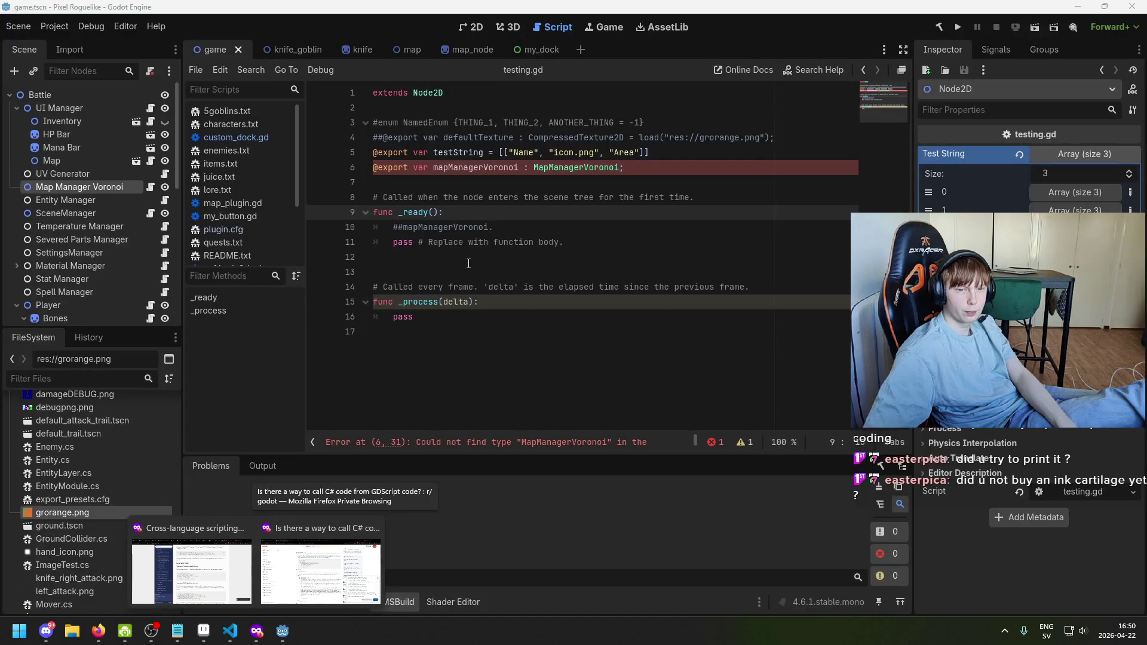
left_click(501, 227)
key("ctrl+v")
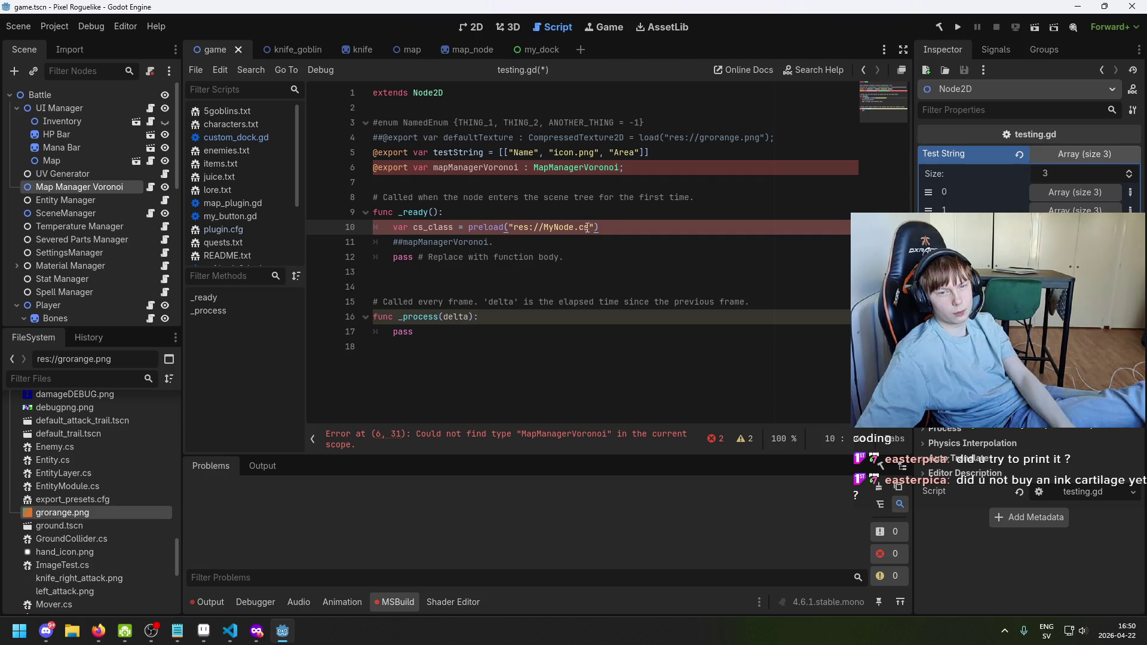
Step: Filter the FileSystem for 'Vo' and copy MapManagerVoronoi.cs's path
scroll(125, 439, "up", 10)
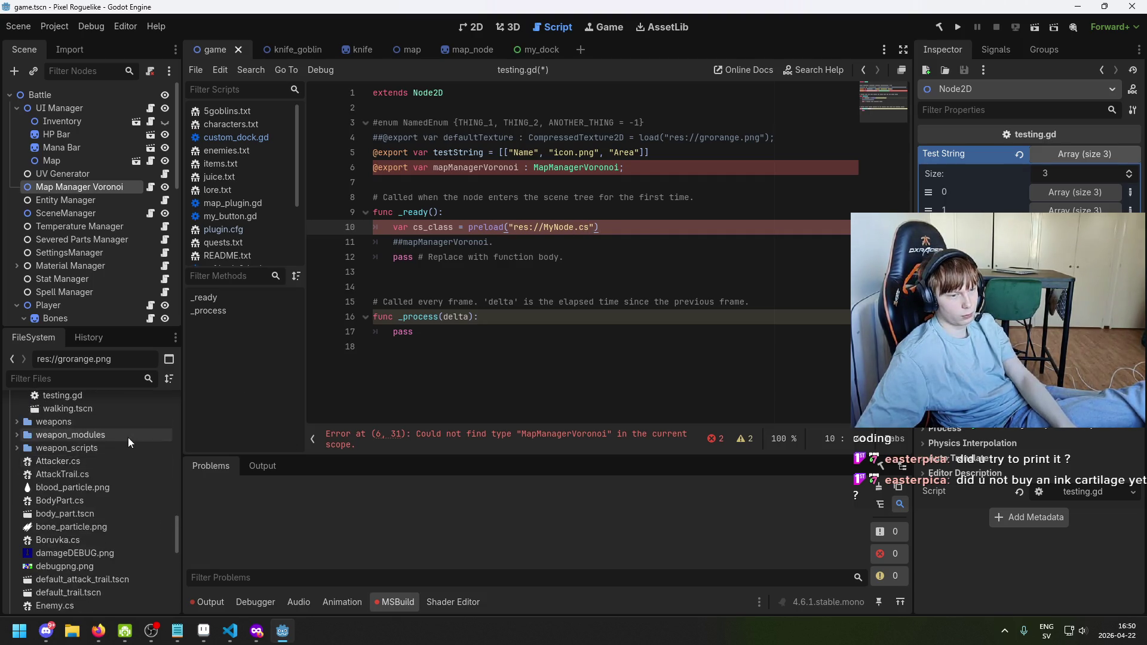
scroll(129, 440, "up", 5)
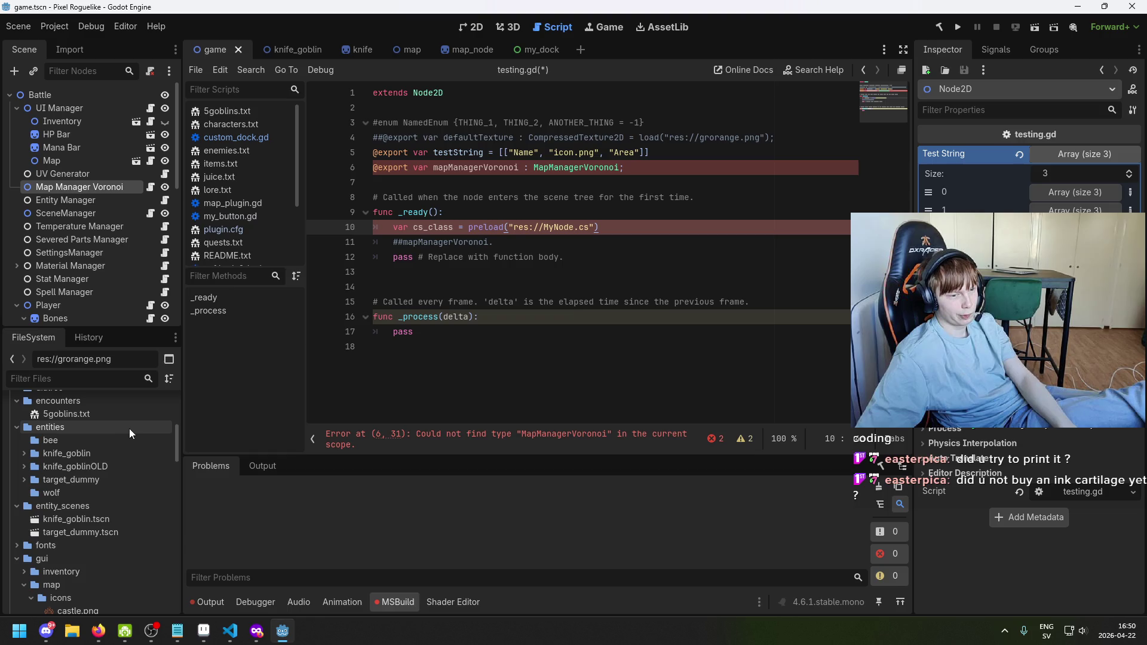
left_click(108, 380)
type("Voro")
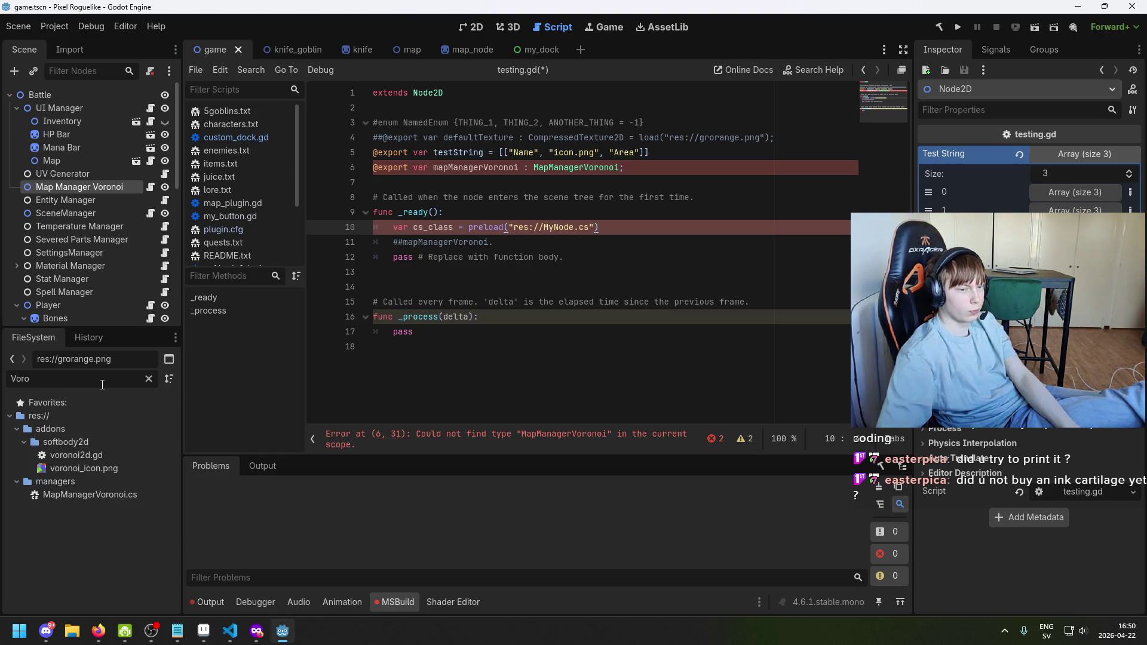
right_click(81, 491)
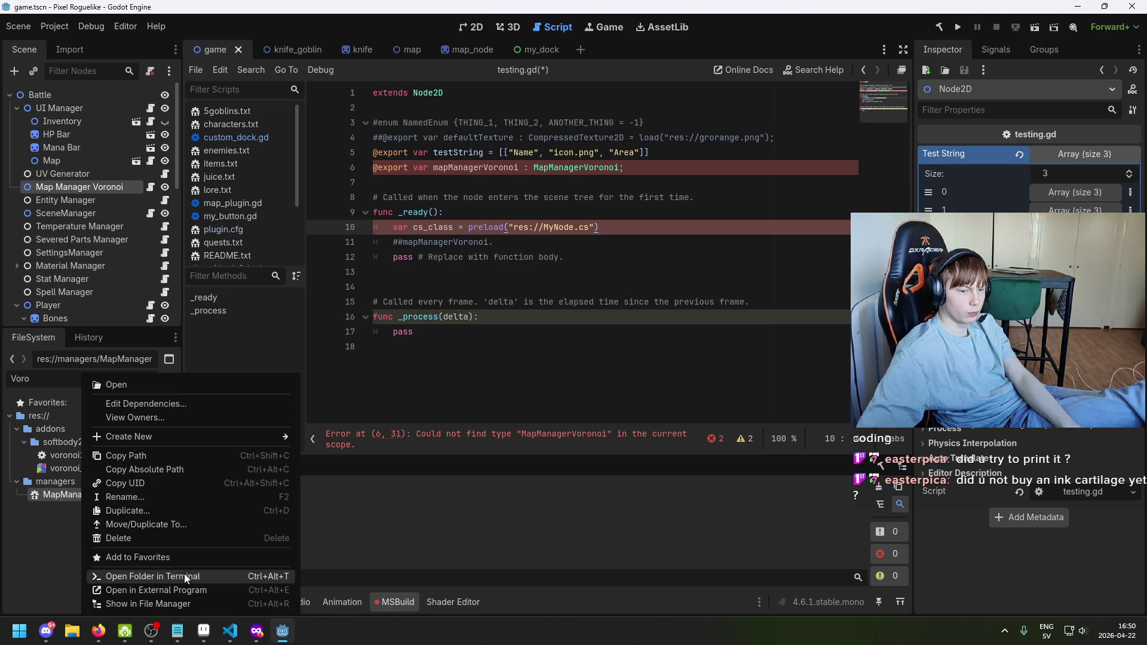
left_click(179, 455)
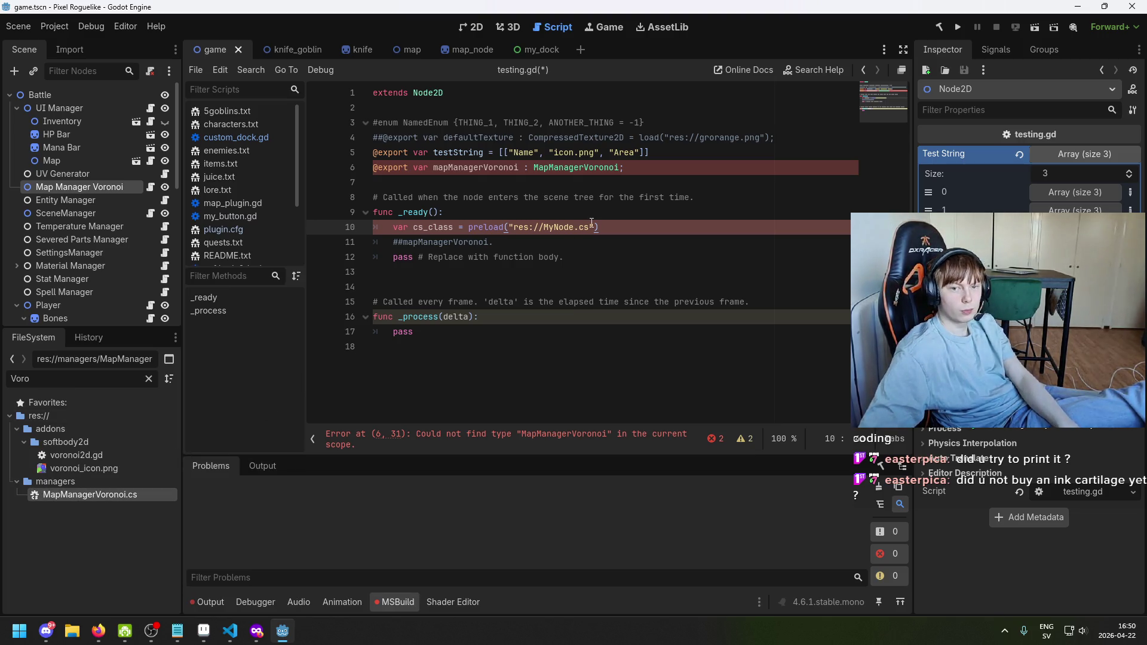
Step: Replace the preload path with res://managers/MapManagerVoronoi.cs, save, and add a new line
left_click_drag(584, 227, 514, 227)
type("res://managers/MapManagerVoronoi.cs")
key("ctrl+s")
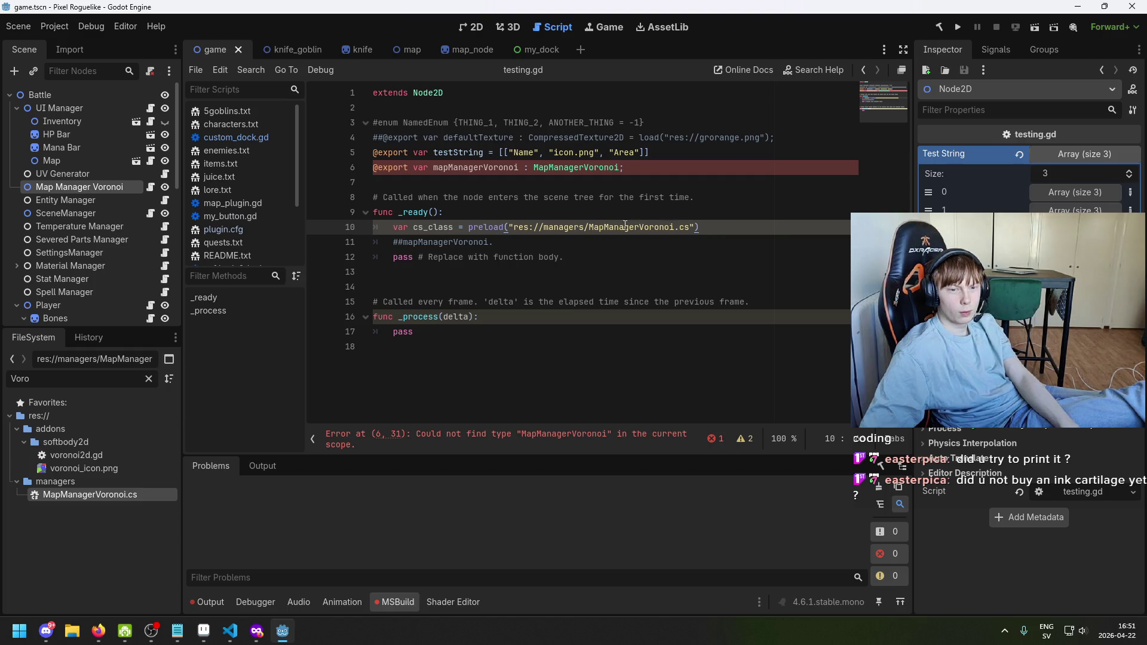
key("Return")
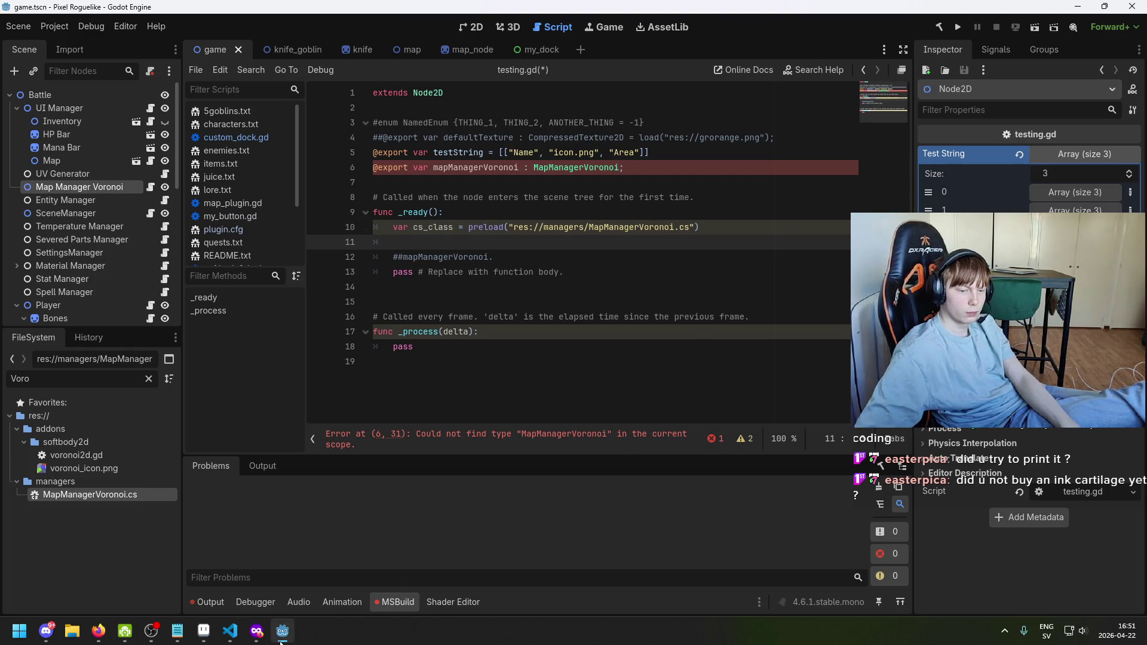
mouse_move(256, 631)
left_click(197, 567)
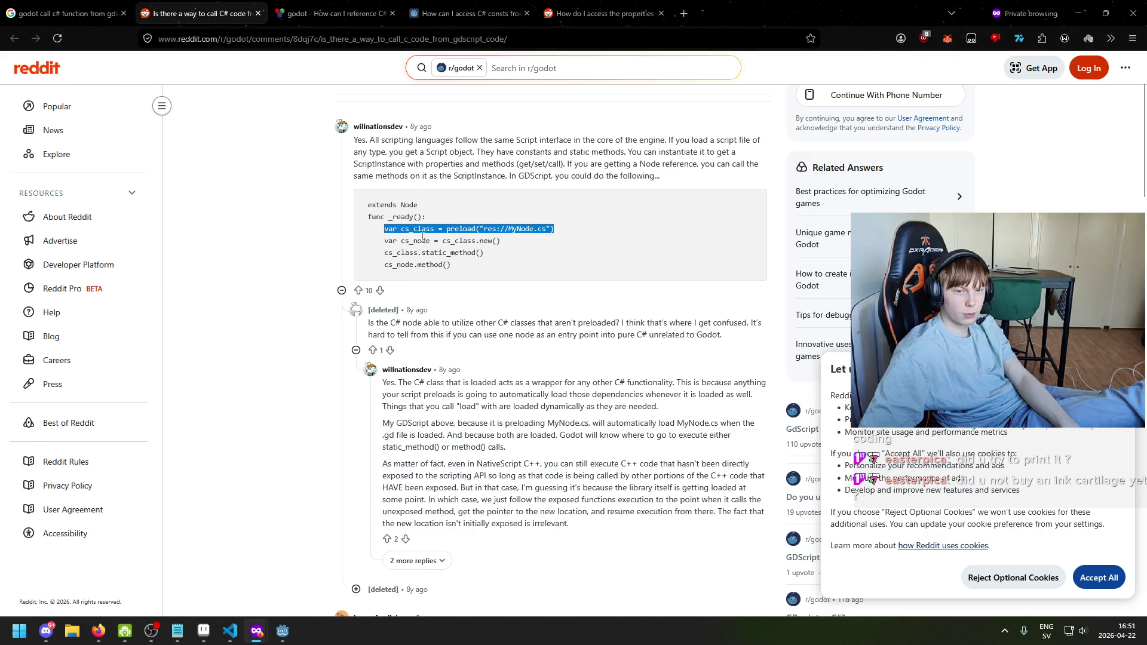
left_click(432, 237)
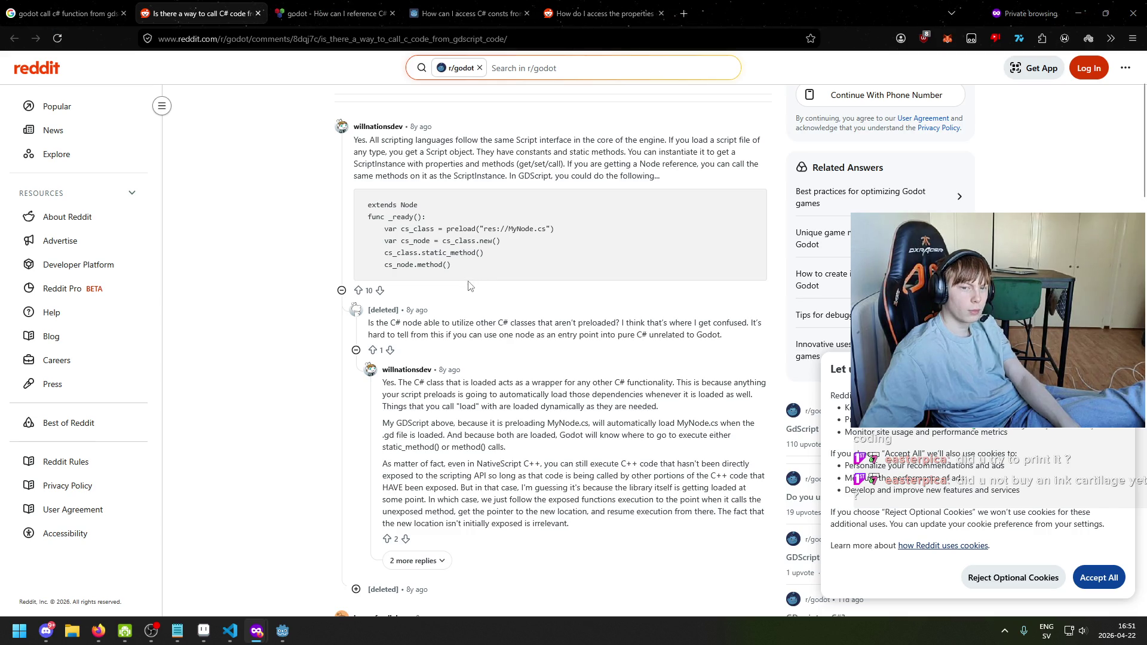
key("alt+Tab")
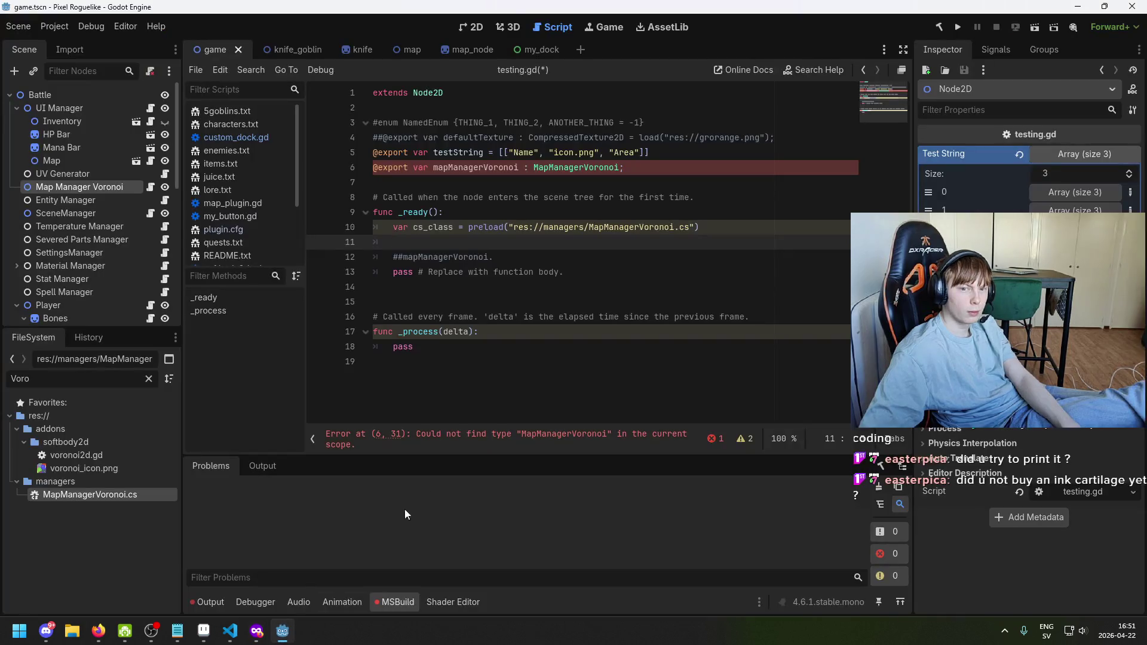
Step: Type 'var cs_node' on the line under the preload in _ready
type("var cs")
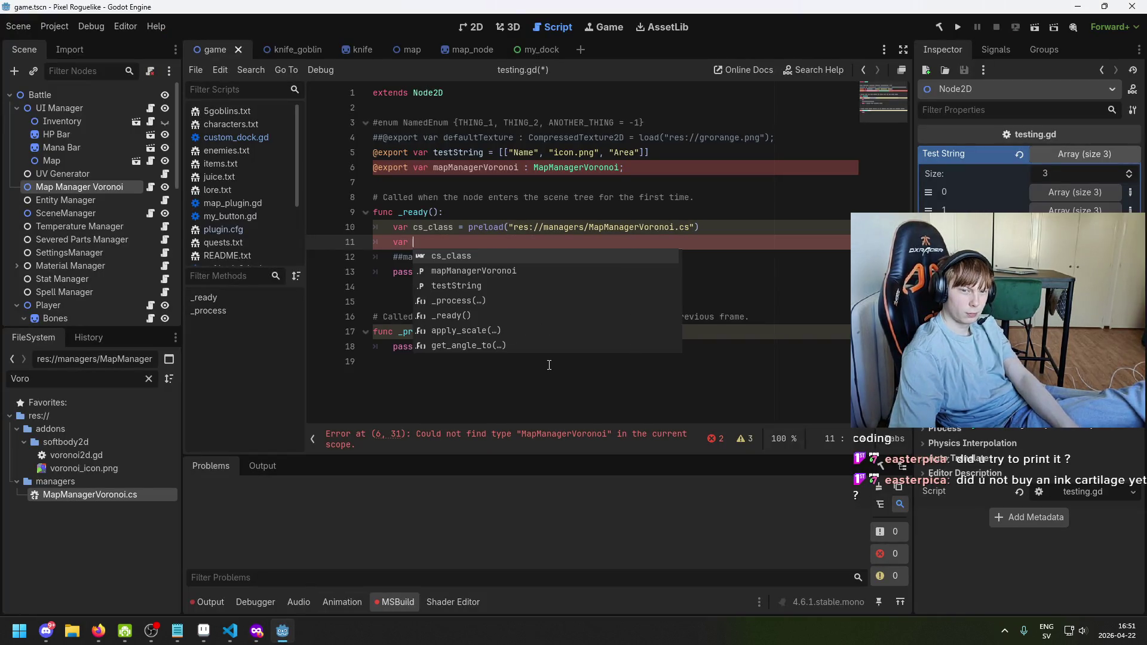
type("_node =")
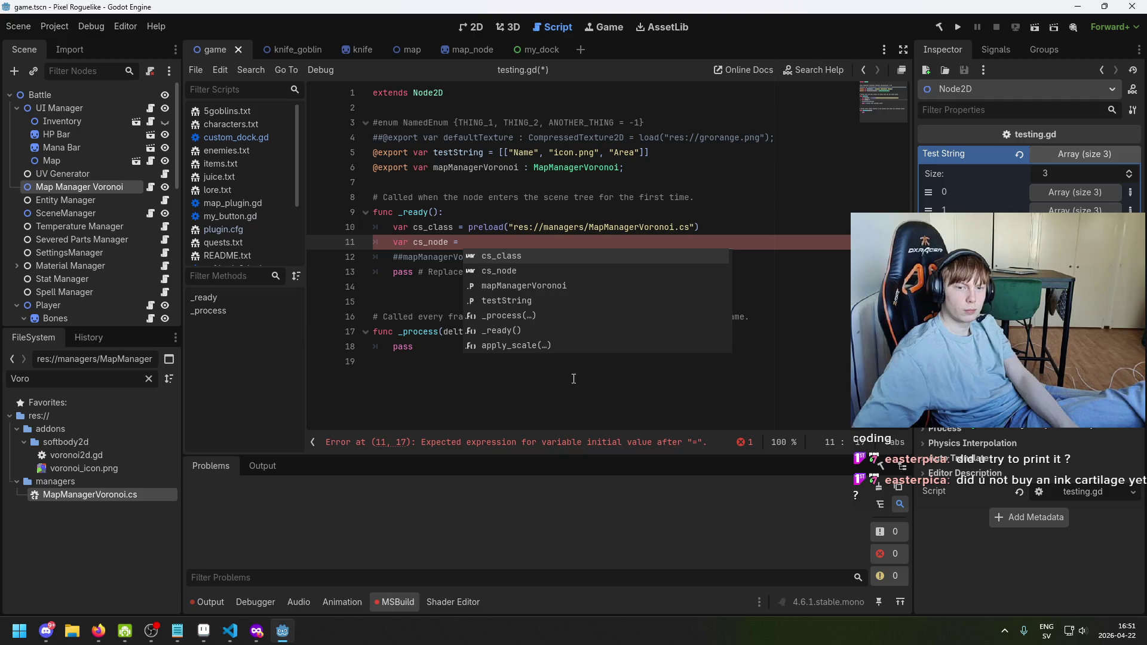
left_click(506, 213)
left_click(507, 227)
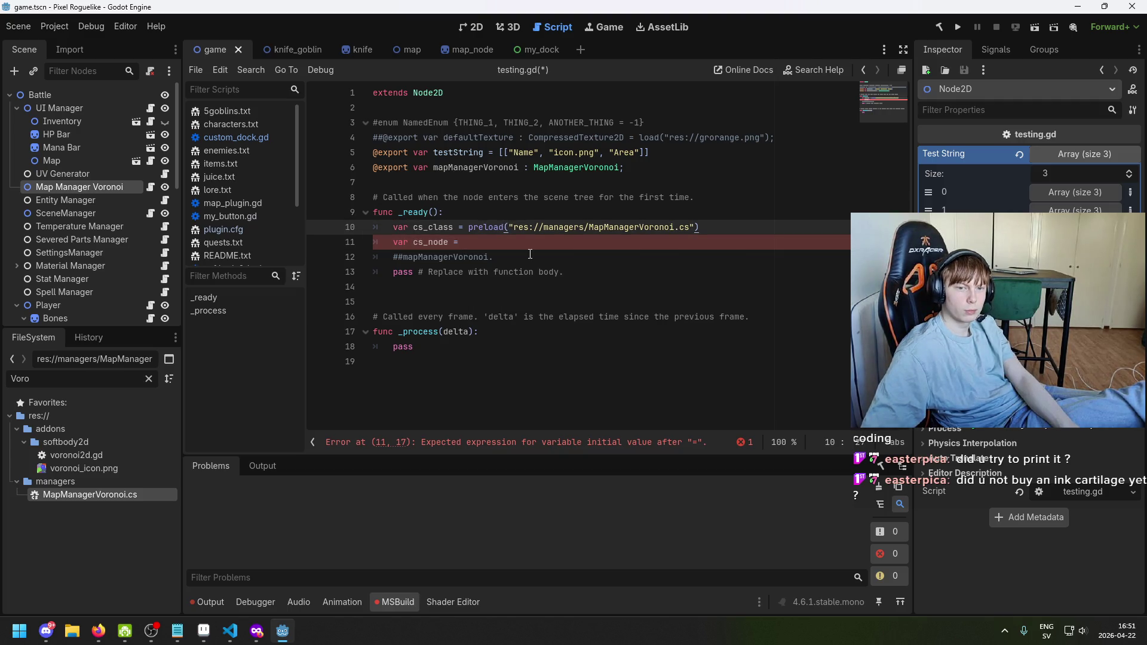
left_click(525, 241)
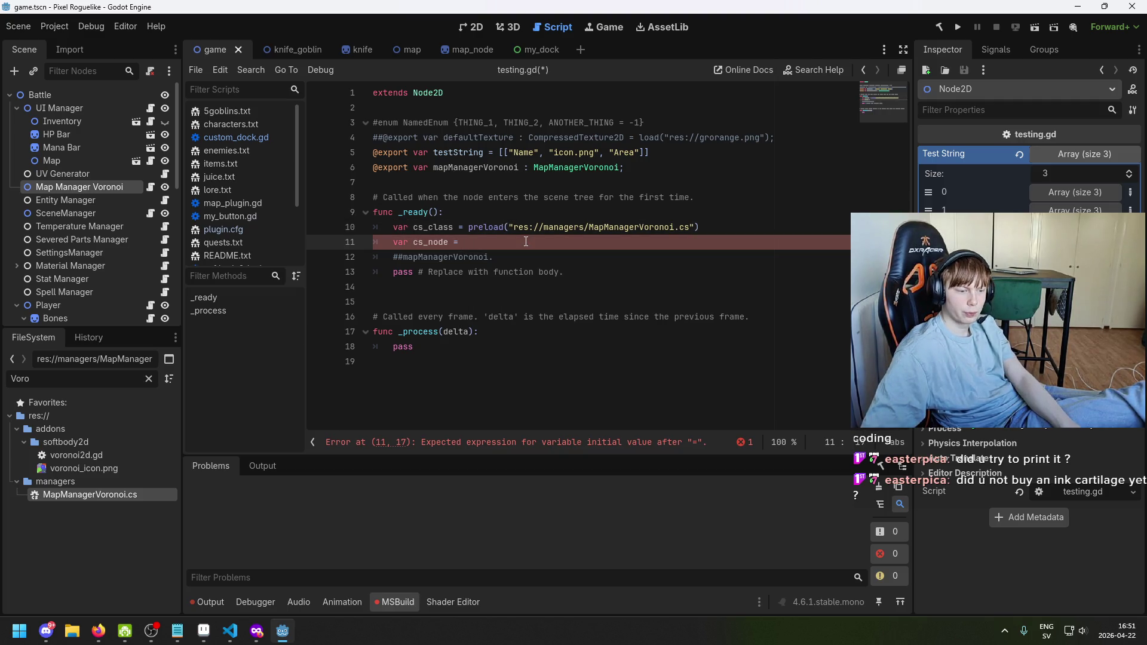
Step: Toggle the Inspector's first Test String entry and insert a blank line after the exports
left_click(427, 179)
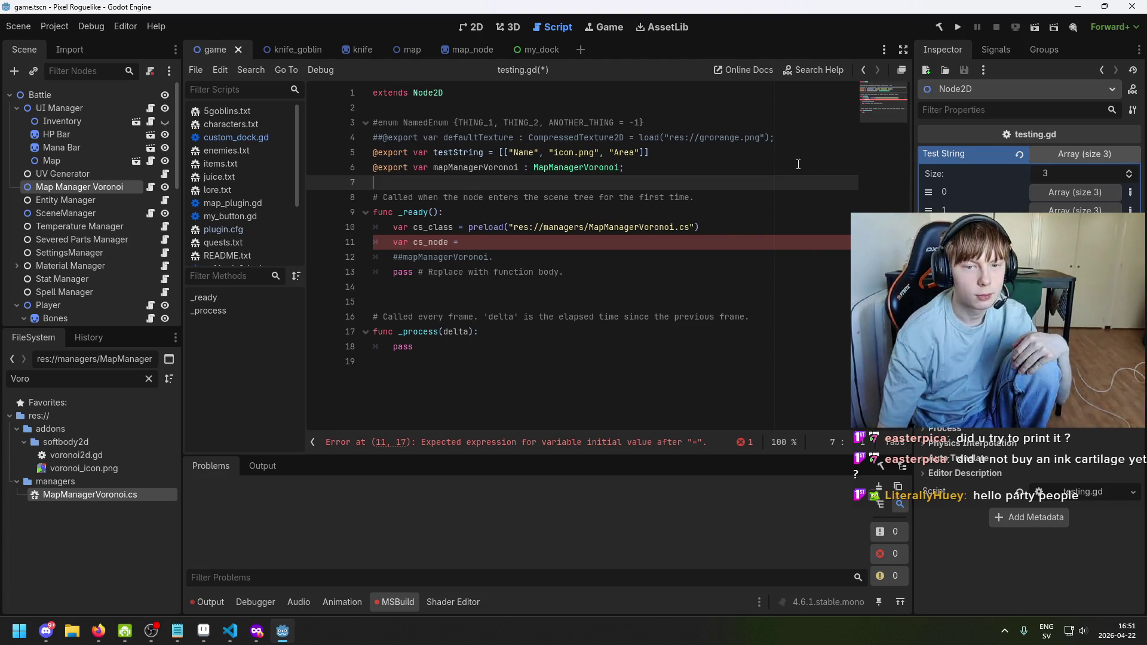
left_click(817, 165)
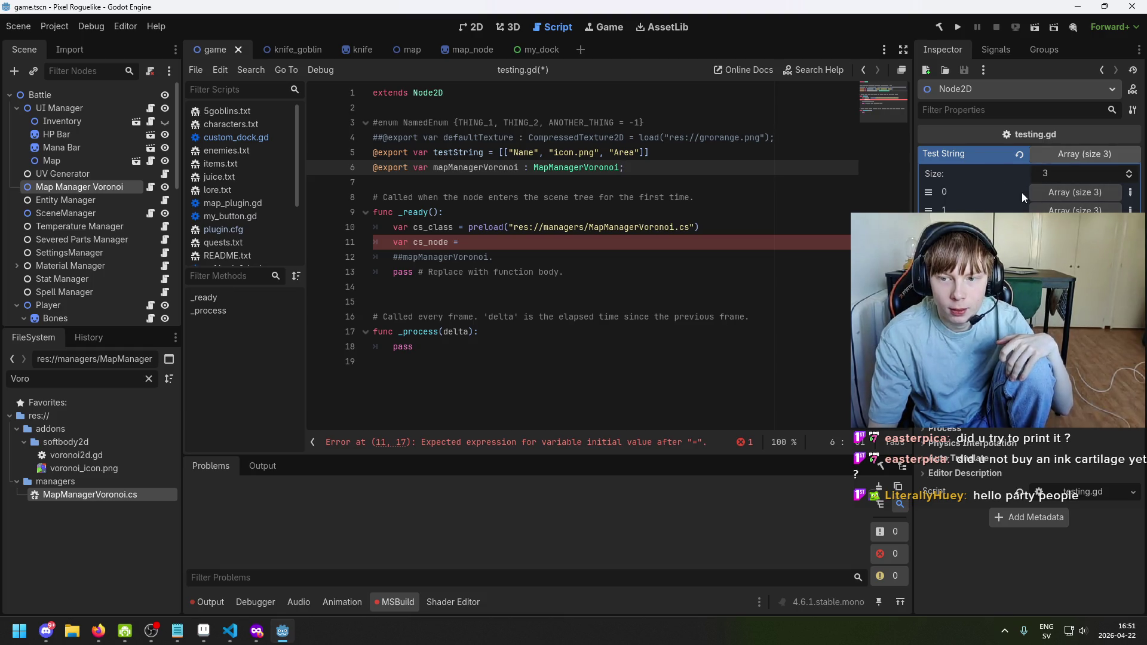
left_click(1062, 196)
left_click(1060, 196)
left_click(1059, 197)
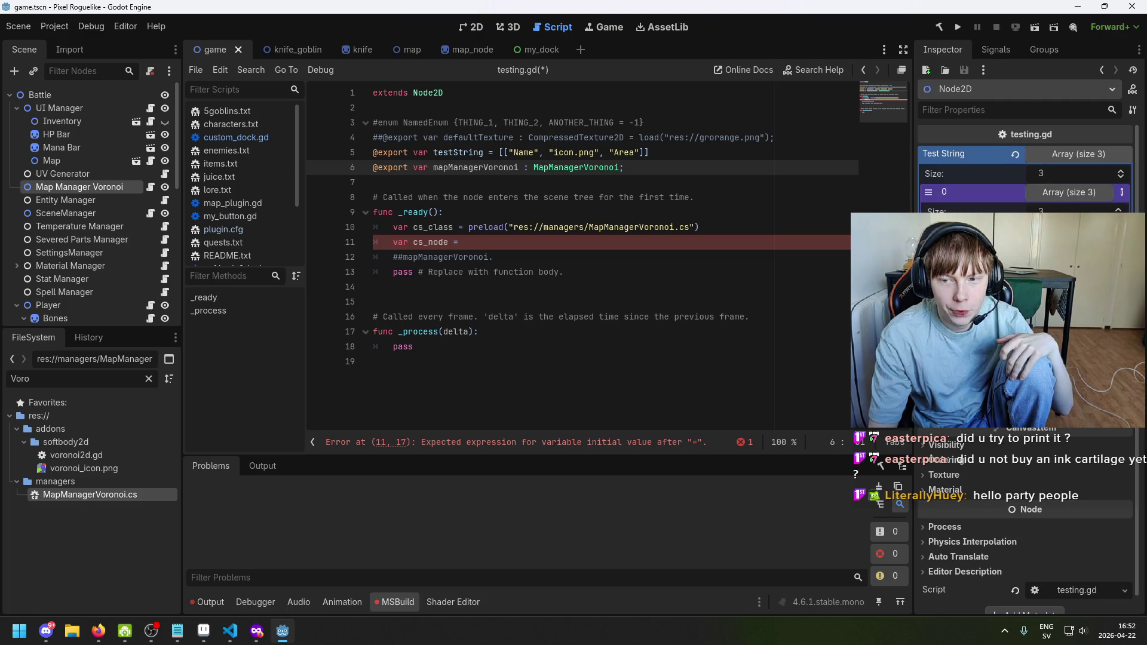
left_click(1067, 199)
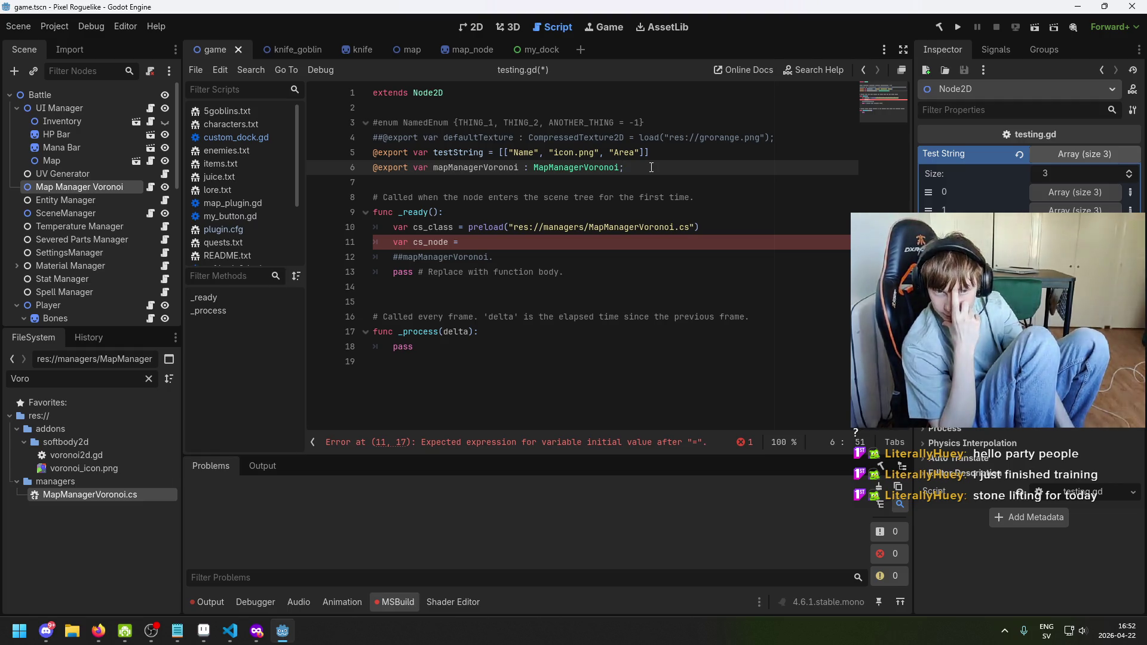
key("Return")
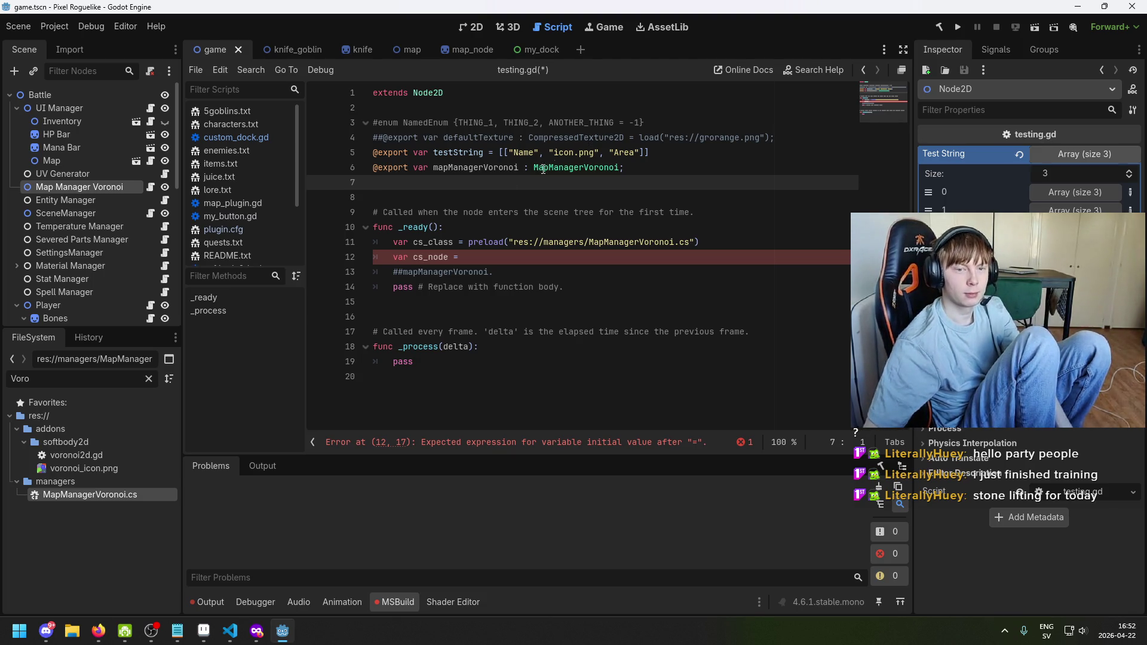
mouse_move(263, 634)
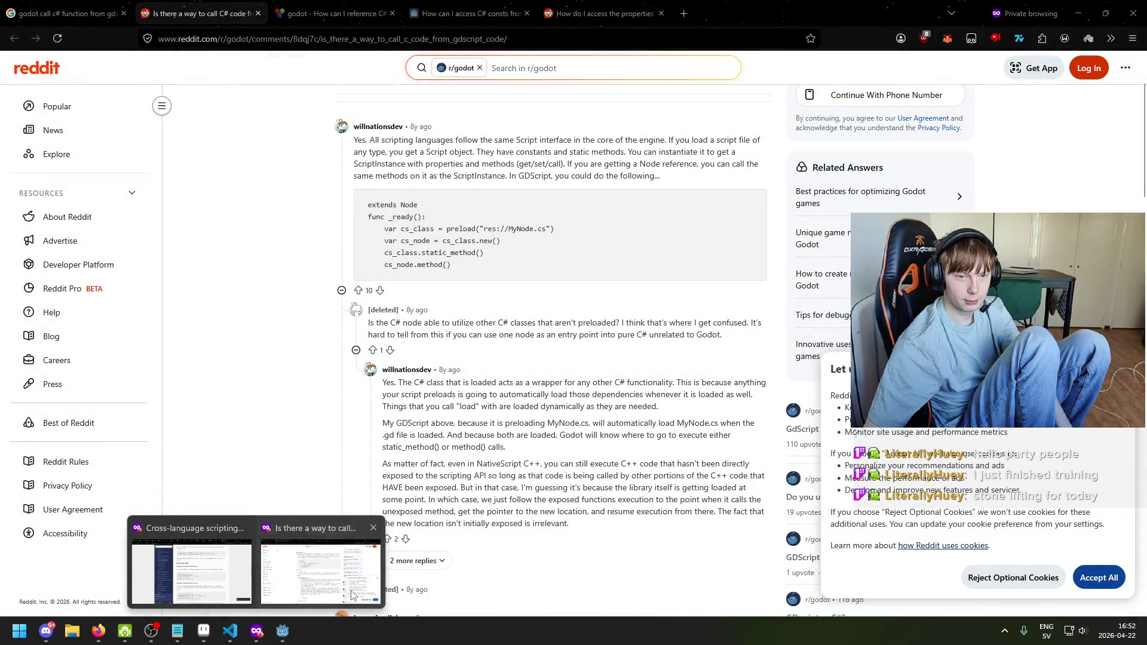
left_click(351, 595)
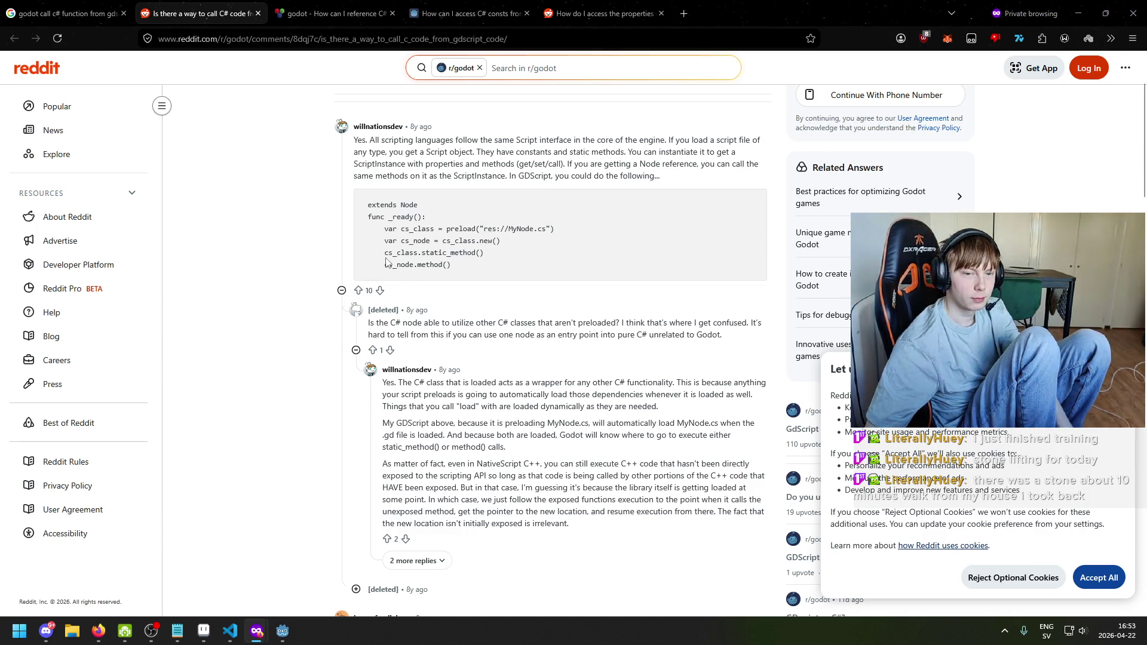
mouse_move(281, 640)
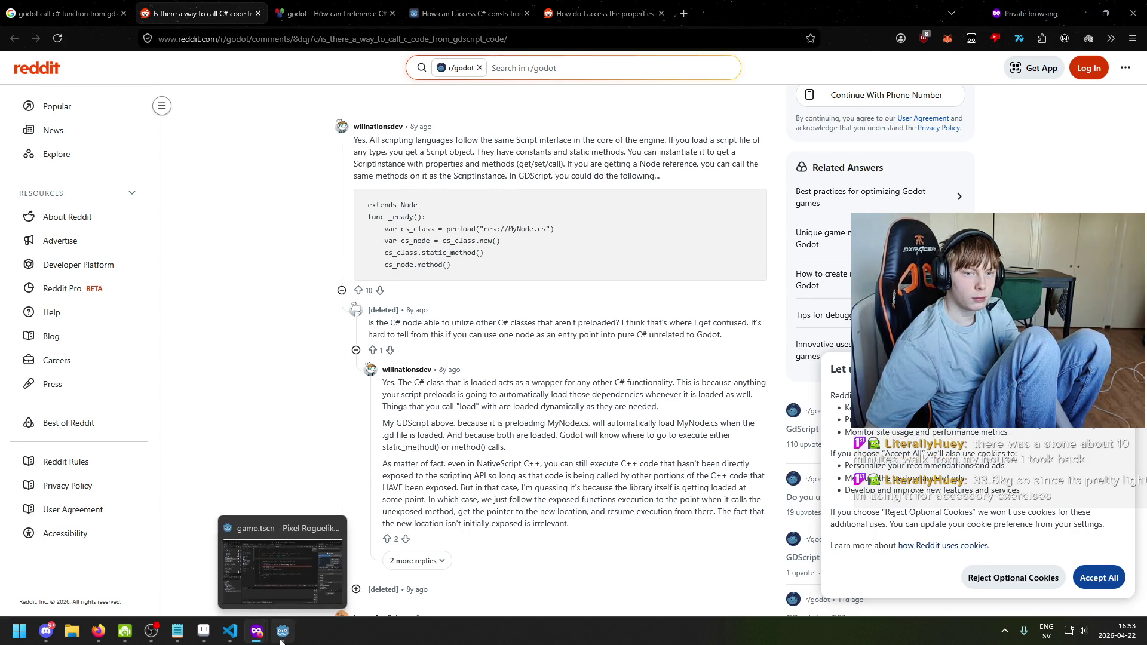
left_click(280, 567)
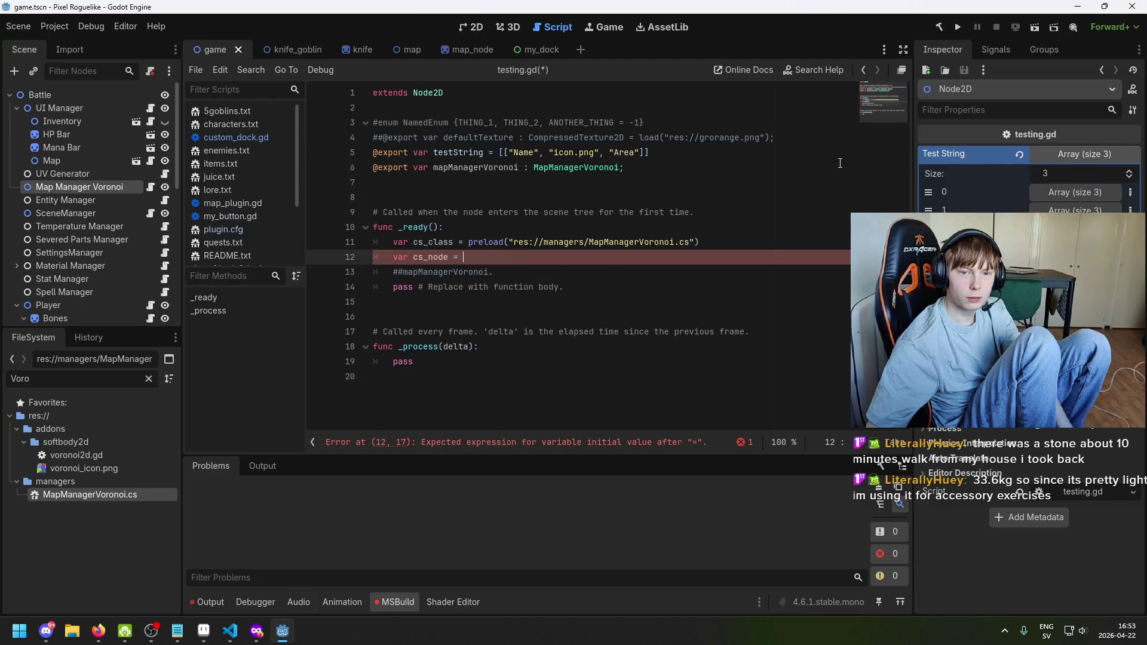
Step: Save testing.gd and jump to the error on line 12
left_click(615, 182)
left_click(656, 169)
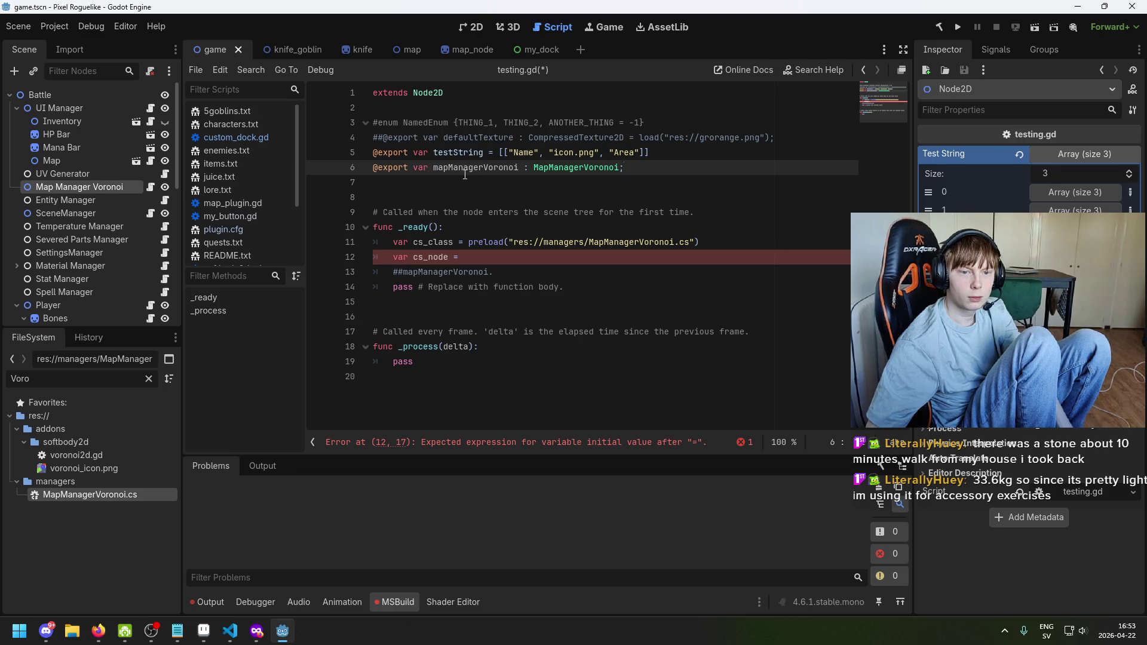
key("ctrl+s")
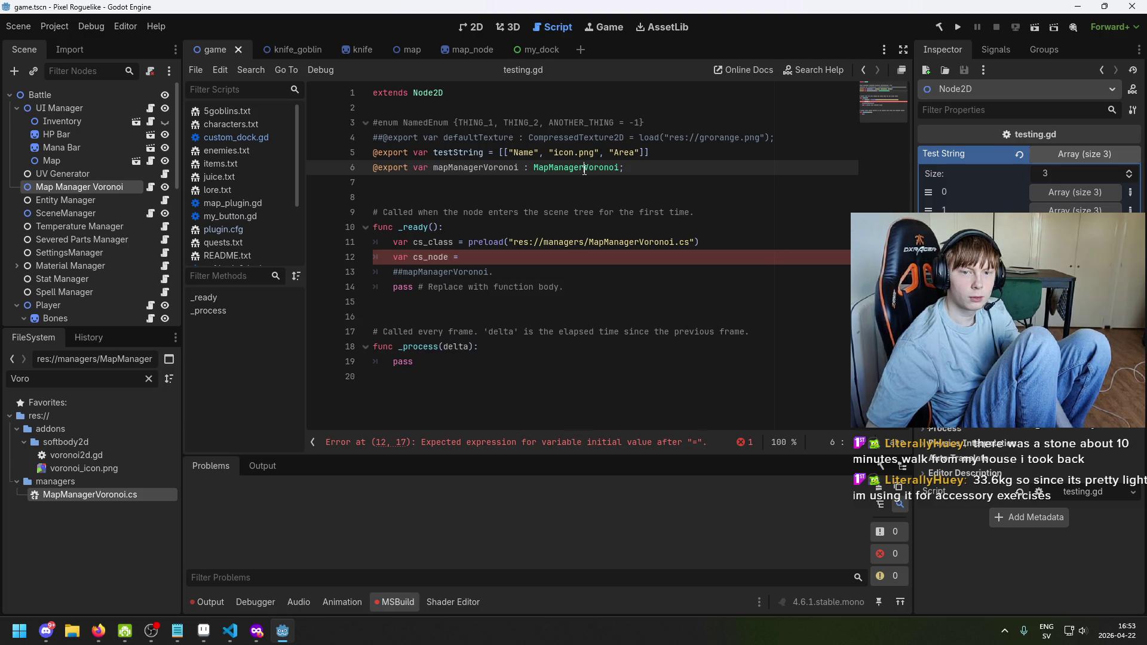
double_click(638, 442)
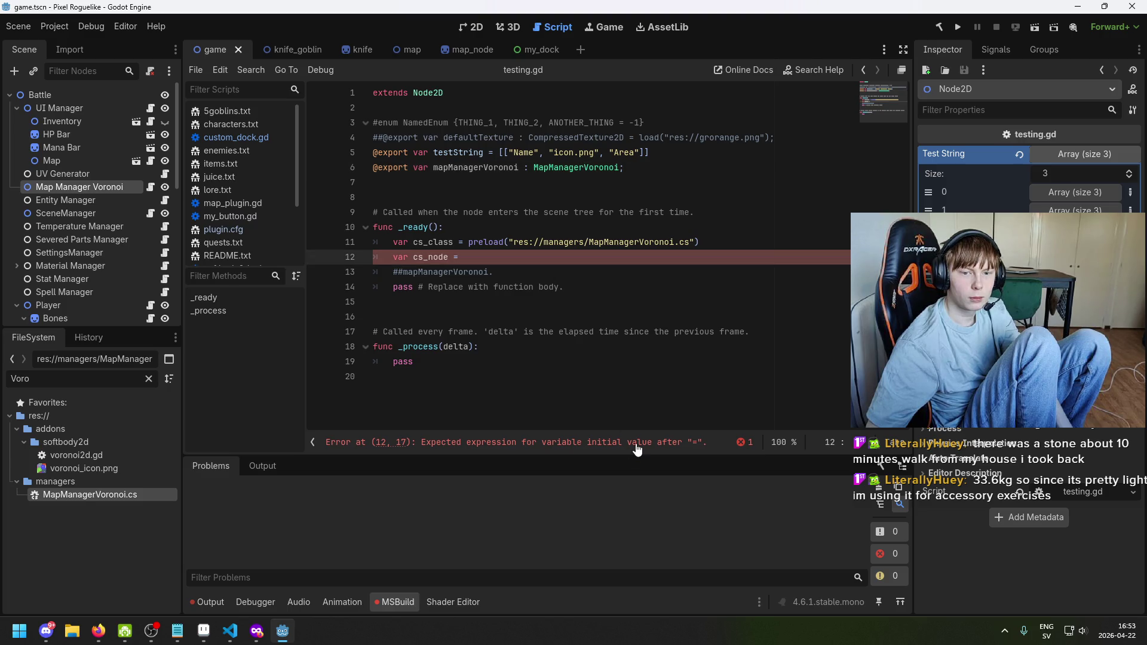
Step: Prefix line 12's 'var cs_node =' with // and save the script
left_click(393, 257)
type("//")
key("ctrl+s")
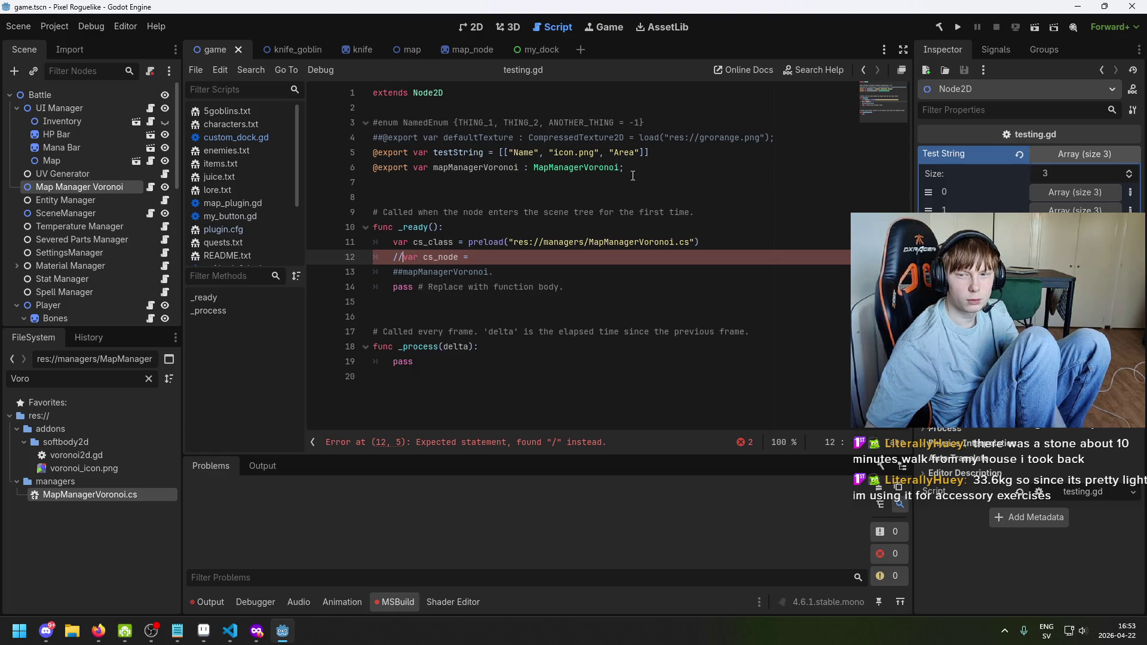
left_click(559, 168)
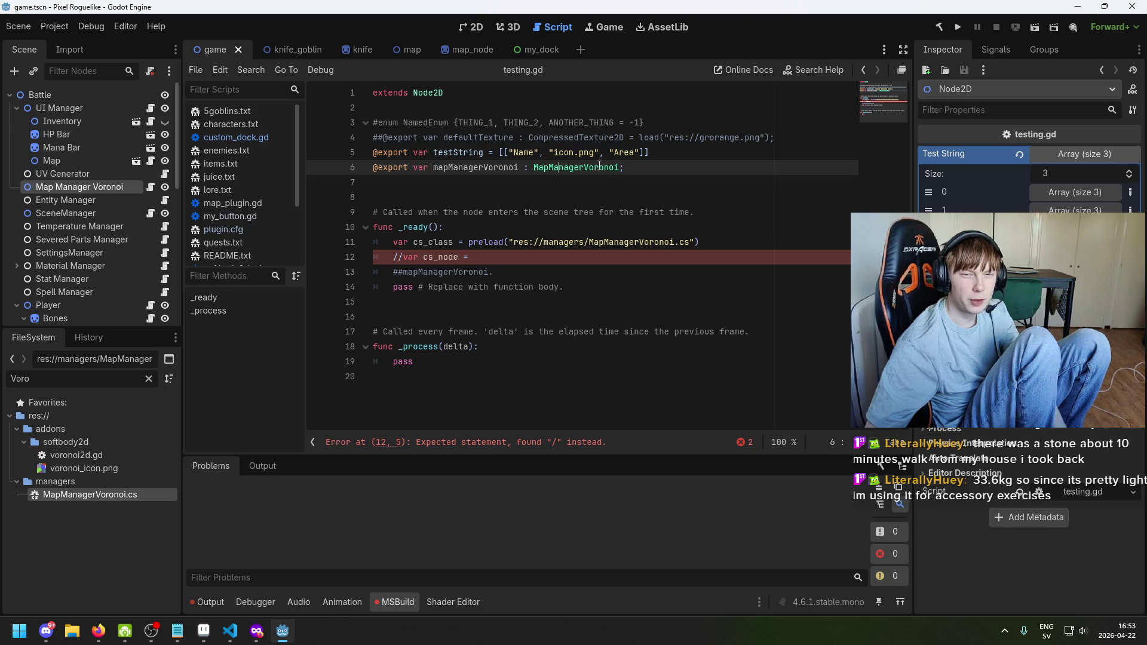
left_click(775, 244)
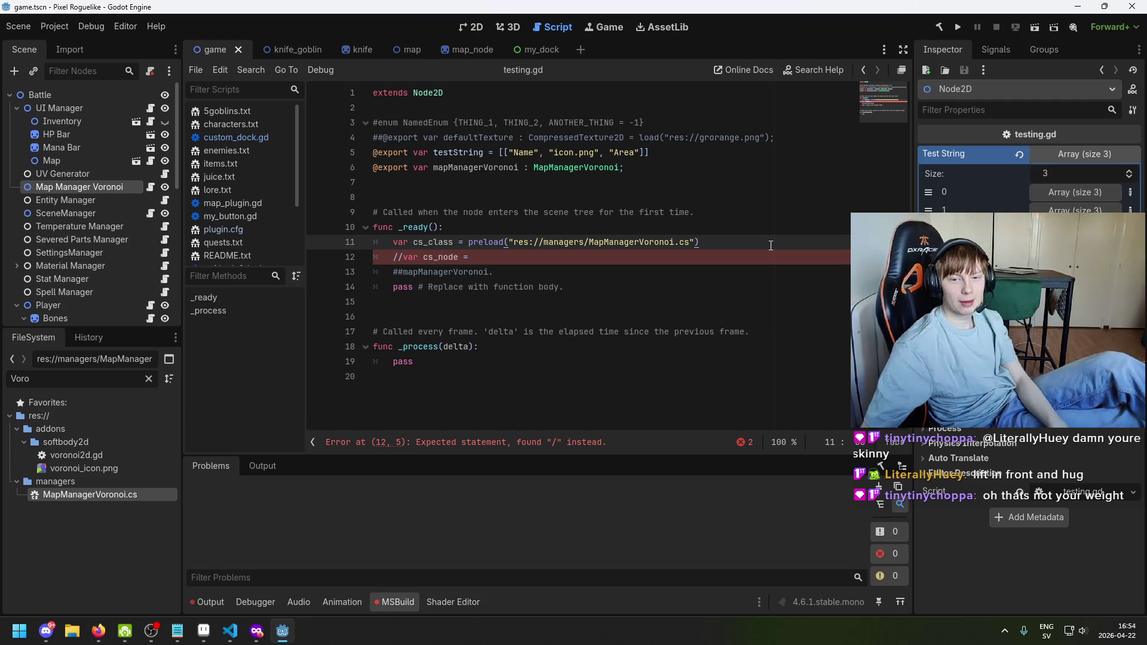
left_click(394, 258)
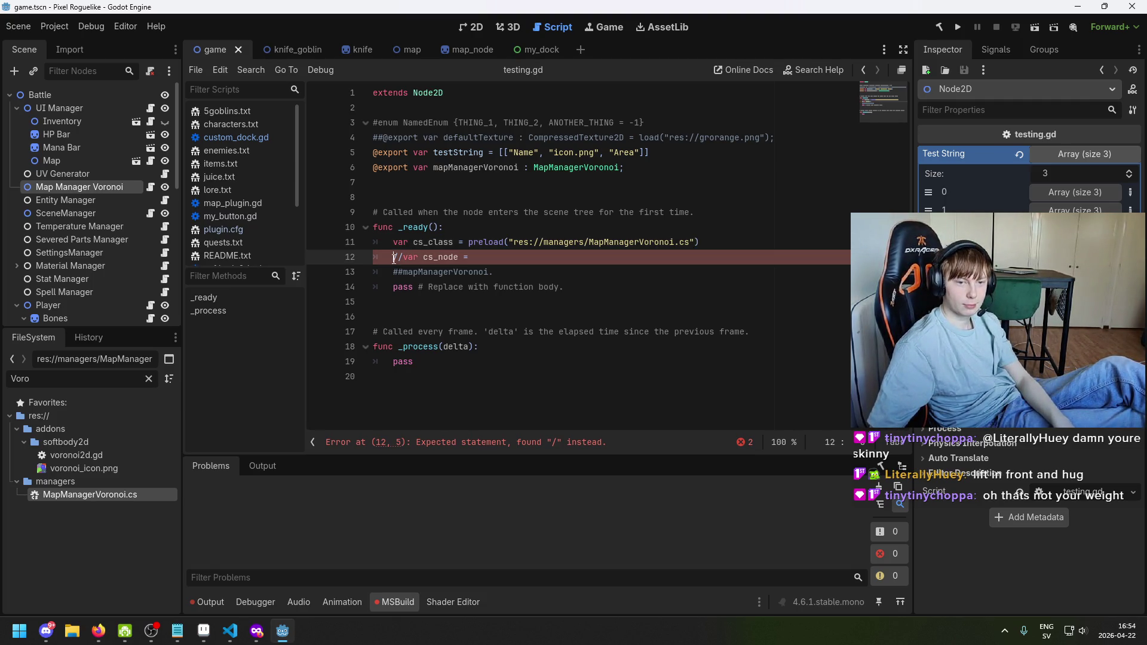
Step: Make the cs_node line a # comment, save, and open a new line under the preload
type("#")
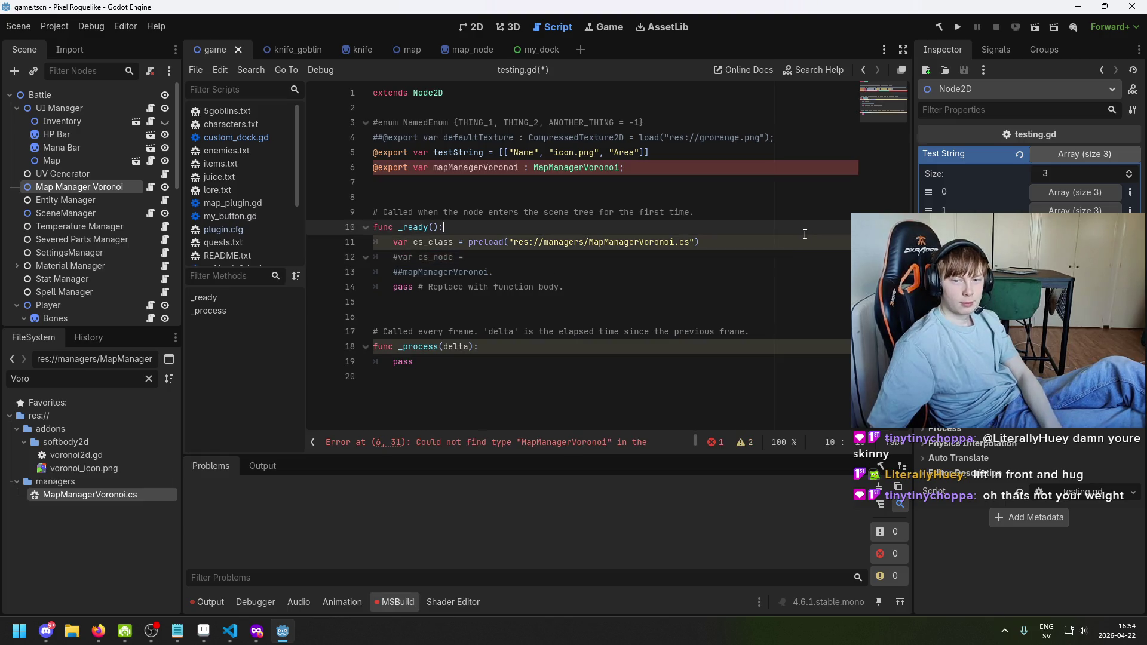
left_click(793, 247)
key("ctrl+s")
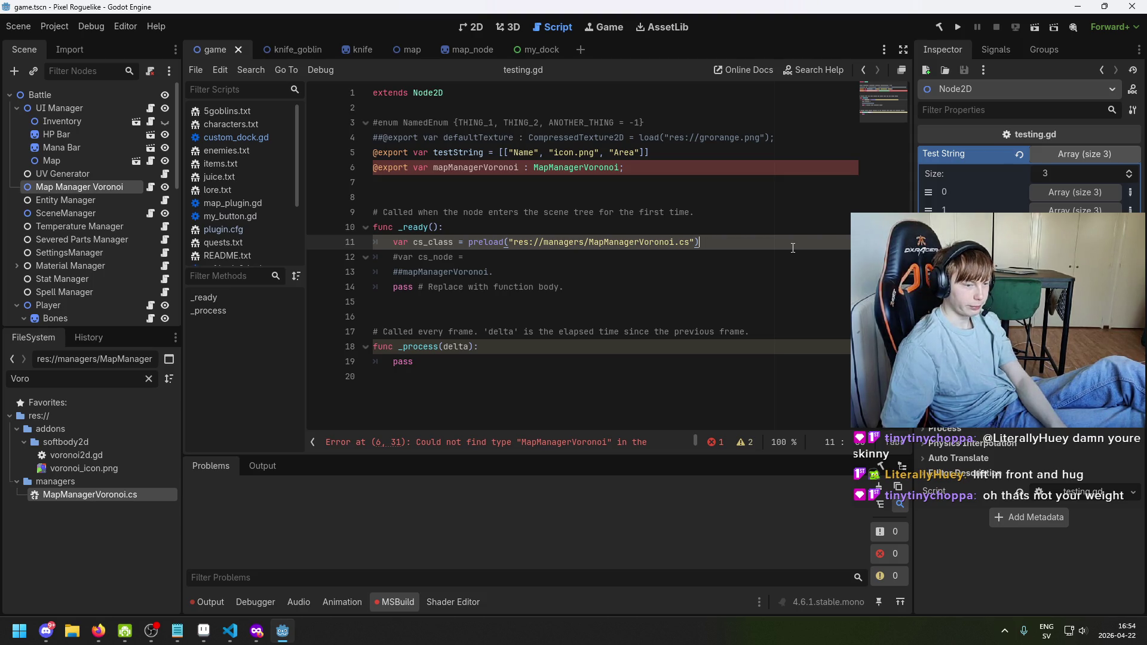
key("Return")
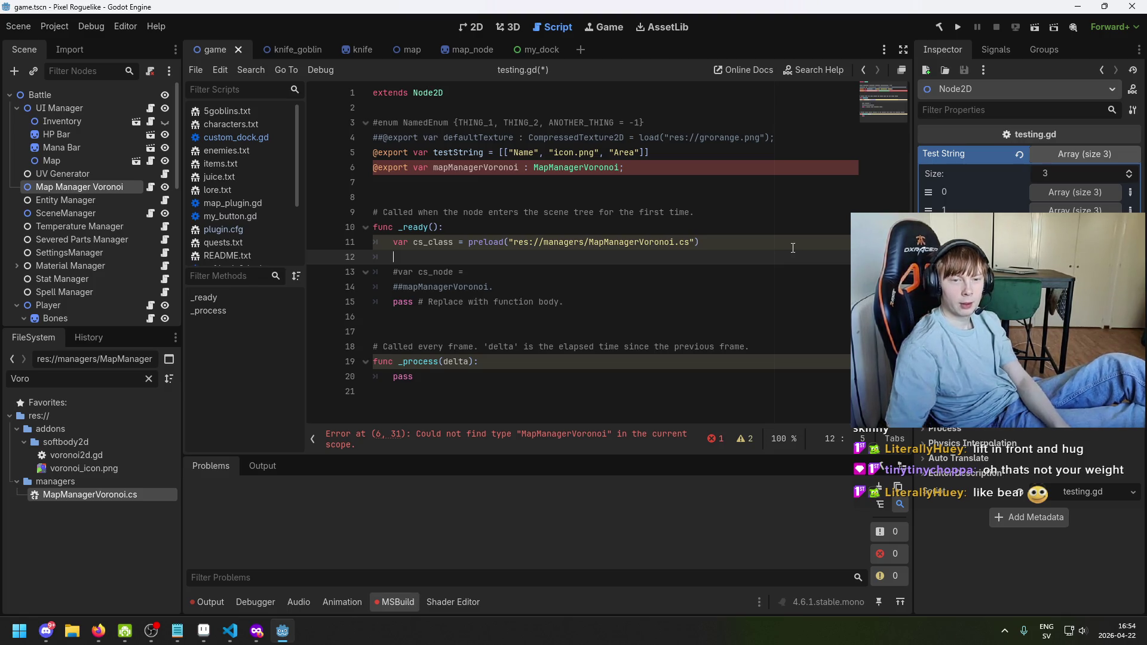
Step: Type 'mapManagerVoronoi.' on line 12, briefly trying and removing 'instance'
left_click(586, 169)
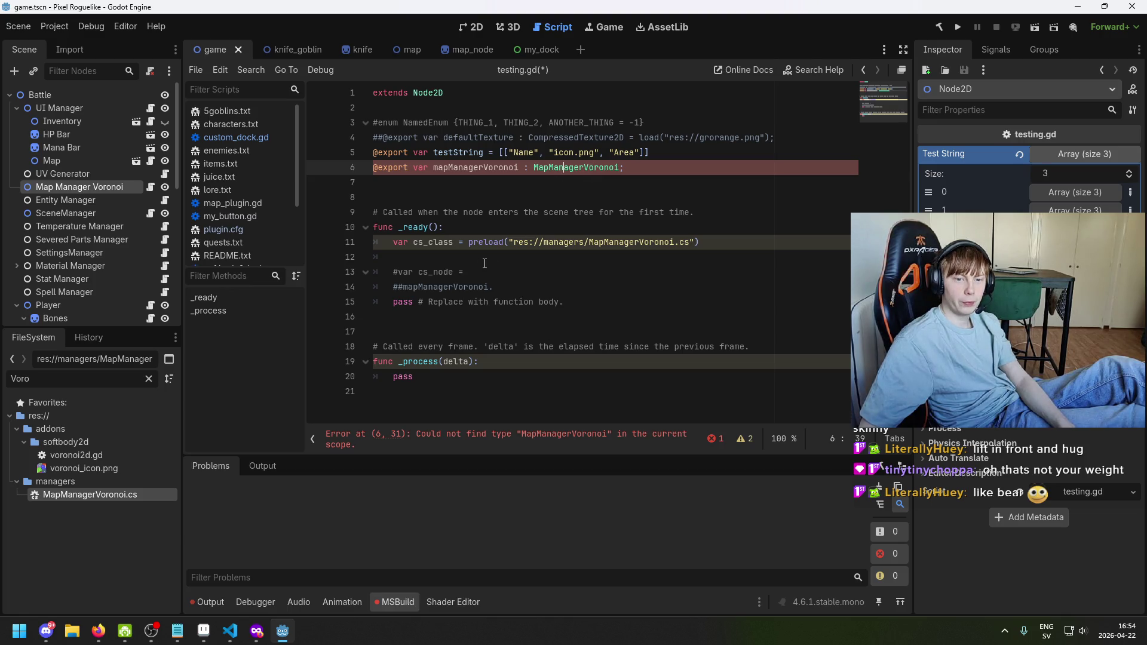
left_click(641, 257)
type("mapManagerVoronoi.")
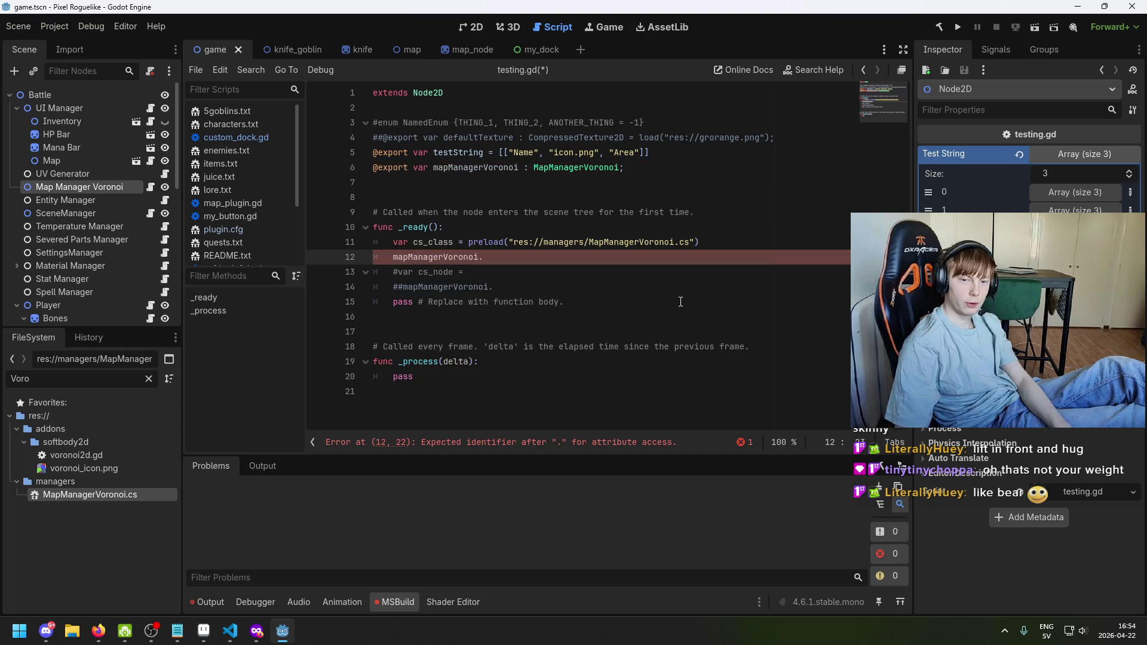
key("alt+Tab")
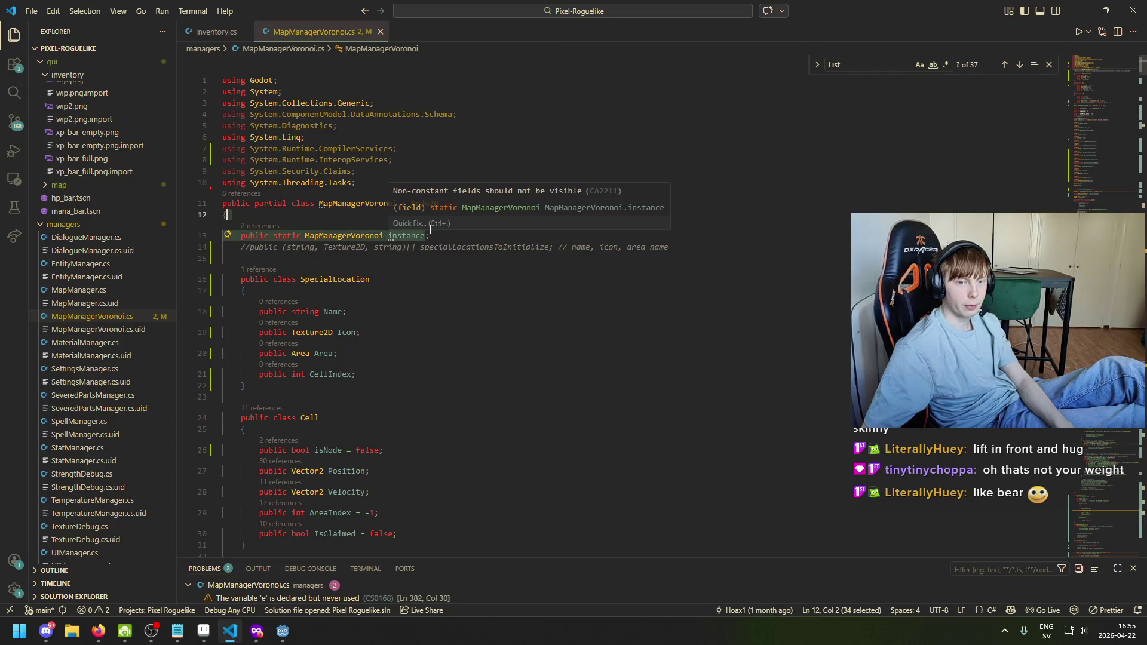
left_click(282, 631)
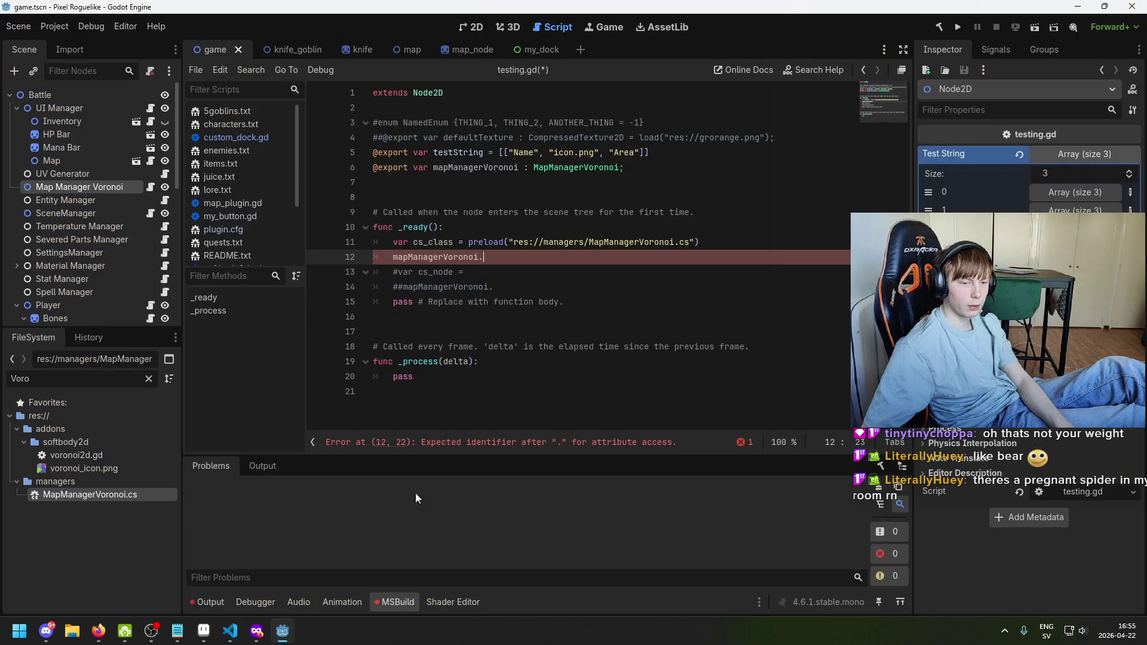
key("BackSpace")
key("BackSpace")
type("instance")
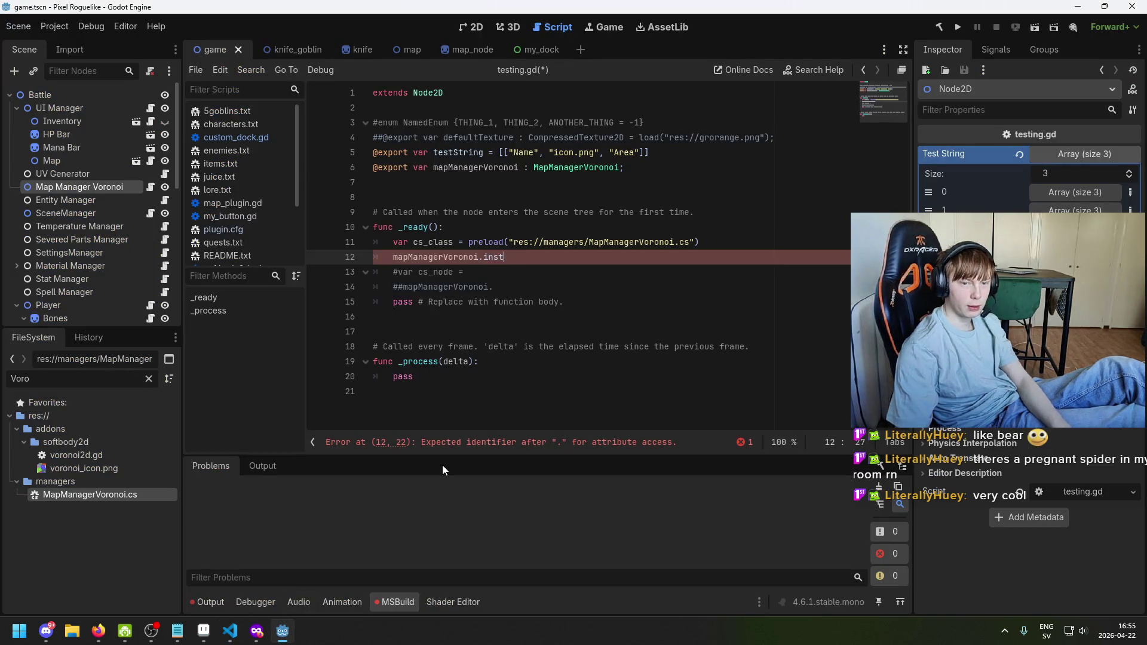
key("ctrl+BackSpace")
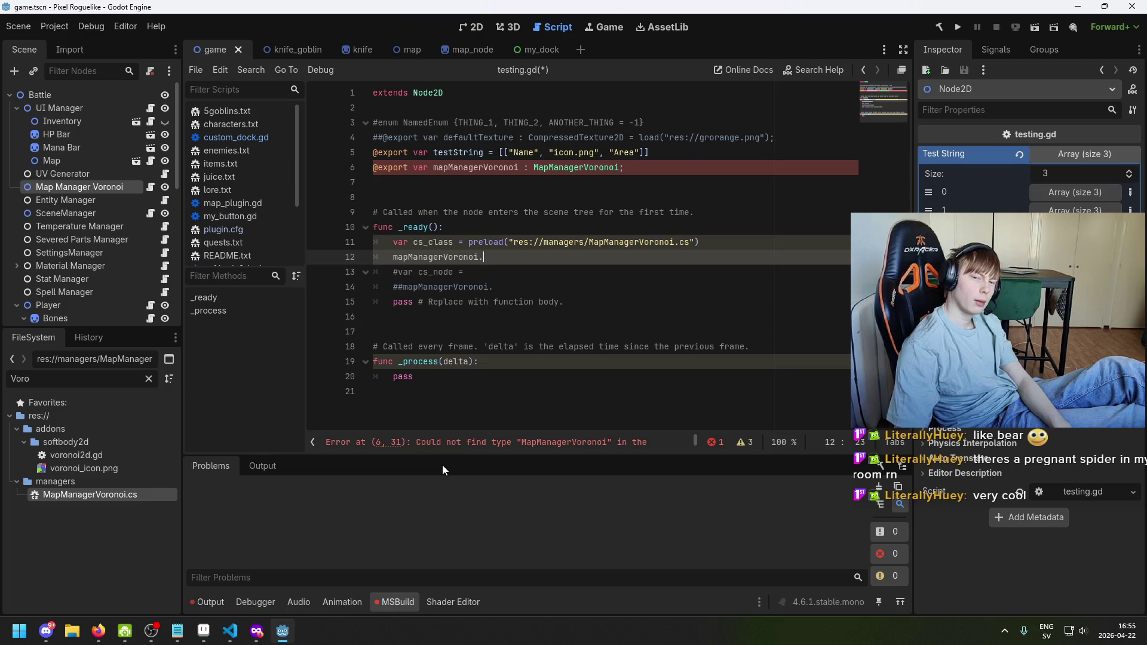
key("alt+Tab")
Step: Scroll through MapManagerVoronoi.cs, reviewing the static instance field and the Cell and Area classes
scroll(371, 459, "down", 5)
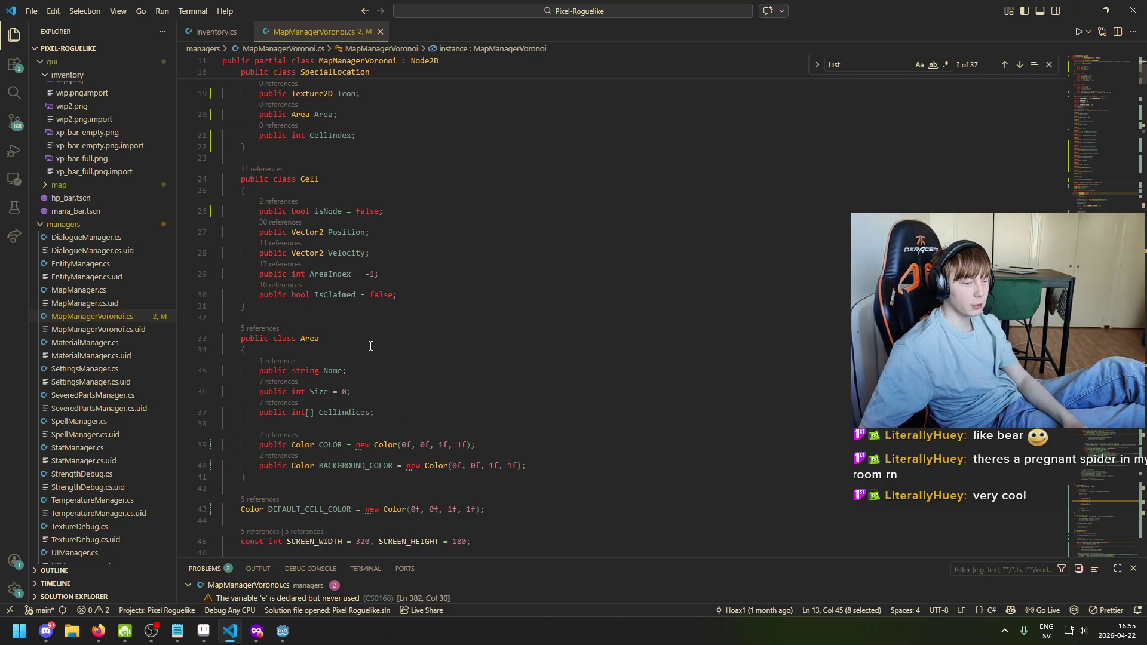
scroll(353, 374, "down", 1)
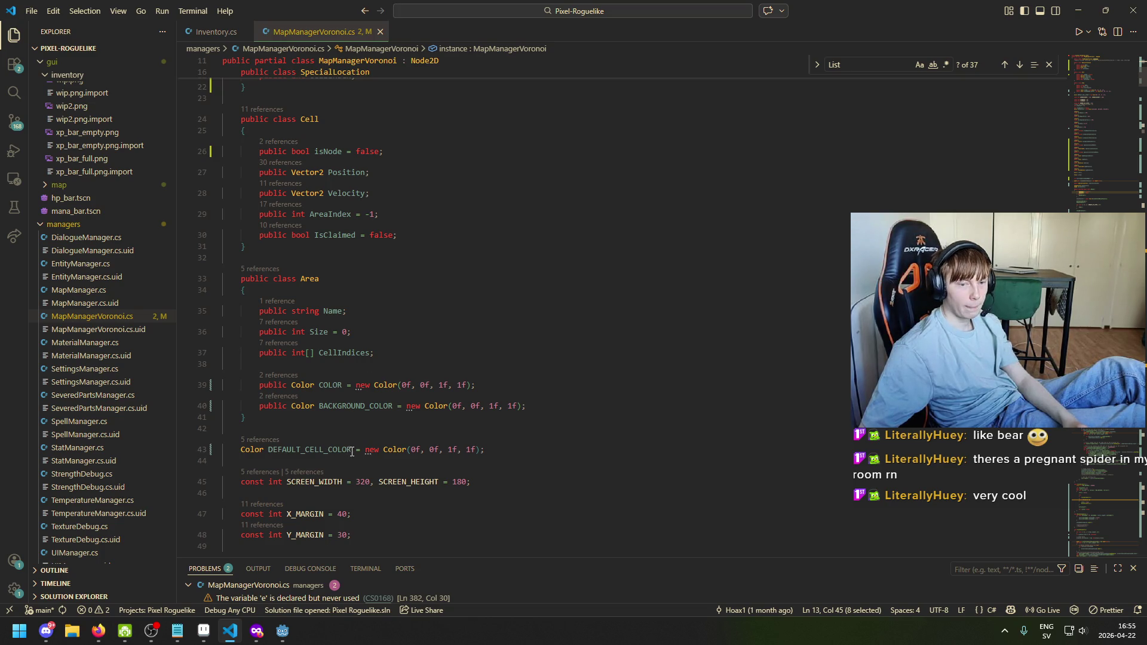
scroll(349, 449, "down", 2)
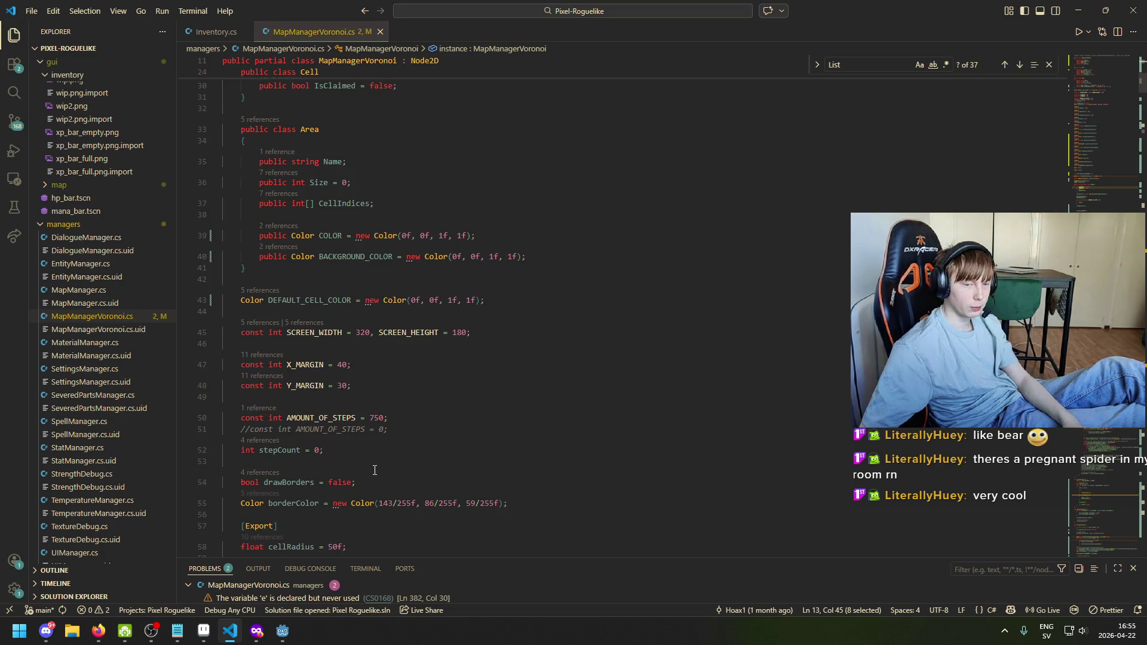
scroll(379, 460, "up", 1)
scroll(375, 465, "up", 9)
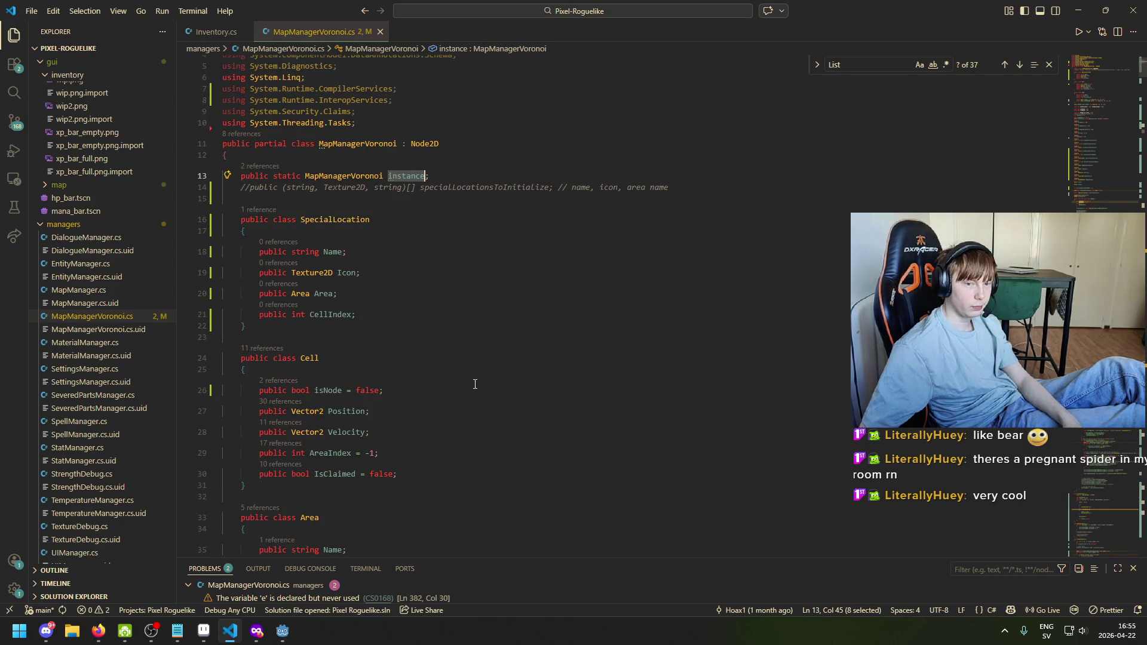
scroll(476, 382, "down", 4)
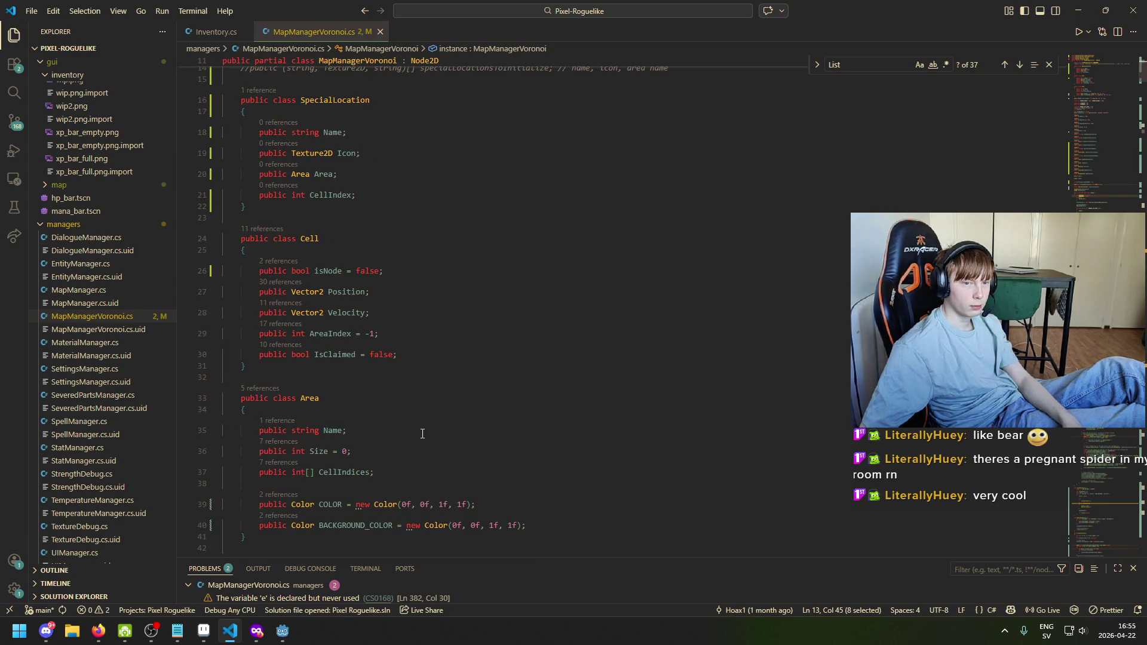
left_click(317, 239)
scroll(418, 388, "up", 4)
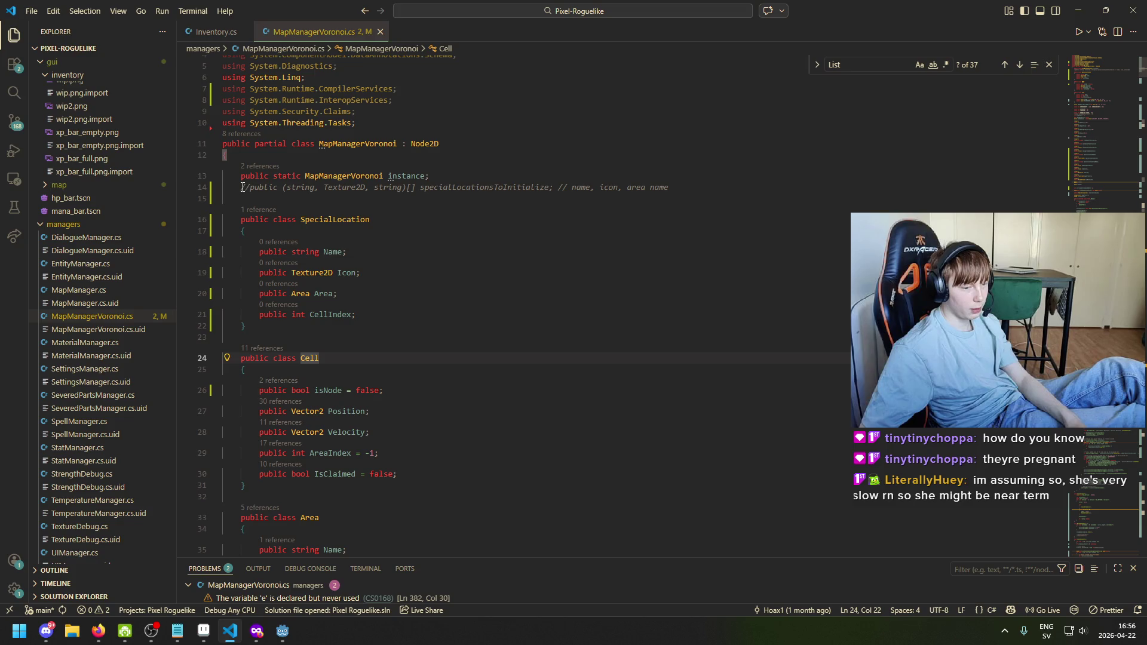
scroll(446, 282, "down", 1)
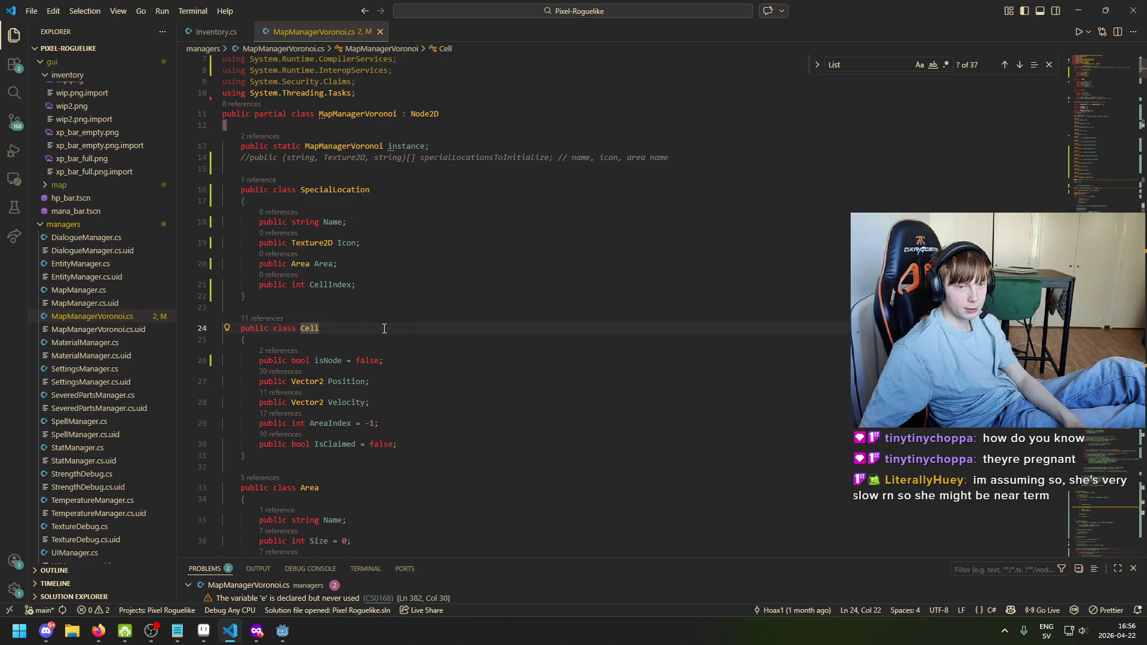
scroll(221, 542, "down", 6)
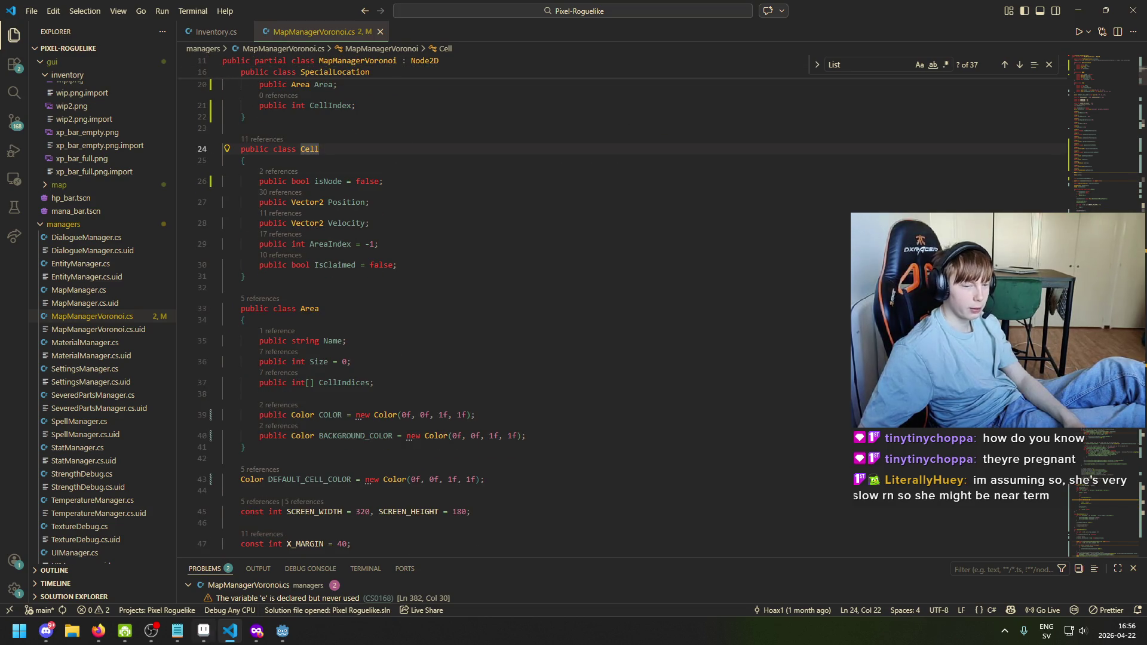
left_click(284, 631)
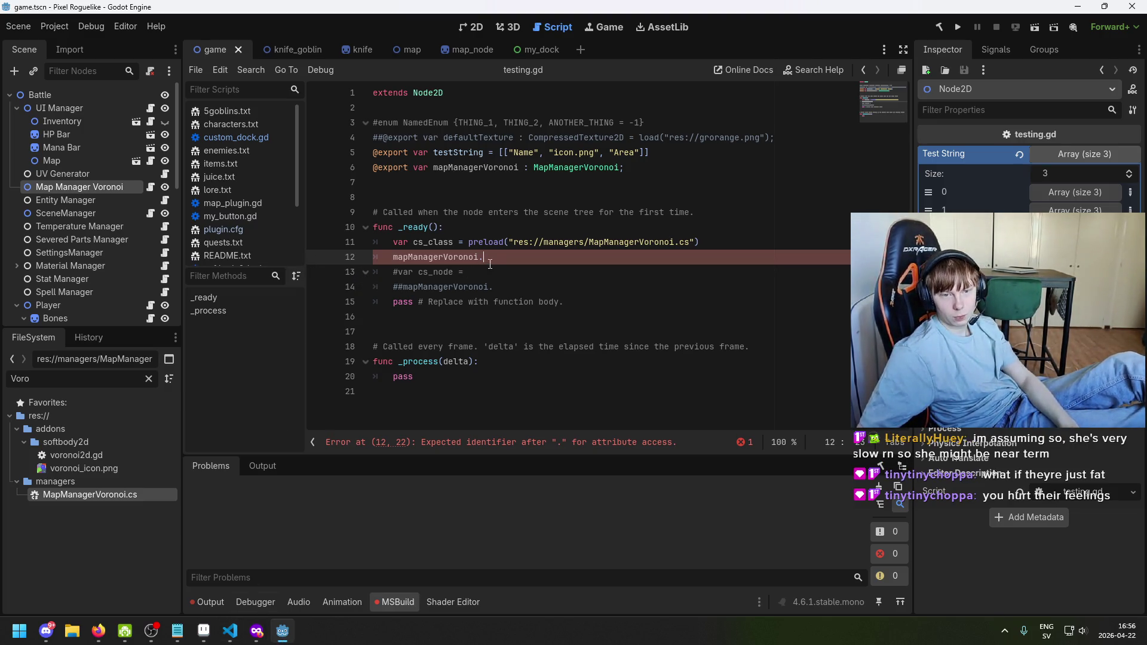
Step: Prefix line 12's 'mapManagerVoronoi.' with # and save testing.gd
type("¤")
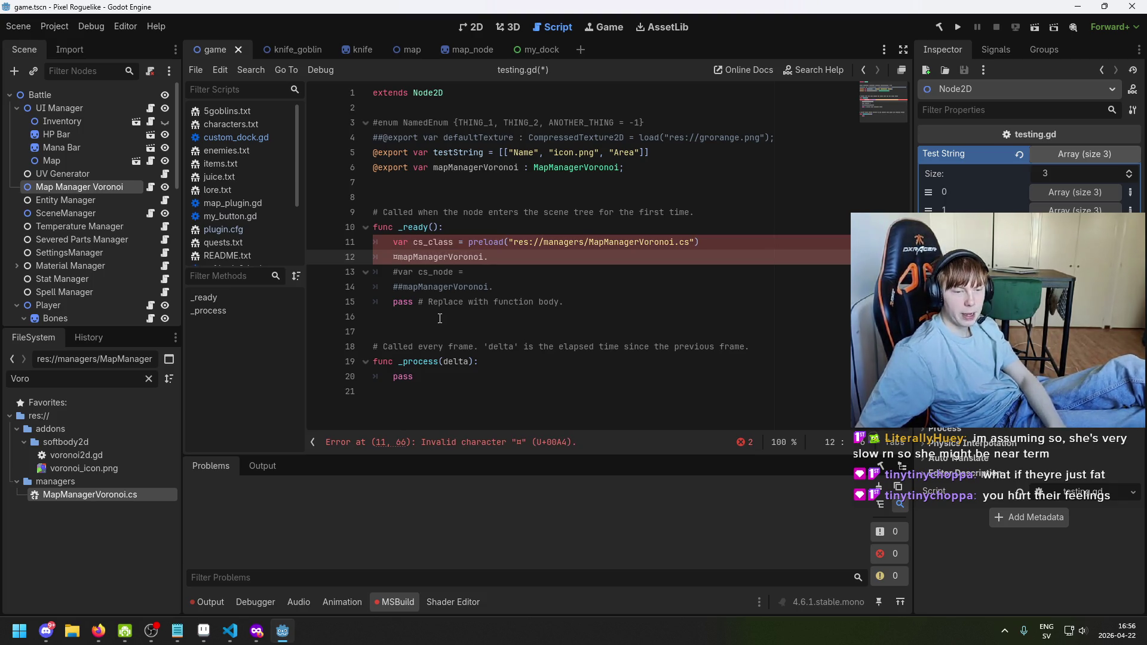
key("BackSpace")
type("#")
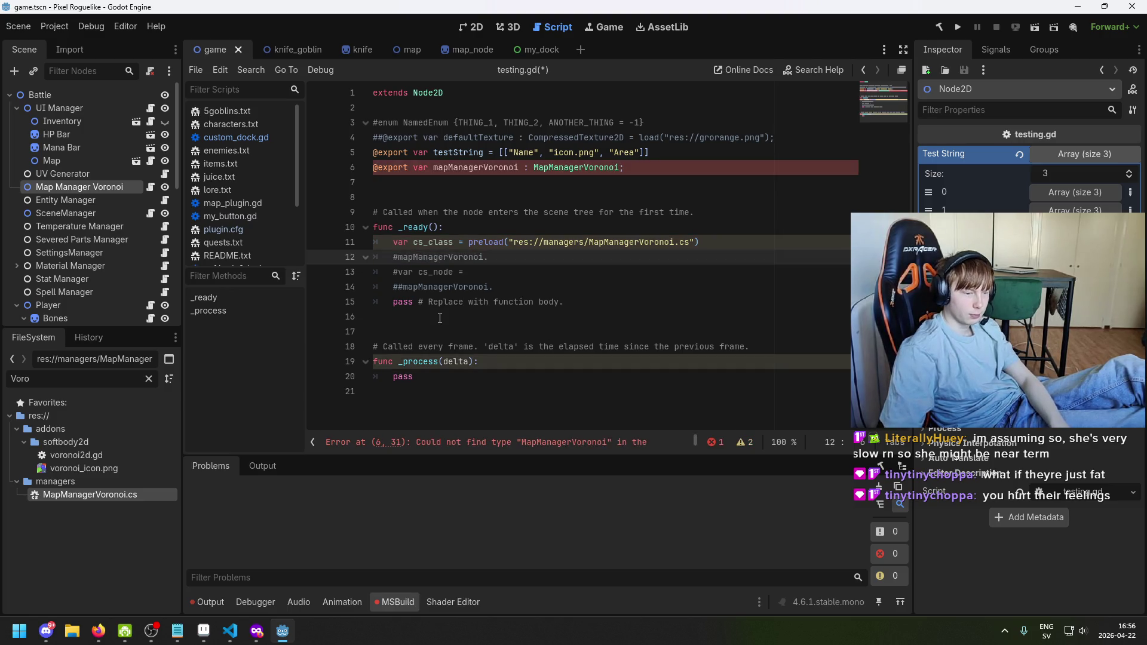
key("ctrl+s")
Step: Bring up the Reddit thread and study its 'cs_node = cs_class.new()' example line
mouse_move(257, 631)
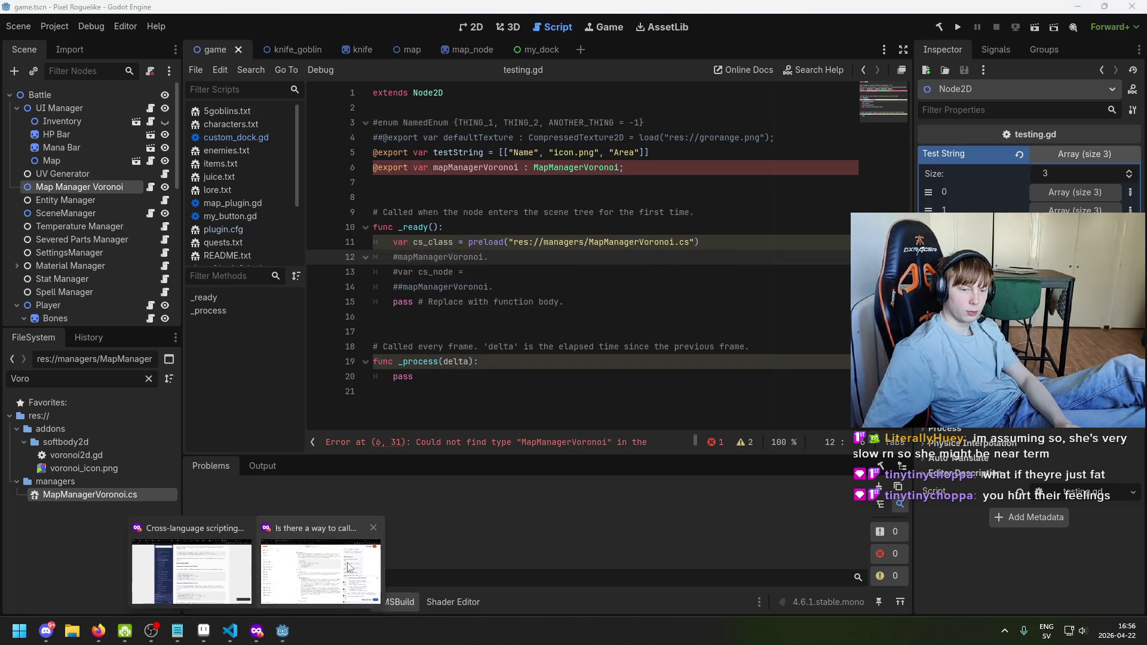
left_click(337, 573)
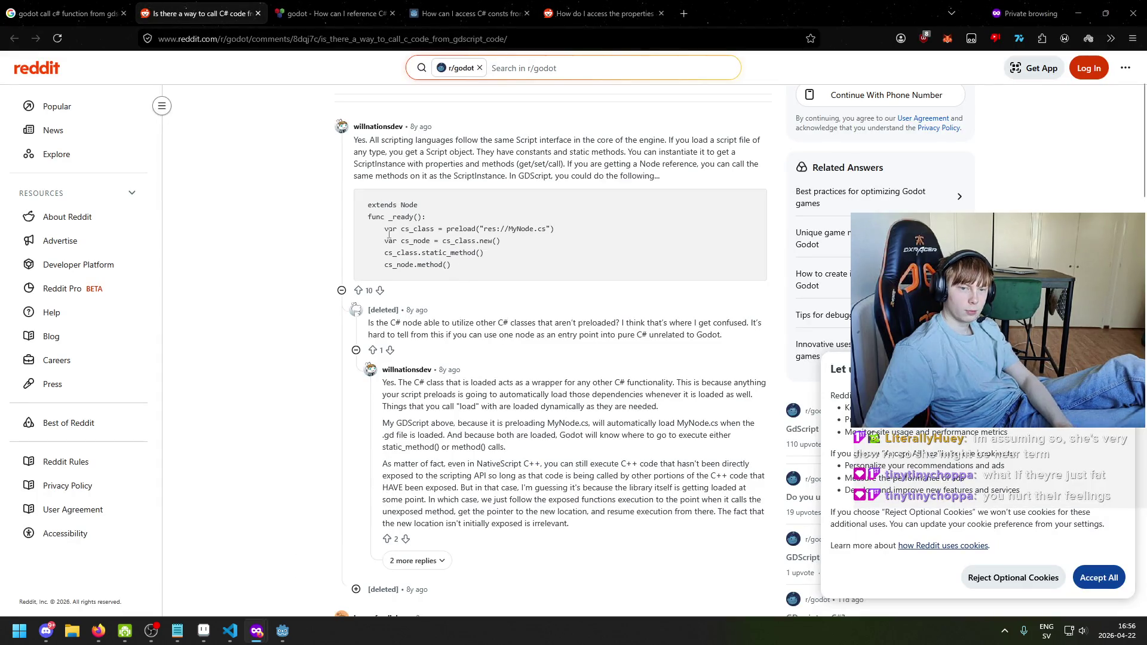
left_click_drag(382, 230, 531, 245)
left_click(529, 245)
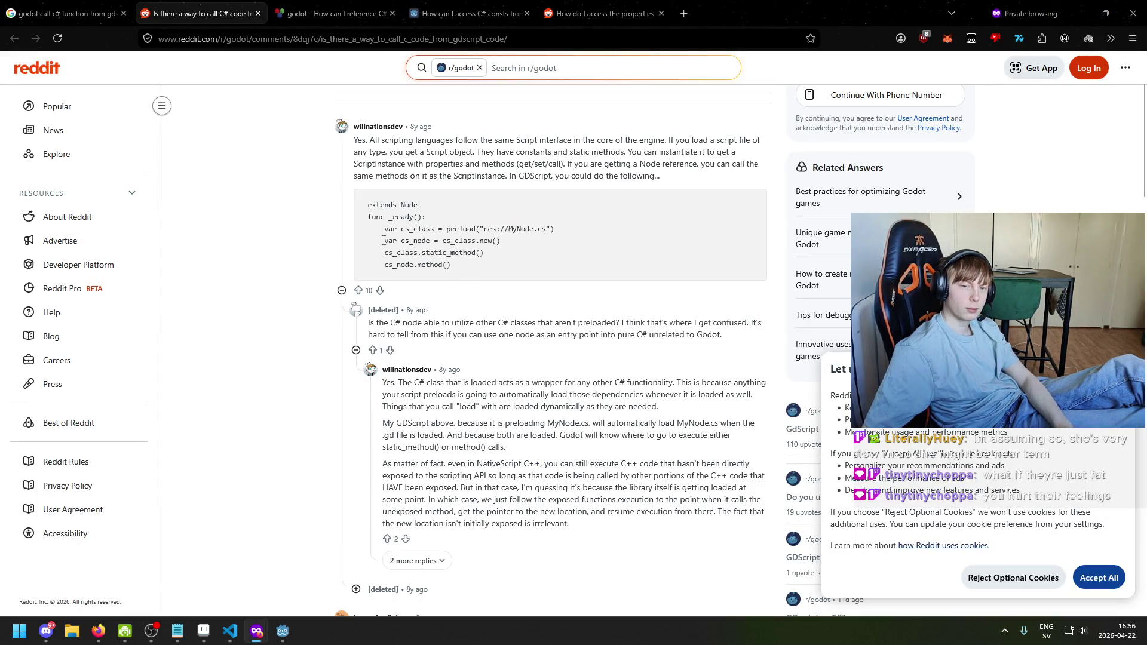
left_click_drag(383, 240, 502, 244)
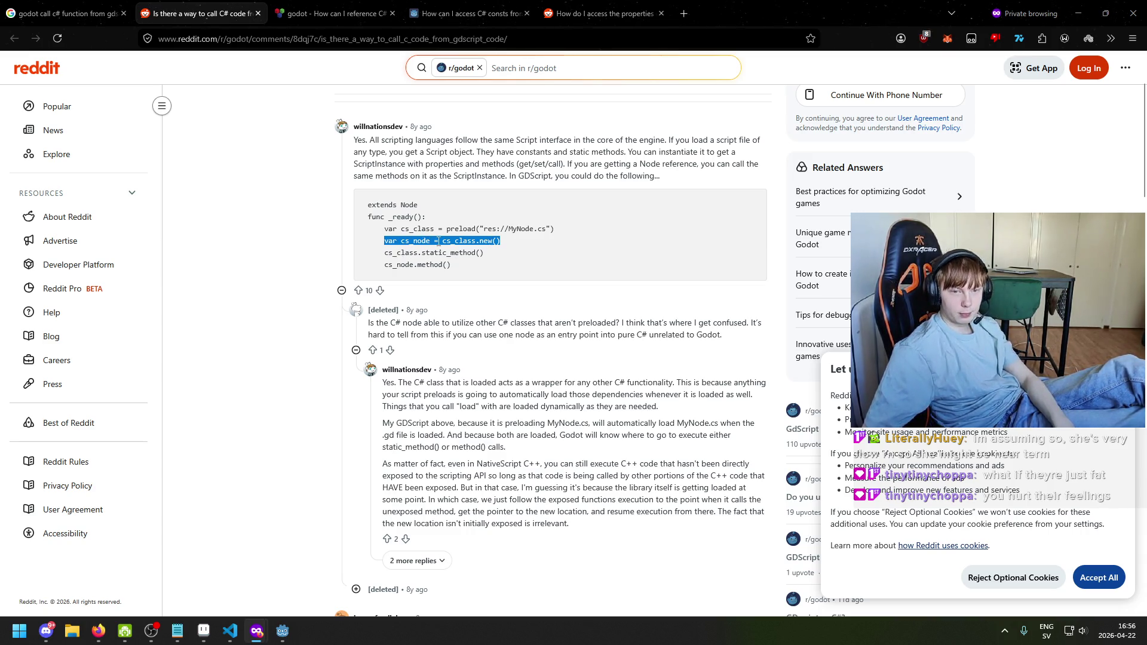
left_click(461, 240)
left_click_drag(444, 240, 500, 240)
left_click(432, 239)
left_click_drag(421, 240, 501, 240)
left_click(502, 240)
Step: Study the example's cs_class.static_method() and cs_node.method() call lines
scroll(435, 346, "down", 4)
scroll(430, 380, "up", 6)
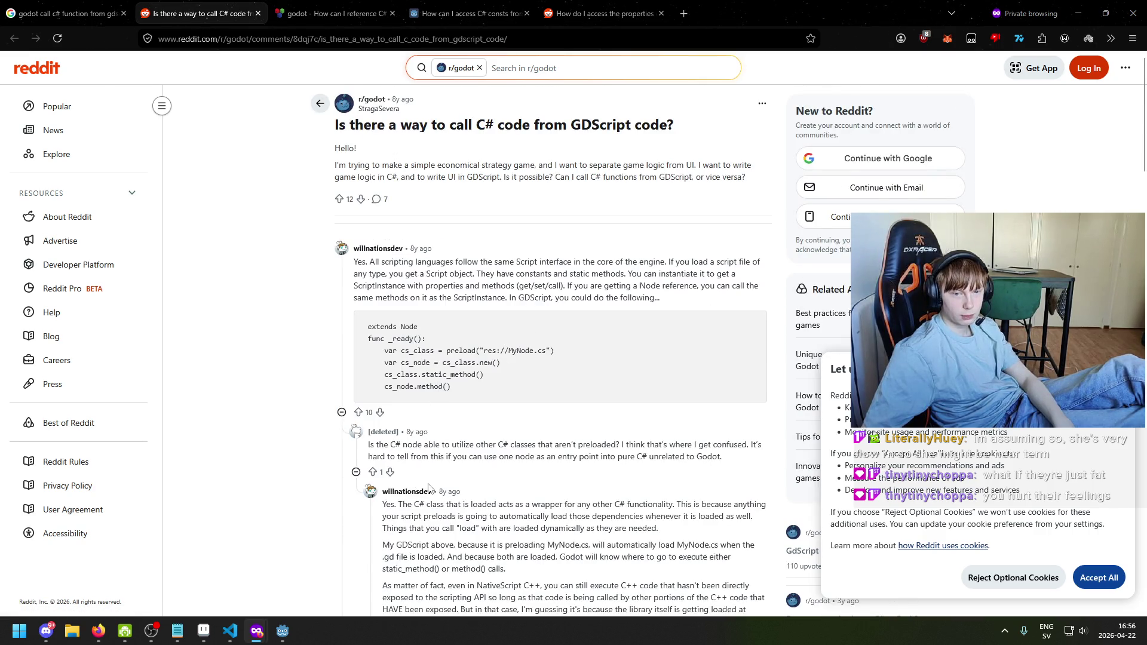
left_click_drag(385, 375, 480, 381)
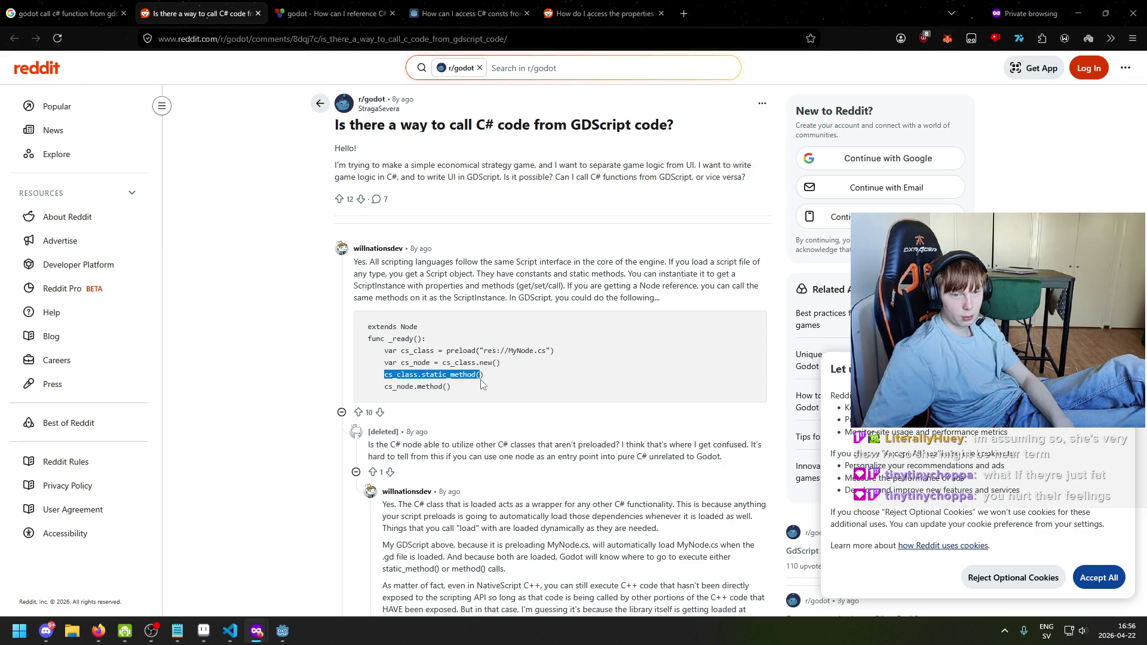
left_click_drag(384, 386, 409, 390)
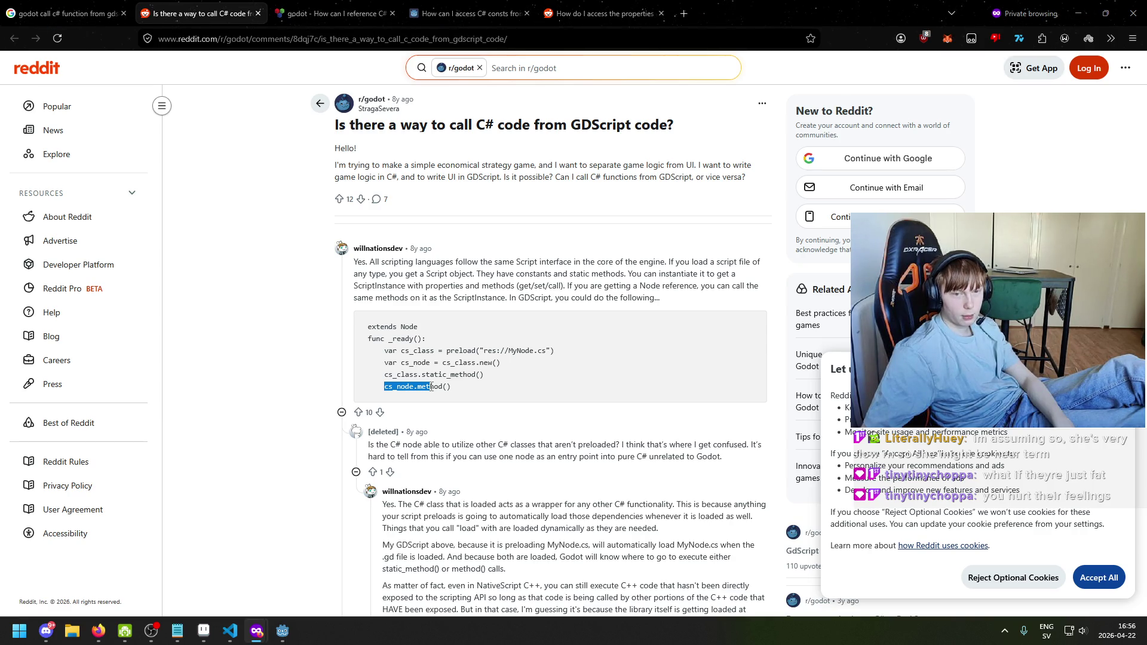
left_click(413, 385)
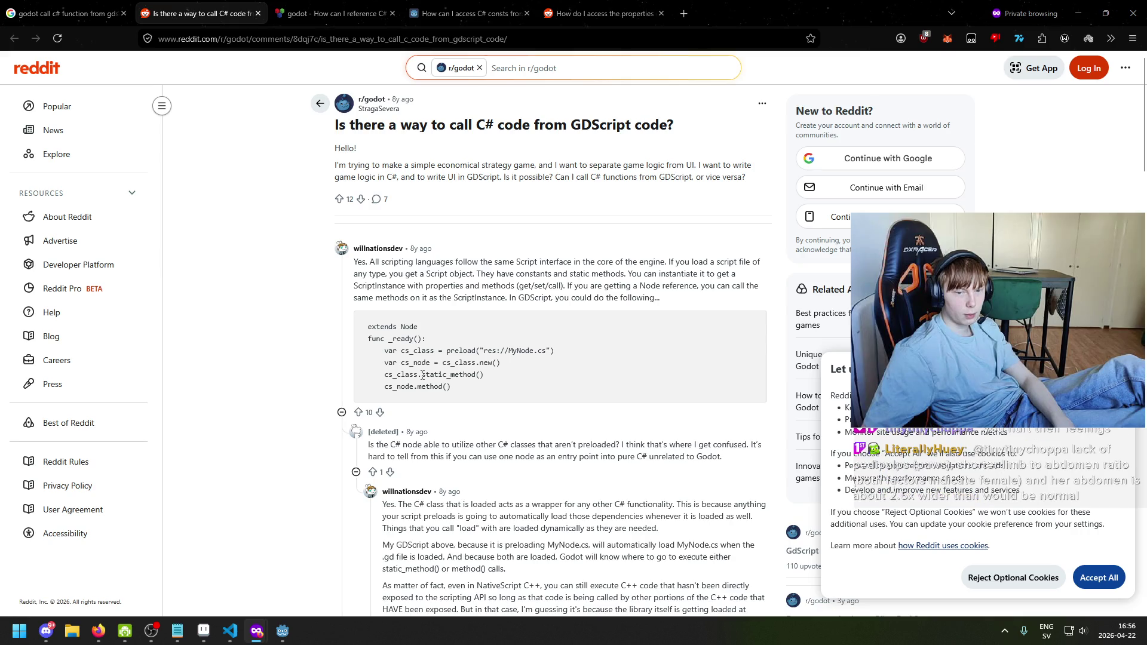
left_click(233, 639)
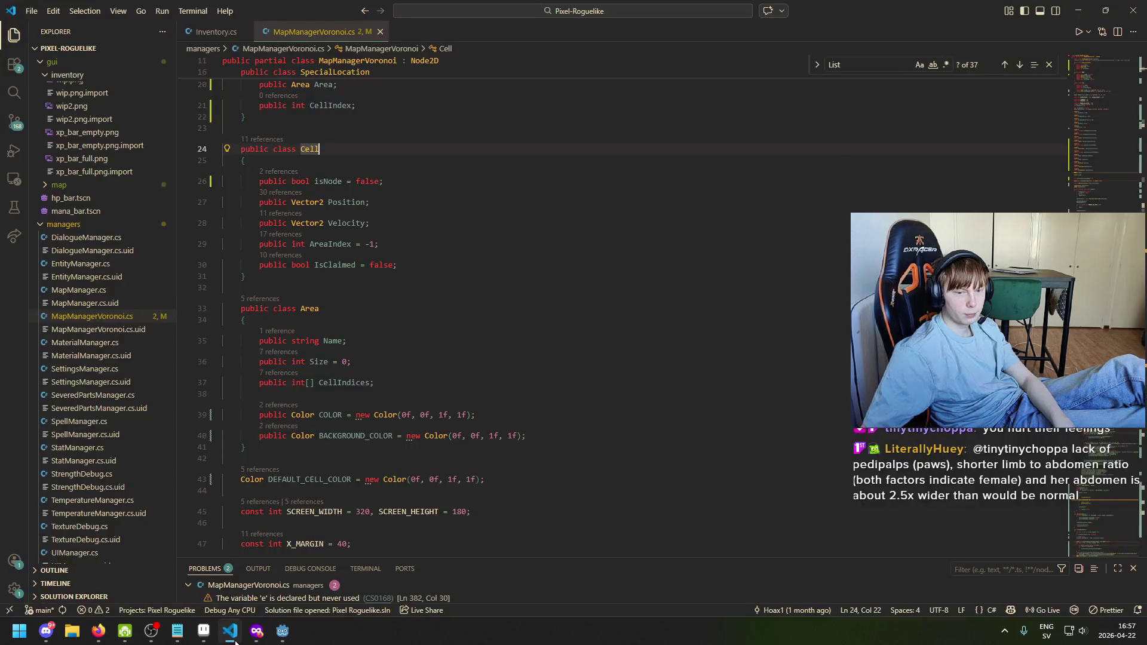
Step: Uncomment line 12 and replace its trailing comma with a period
left_click(282, 631)
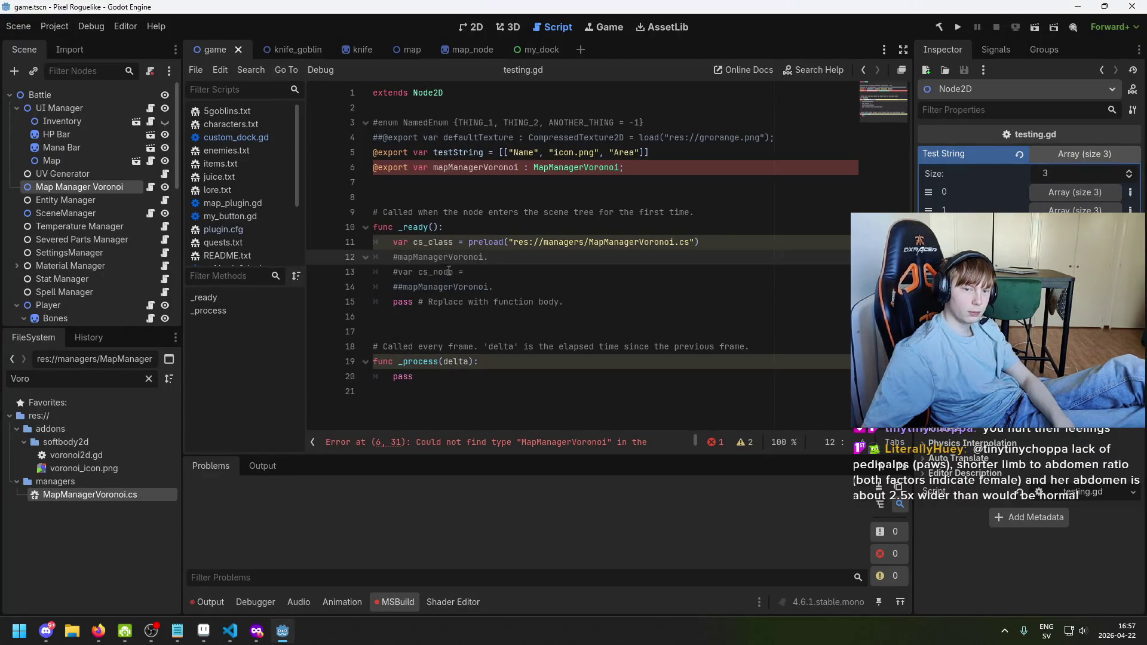
key("BackSpace")
key("End")
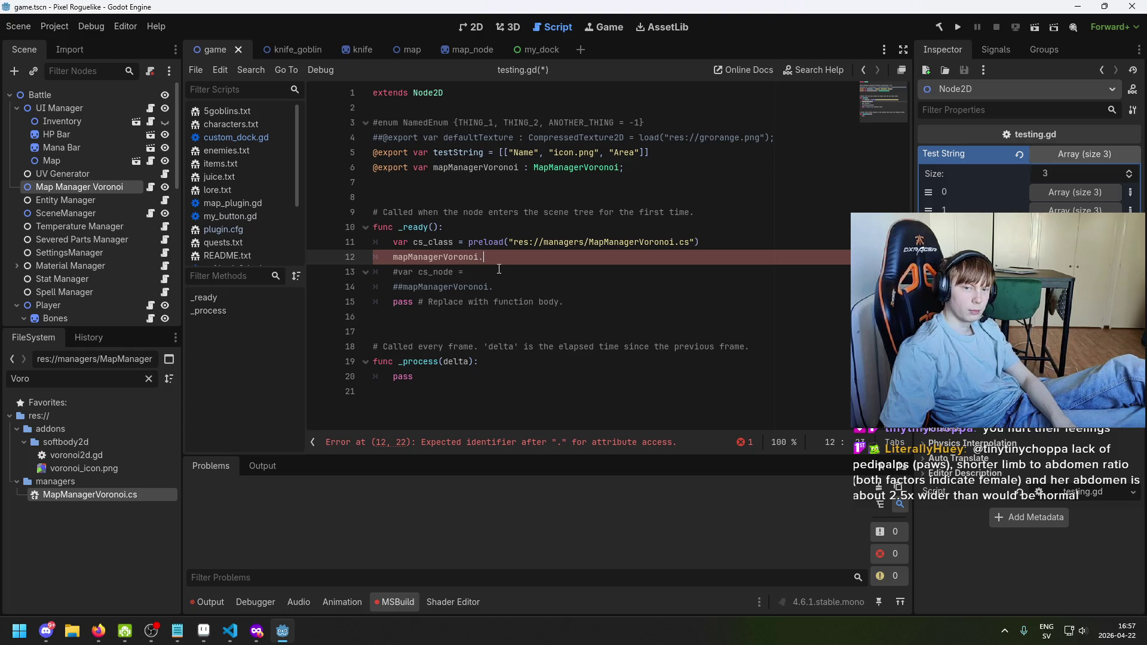
key("BackSpace")
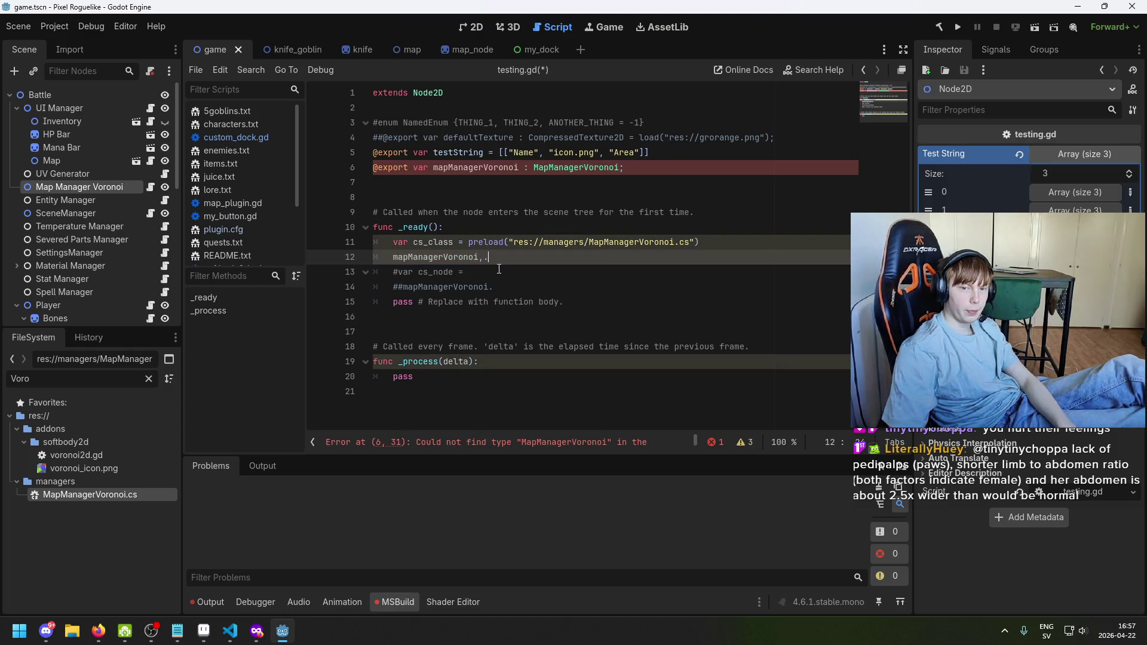
key("BackSpace")
type(".")
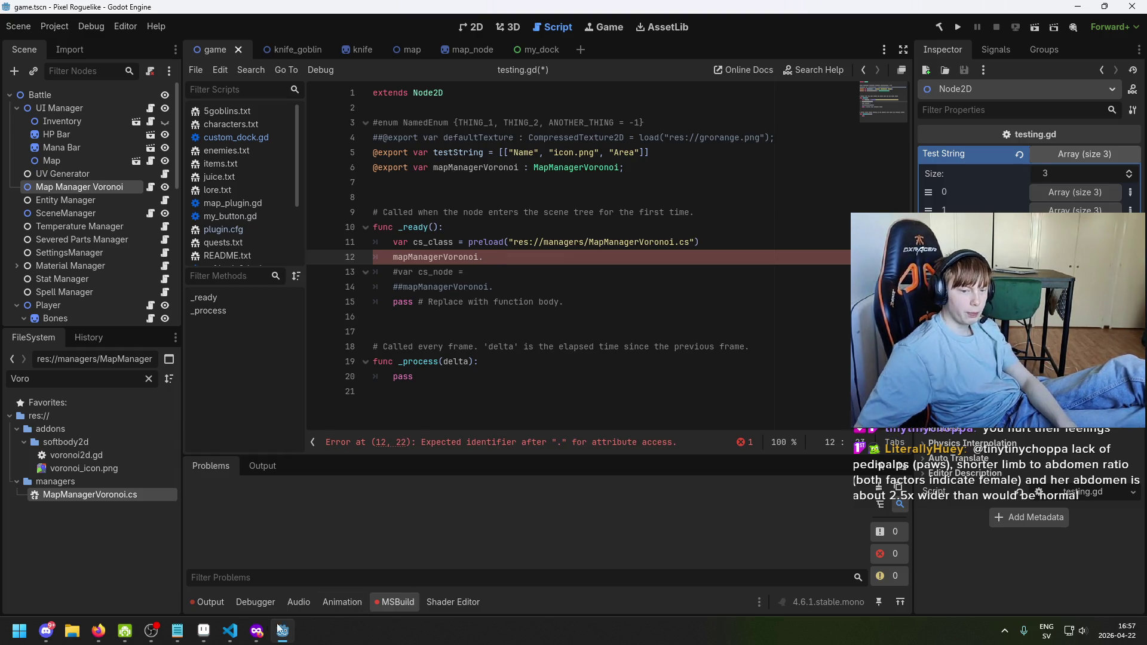
Step: Extend line 12 to 'mapManagerVoronoi.instance.' and scroll down MapManagerVoronoi.cs in VS Code
left_click(230, 630)
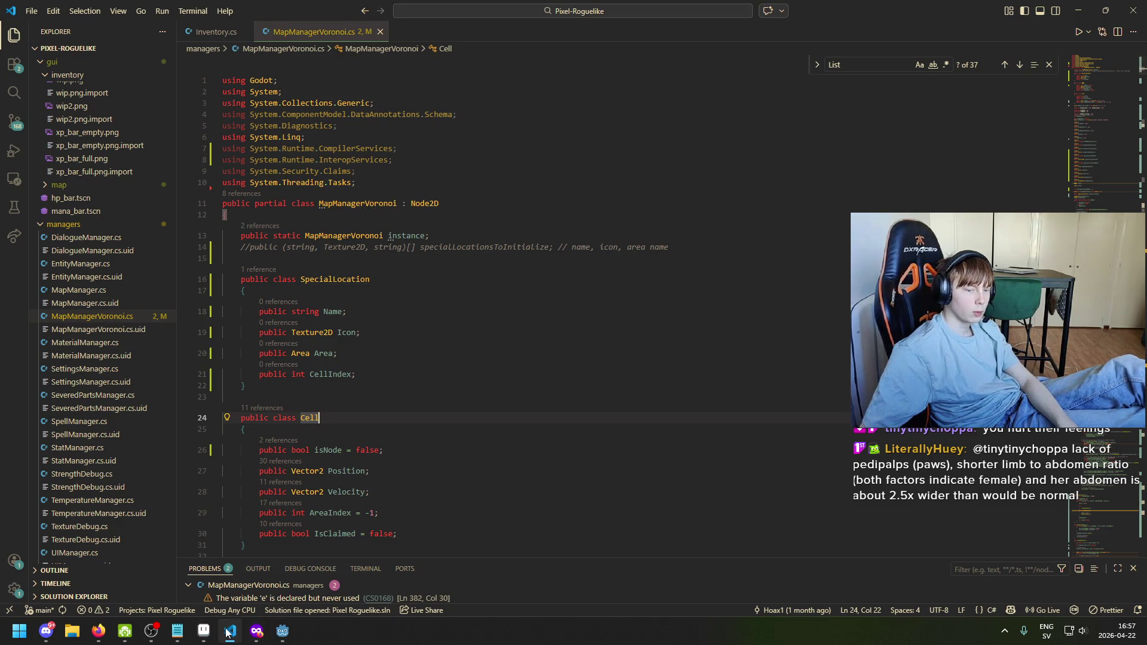
left_click(282, 631)
type("instance.")
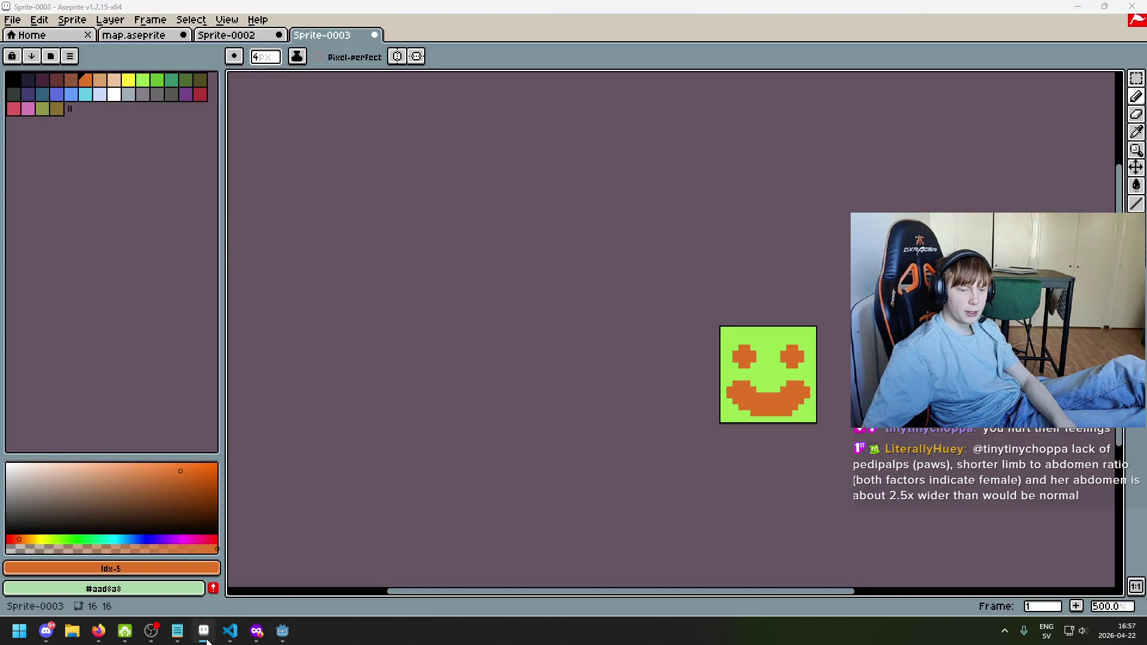
left_click(232, 638)
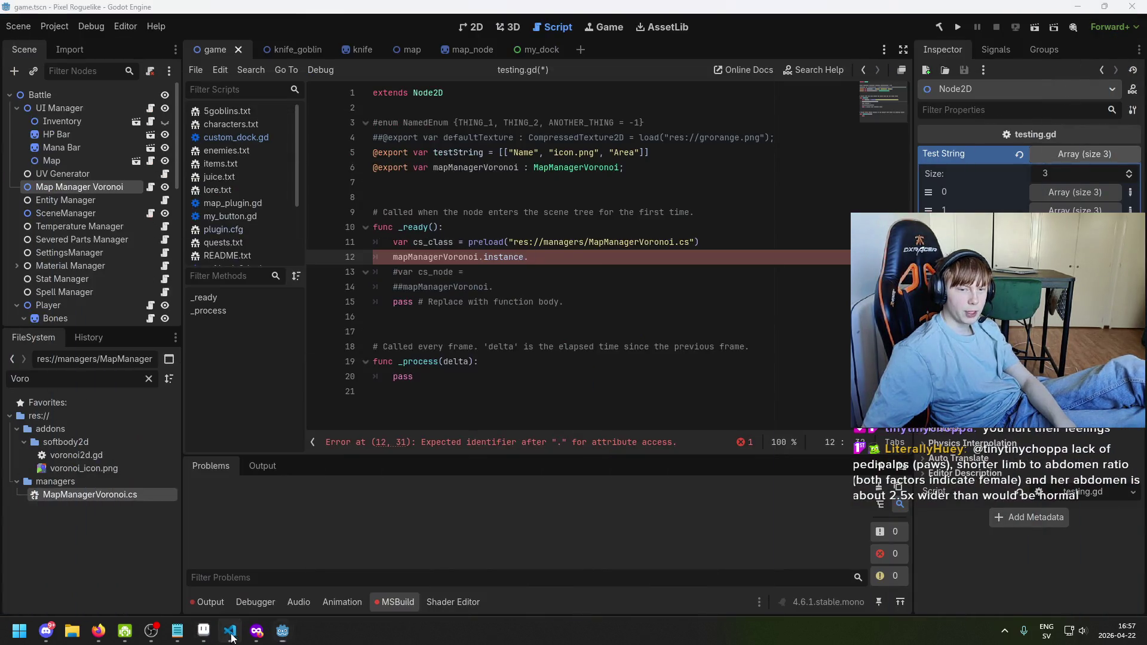
scroll(609, 352, "down", 10)
scroll(834, 325, "down", 20)
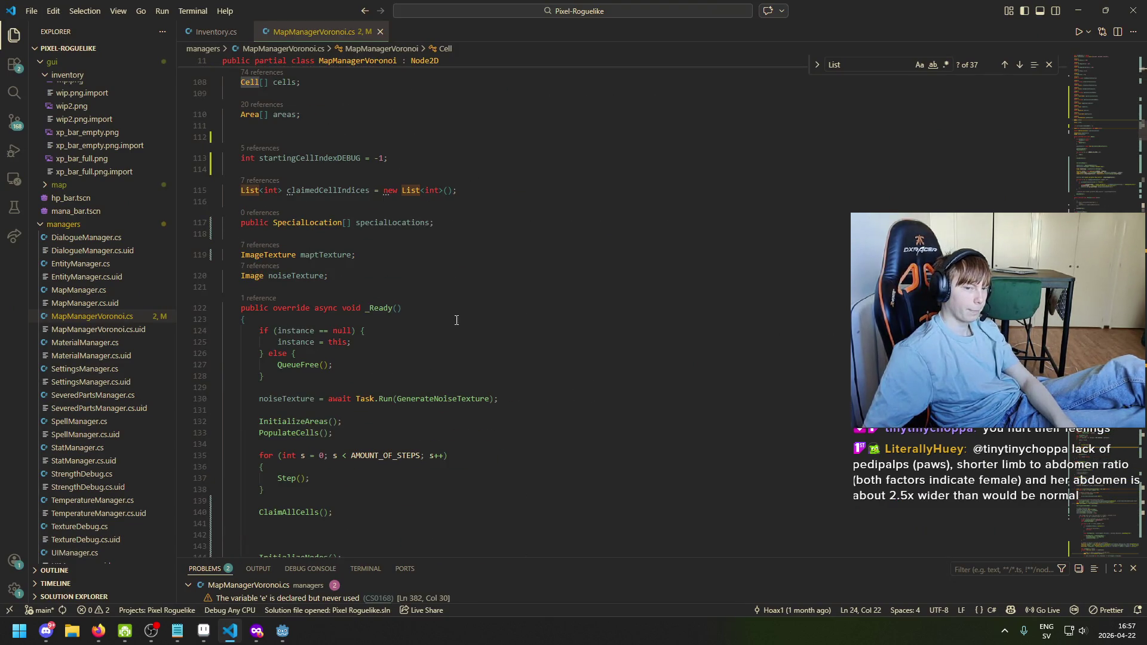
Step: Open a new line below the _Process method in MapManagerVoronoi.cs
scroll(480, 324, "down", 18)
left_click(363, 198)
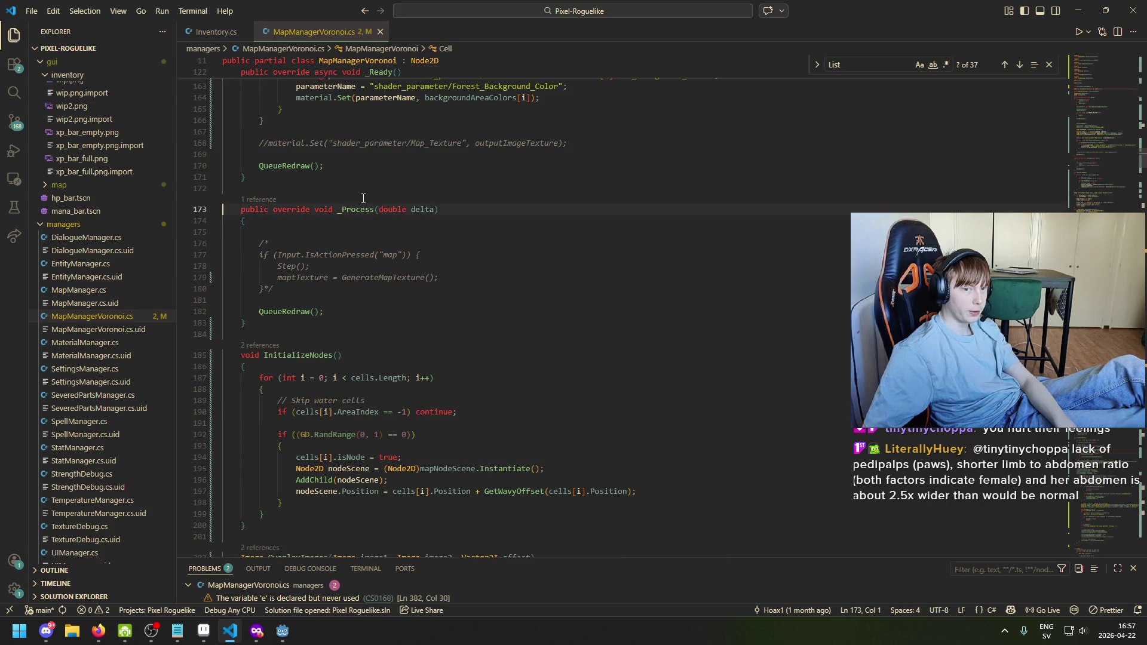
key("Return")
key("Return")
key("Up")
key("Up")
key("Tab")
type("pu")
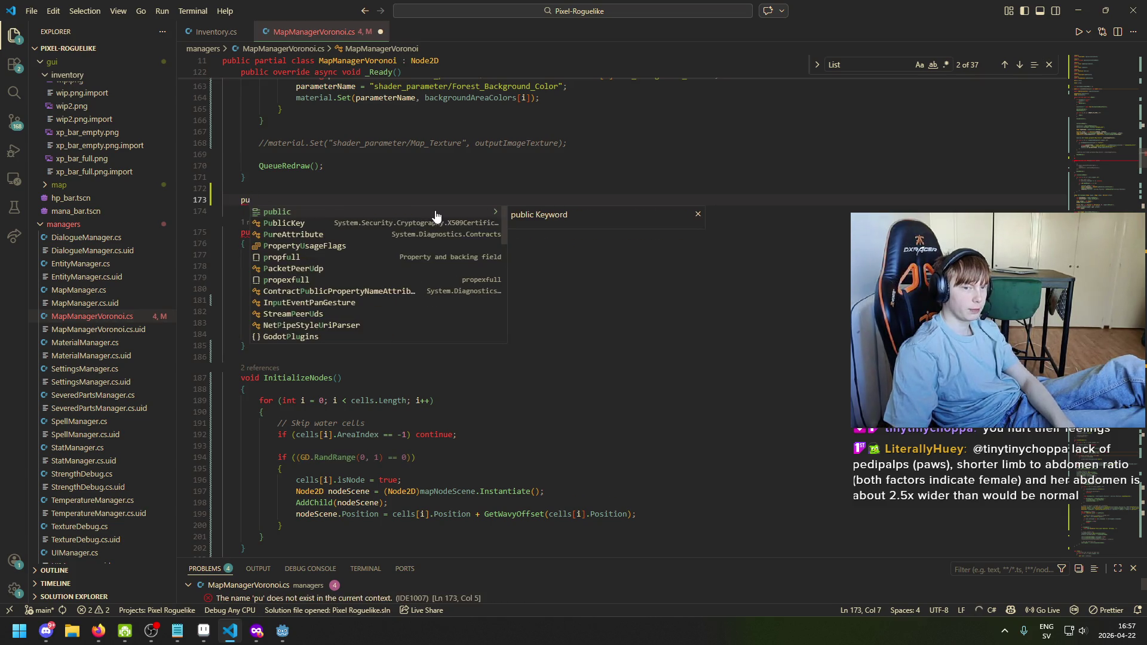
key("ctrl+z")
key("ctrl+z")
key("ctrl+z")
key("Down")
key("Down")
key("Down")
key("Return")
key("Return")
Step: Write a public SayHi() method calling GD.Print("hi!!!!") and save the file
type("public ")
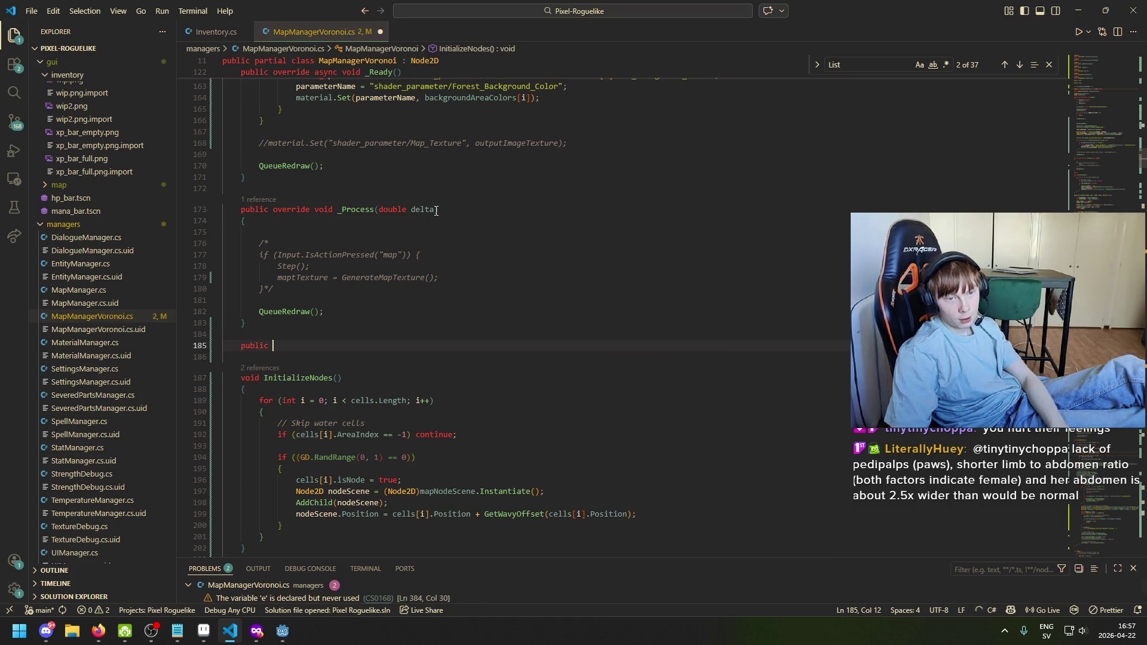
type("vopidid ")
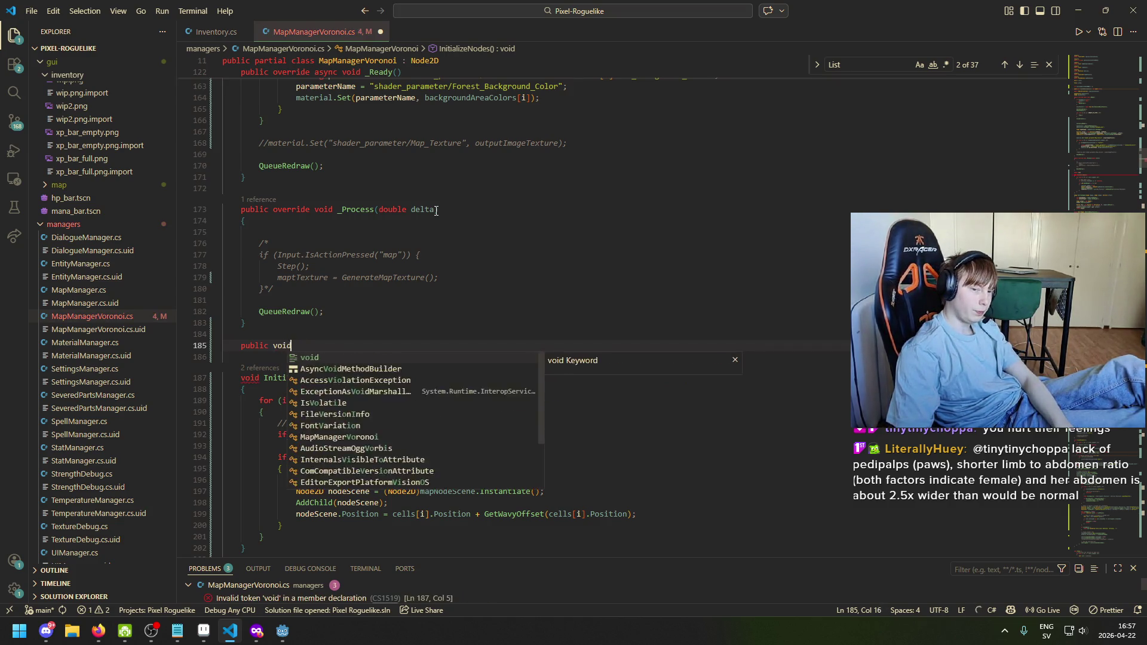
type("SayHi(")
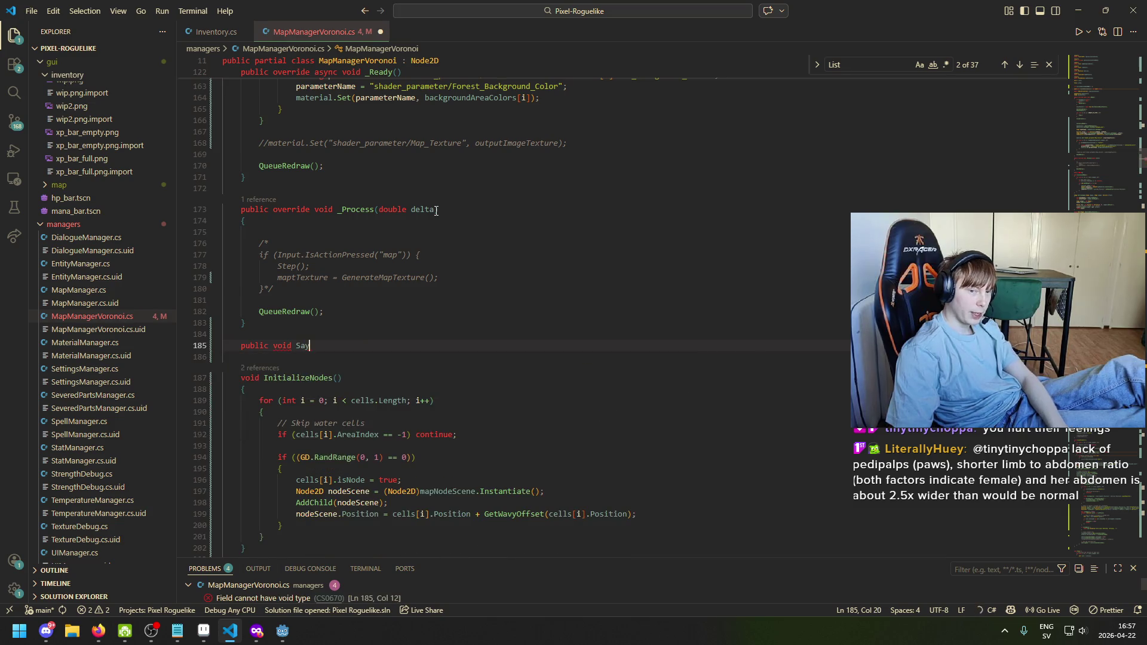
type(")")
key("Return")
type("{")
key("Return")
type("GD.p")
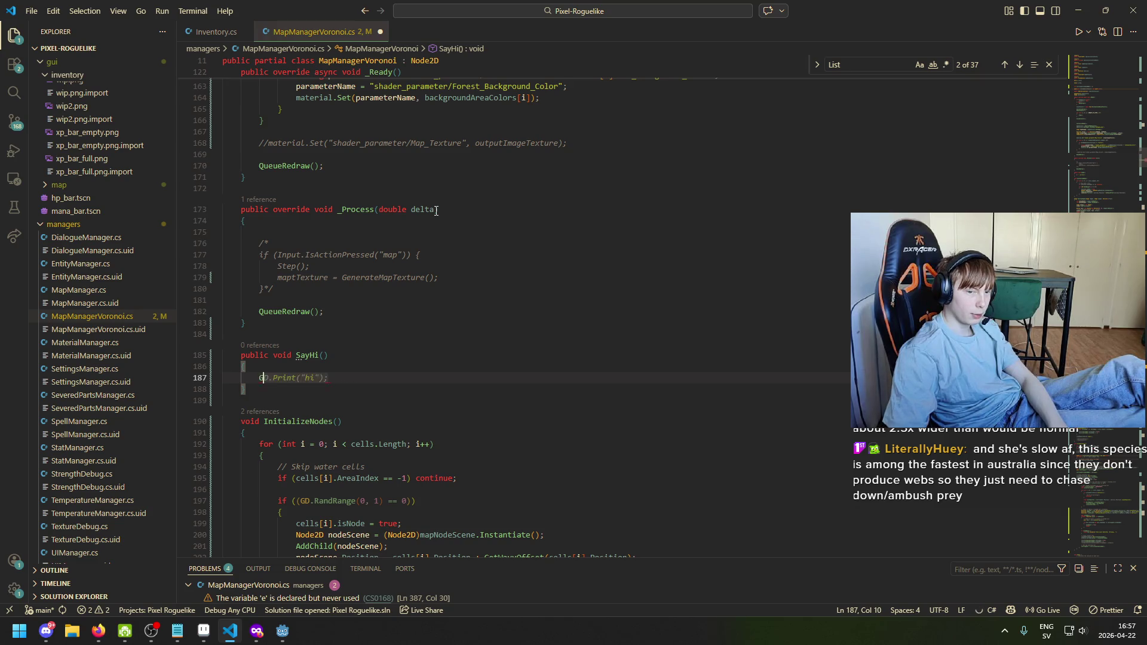
key("Tab")
type("(\"hi\");")
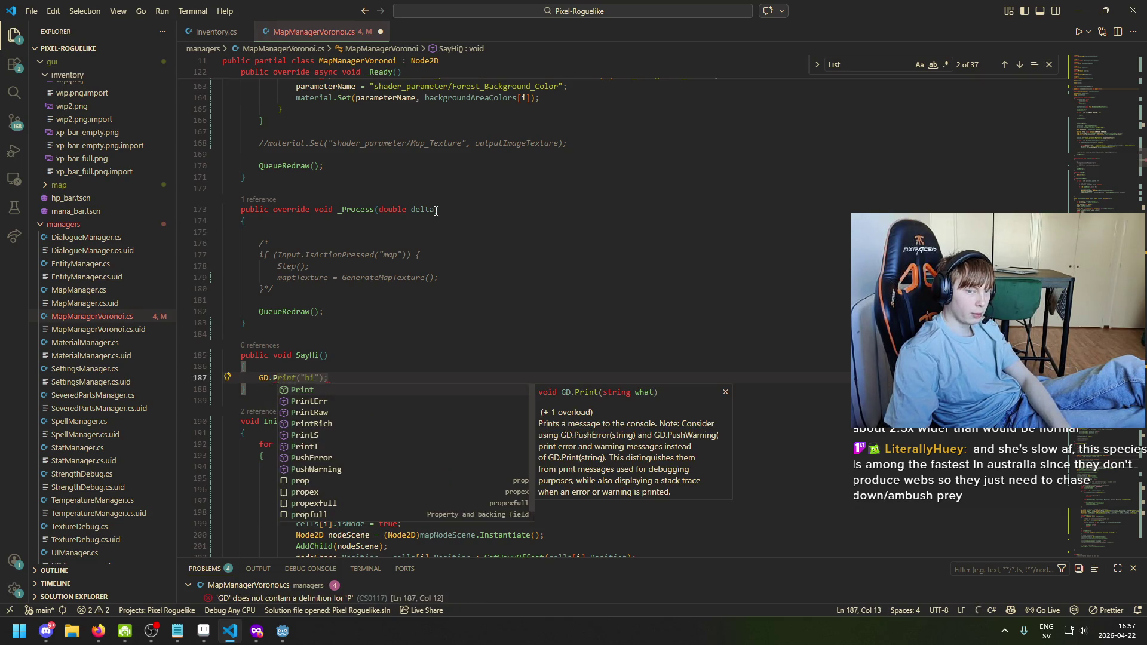
key("Left")
key("Left")
key("Left")
type("!!!!")
key("End")
key("ctrl+s")
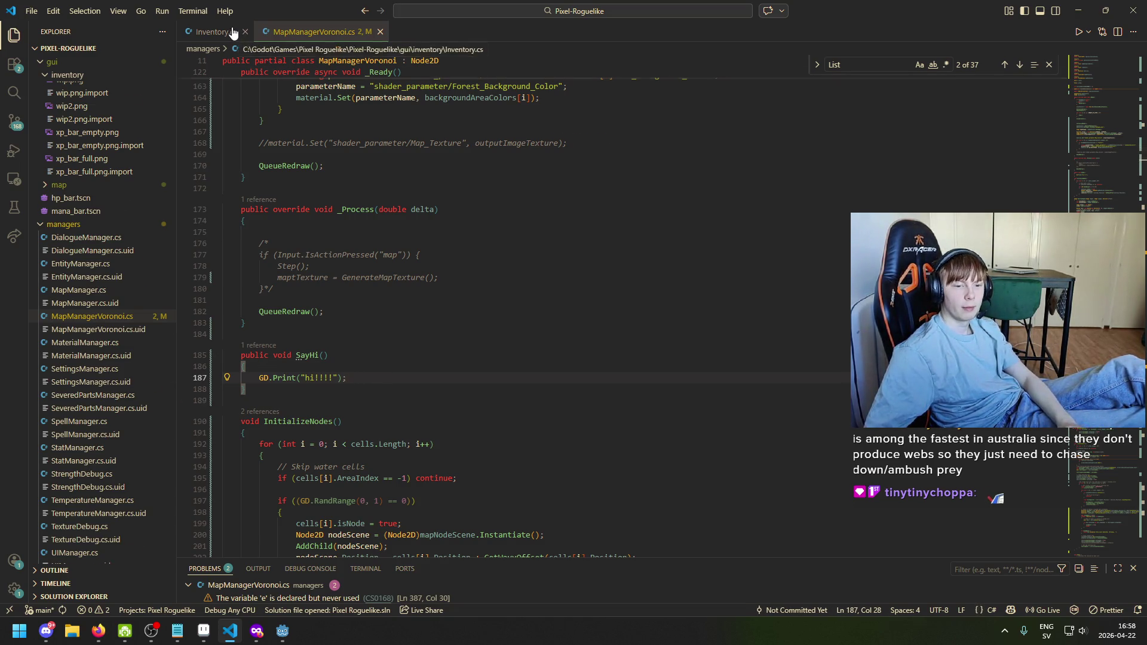
Step: Glance at Inventory.cs, return to MapManagerVoronoi.cs, then go back to testing.gd in Godot
key("ctrl+Tab")
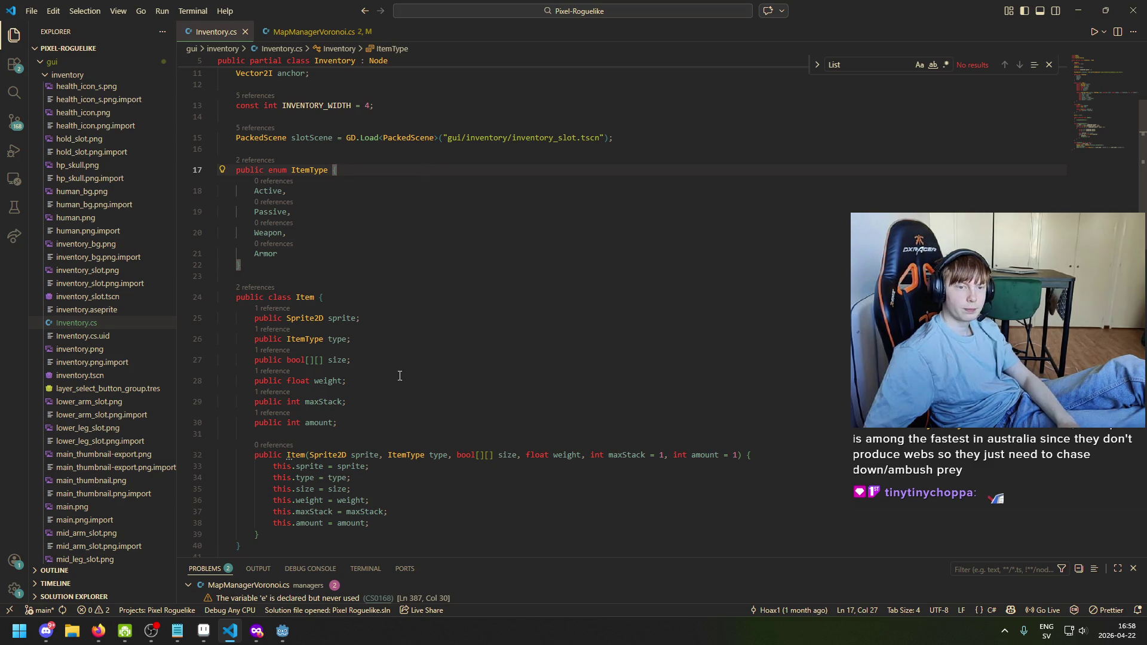
left_click(303, 35)
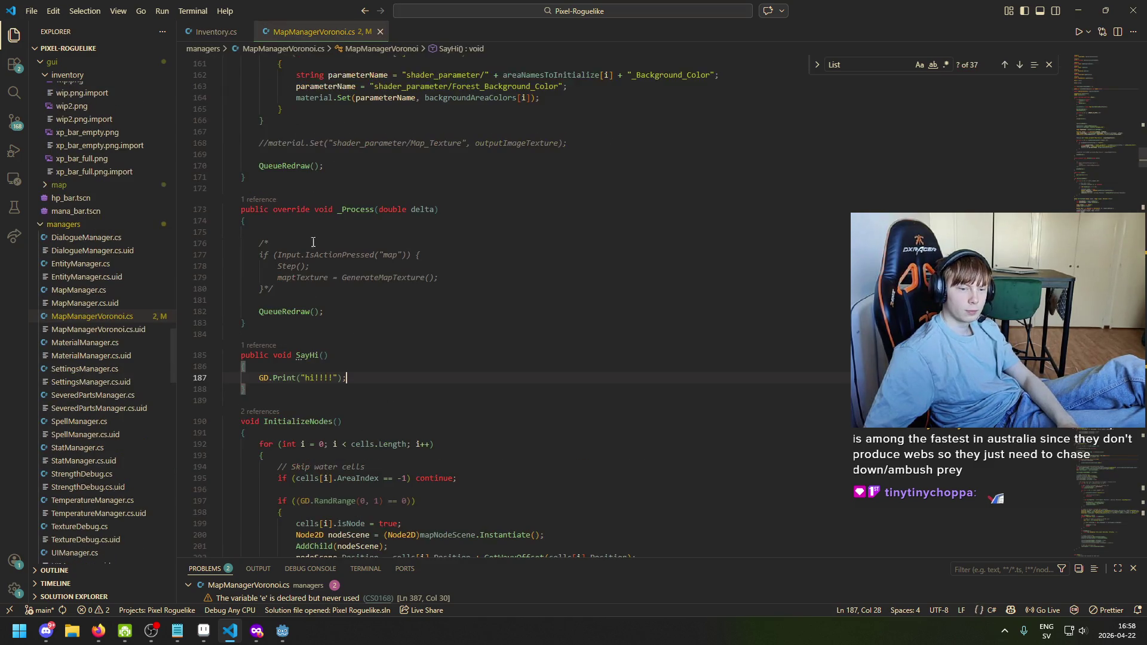
left_click(281, 638)
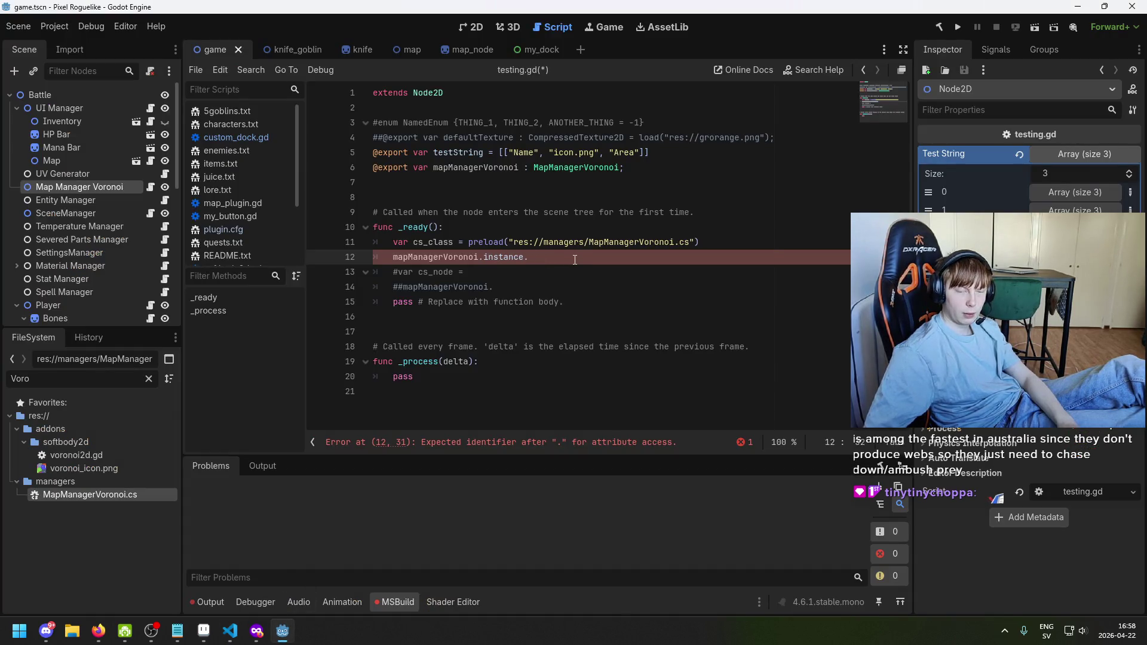
Step: Finish line 12 of testing.gd with SayHi(); and save the script and scene
type("SayHi();")
key("ctrl+s")
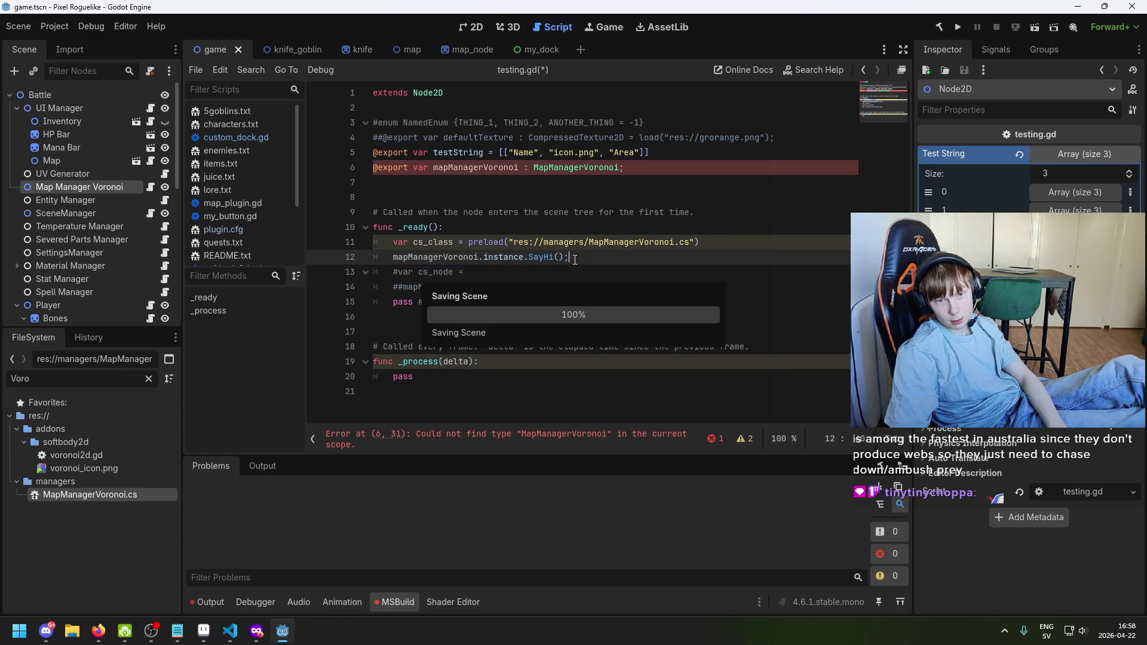
key("ctrl+s")
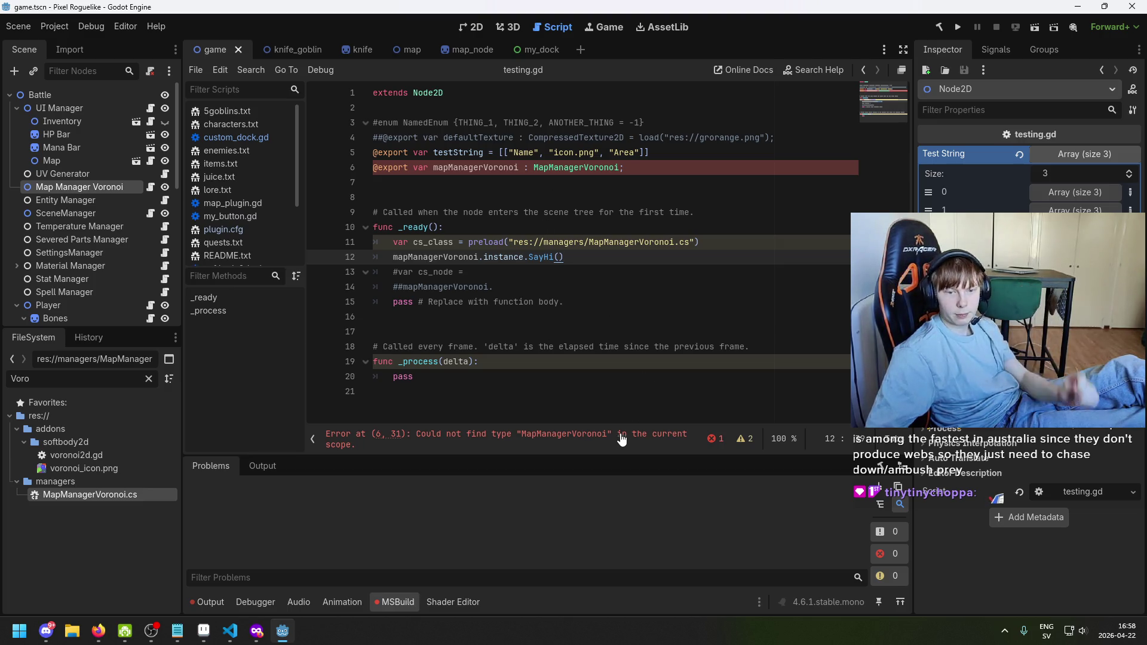
Step: Comment out the broken export line 6 in testing.gd and save
left_click(579, 445)
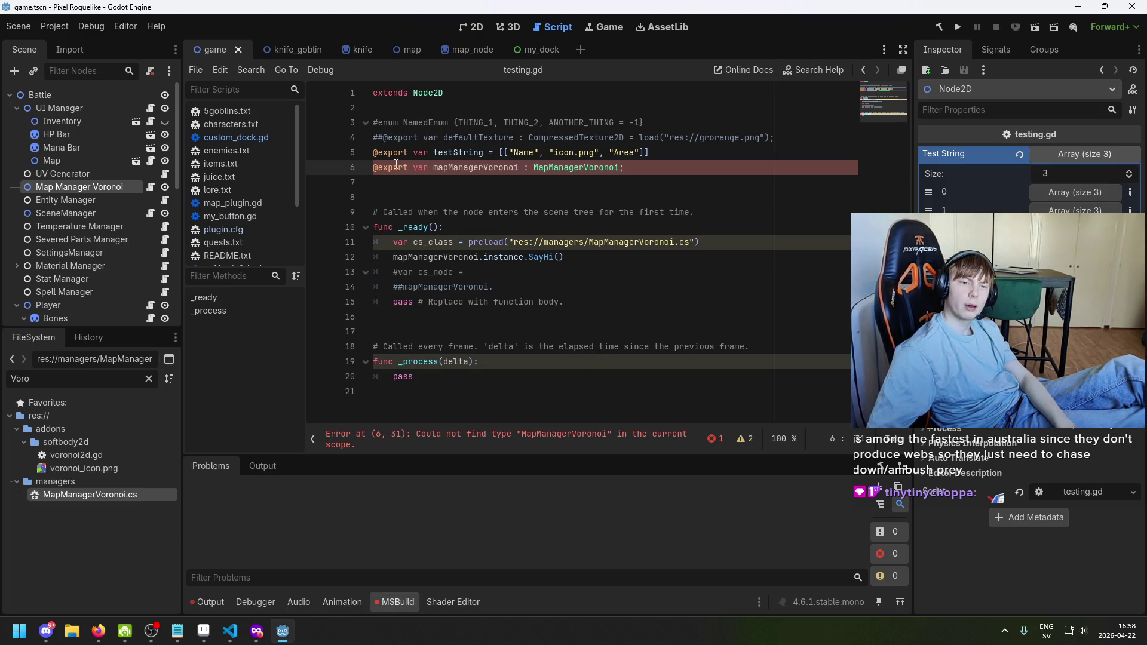
left_click(370, 166)
type("#")
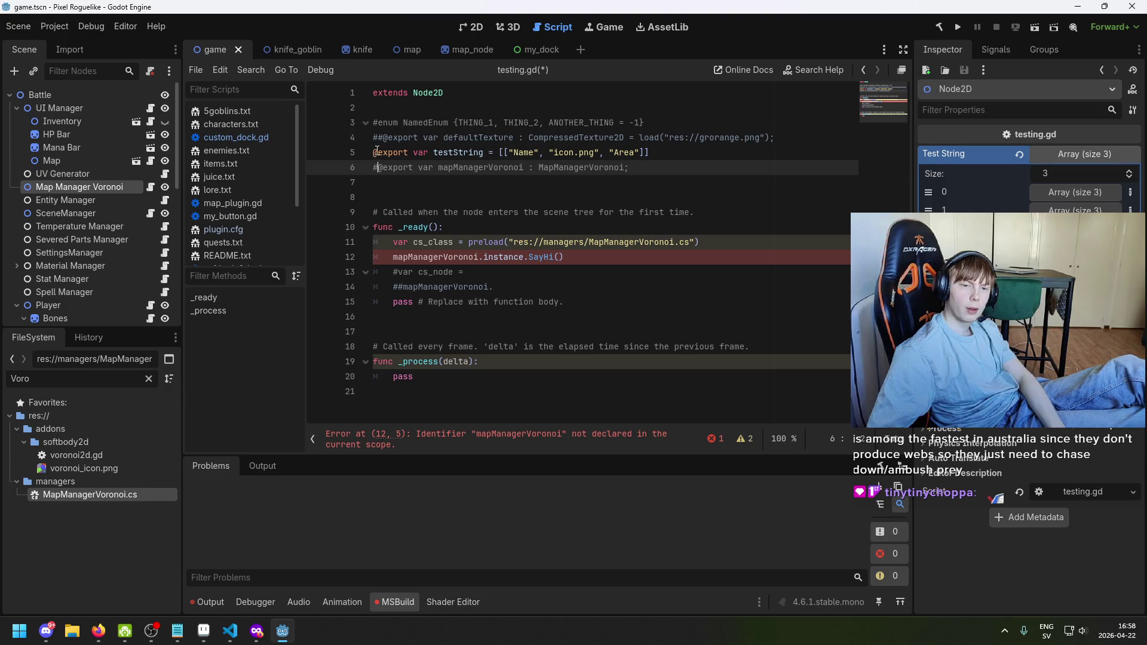
key("ctrl+s")
Step: Rename mapManagerVoronoi to cs_class on line 12, save, and run the project
left_click(567, 435)
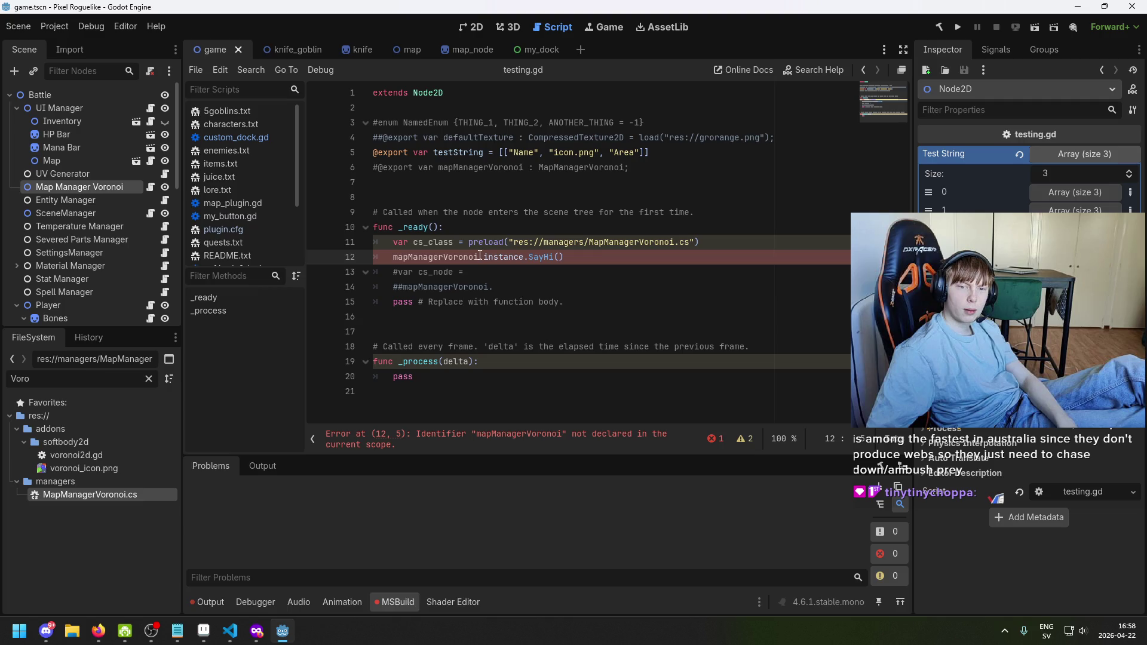
left_click_drag(478, 256, 388, 255)
type("cs_class")
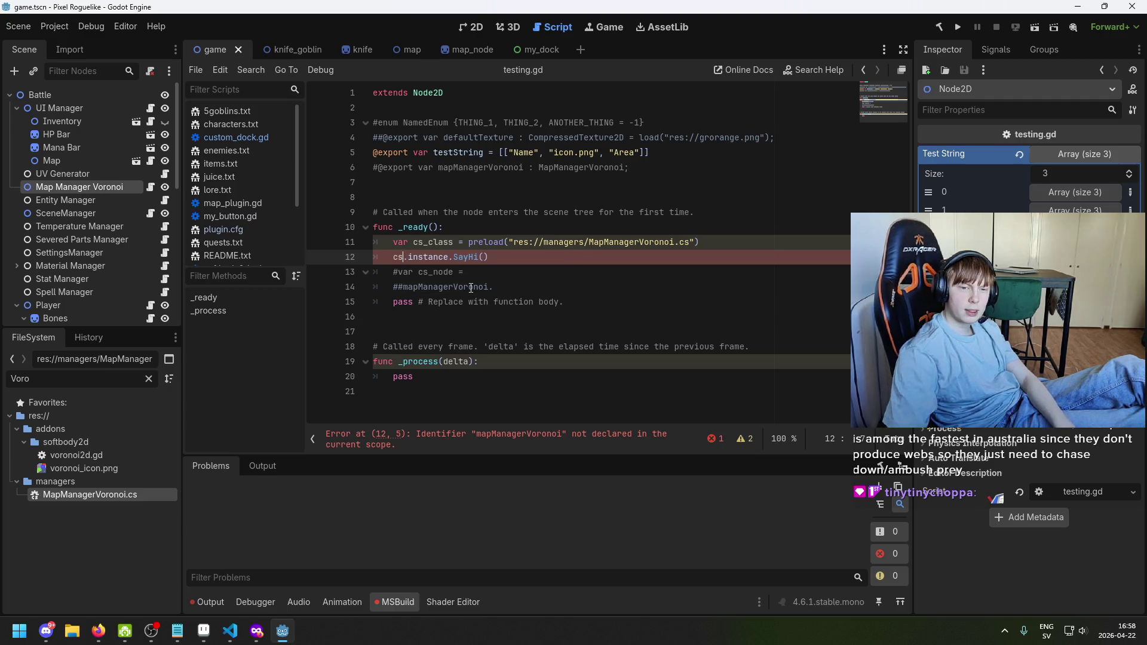
key("ctrl+s")
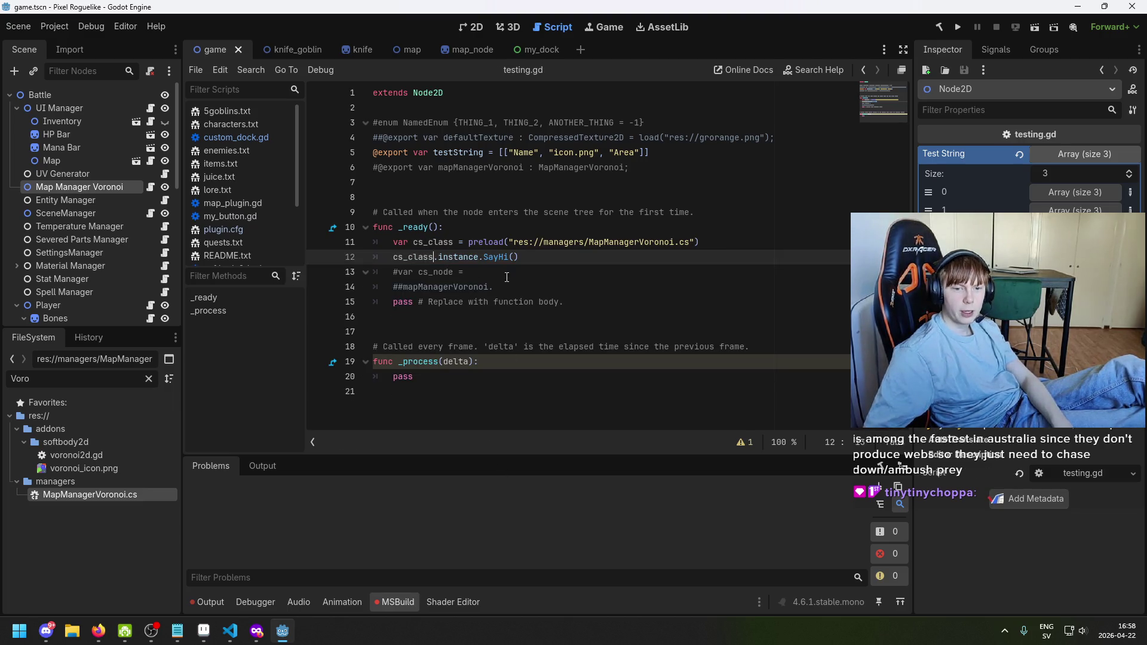
key("ctrl+s")
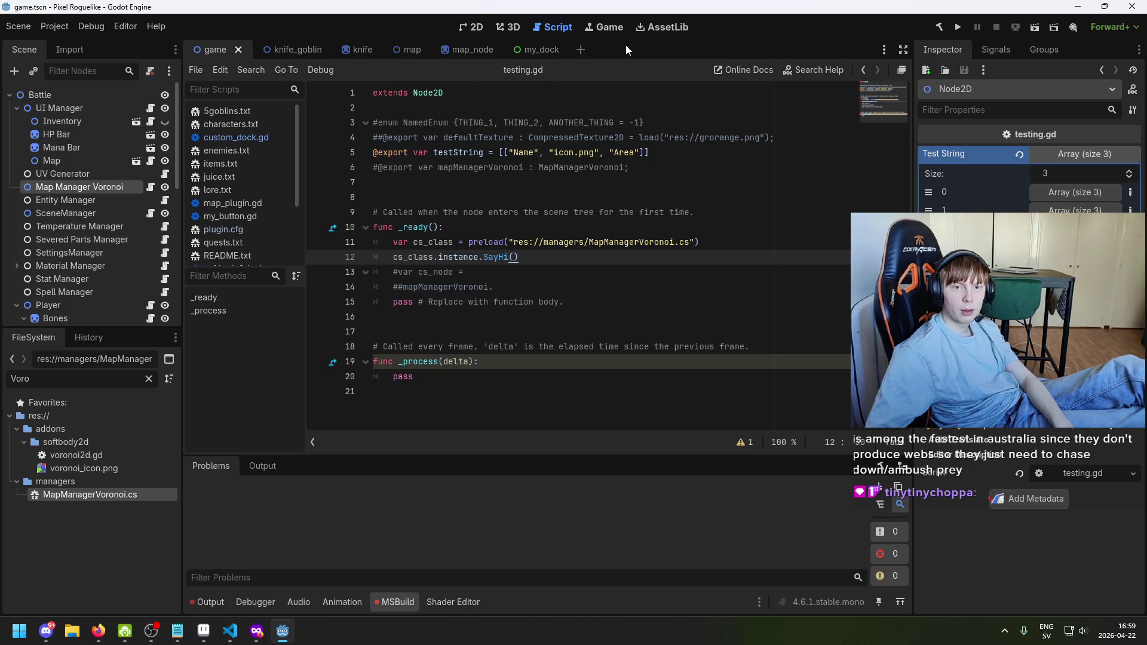
left_click(958, 29)
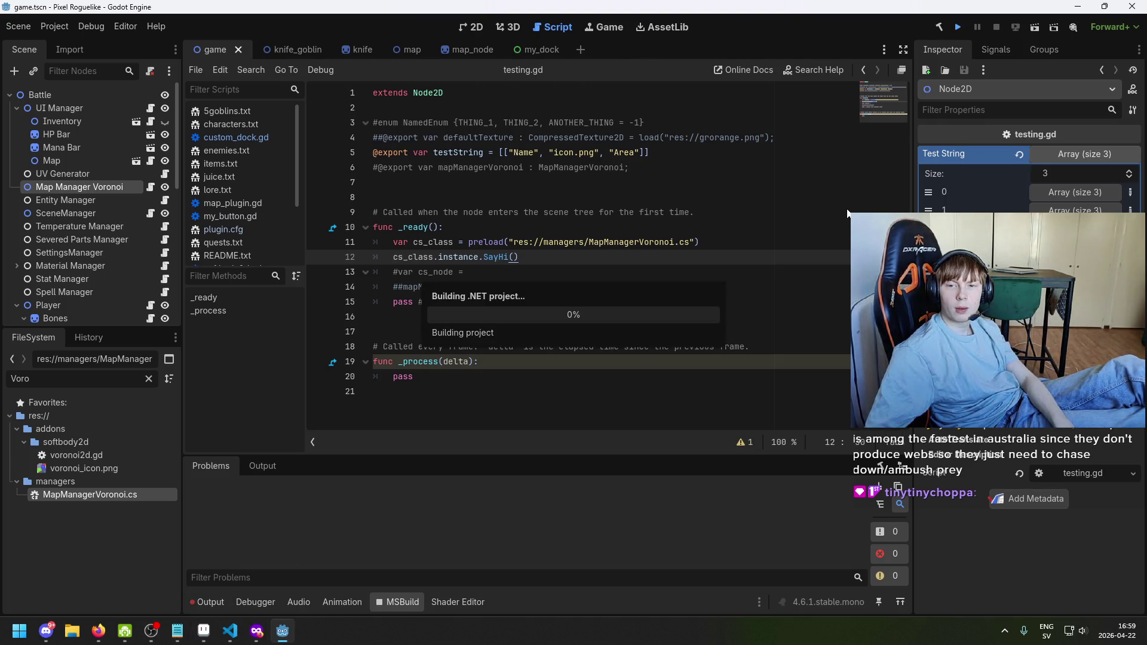
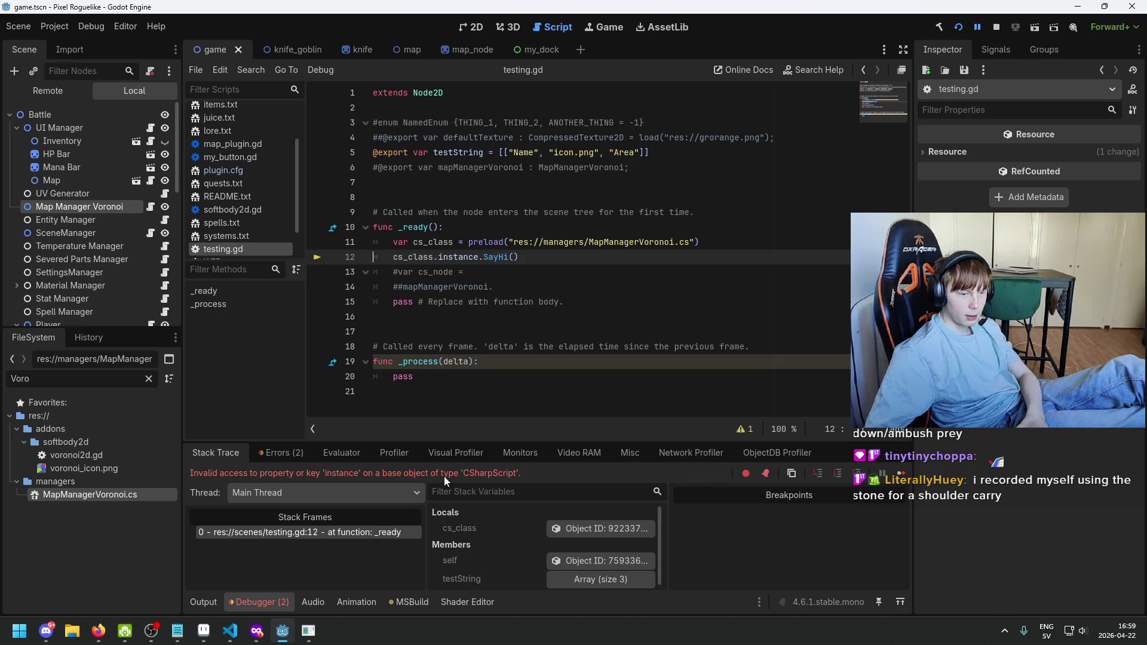
Step: Review testing.gd's two errors in the Errors tab, then switch to MapManagerVoronoi.cs in VS Code
left_click(542, 255)
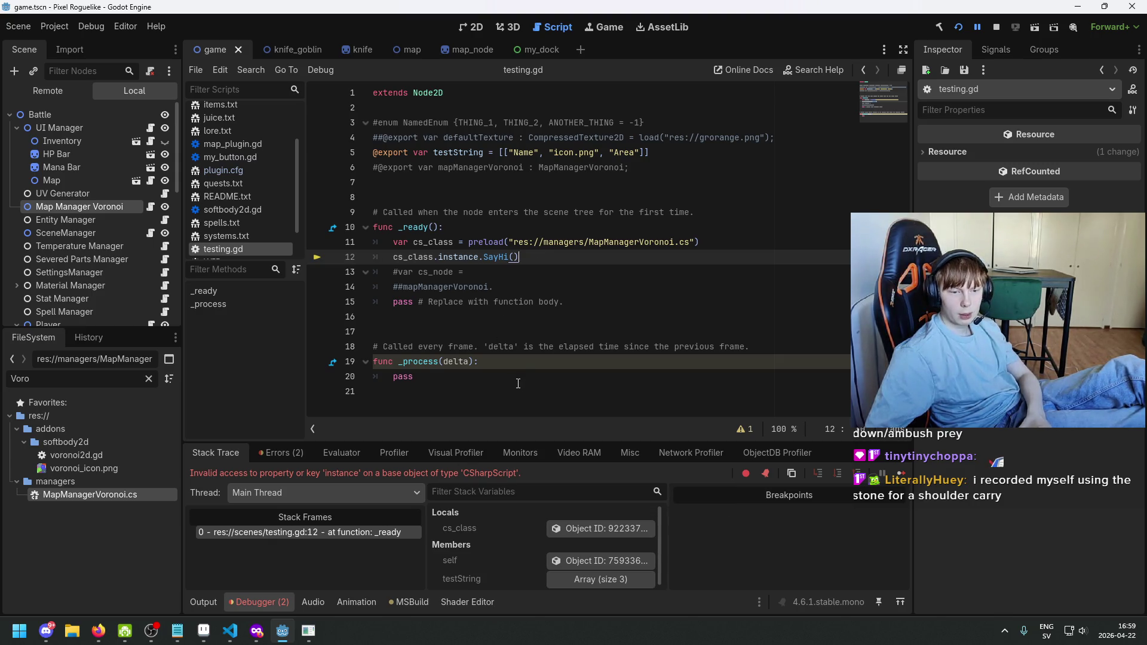
left_click(288, 455)
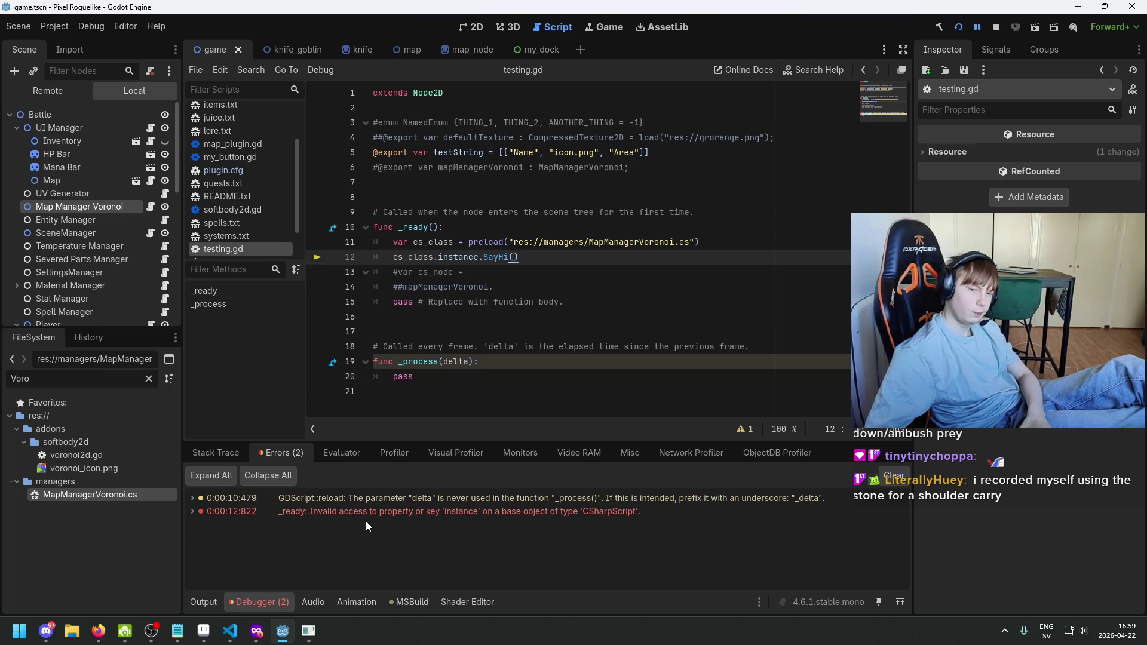
mouse_move(387, 516)
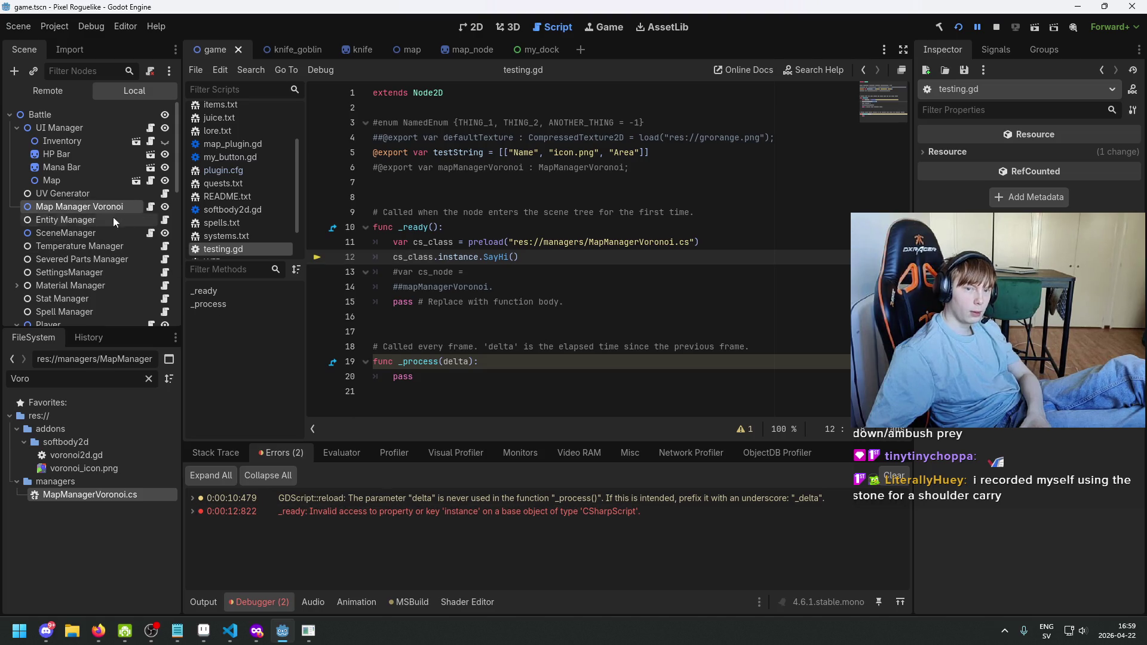
left_click(430, 227)
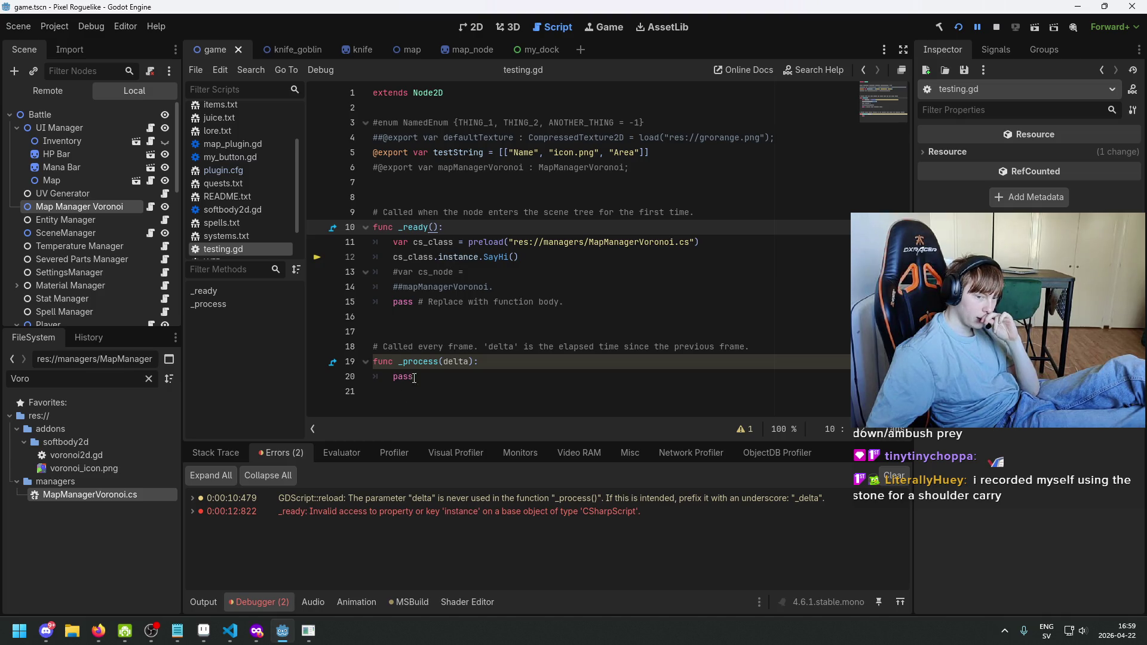
left_click(230, 630)
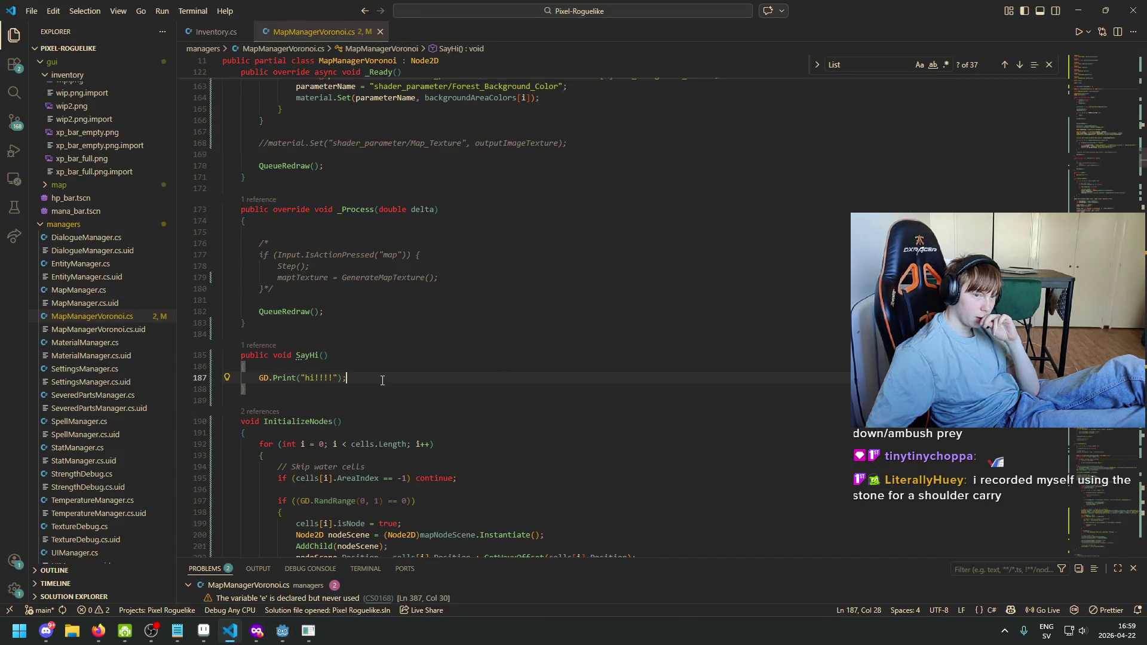
Step: Scroll up to the instance check in MapManagerVoronoi.cs's _Ready method
scroll(383, 380, "up", 3)
scroll(386, 380, "up", 15)
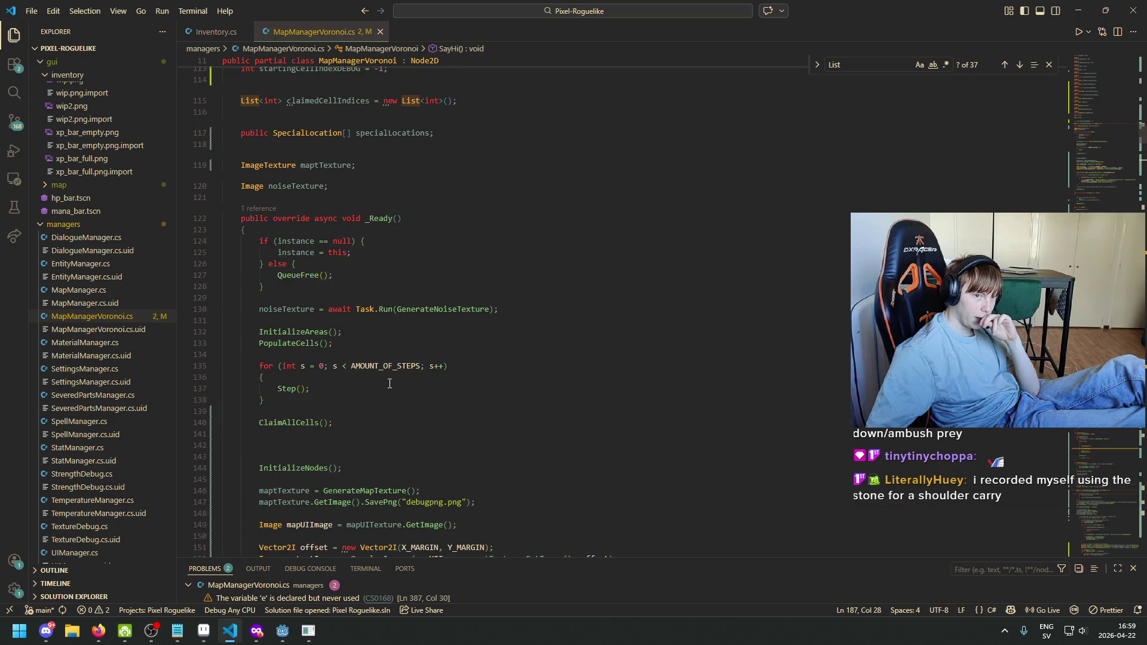
left_click(415, 309)
left_click(404, 333)
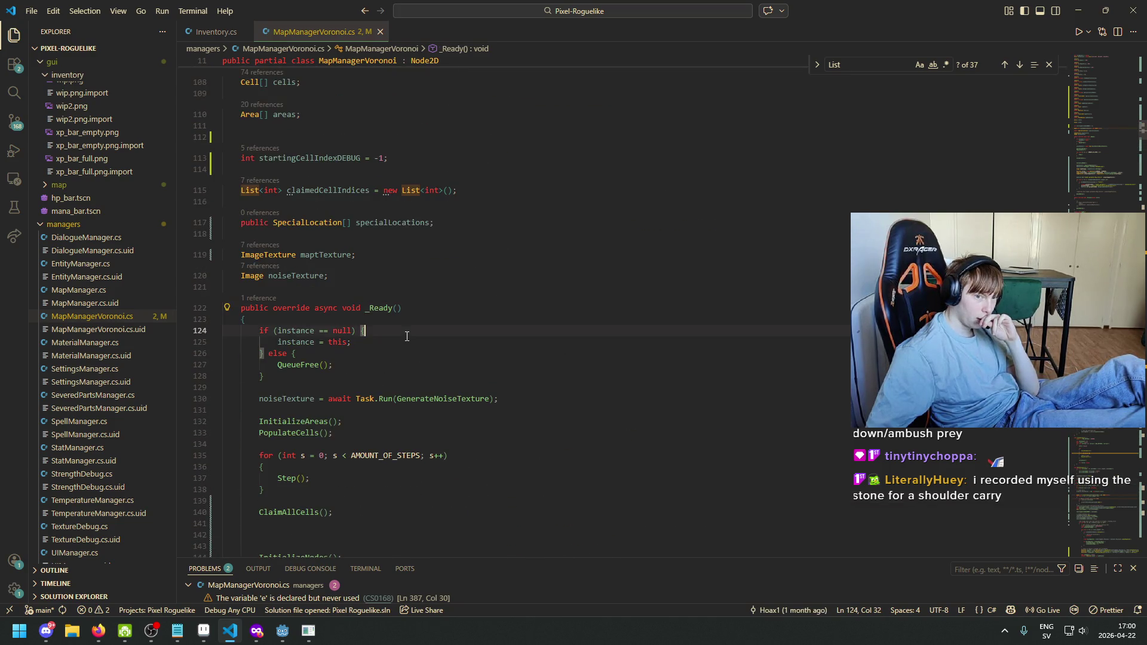
Step: Glance at testing.gd's _ready in Godot, then return to the Reddit thread in Firefox
left_click(283, 631)
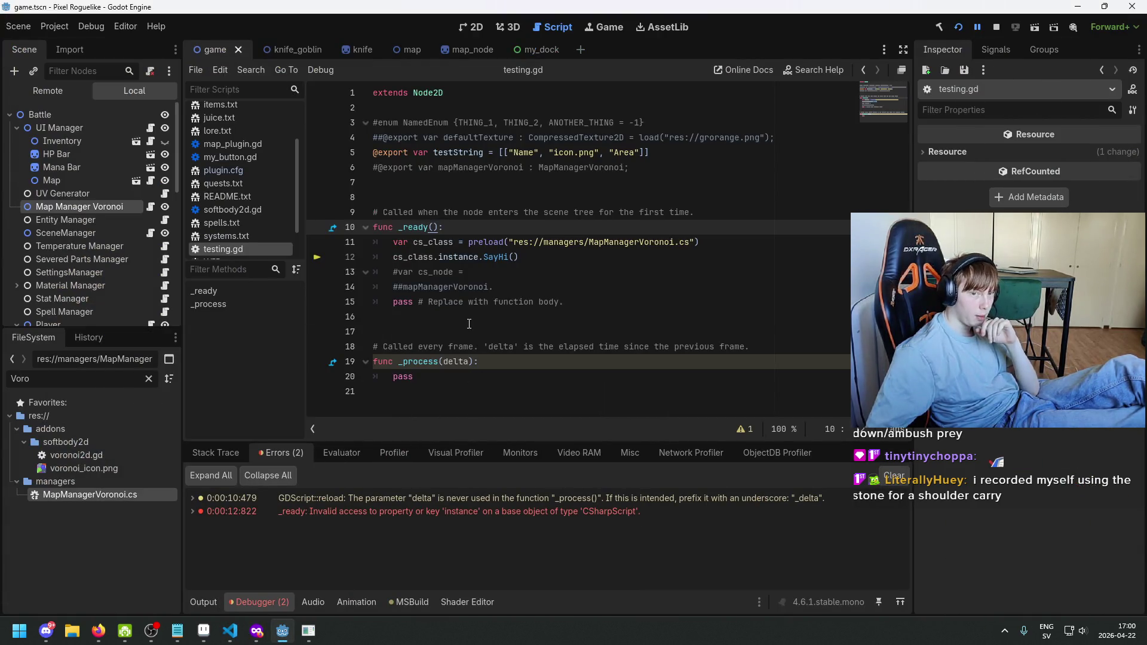
mouse_move(408, 228)
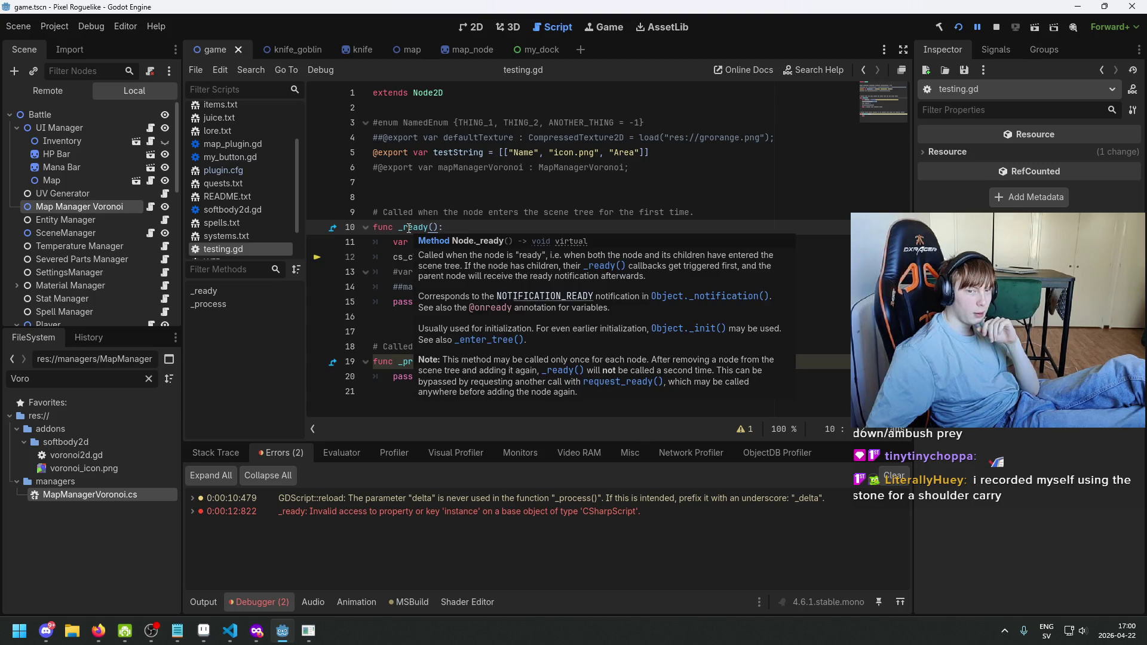
left_click(257, 631)
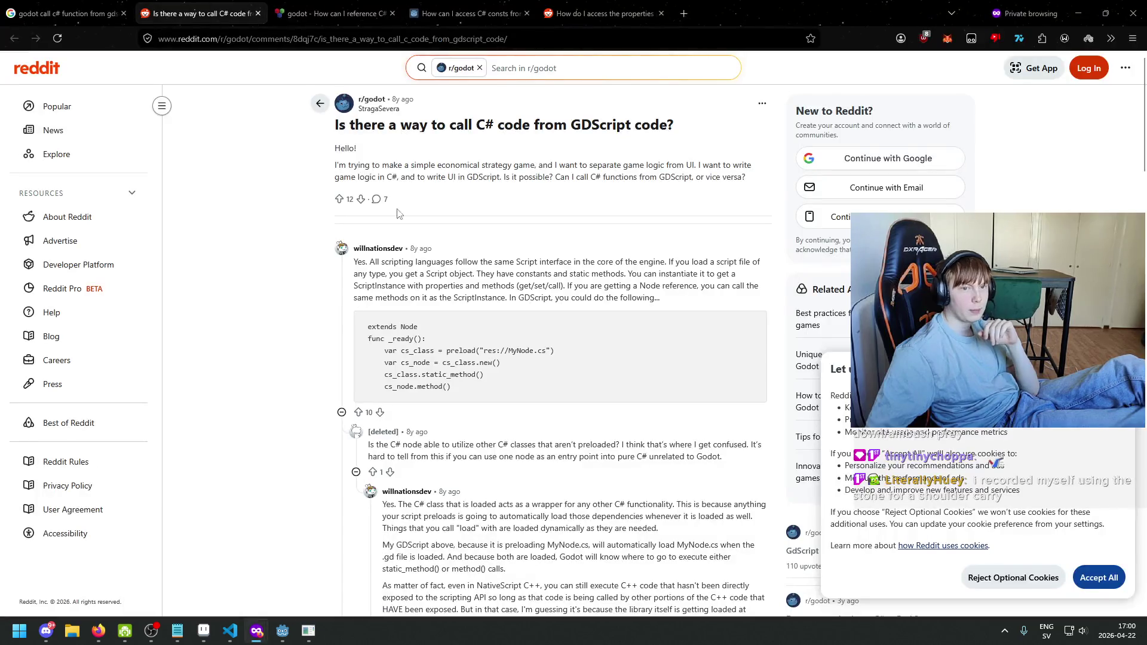
Step: Google 'gdscript run after ready' and open the r/godot thread 'Is there a function that executes after ready?'
key("ctrl+t")
type("gdsc")
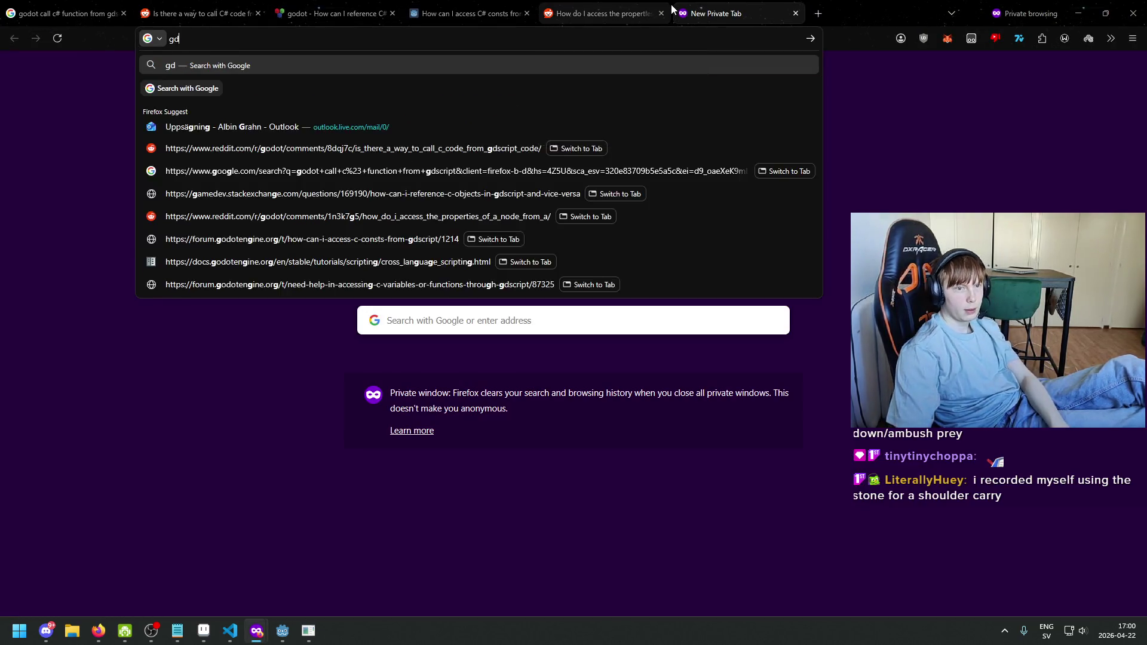
type("ript run at")
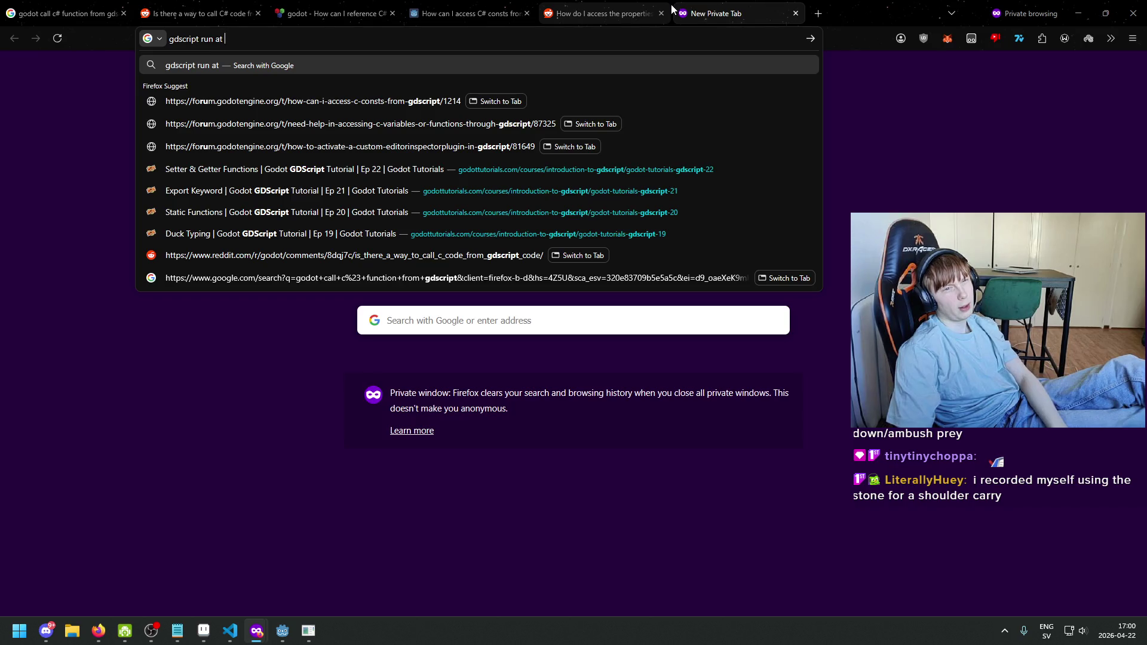
type(" end of")
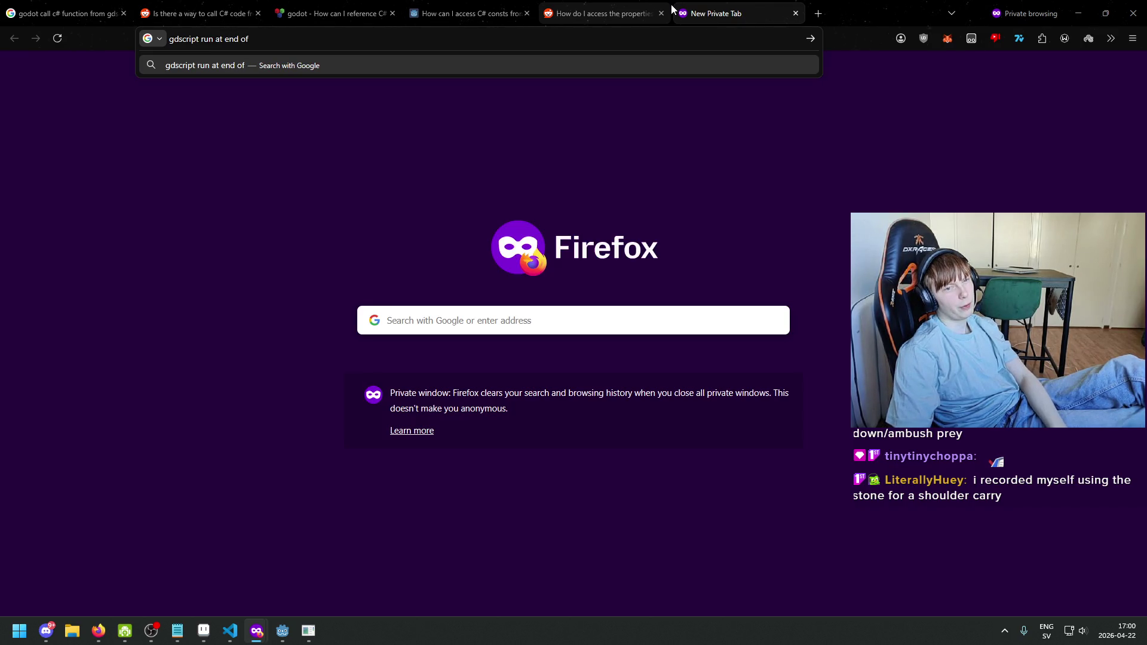
key("BackSpace")
key("BackSpace")
key("BackSpace")
type("after ready")
key("Return")
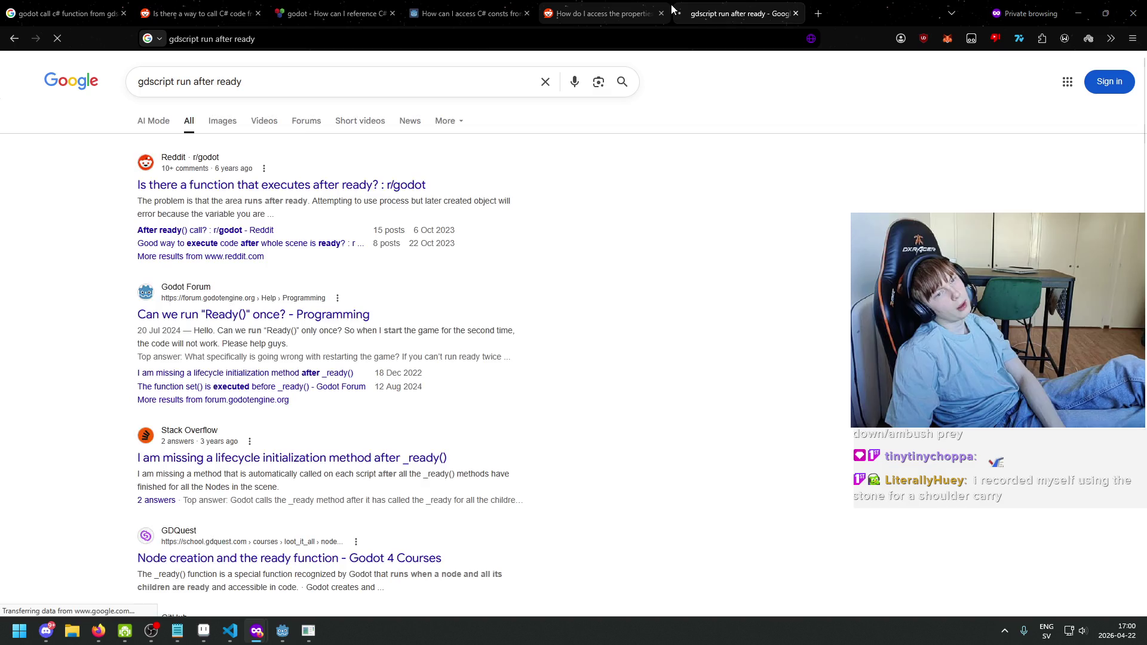
left_click(363, 184)
scroll(418, 334, "down", 3)
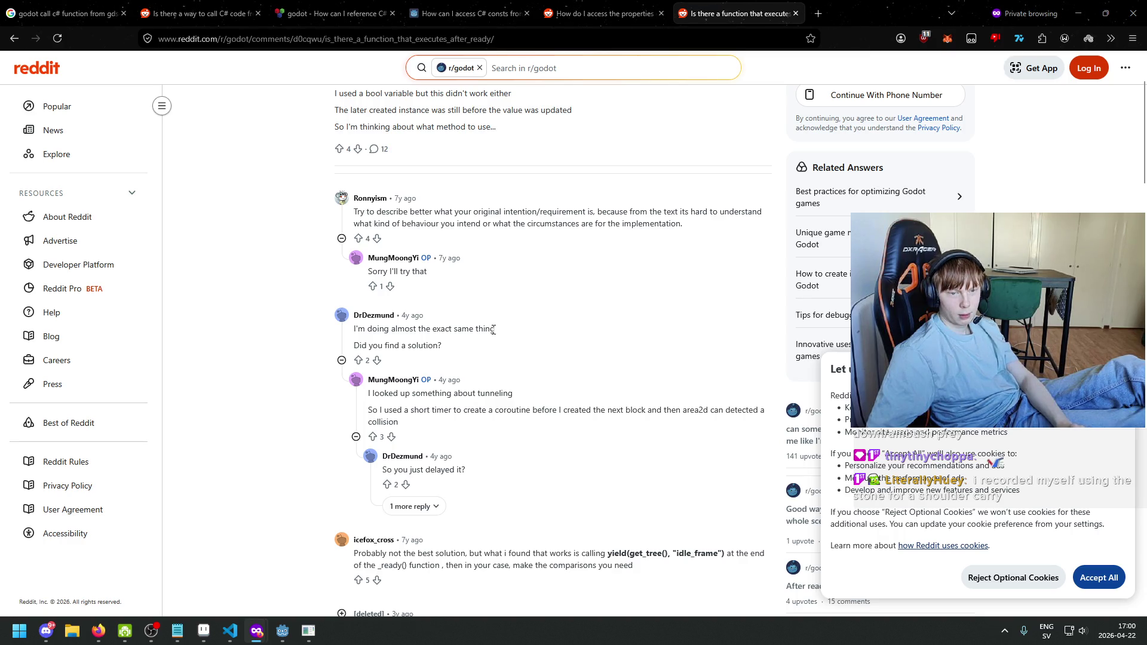
Step: Read the call_deferred and idle_frame replies, then return to testing.gd at empty line 8
scroll(491, 331, "down", 5)
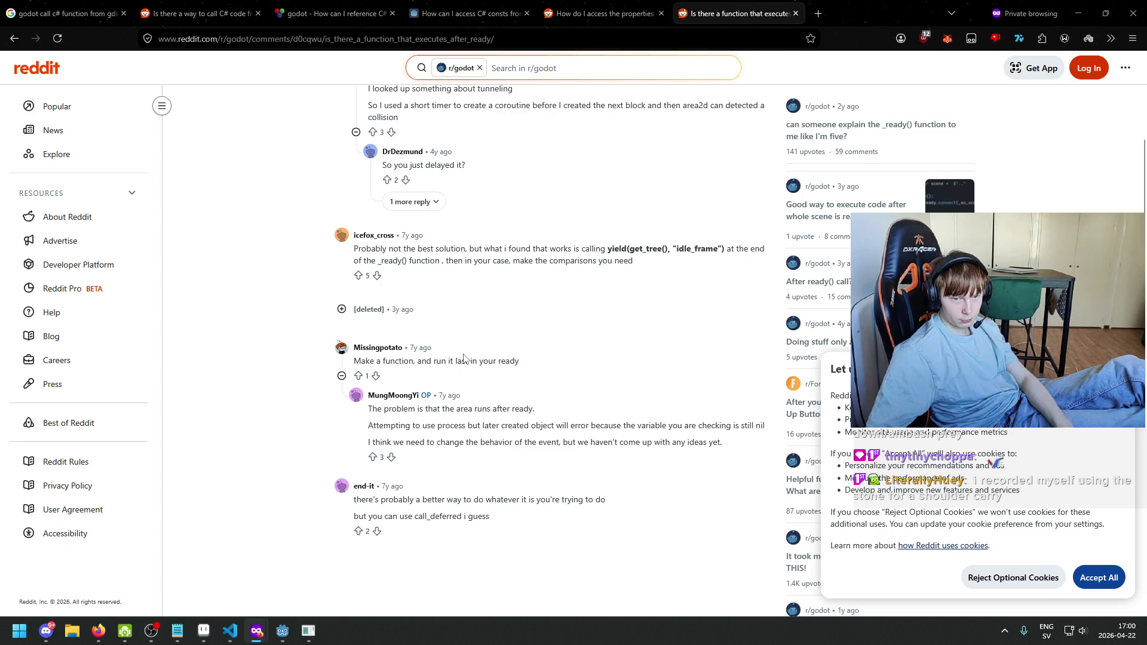
left_click(281, 631)
left_click(479, 191)
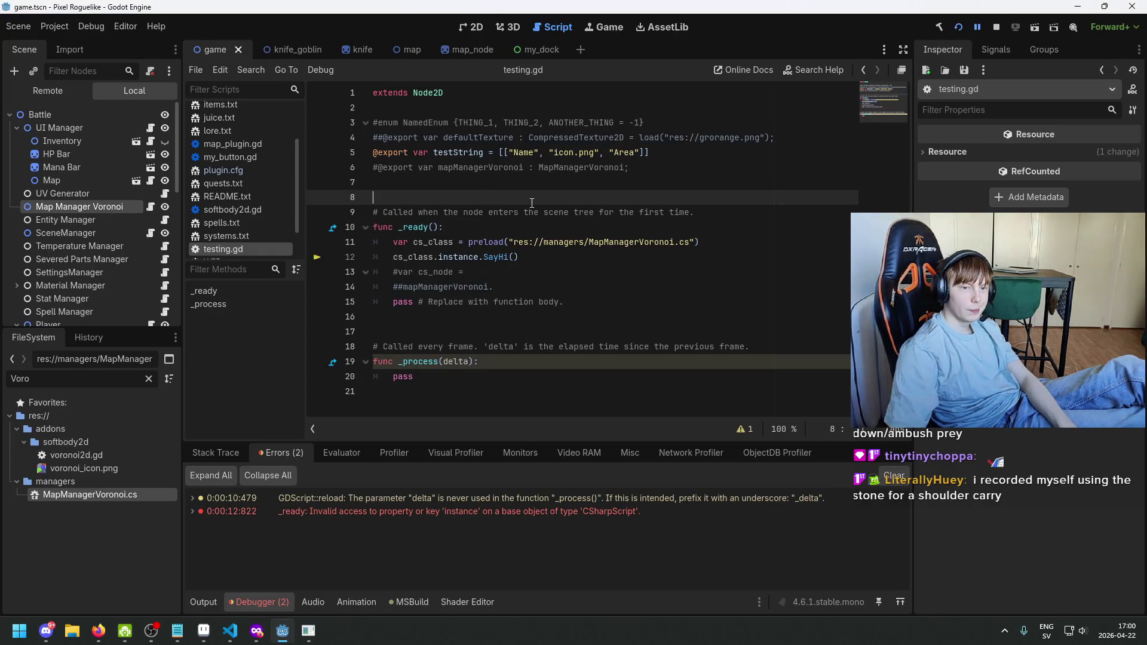
Step: Declare bool firstFrame = false on line 7 of testing.gd and save it
key("BackSpace")
type("var f")
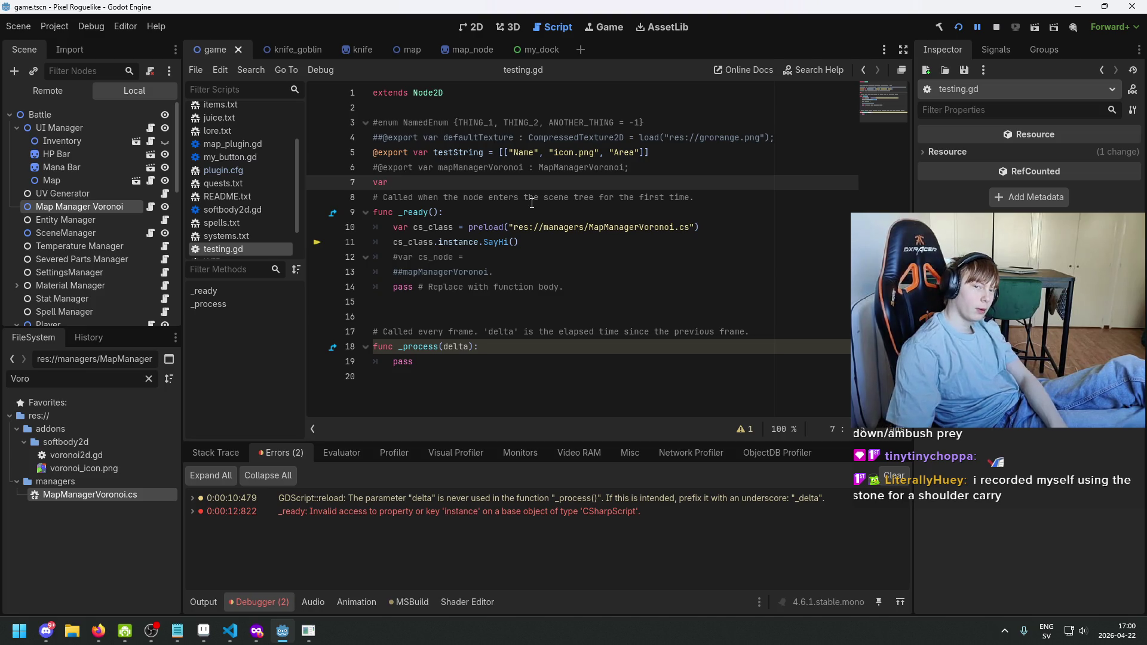
type("irstF")
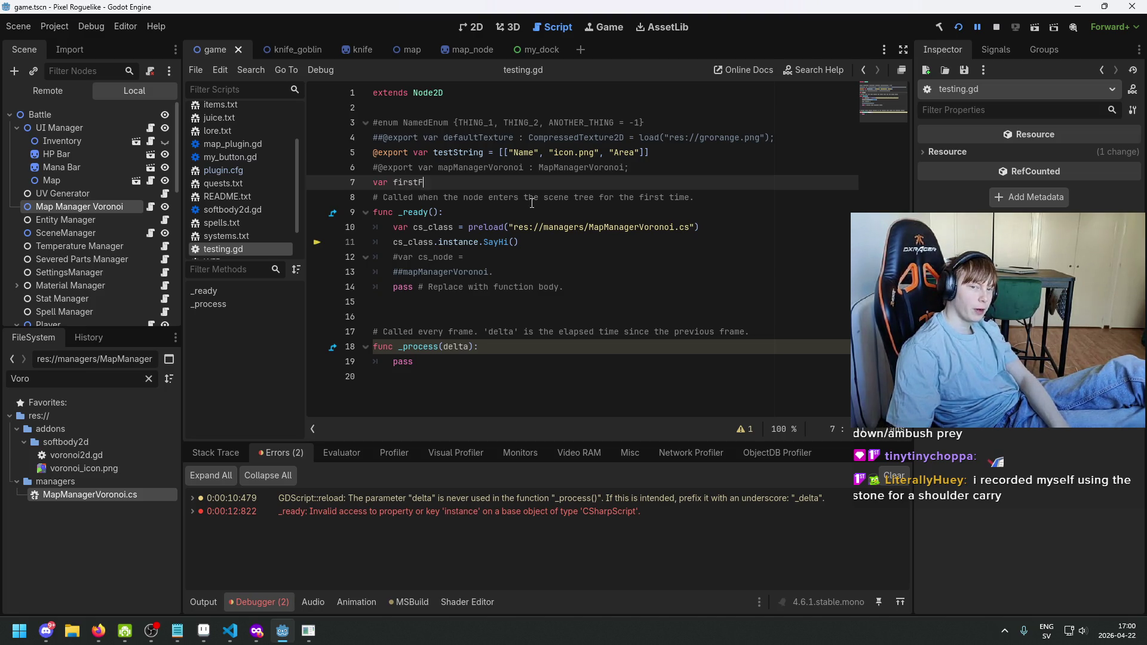
key("ctrl+BackSpace")
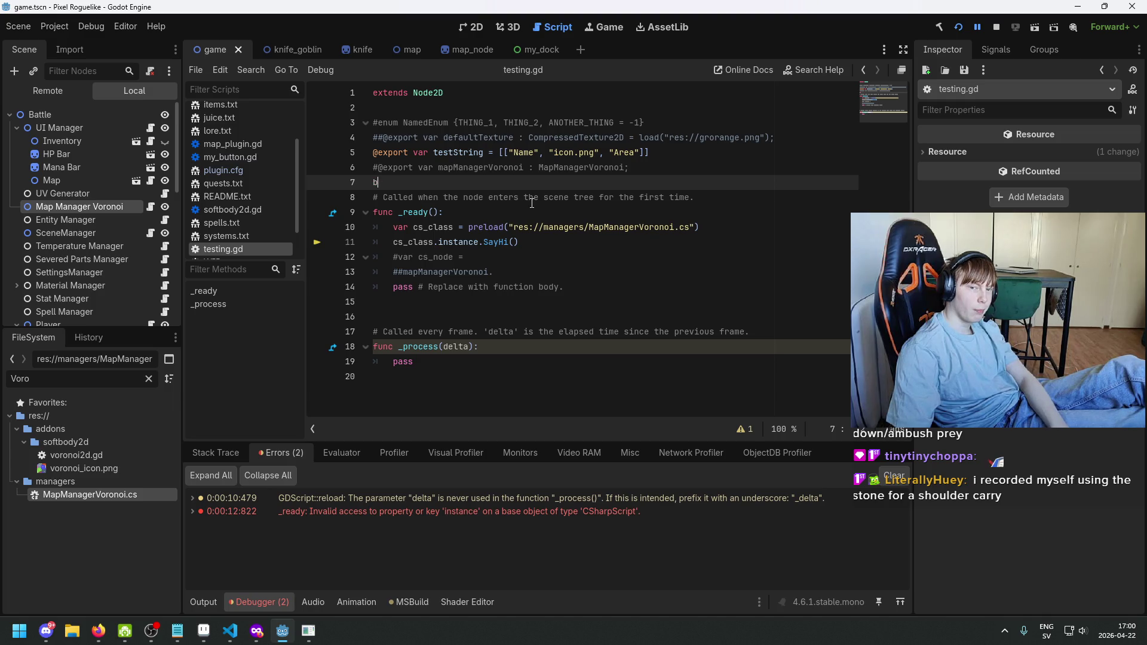
type("irstFrame = false;")
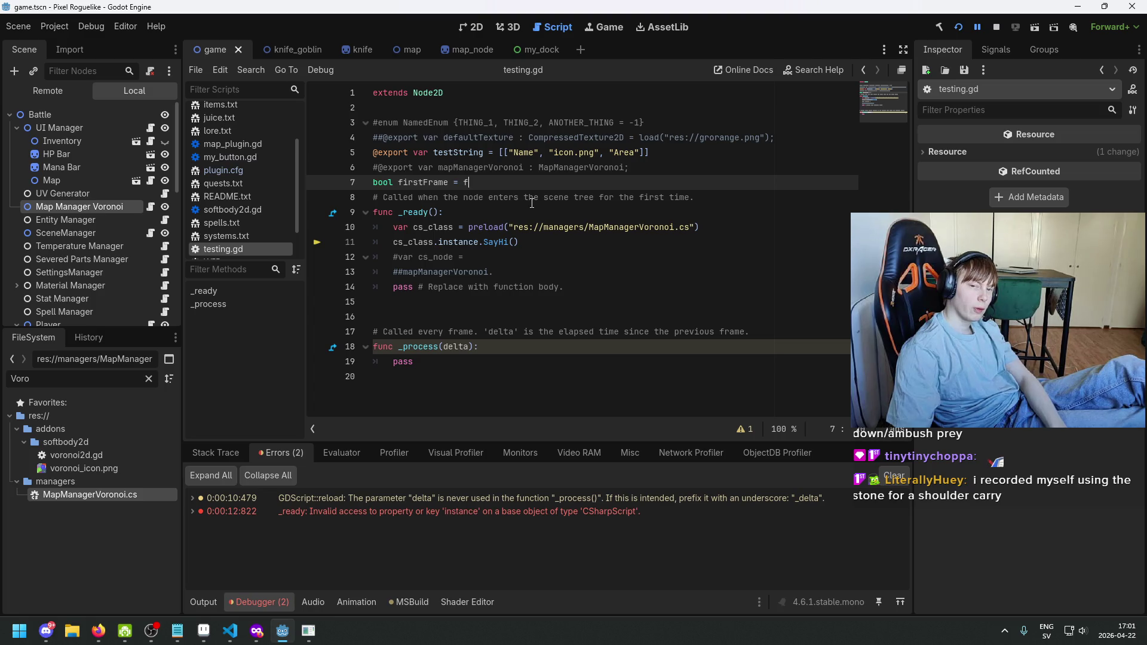
key("ctrl+s")
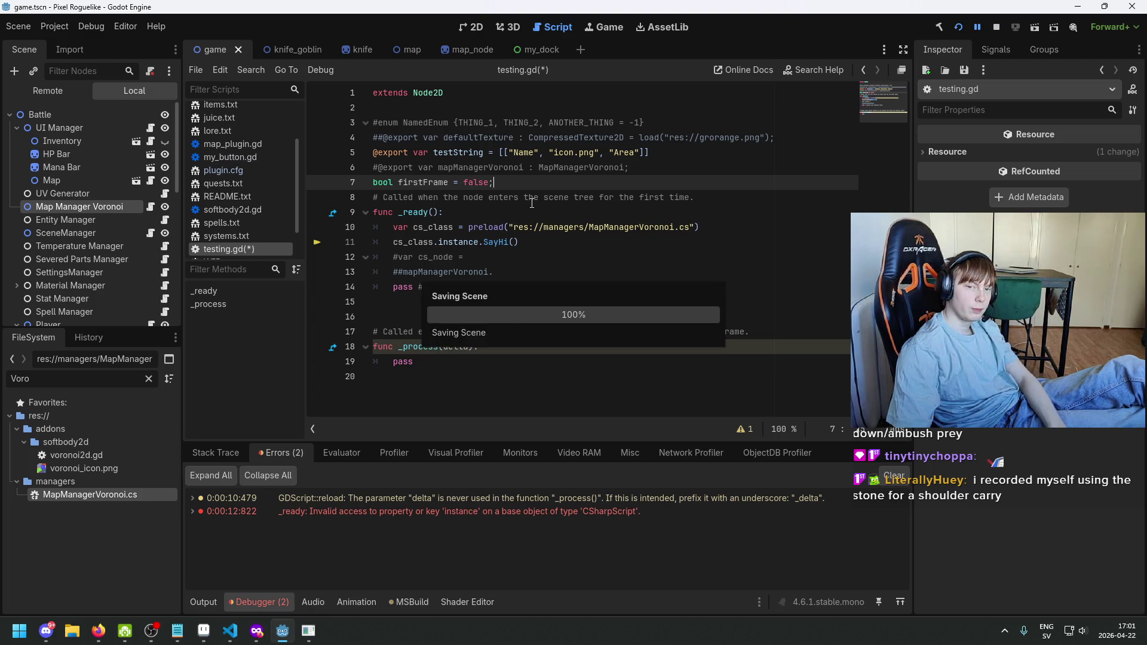
Step: Add an if (firstFrame) check inside _process, then bring the Reddit thread back
left_click(572, 358)
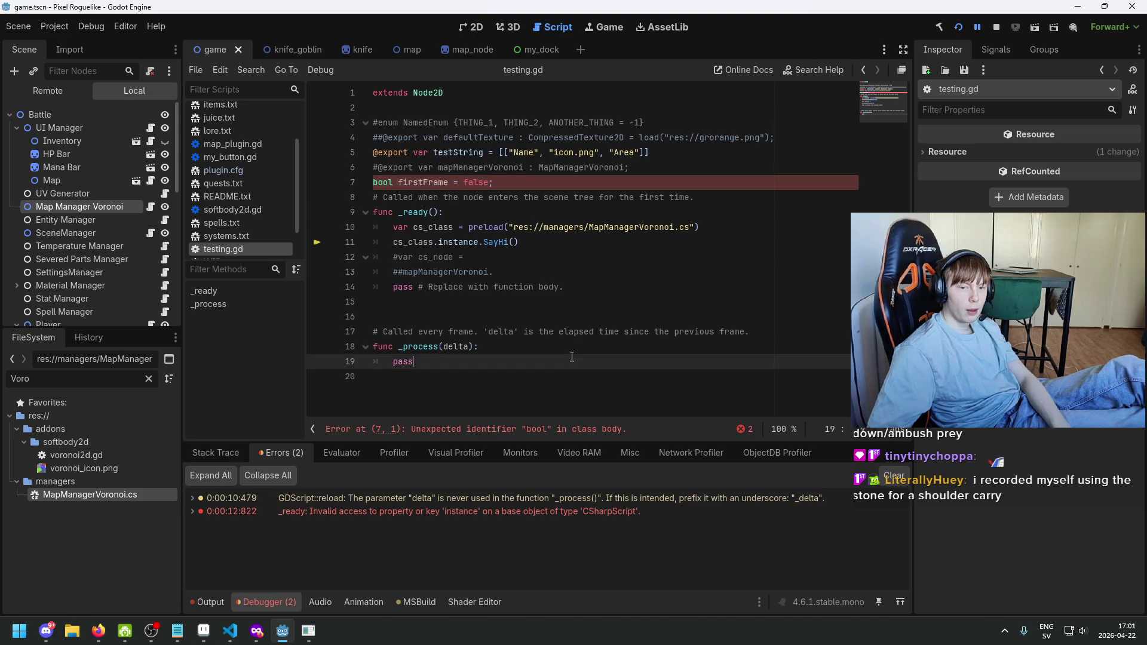
left_click(579, 349)
key("Return")
type("if (")
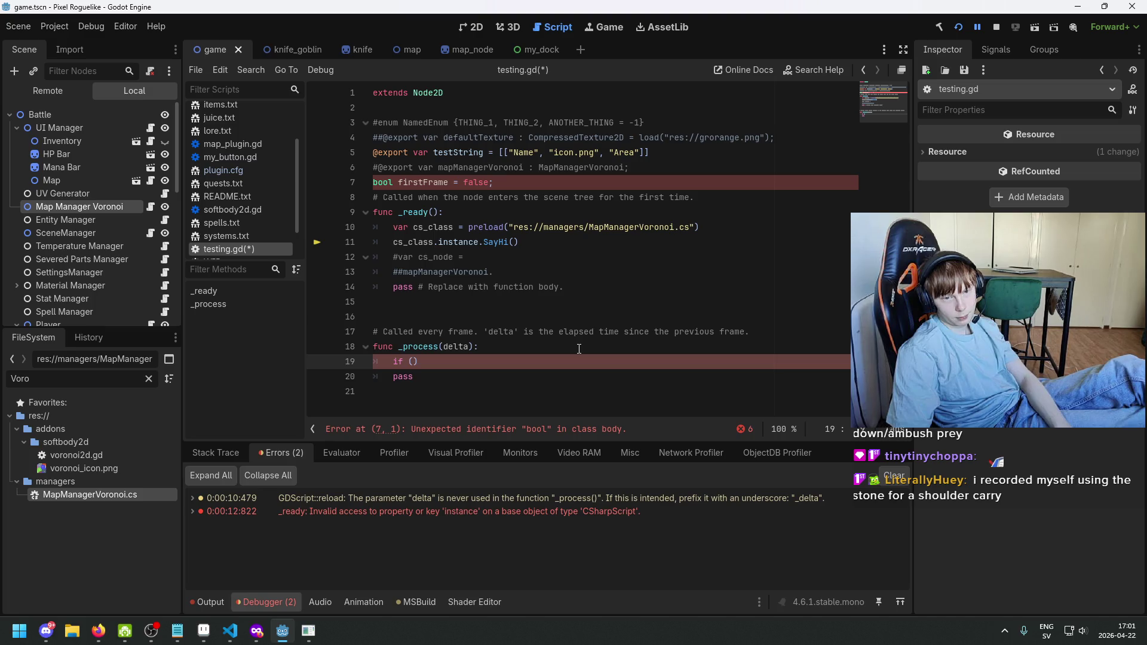
type("firstFrame")
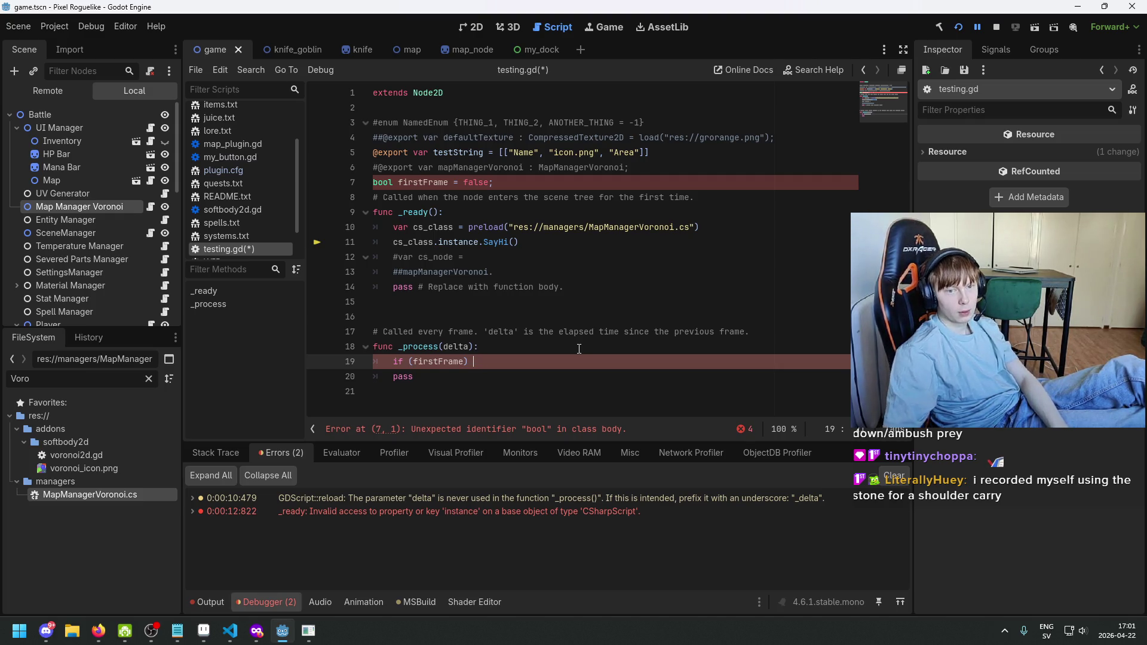
mouse_move(256, 630)
left_click(197, 574)
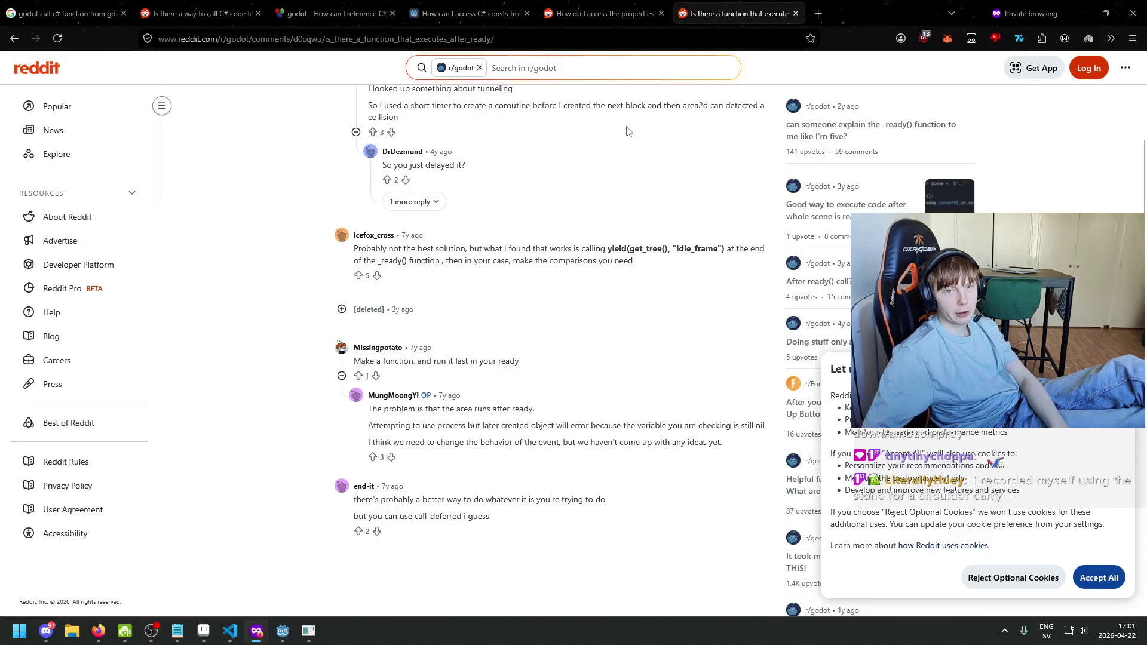
Step: Search Google for 'gdscript if statmenet' and open the Godot Docs GDScript reference page
left_click(818, 13)
type("gdsc")
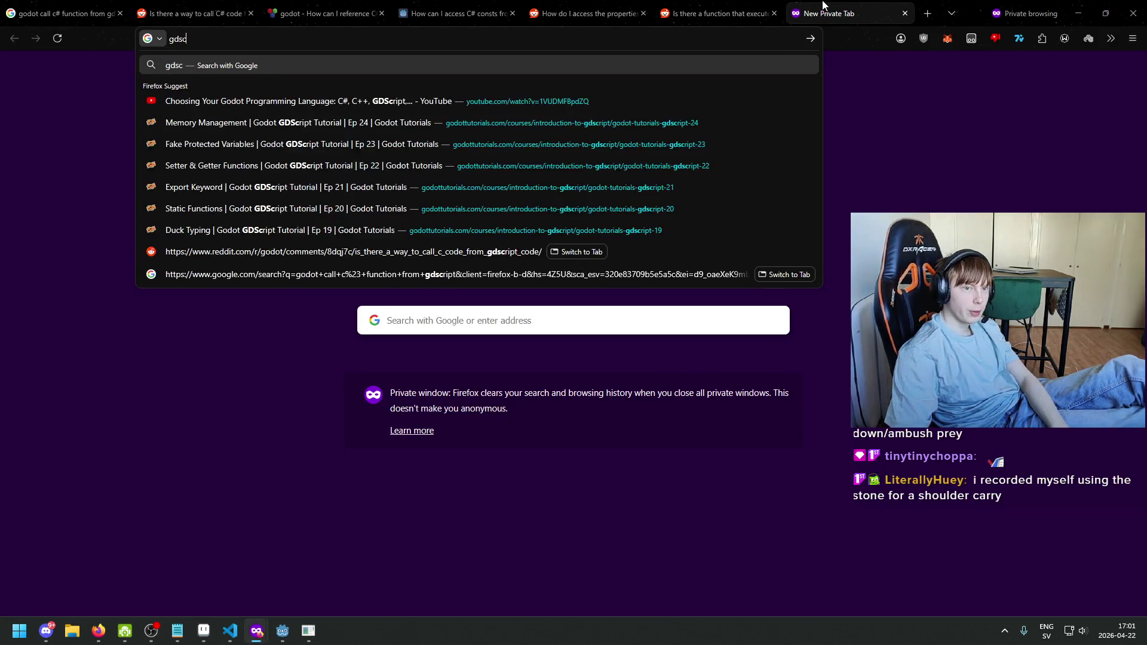
type("ript if statmenet")
key("Return")
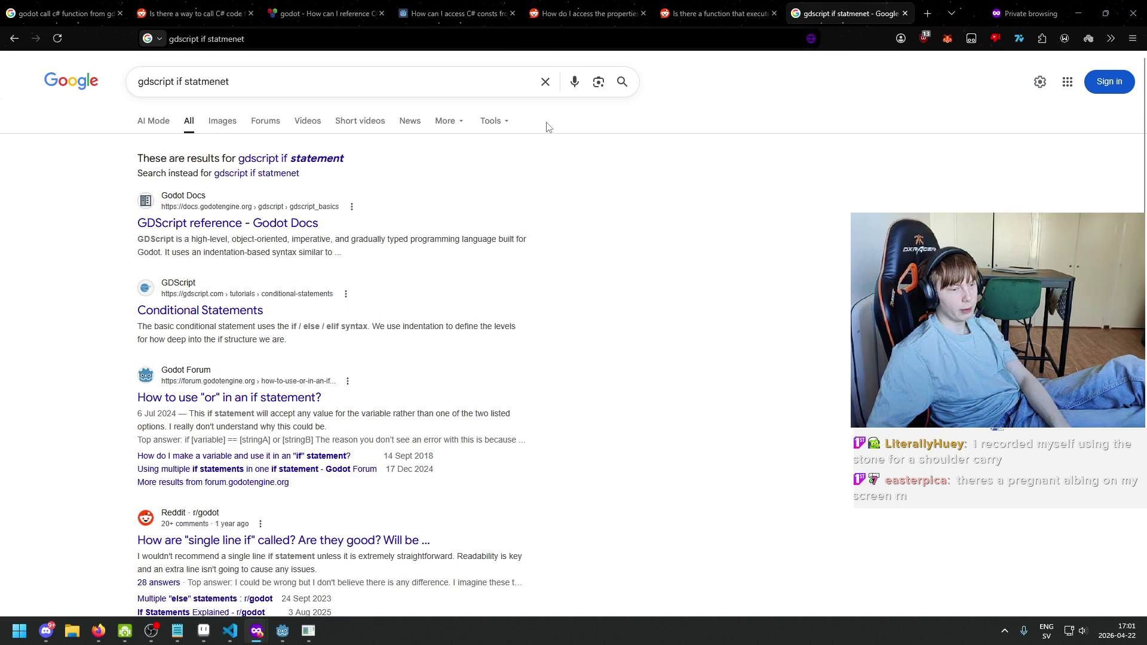
left_click(236, 229)
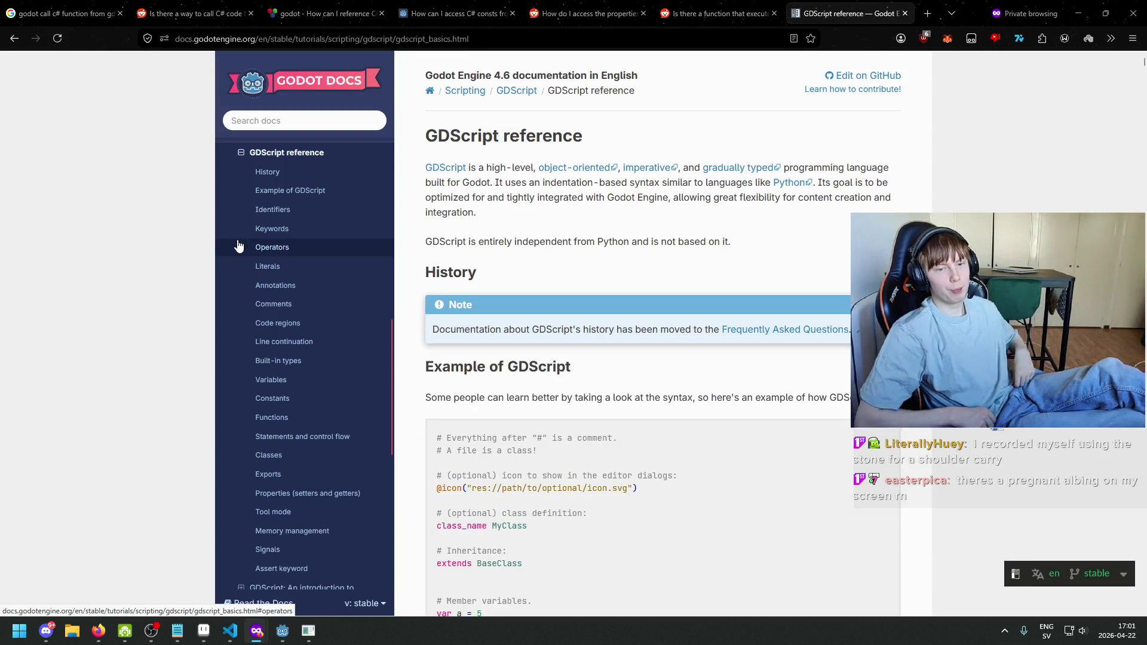
Step: Scroll through the GDScript reference page down to its example code
scroll(522, 446, "down", 2)
scroll(522, 447, "down", 3)
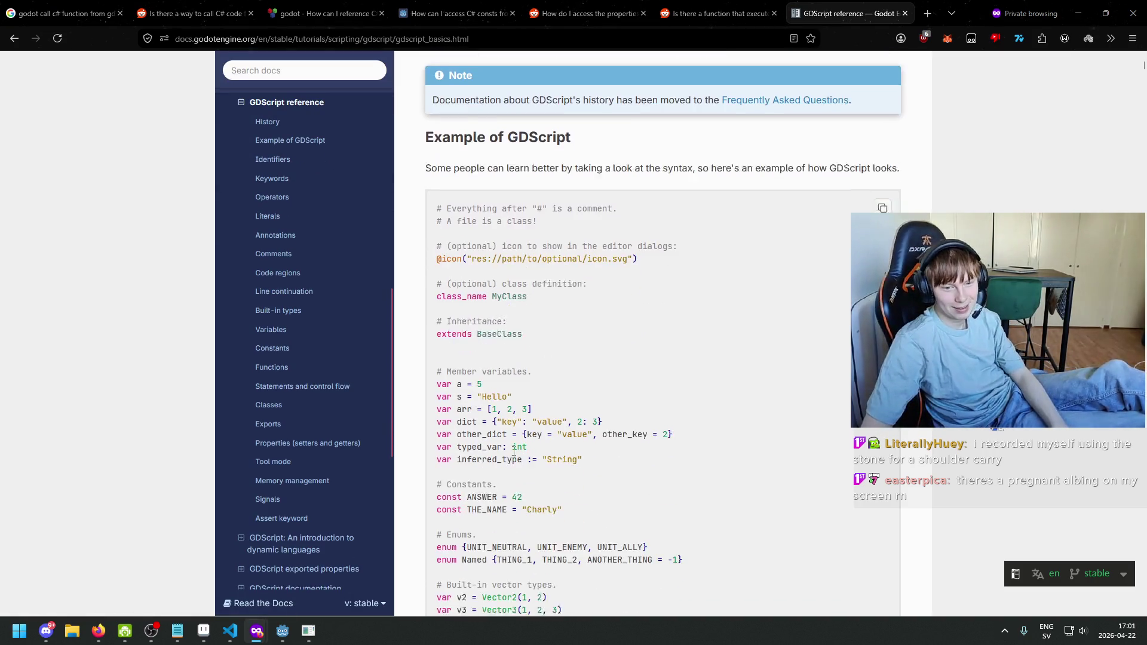
scroll(627, 357, "down", 1)
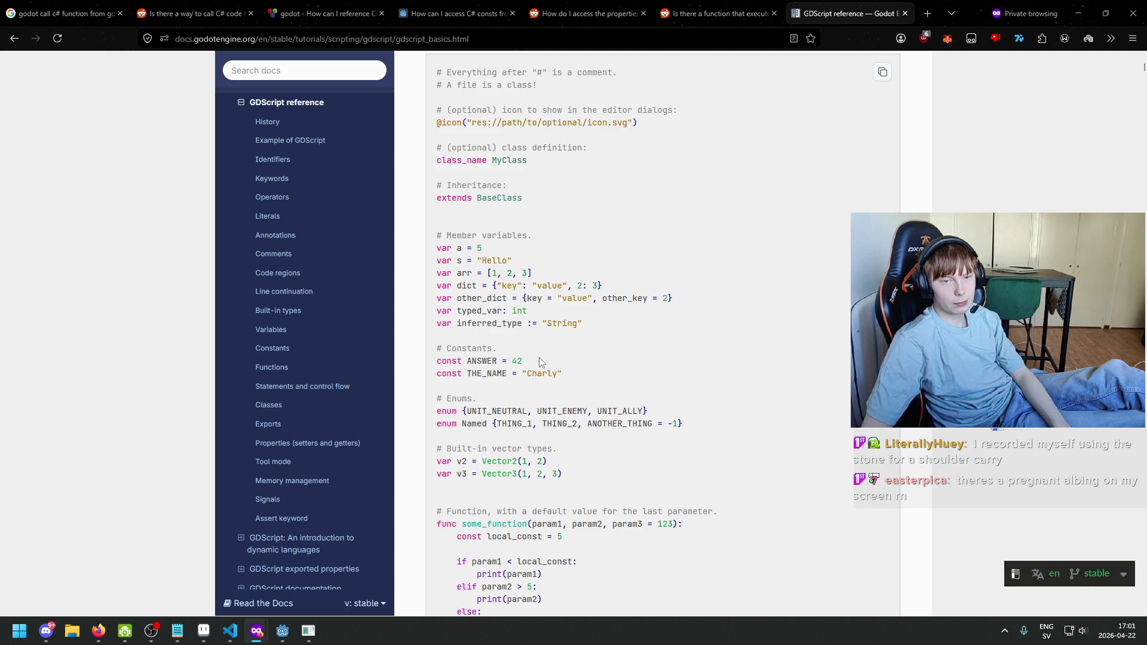
scroll(539, 357, "up", 4)
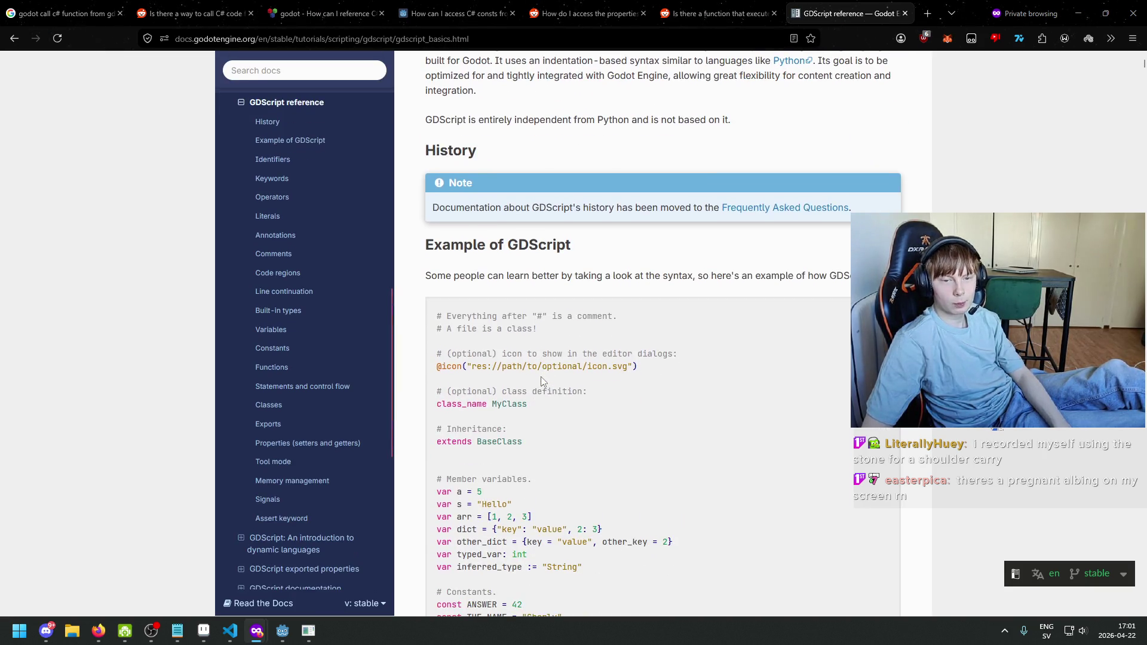
scroll(542, 380, "down", 5)
scroll(520, 316, "down", 7)
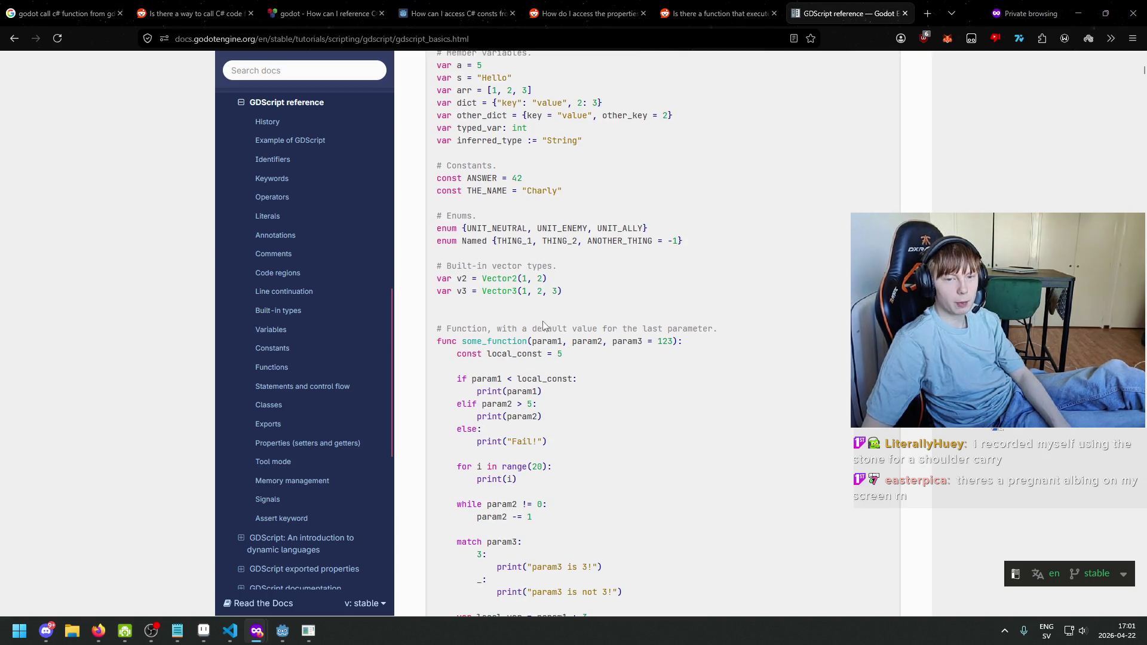
scroll(520, 361, "down", 5)
scroll(504, 382, "up", 4)
scroll(490, 388, "down", 4)
scroll(486, 387, "up", 8)
scroll(486, 387, "up", 7)
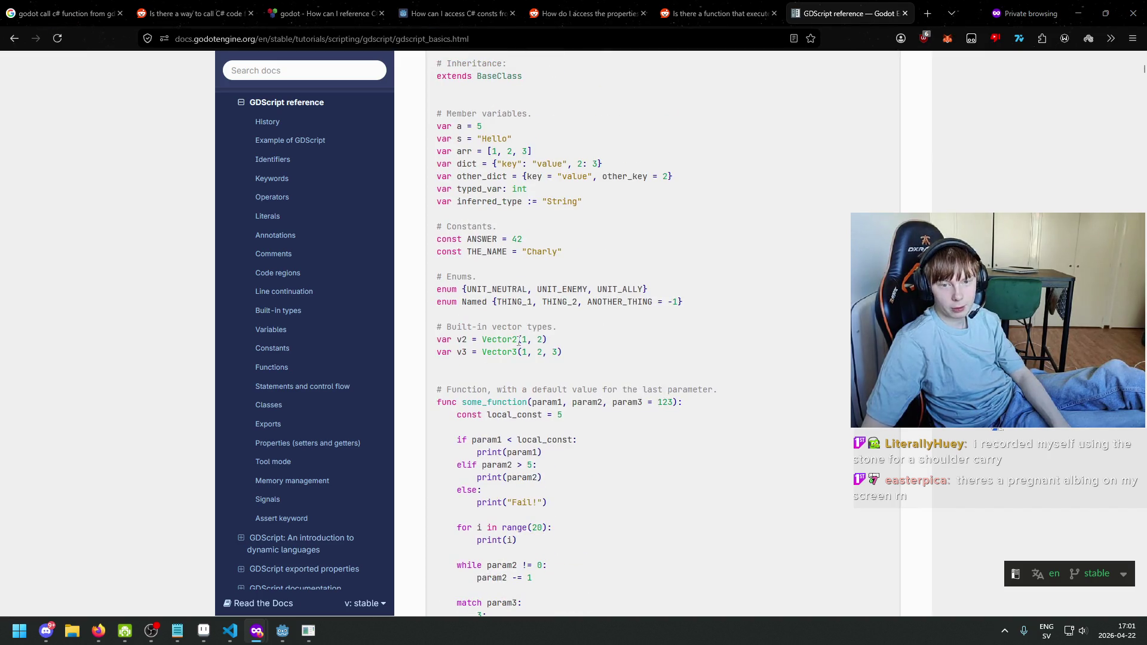
scroll(490, 281, "down", 3)
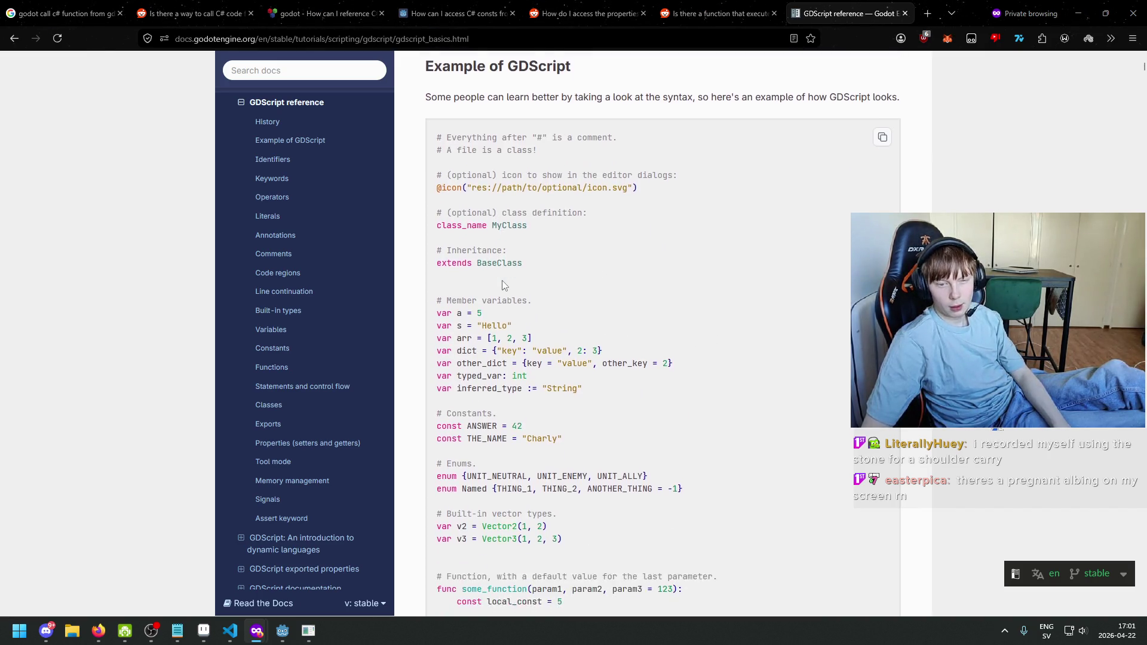
scroll(508, 308, "down", 2)
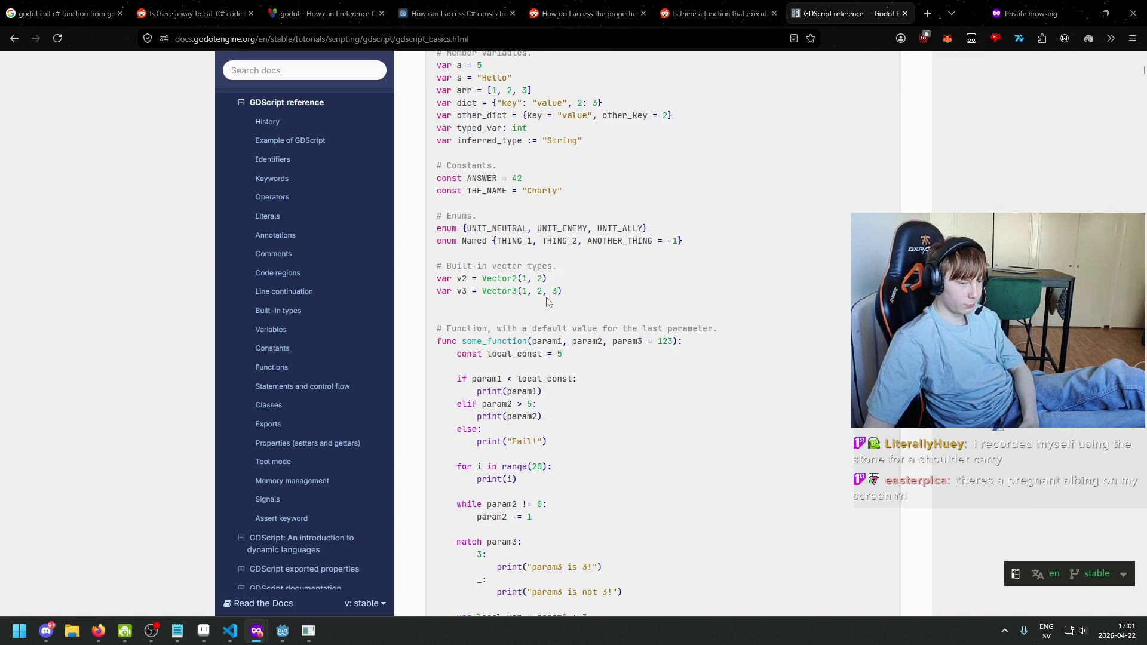
scroll(536, 305, "down", 4)
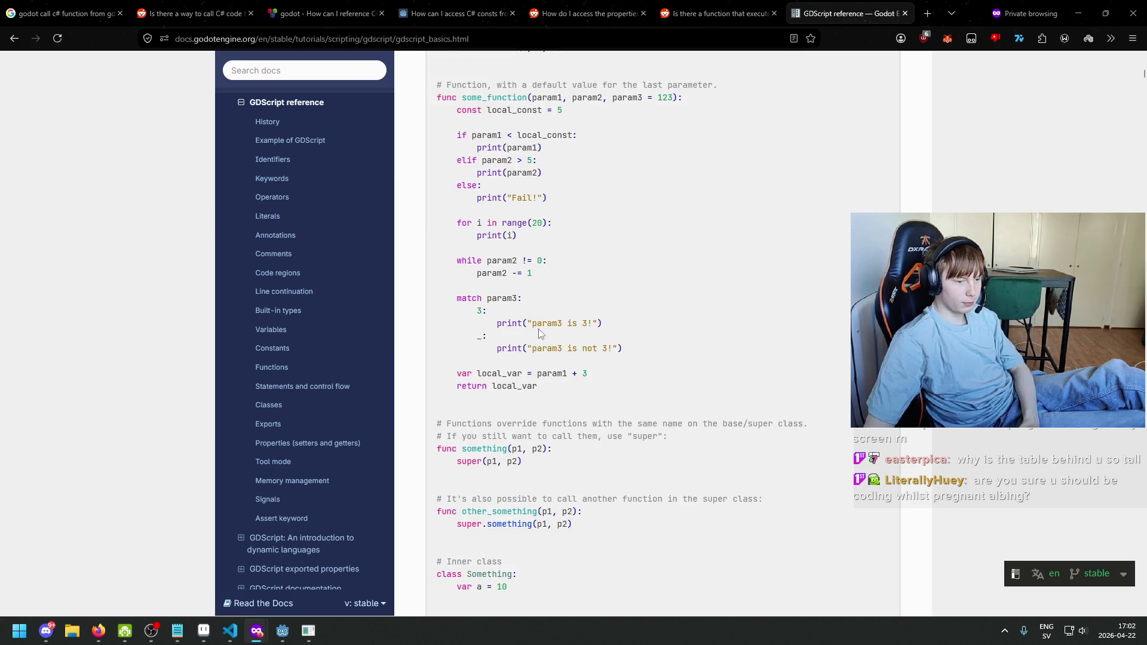
scroll(539, 333, "down", 5)
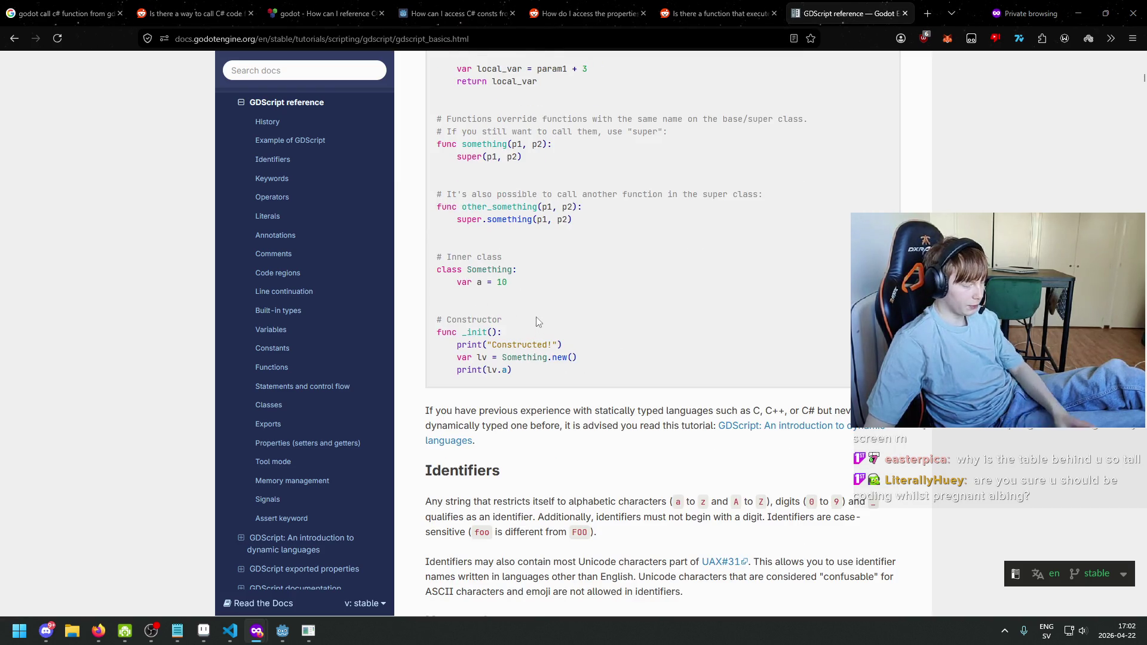
scroll(541, 326, "down", 3)
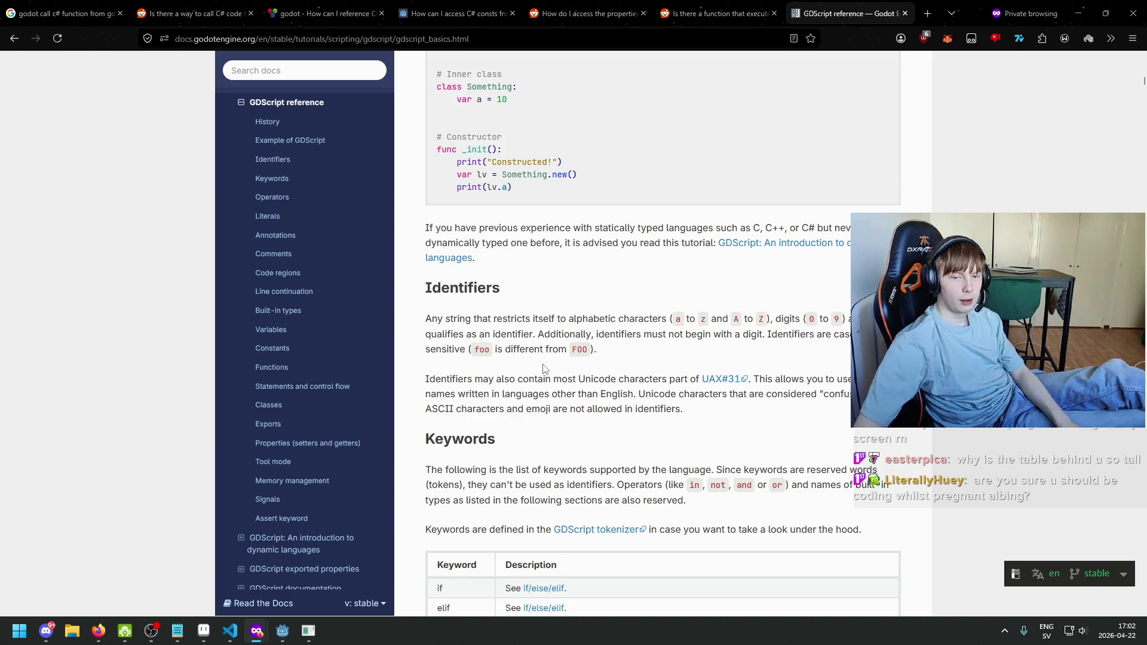
scroll(546, 369, "down", 7)
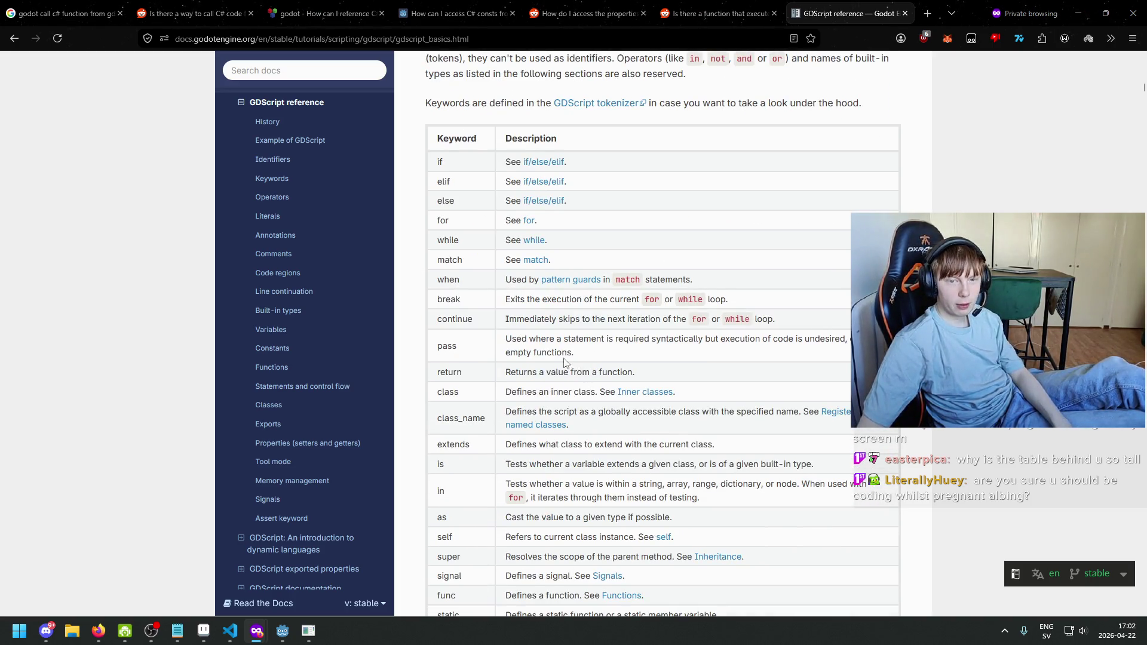
scroll(593, 373, "up", 13)
scroll(544, 344, "up", 15)
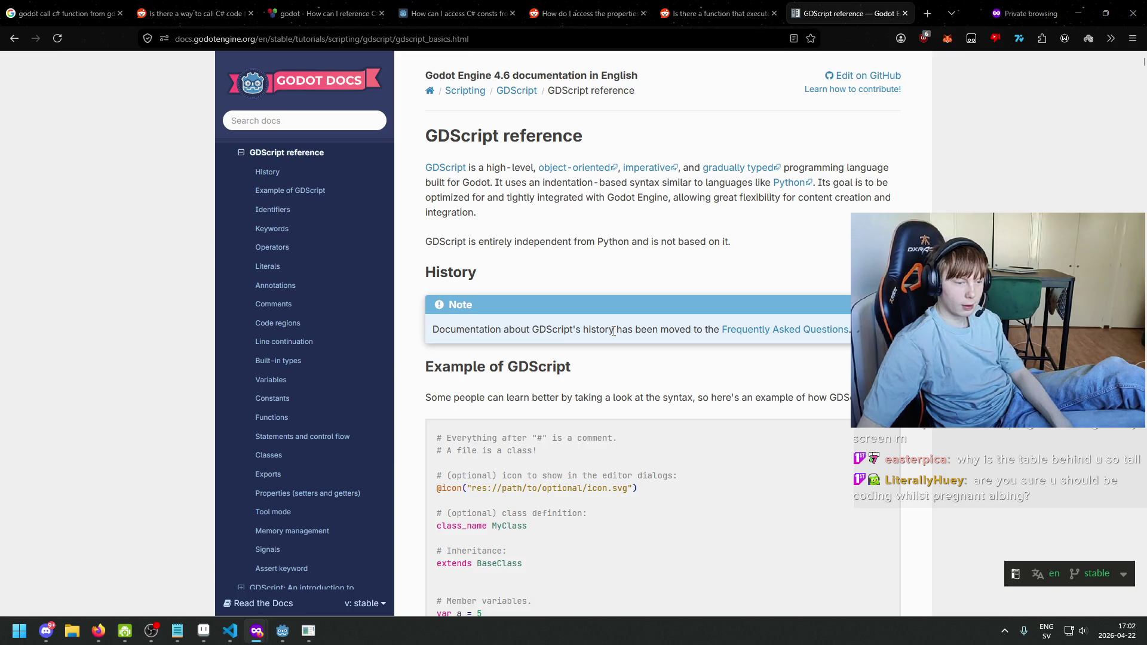
scroll(602, 345, "down", 4)
scroll(561, 335, "up", 4)
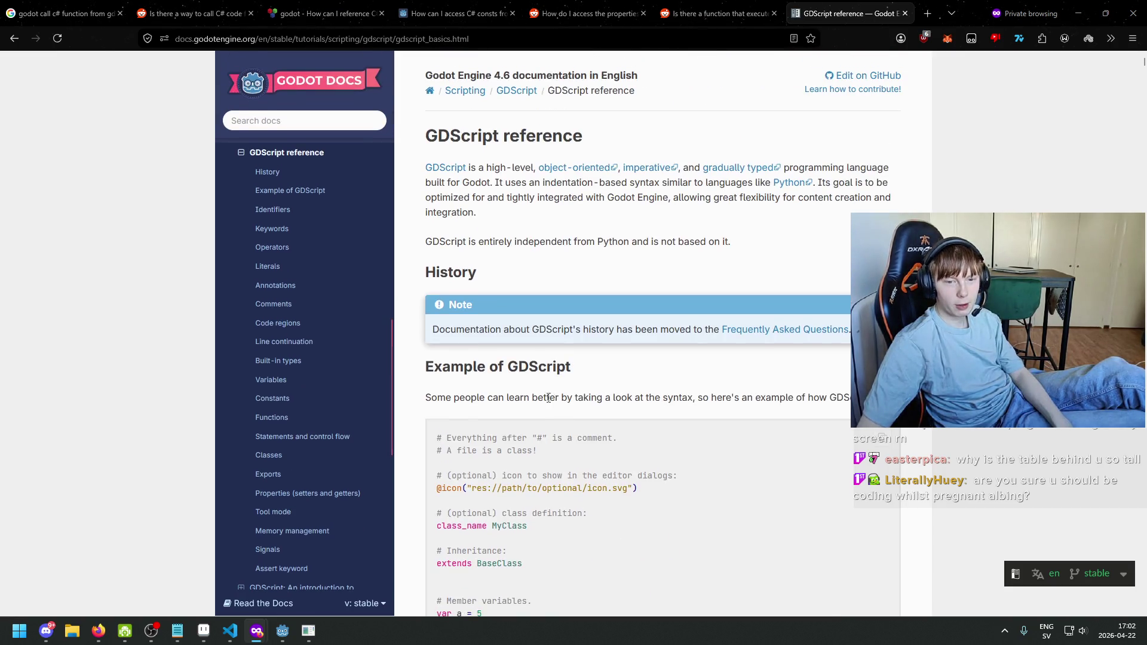
scroll(504, 382, "down", 2)
scroll(505, 383, "down", 2)
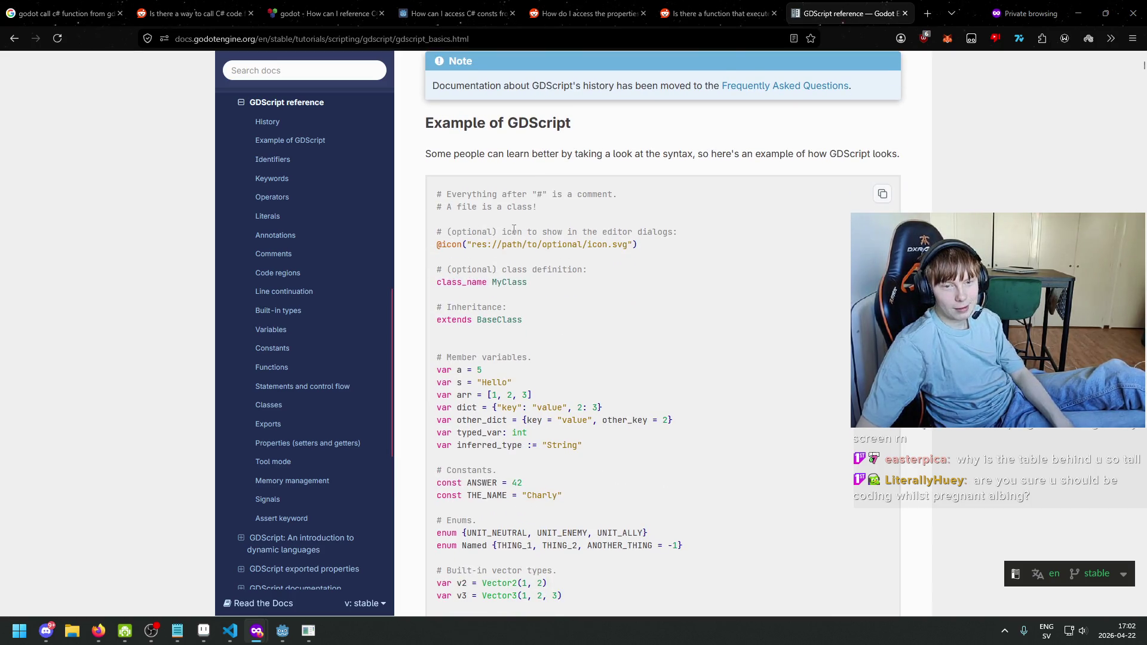
scroll(468, 332, "down", 1)
Step: Highlight example lines: member variables, the if/elif block, super.something(p1, p2) and Something.new()
triple_click(486, 297)
left_click(487, 298)
left_click_drag(446, 306, 480, 310)
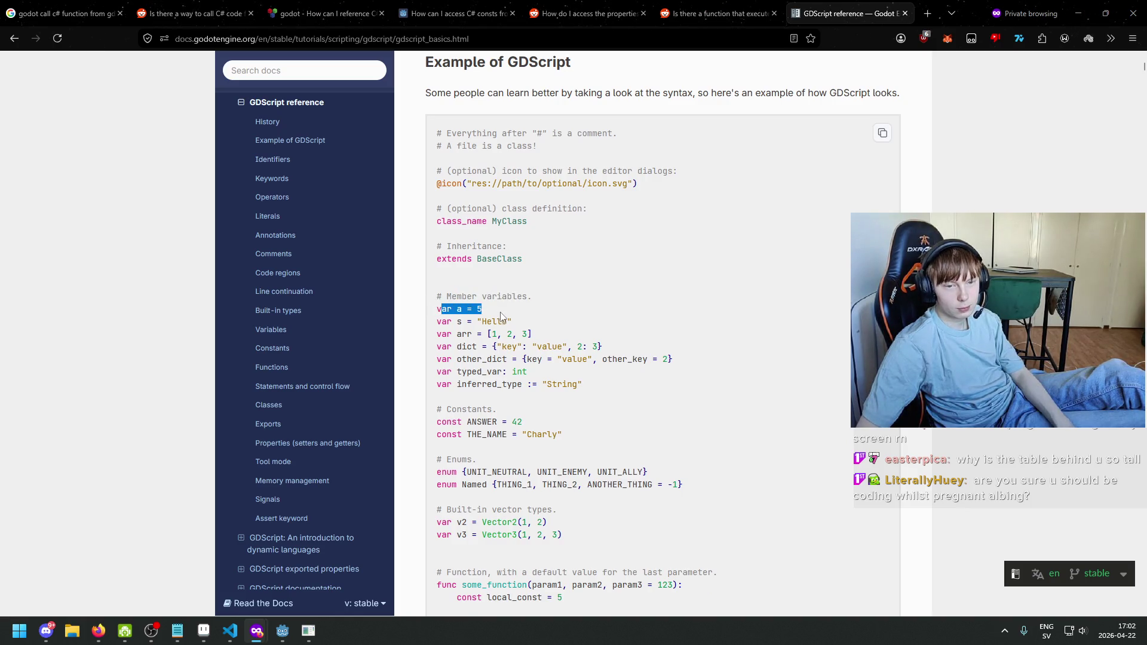
left_click(448, 307)
scroll(434, 285, "down", 4)
mouse_move(463, 379)
left_mouse_down()
mouse_move(653, 387)
mouse_move(660, 410)
left_mouse_up()
scroll(660, 412, "down", 2)
left_click(599, 389)
left_click_drag(456, 496, 599, 497)
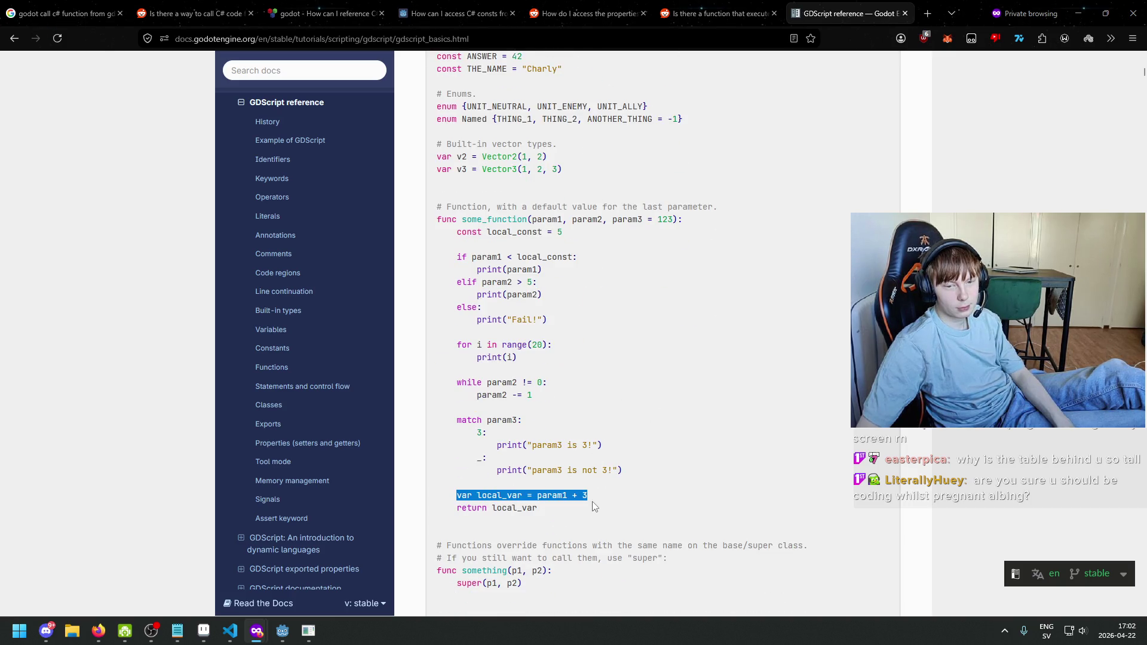
left_click_drag(460, 507, 464, 507)
scroll(486, 511, "down", 3)
left_click(432, 453)
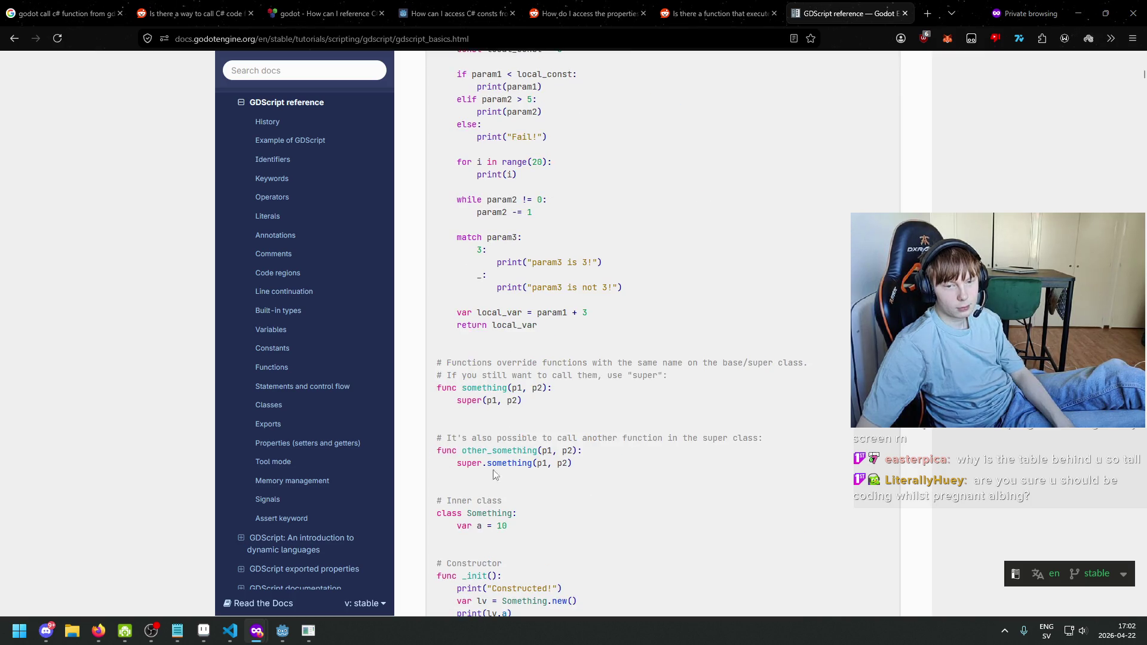
left_click_drag(457, 464, 565, 472)
scroll(565, 473, "down", 4)
left_click(481, 396)
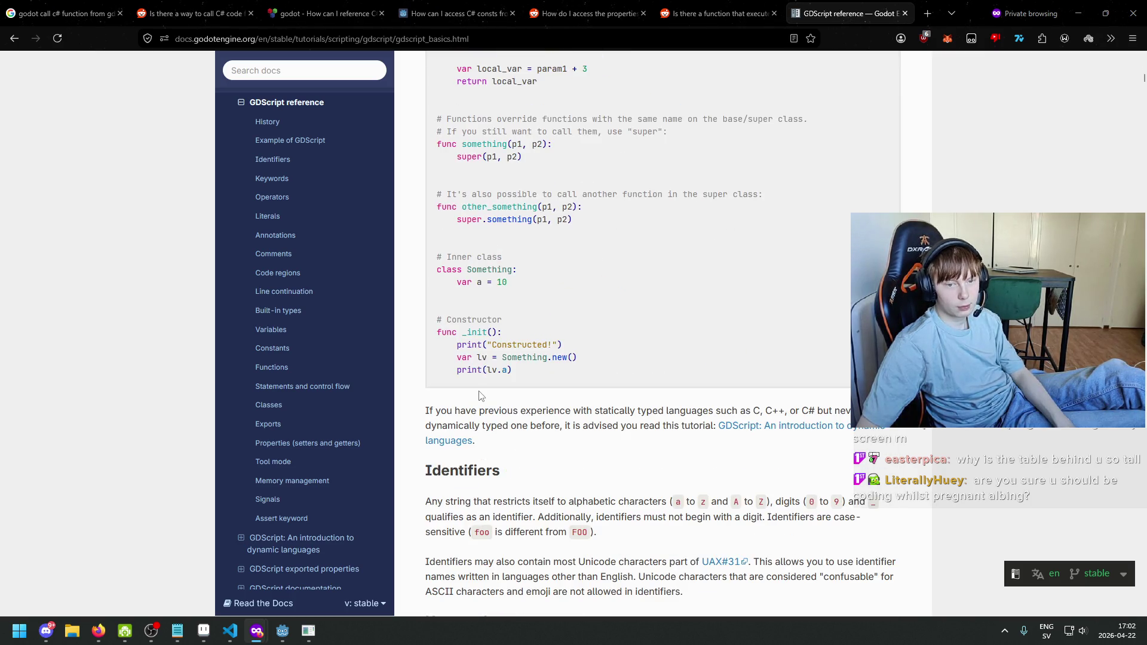
left_click_drag(458, 352, 541, 358)
left_click(500, 391)
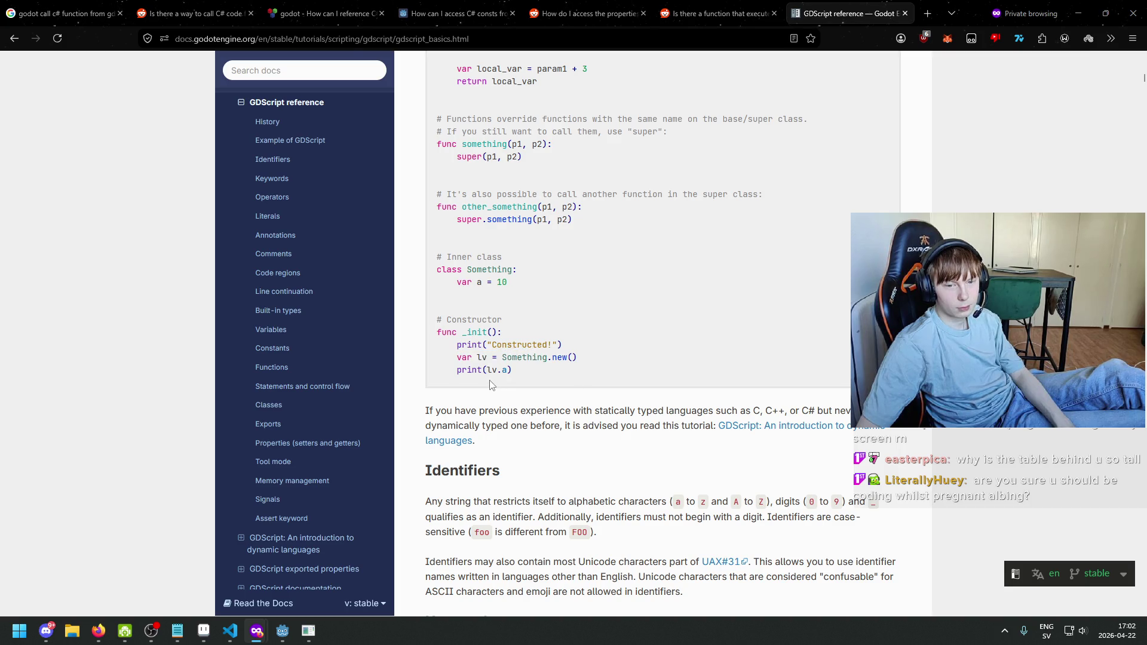
scroll(491, 384, "down", 20)
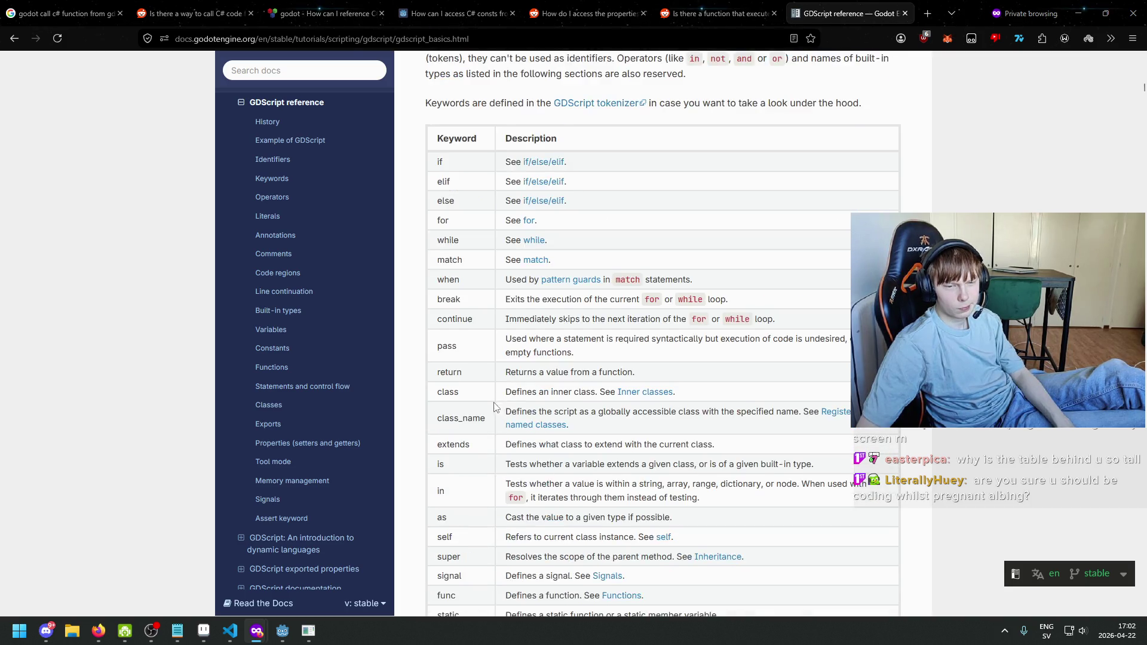
scroll(422, 420, "down", 5)
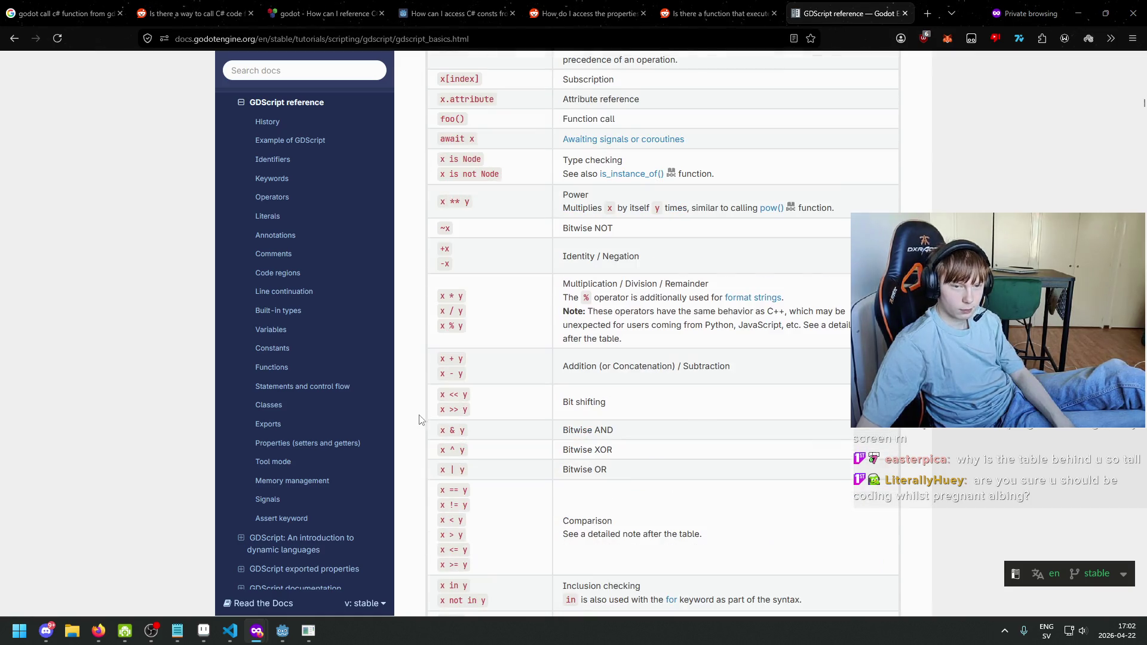
scroll(411, 438, "down", 10)
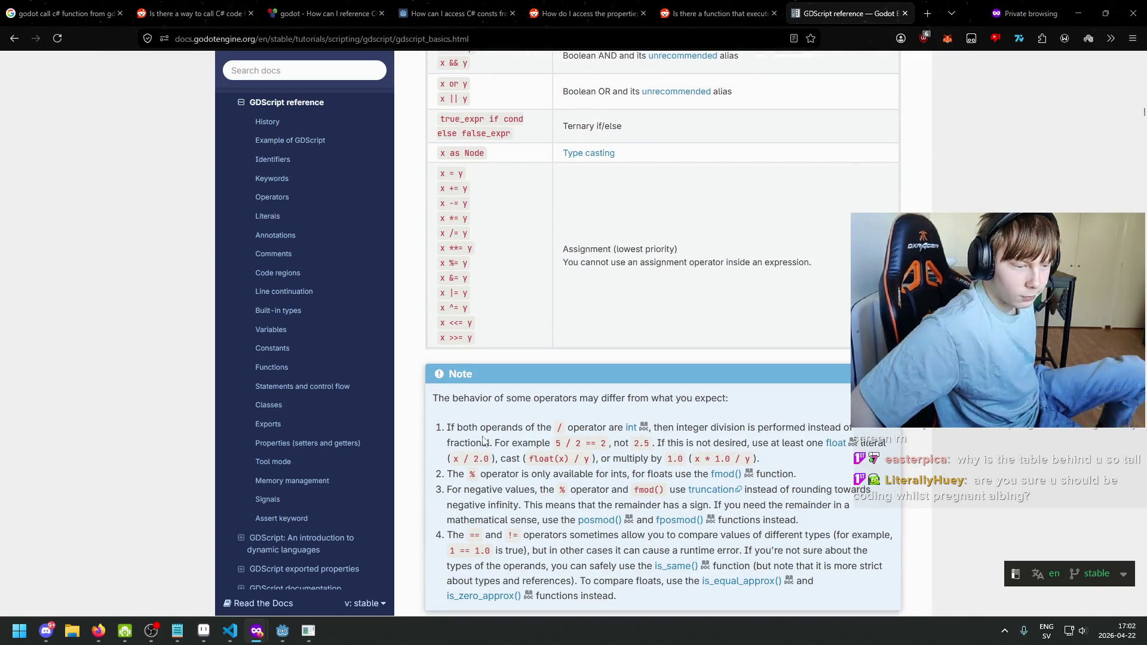
scroll(524, 420, "down", 5)
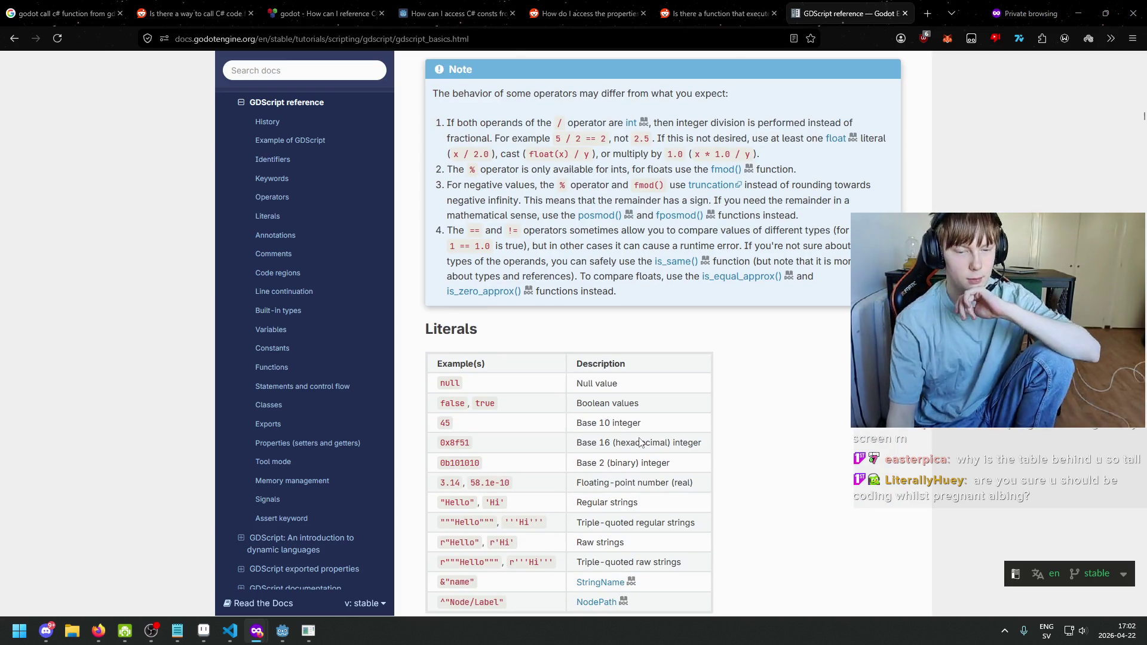
scroll(648, 438, "down", 4)
scroll(627, 454, "down", 7)
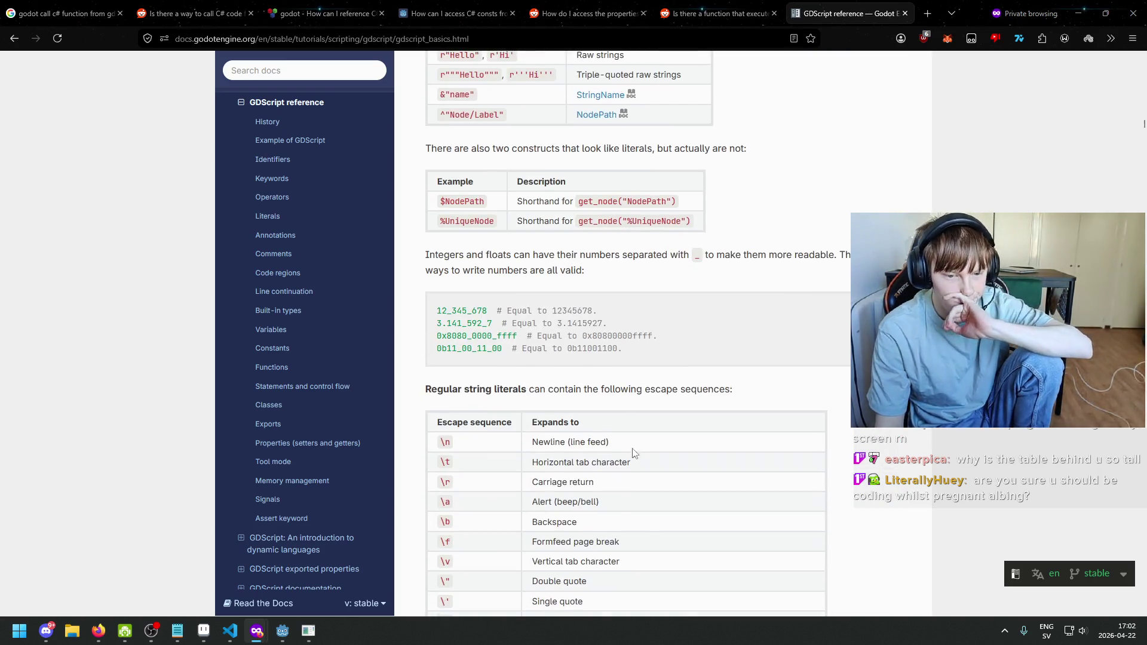
scroll(597, 489, "down", 7)
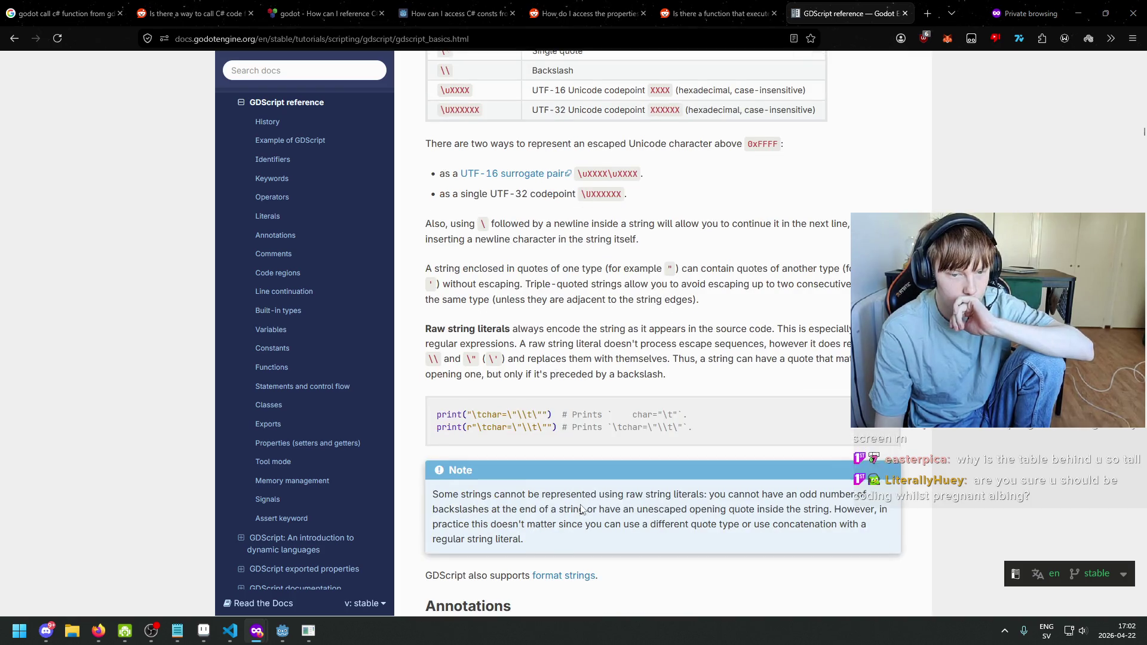
scroll(581, 508, "down", 8)
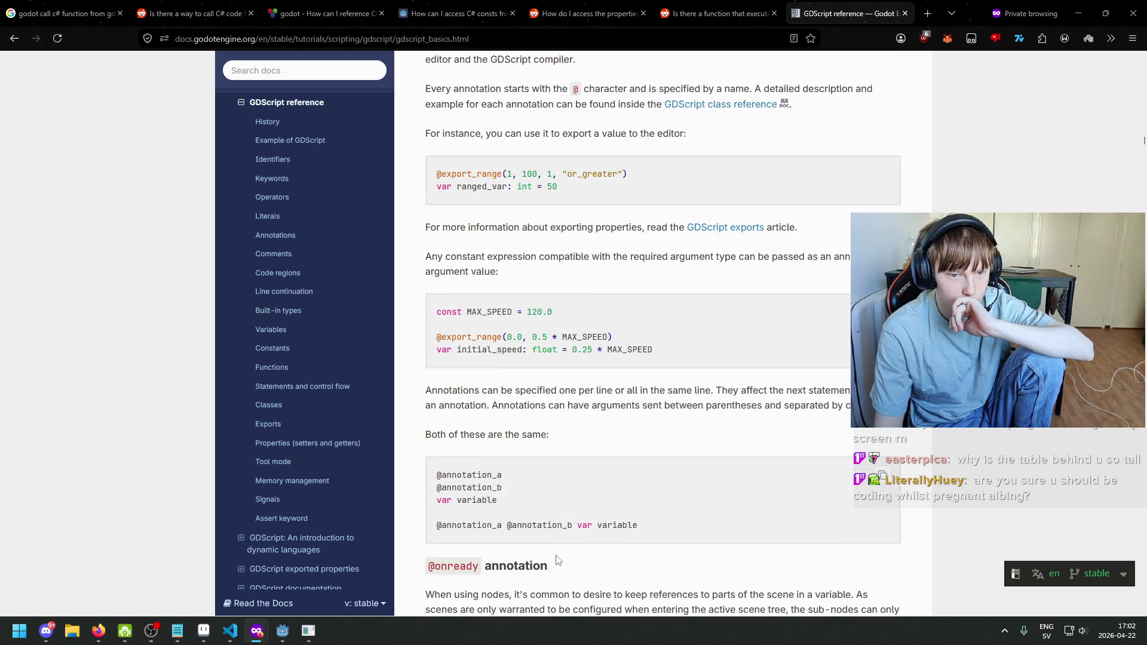
scroll(426, 508, "down", 4)
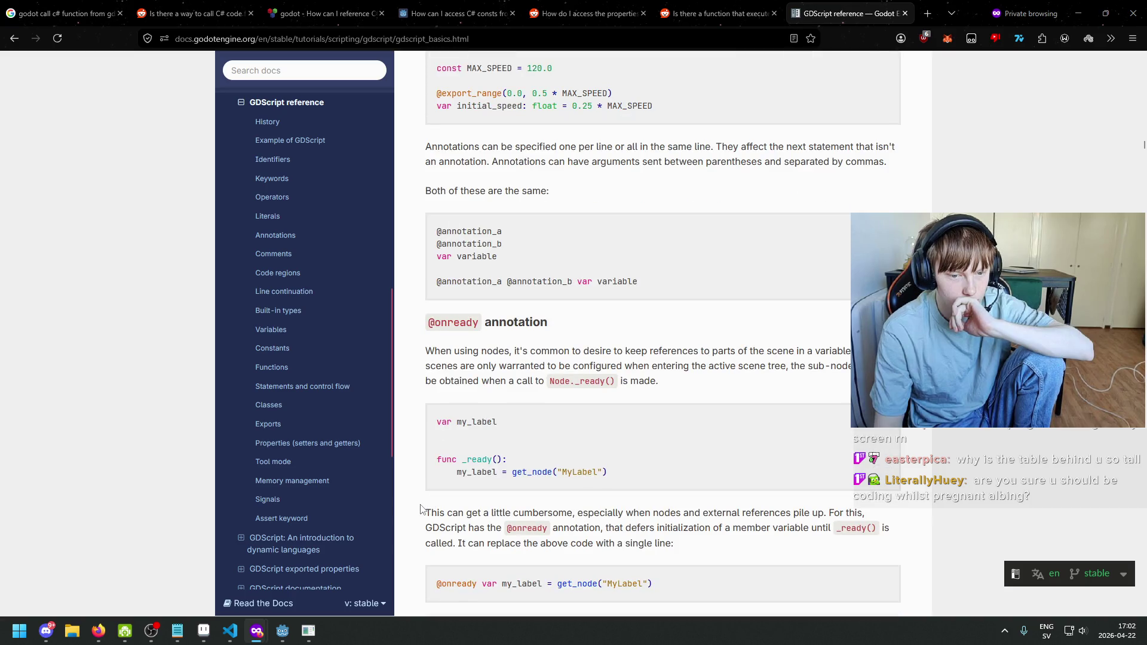
scroll(421, 509, "down", 2)
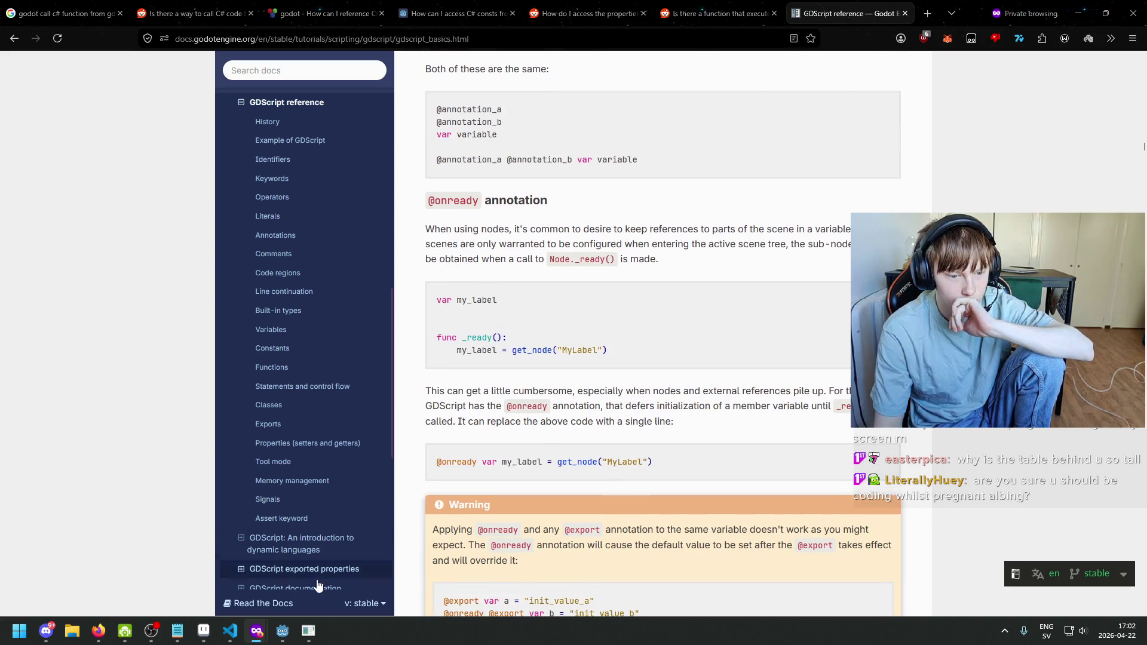
left_click(284, 635)
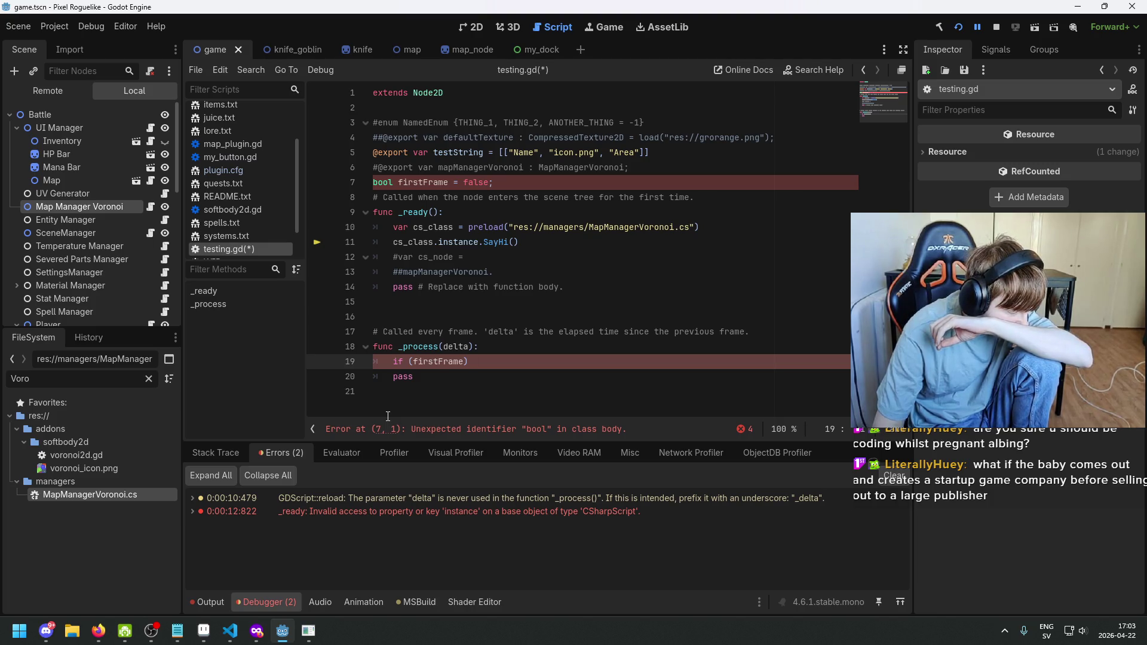
Step: Leave a trailing tab after 'if (firstFrame)' on line 19 of testing.gd
key("Tab")
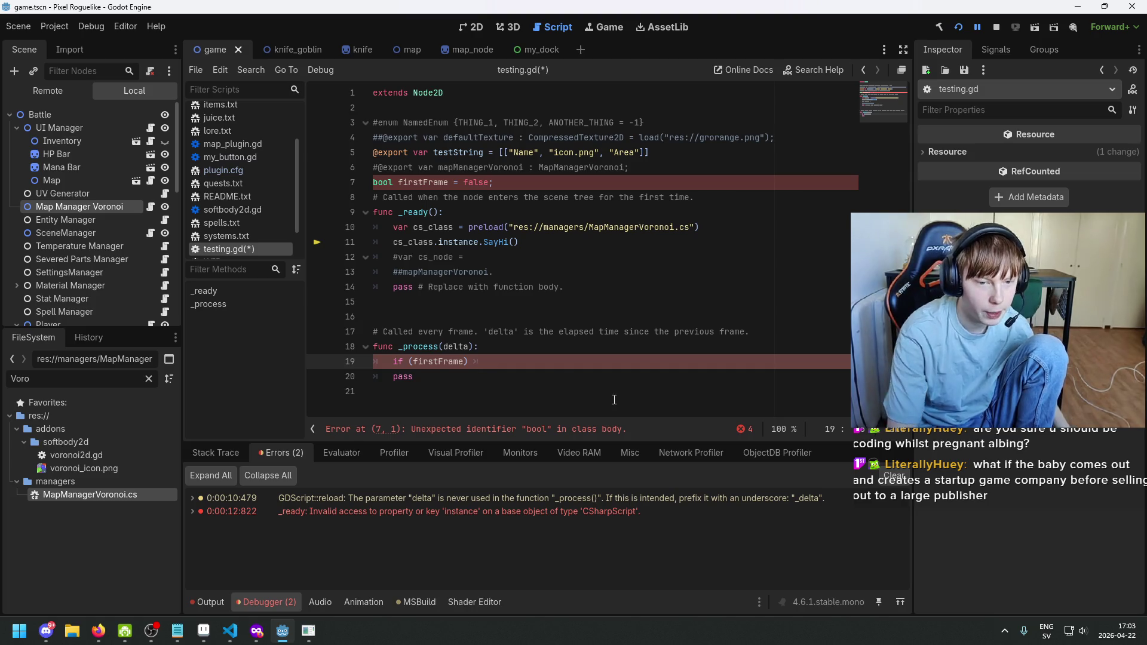
key("BackSpace")
key("Tab")
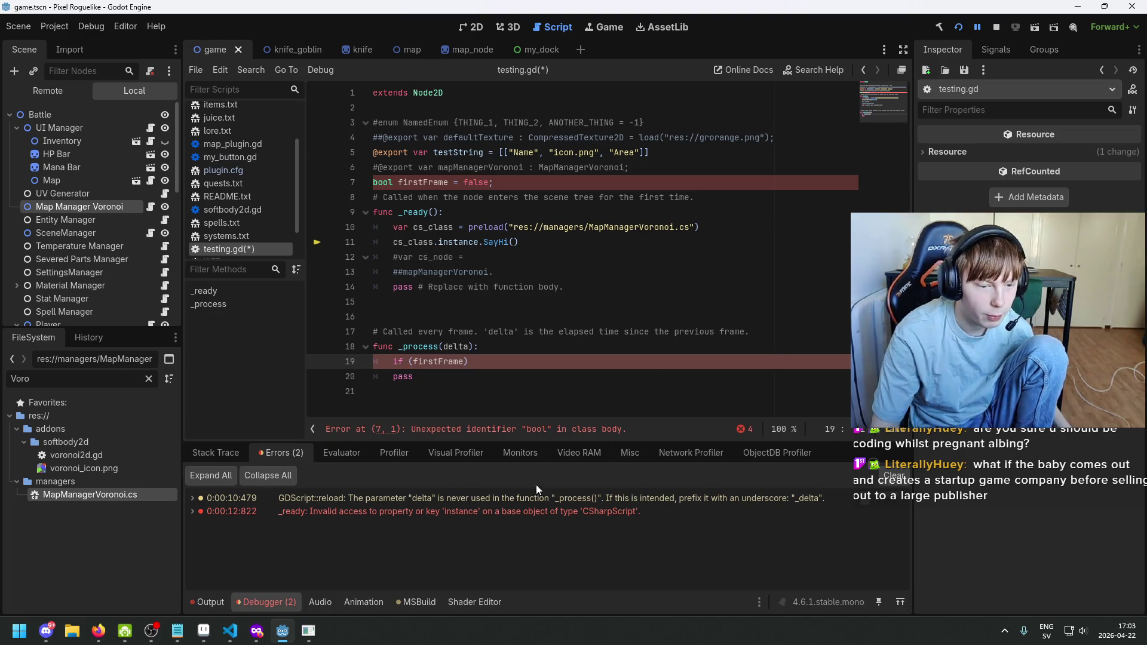
mouse_move(257, 630)
left_click(328, 590)
scroll(567, 491, "down", 2)
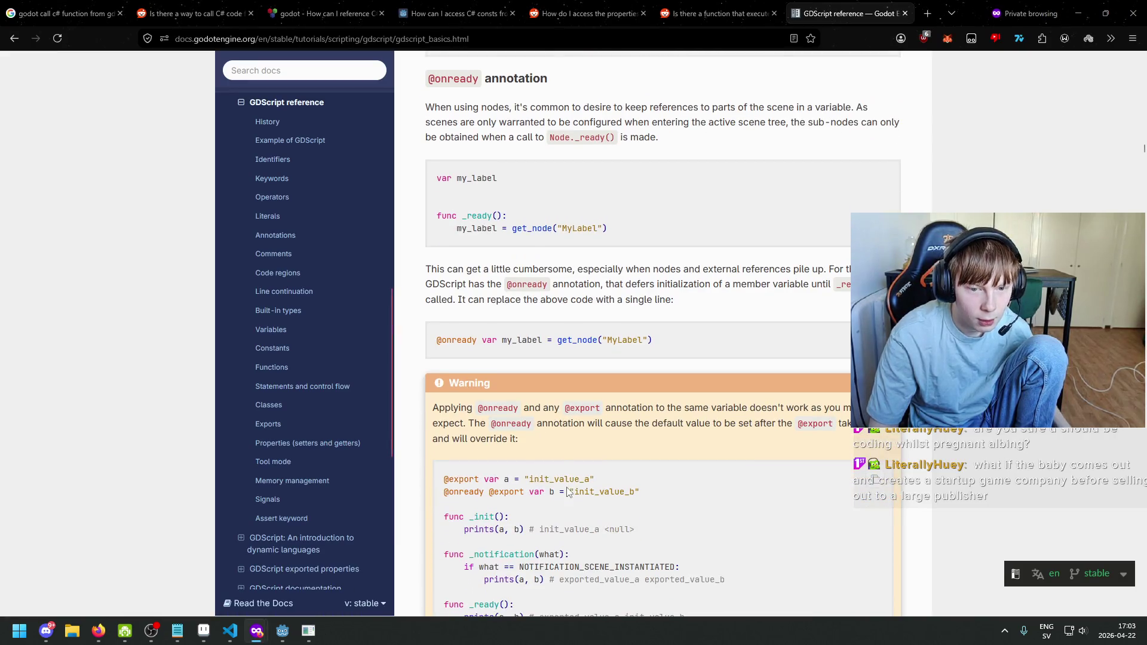
double_click(507, 284)
left_click(508, 284)
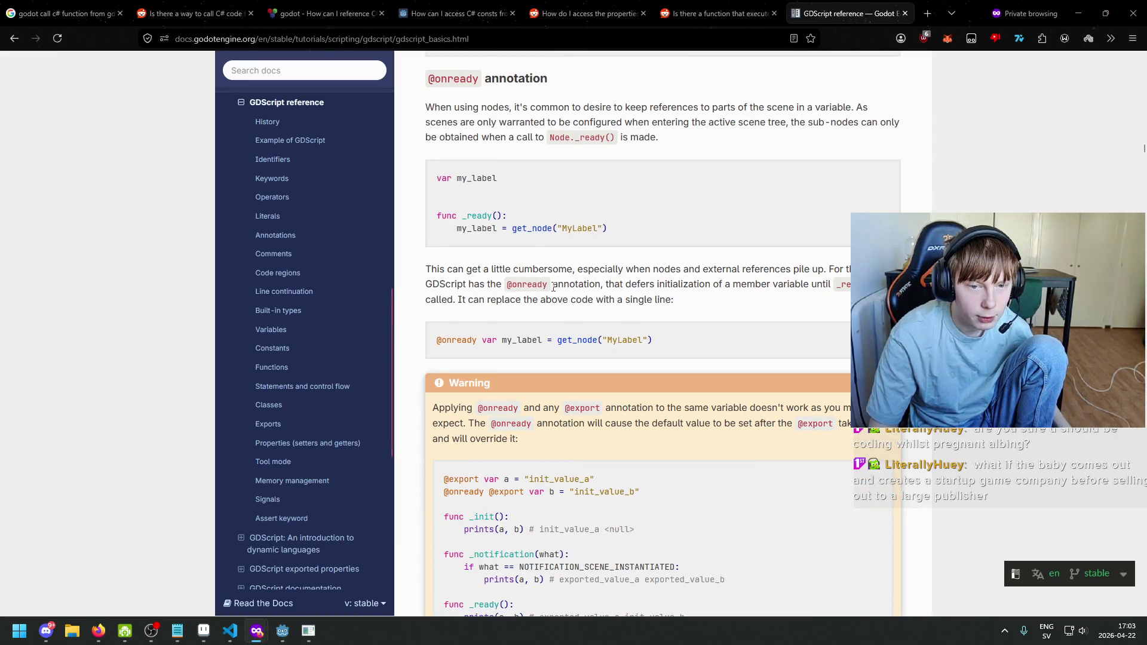
left_click_drag(549, 285, 502, 284)
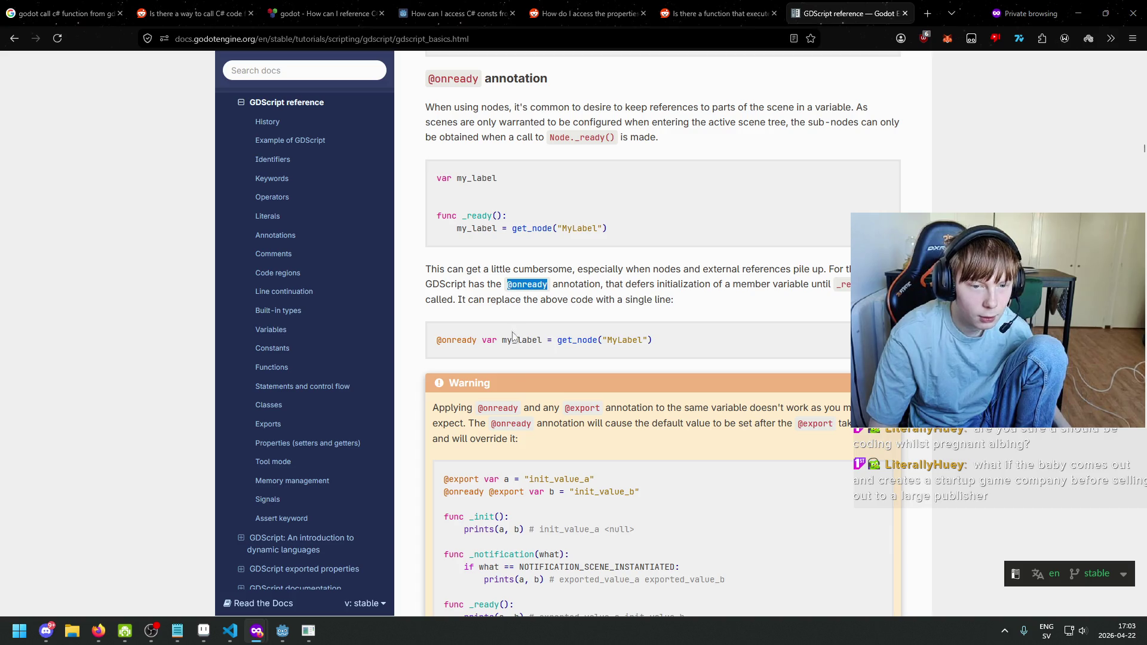
scroll(512, 332, "down", 1)
scroll(511, 332, "down", 1)
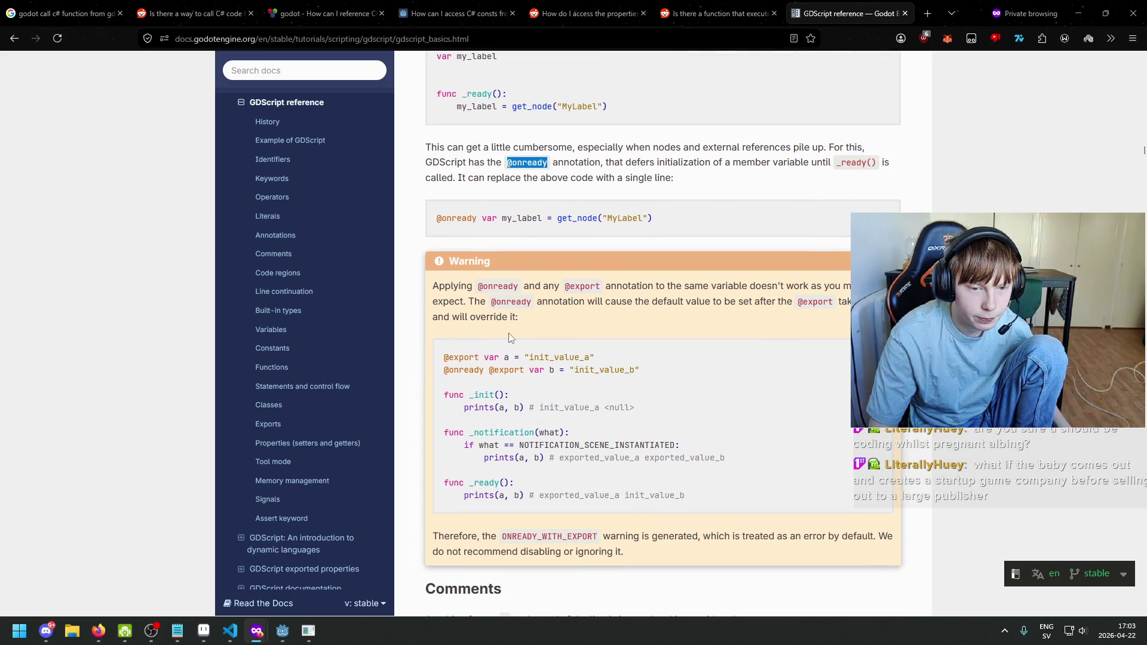
scroll(487, 343, "down", 2)
left_click_drag(444, 247, 599, 236)
left_click(575, 289)
scroll(459, 357, "down", 2)
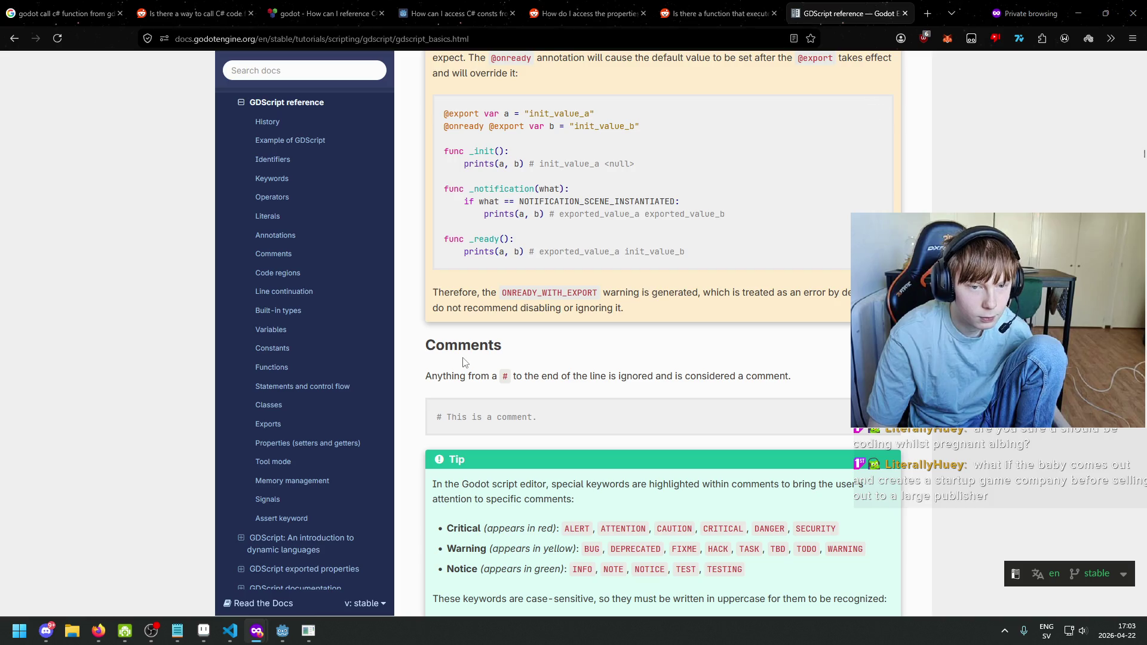
scroll(480, 365, "down", 3)
scroll(478, 363, "up", 20)
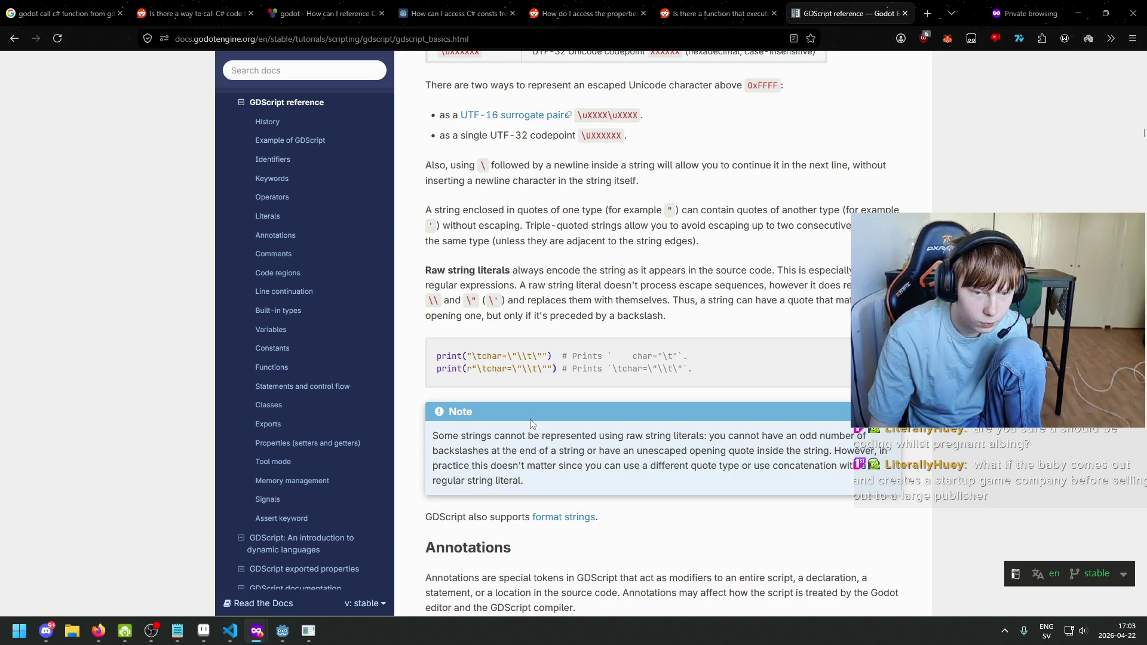
scroll(529, 418, "up", 10)
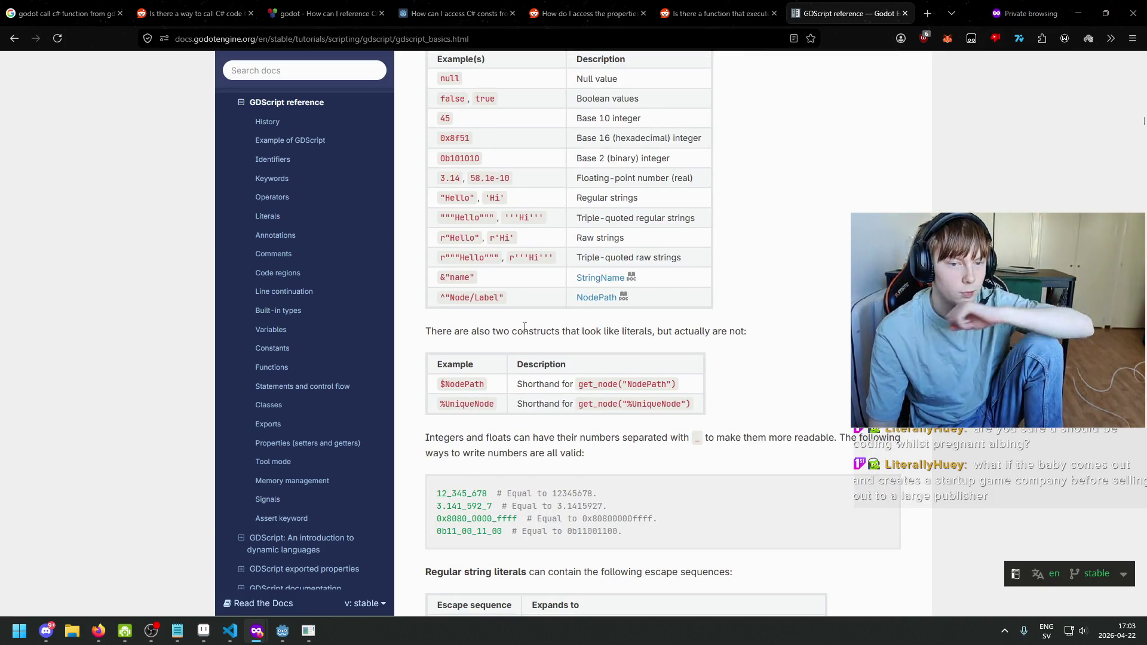
scroll(464, 263, "up", 4)
scroll(464, 263, "up", 15)
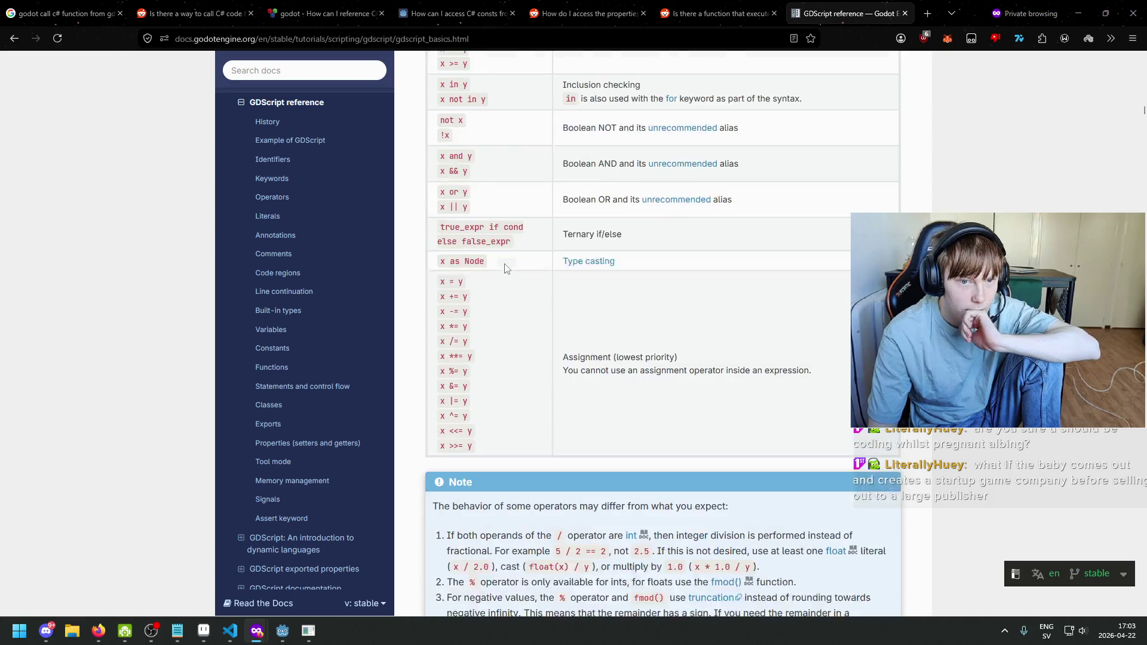
scroll(523, 319, "up", 20)
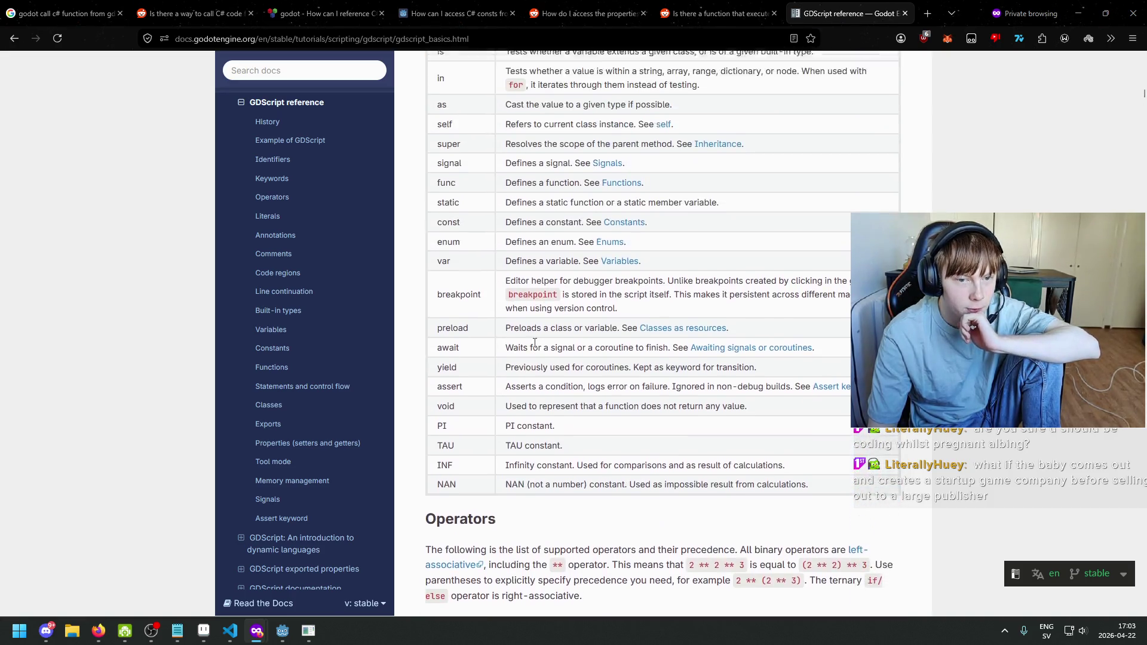
scroll(529, 352, "up", 10)
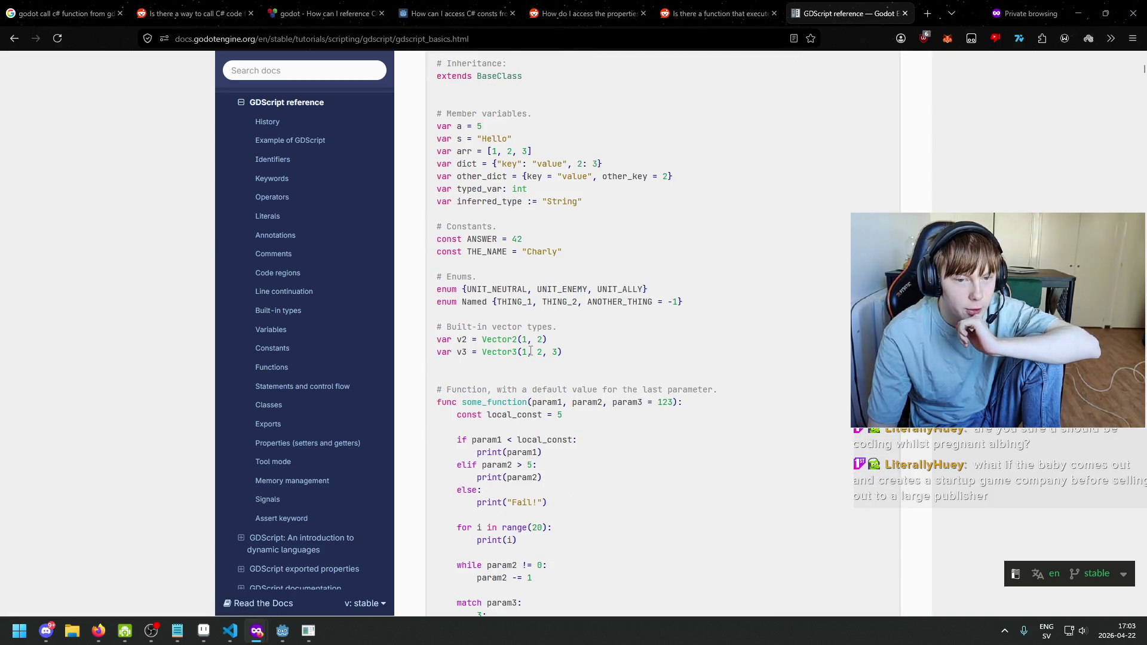
left_click_drag(442, 363, 638, 367)
left_click(644, 375)
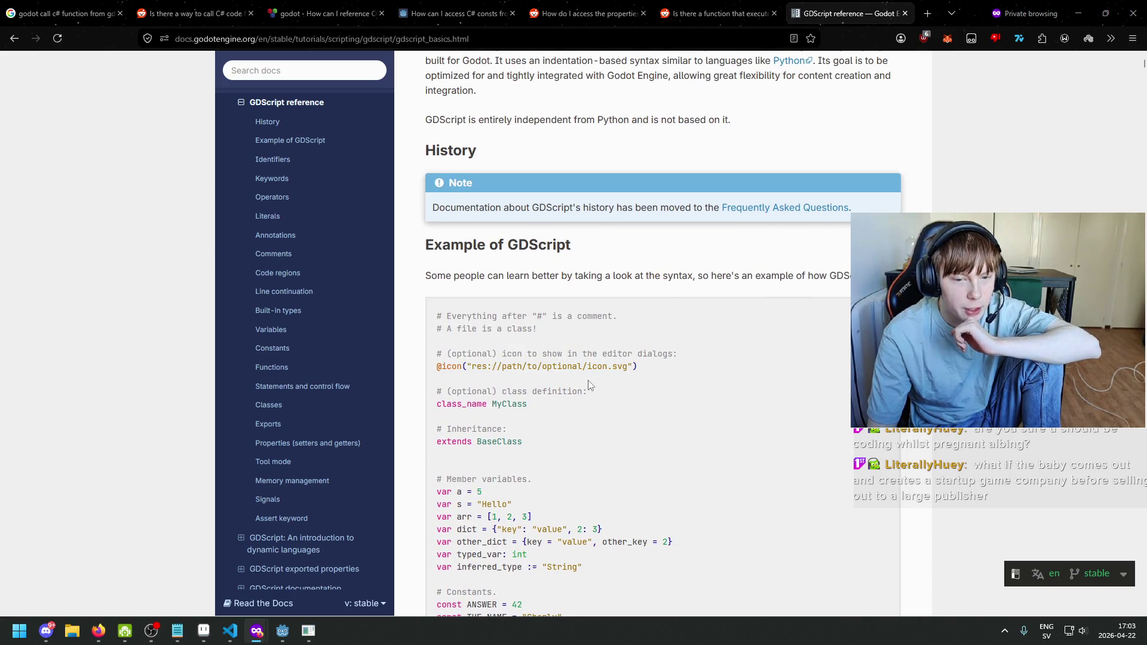
scroll(538, 358, "up", 3)
scroll(486, 341, "down", 7)
scroll(489, 310, "up", 4)
left_click_drag(435, 306, 653, 310)
left_click(685, 309)
Step: Compare testing.gd with some_function's if/elif/else example, then return to the Godot editor
left_click(281, 633)
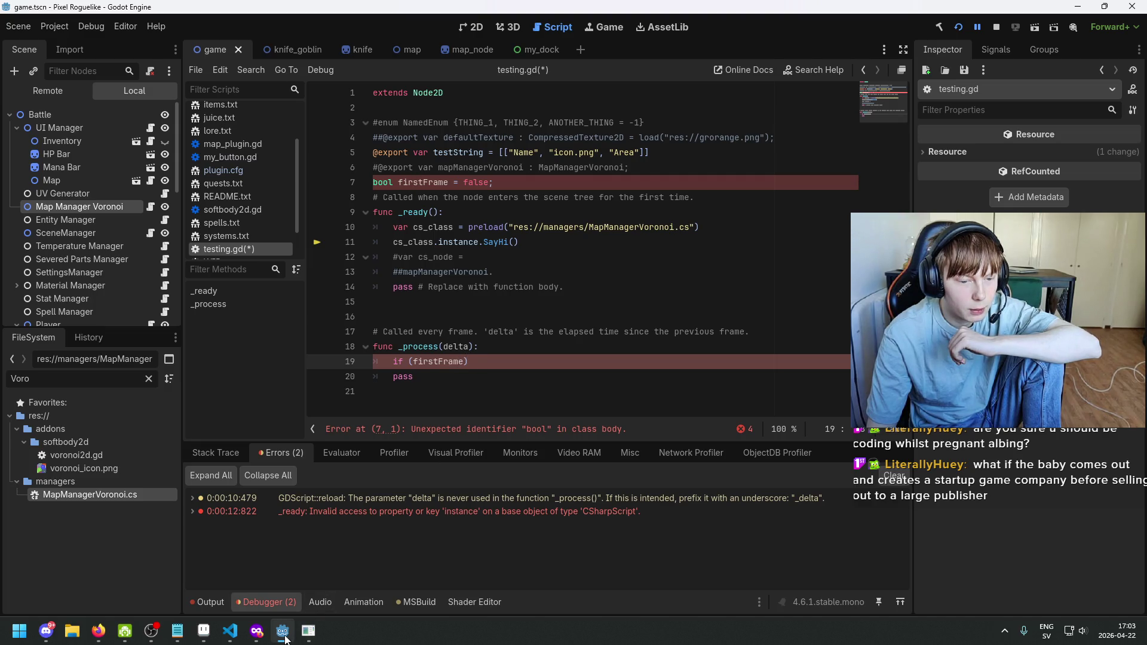
left_click(256, 631)
scroll(514, 359, "down", 10)
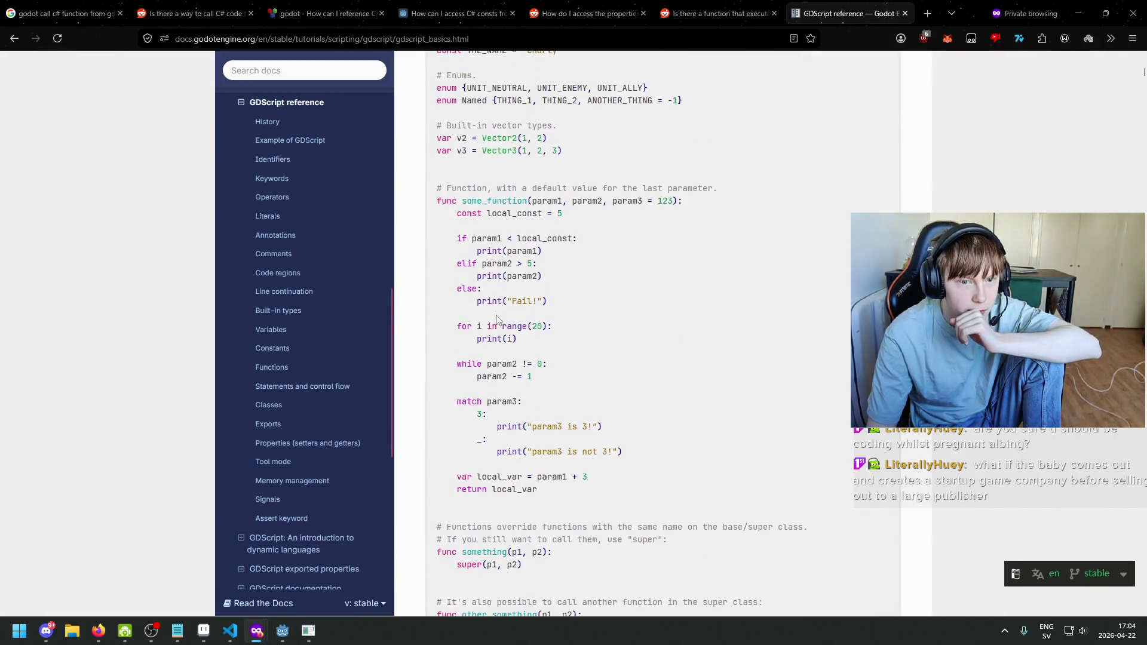
scroll(497, 320, "up", 1)
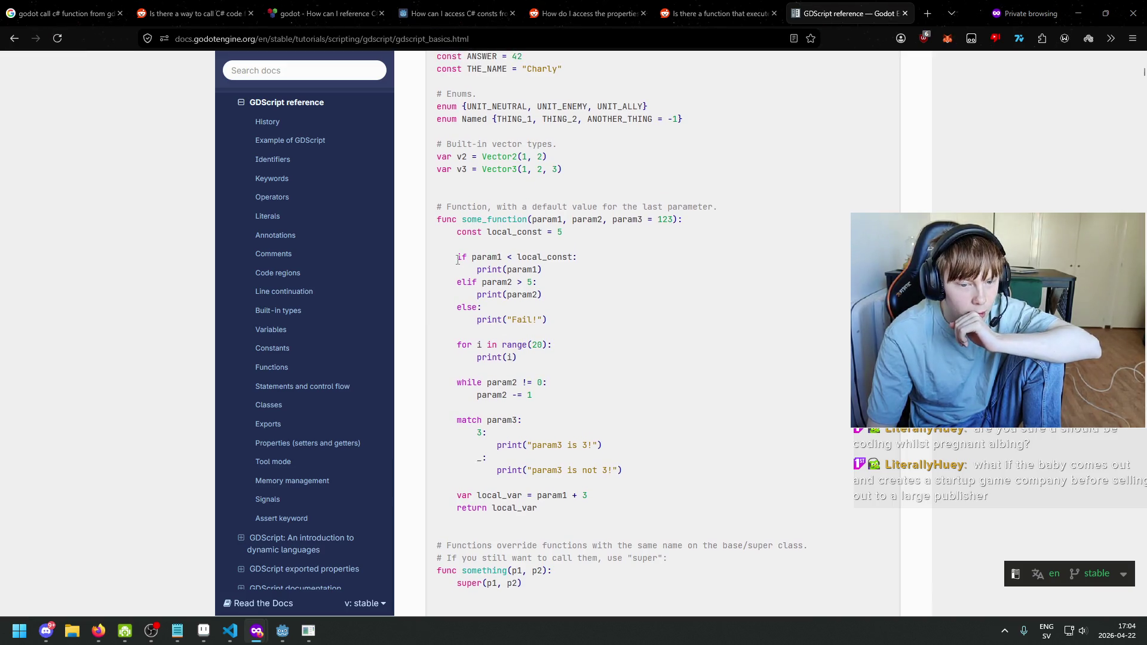
scroll(496, 287, "down", 4)
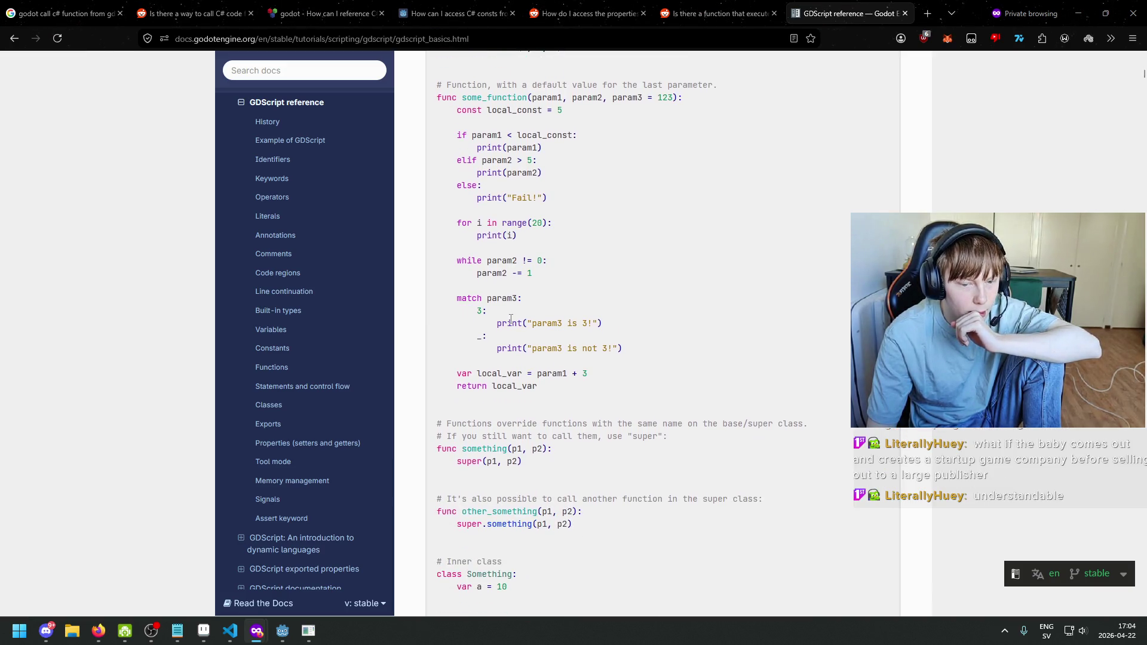
scroll(511, 318, "down", 5)
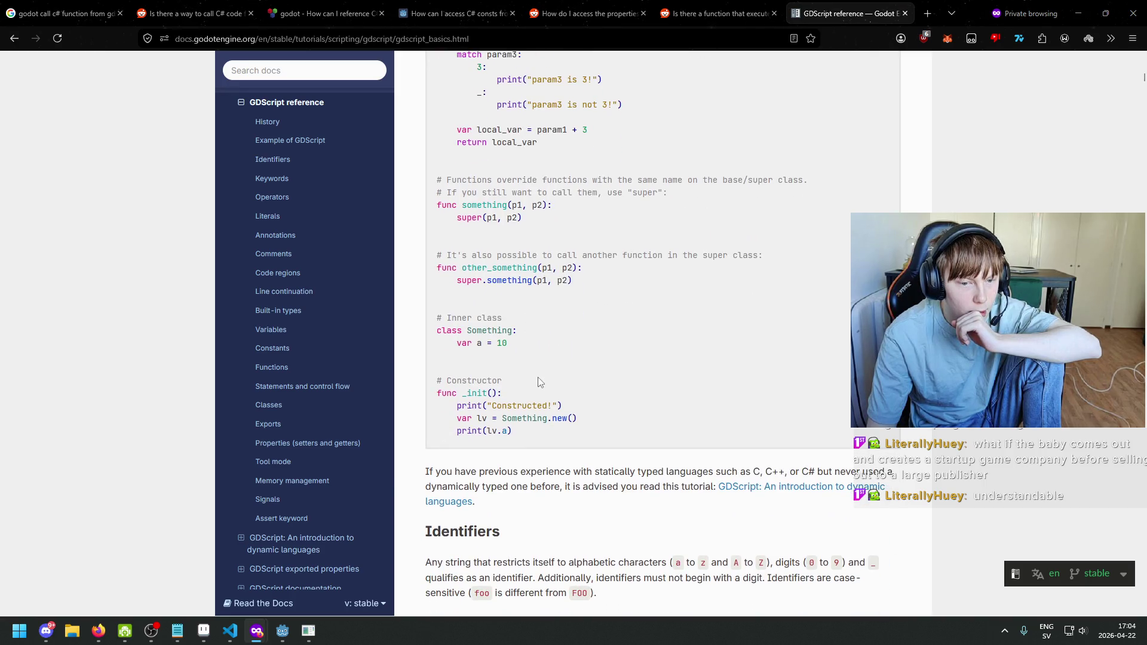
scroll(542, 377, "up", 7)
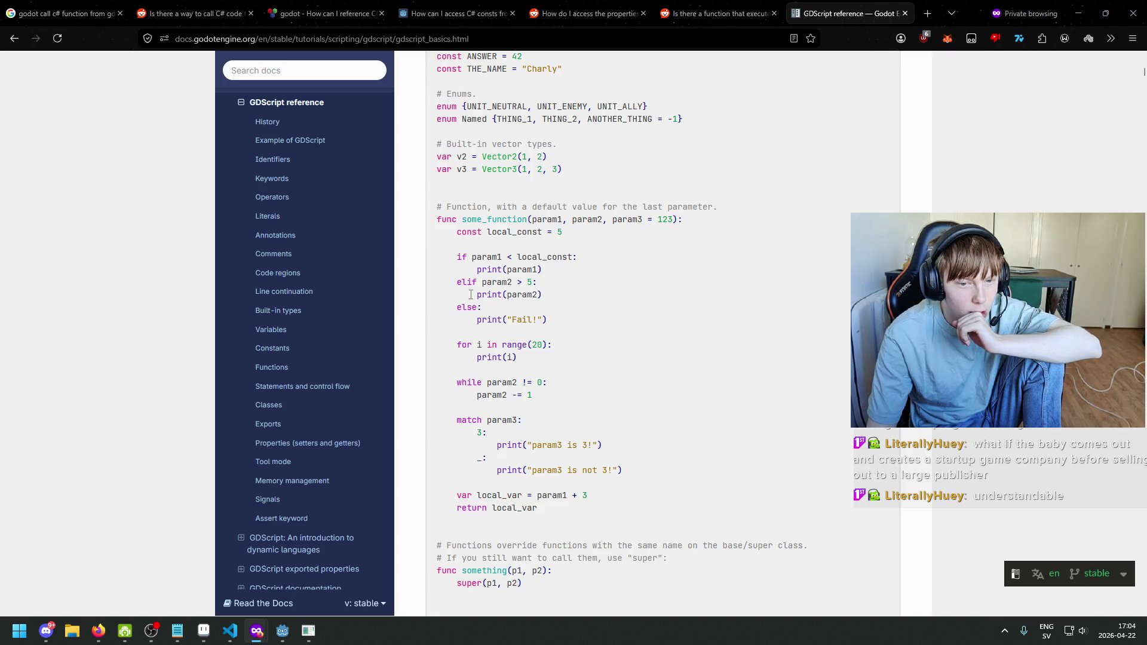
left_click(281, 637)
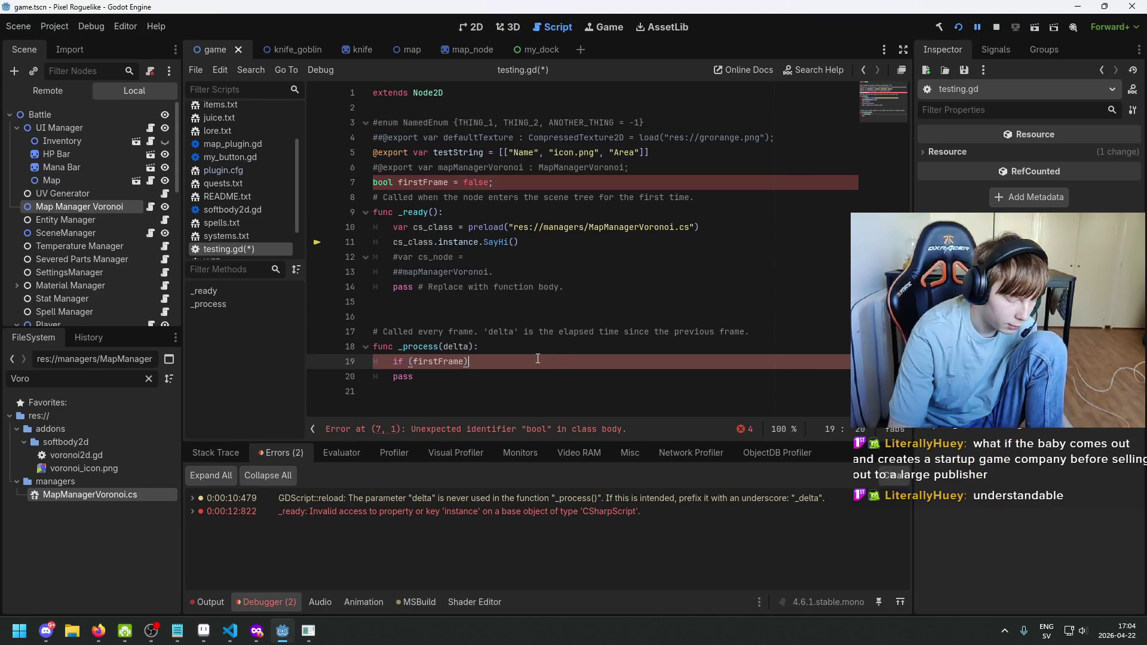
Step: Complete 'if (firstFrame):' with a body setting firstFrame = false, leaving an empty line below
type(":")
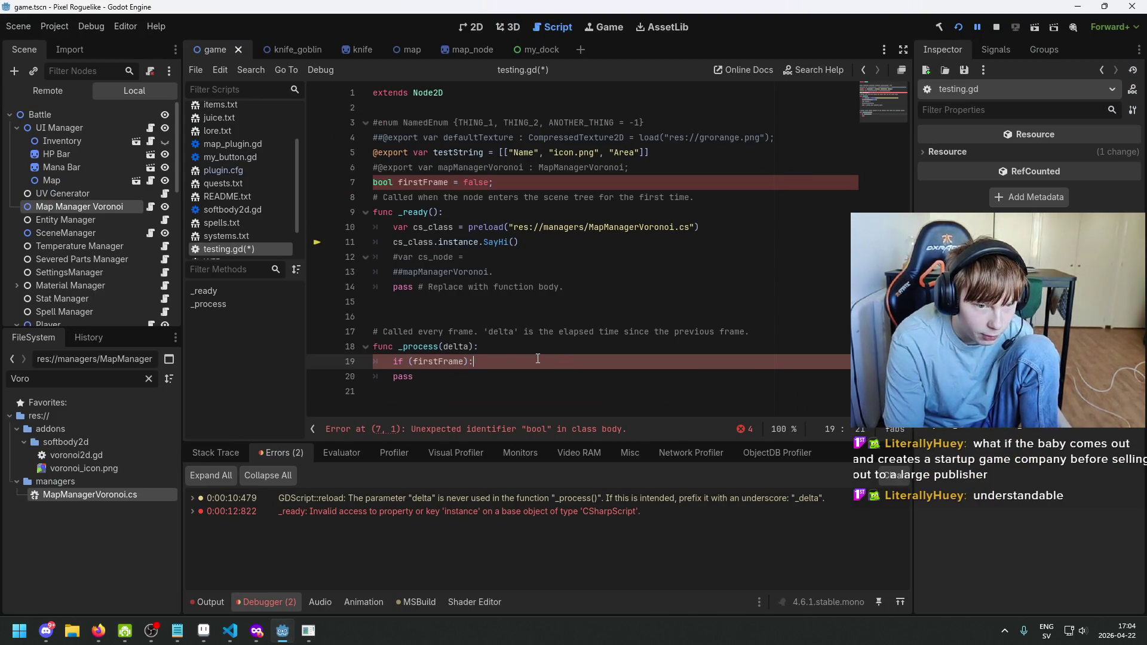
key("Return")
key("ctrl+s")
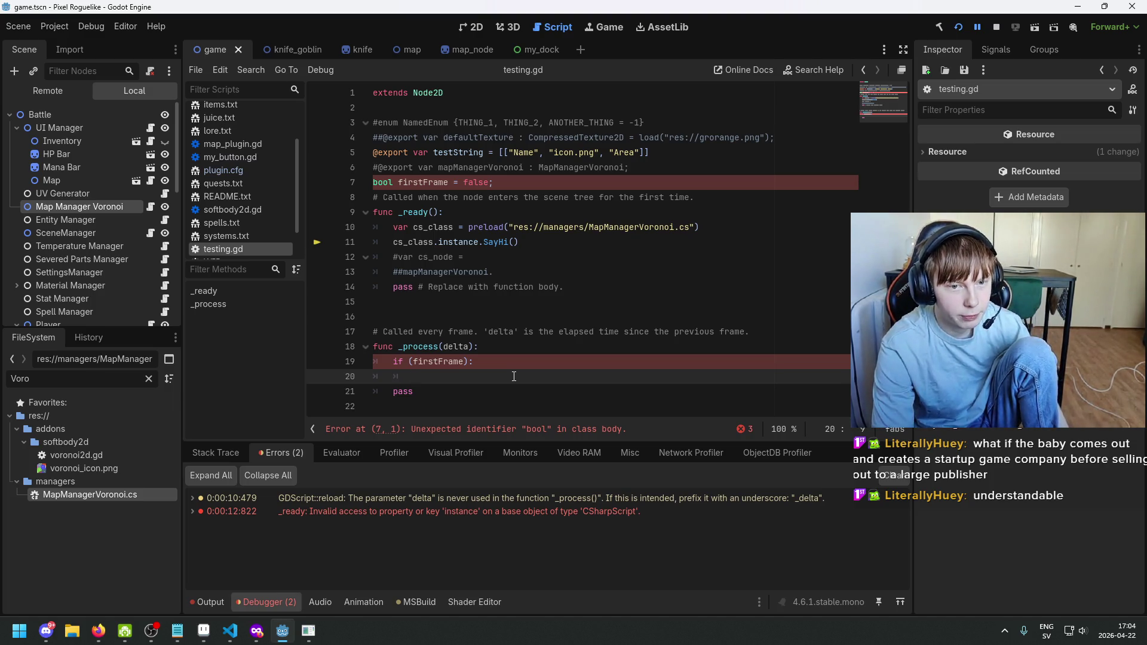
type("firstFrame")
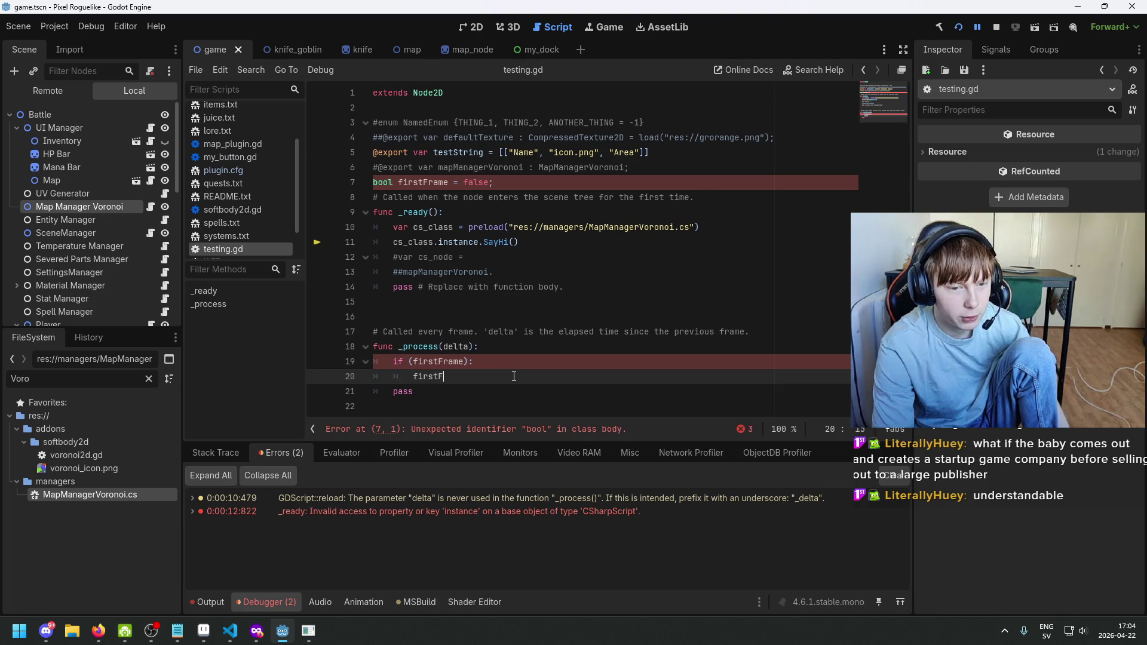
type(" = fals")
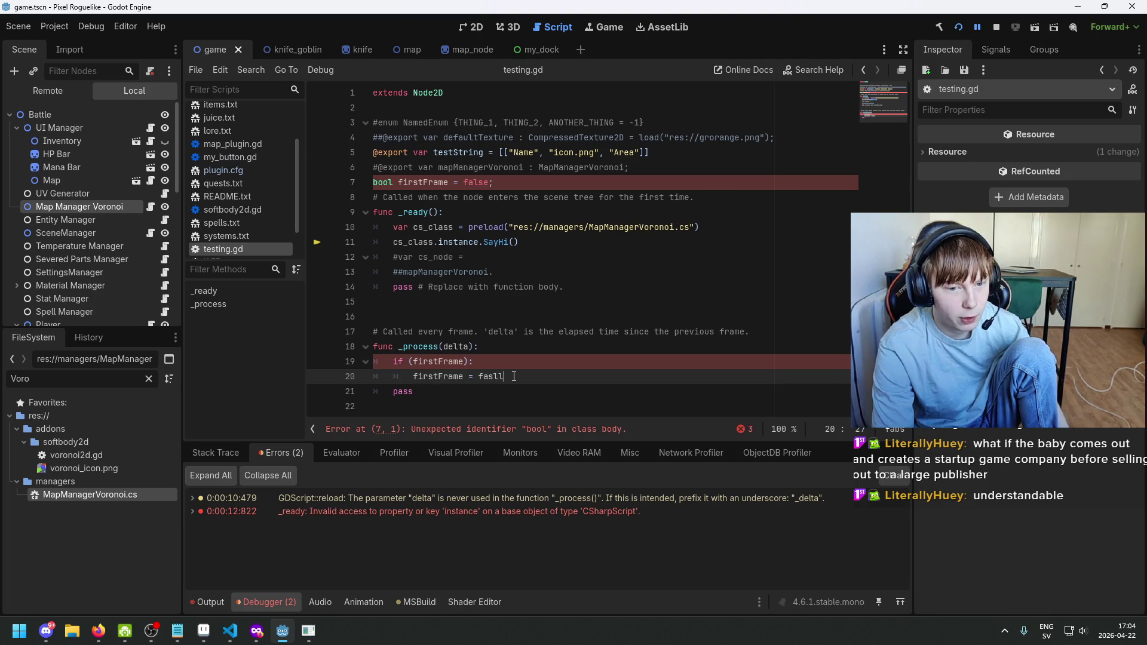
key("Return")
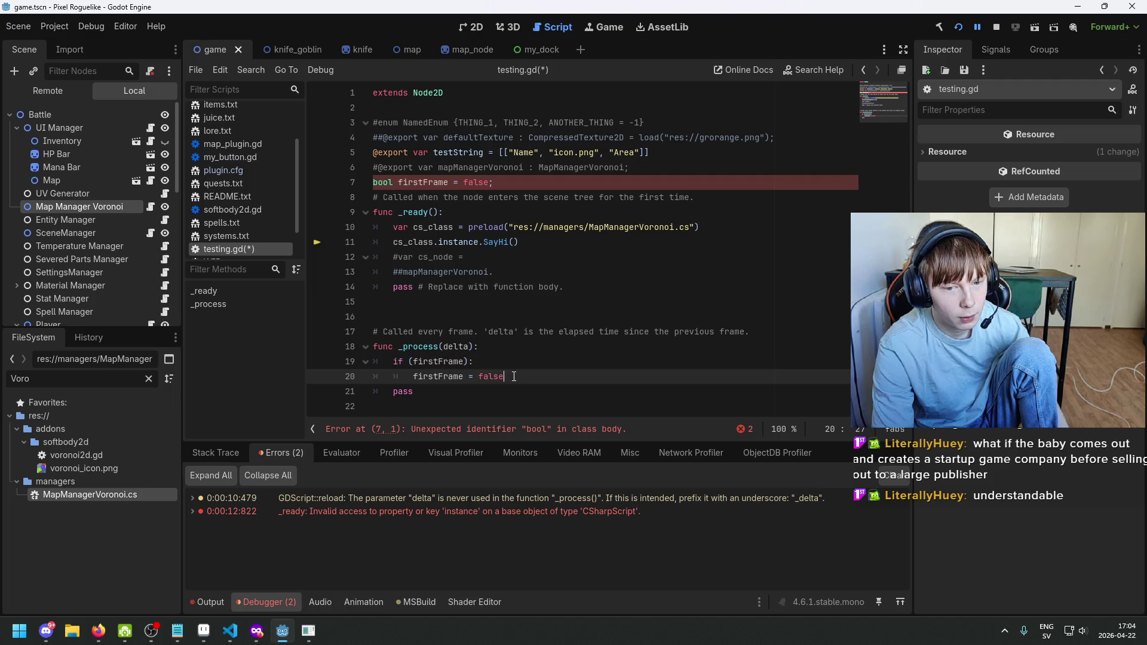
key("Return")
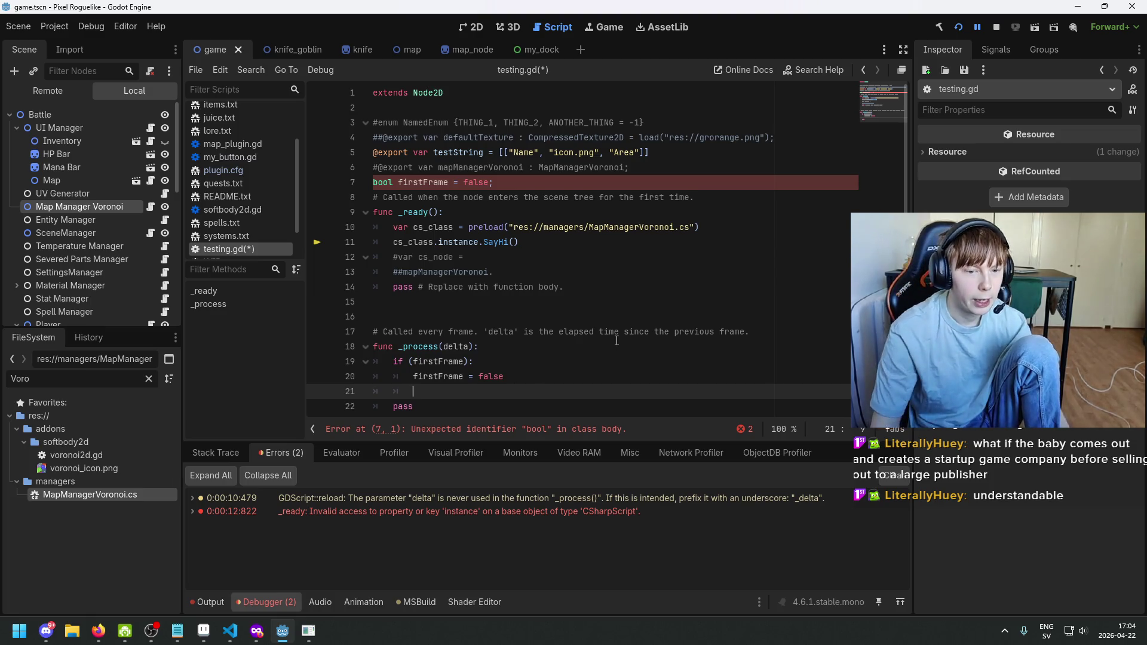
scroll(513, 376, "down", 1)
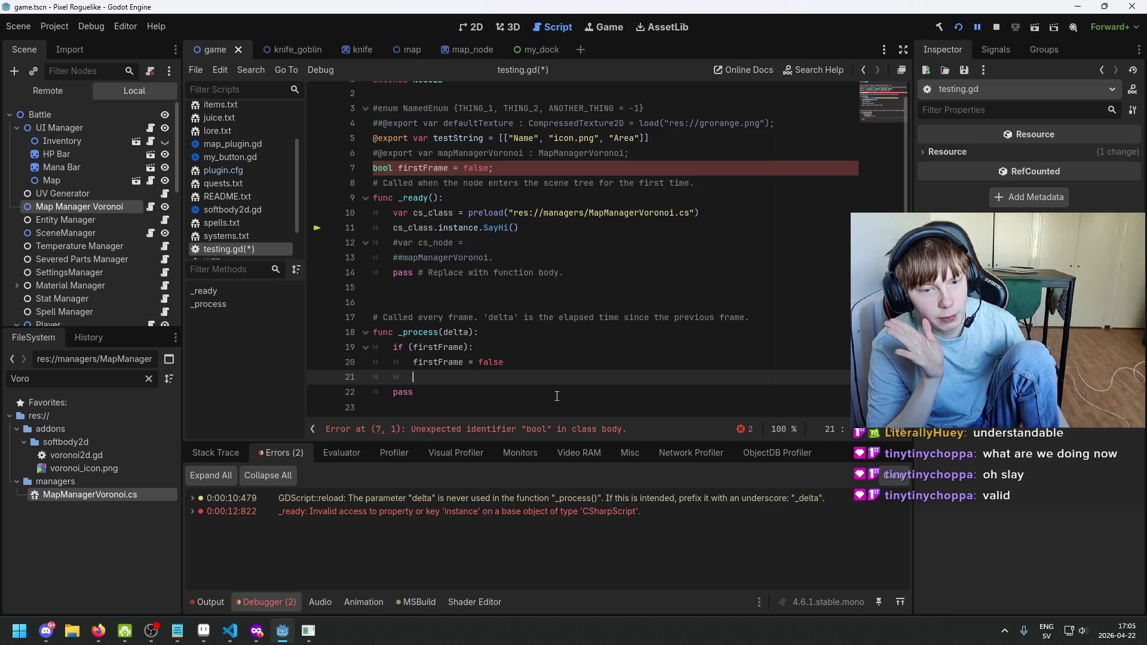
left_click(413, 350)
type("!")
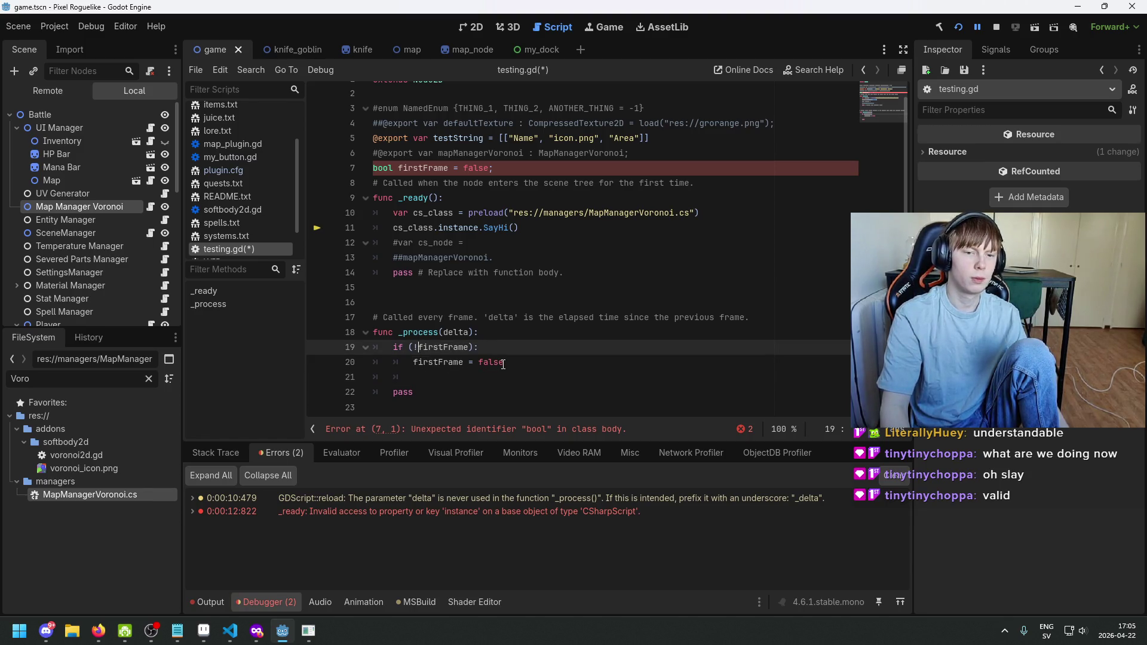
Step: Change firstFrame's initial value on line 7 from false to true and save
double_click(486, 168)
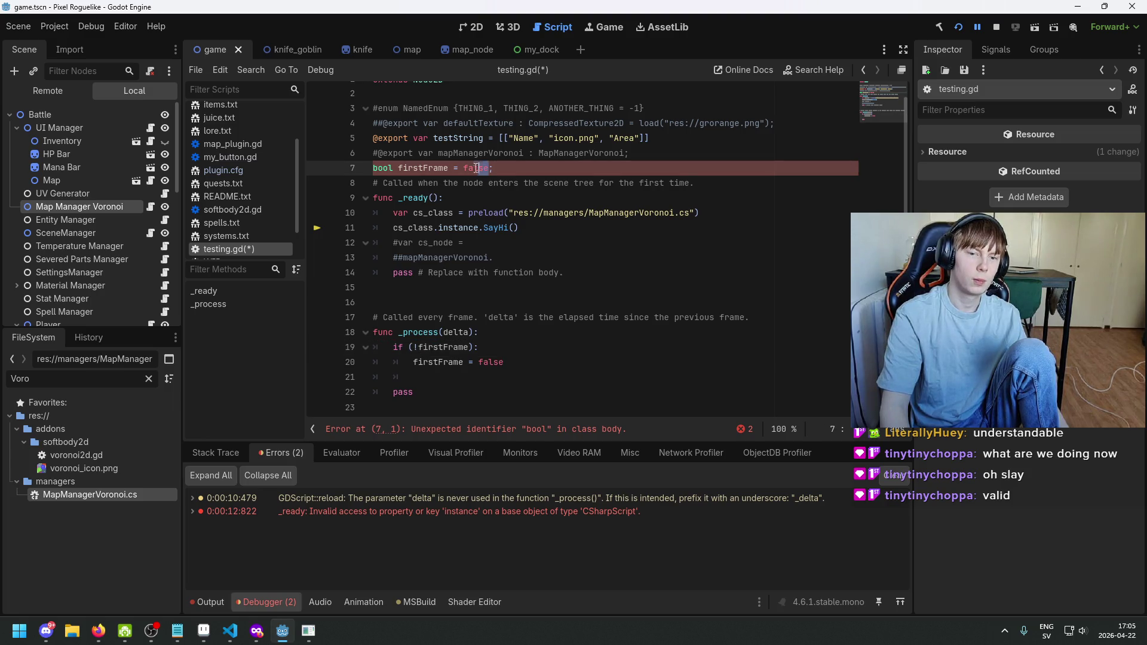
type("true")
key("ctrl+s")
Step: Add and then remove a ! in the if (firstFrame) condition on line 19
left_click(420, 347)
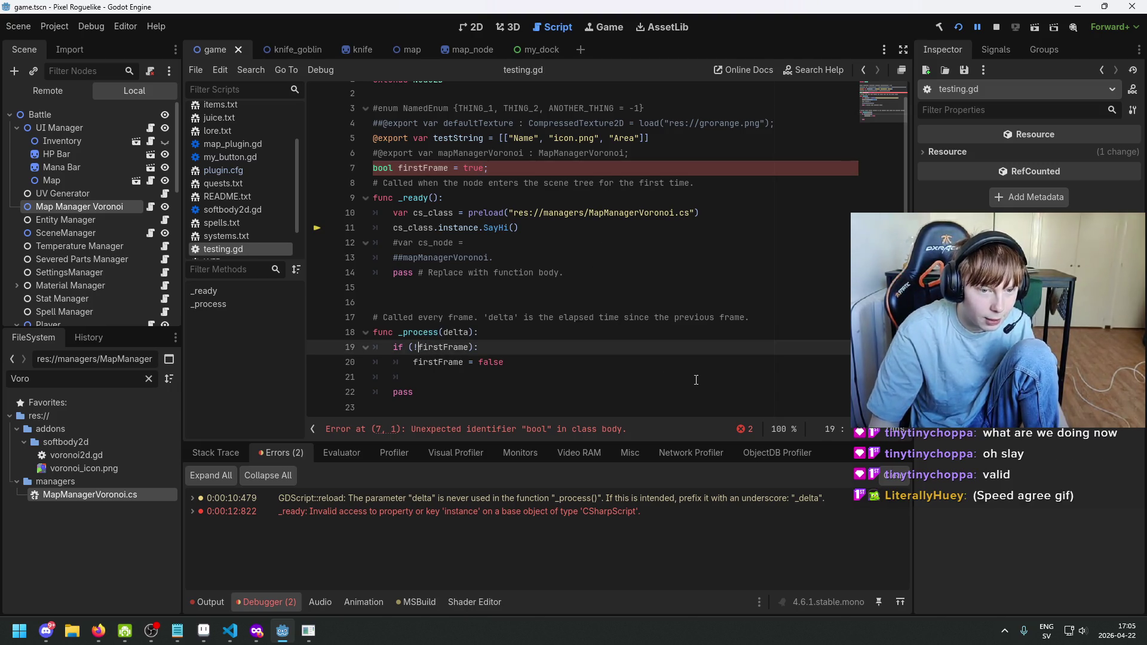
key("BackSpace")
type("!")
key("BackSpace")
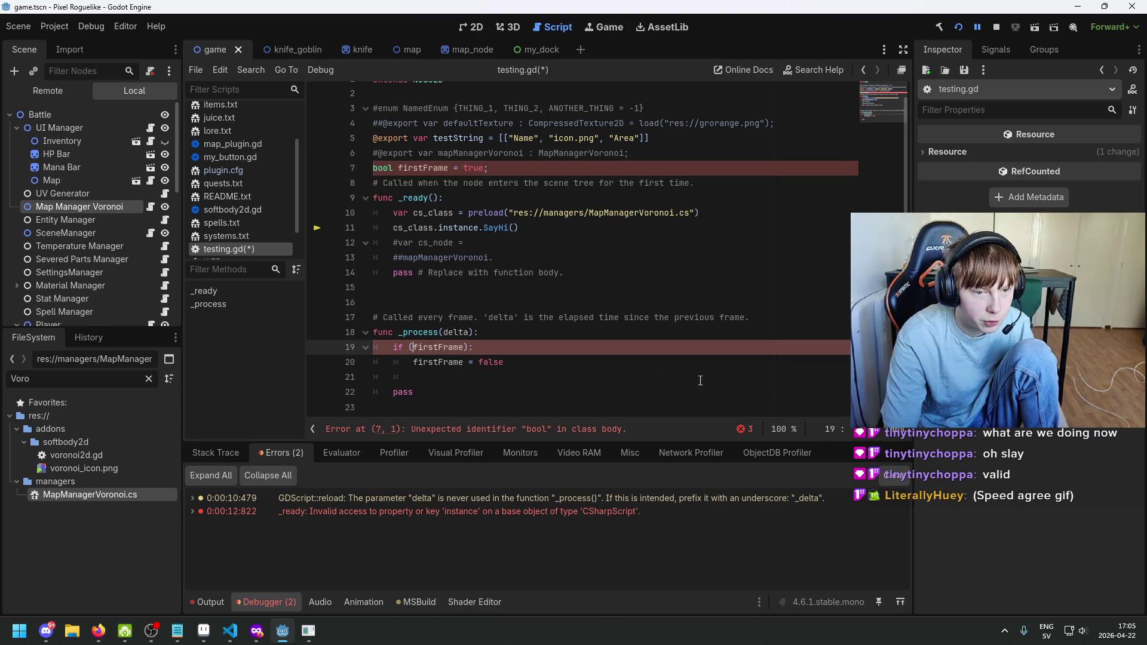
left_click(700, 381)
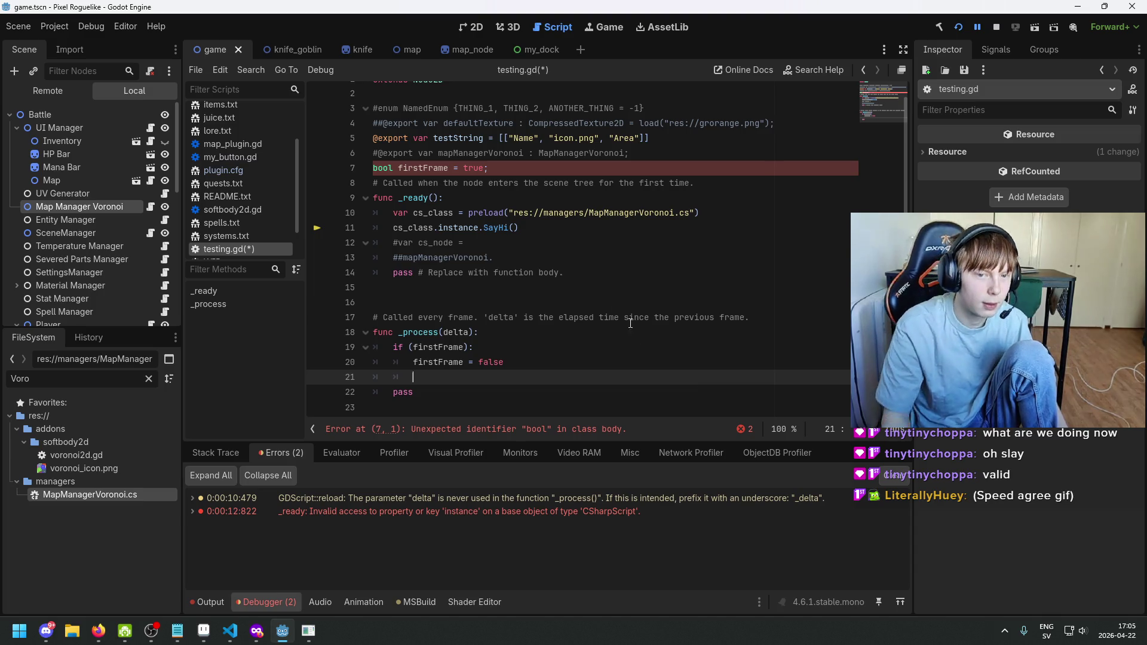
Step: Move the SayHi call from _ready into the if (firstFrame) block and save
key("Up")
key("Up")
key("Up")
key("shift+End")
key("ctrl+c")
key("BackSpace")
left_click(472, 377)
key("ctrl+v")
key("ctrl+s")
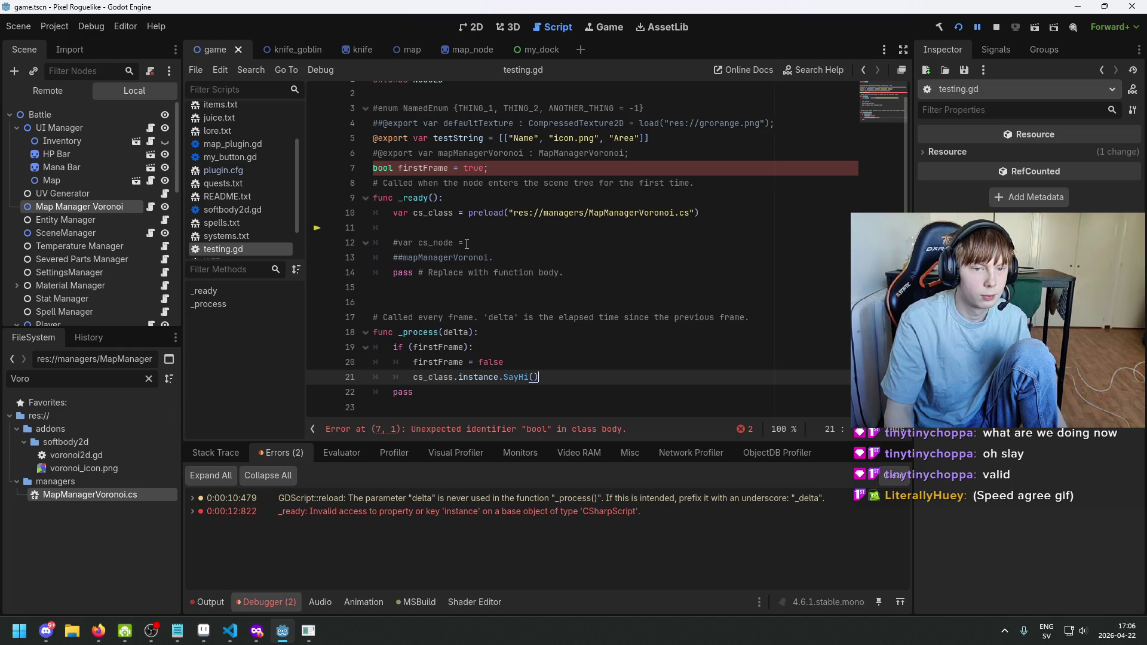
Step: Move the MapManagerVoronoi.cs preload line under firstFrame = false, fix its indent, save, and stop the game
left_click_drag(697, 212, 331, 219)
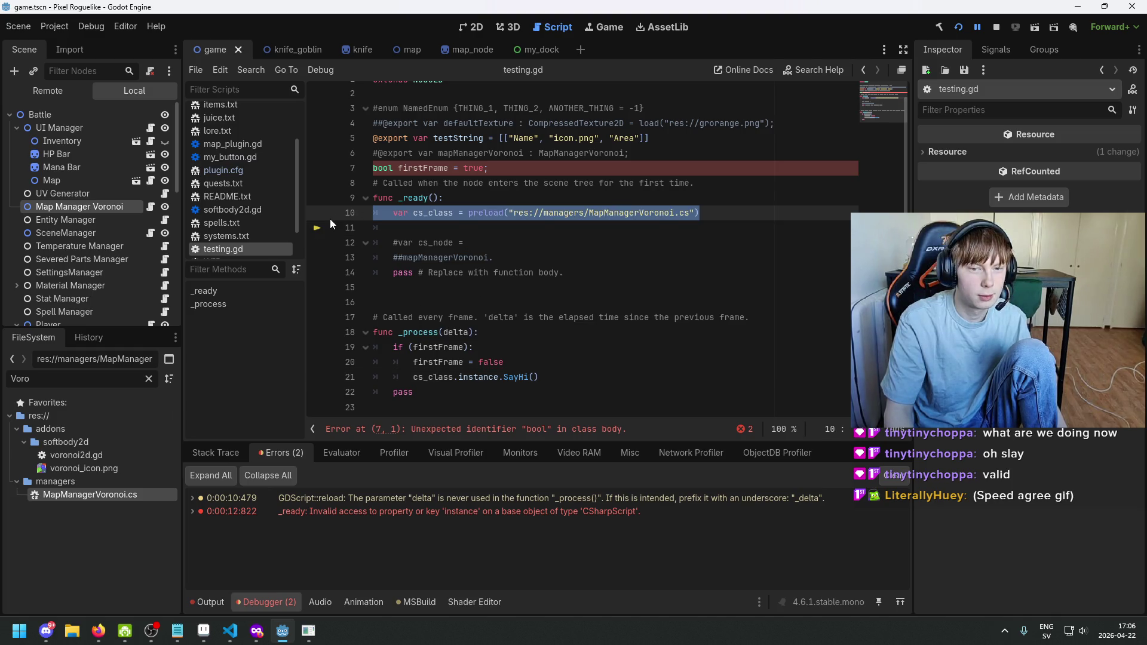
key("ctrl+x")
left_click(604, 362)
key("Return")
key("ctrl+v")
key("BackSpace")
key("ctrl+s")
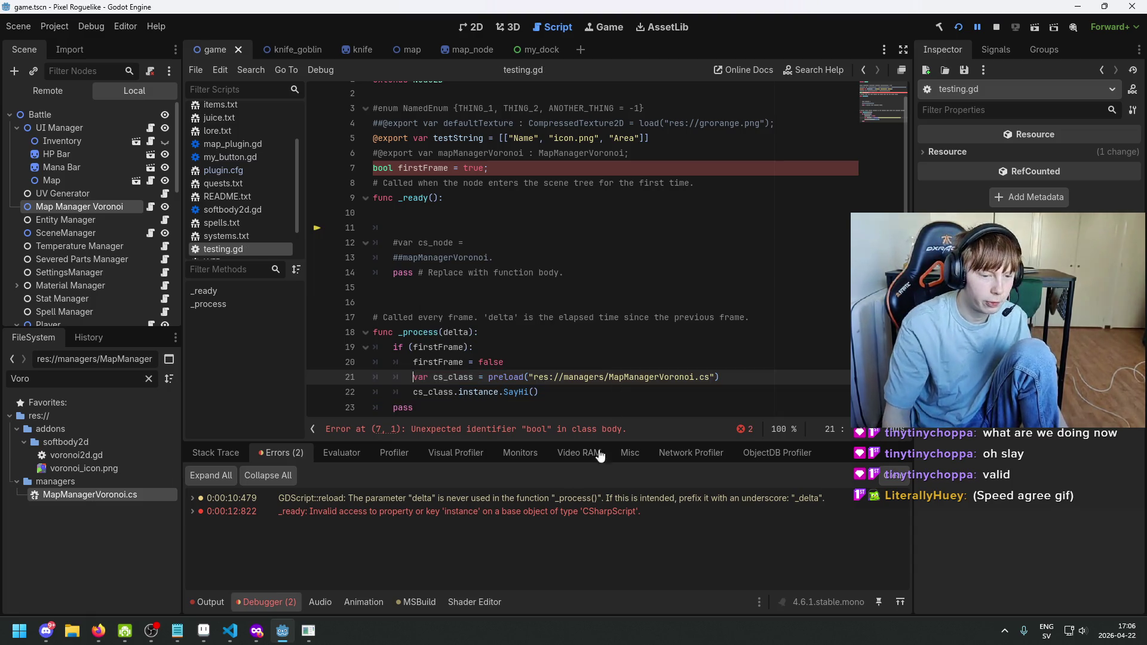
mouse_move(275, 636)
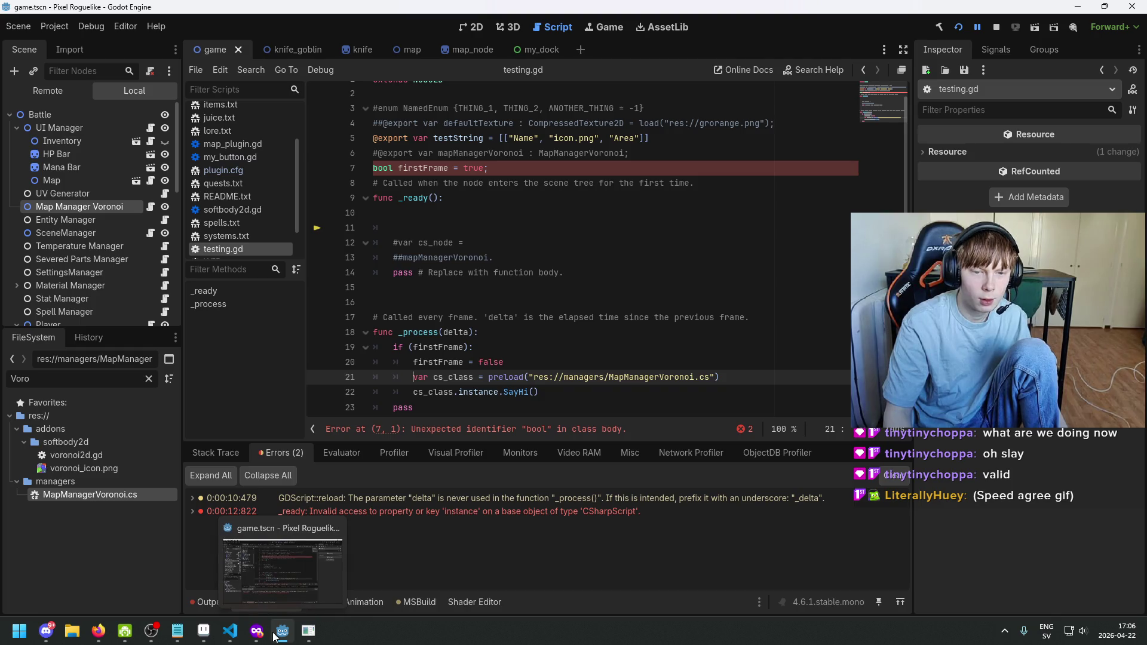
left_click(982, 25)
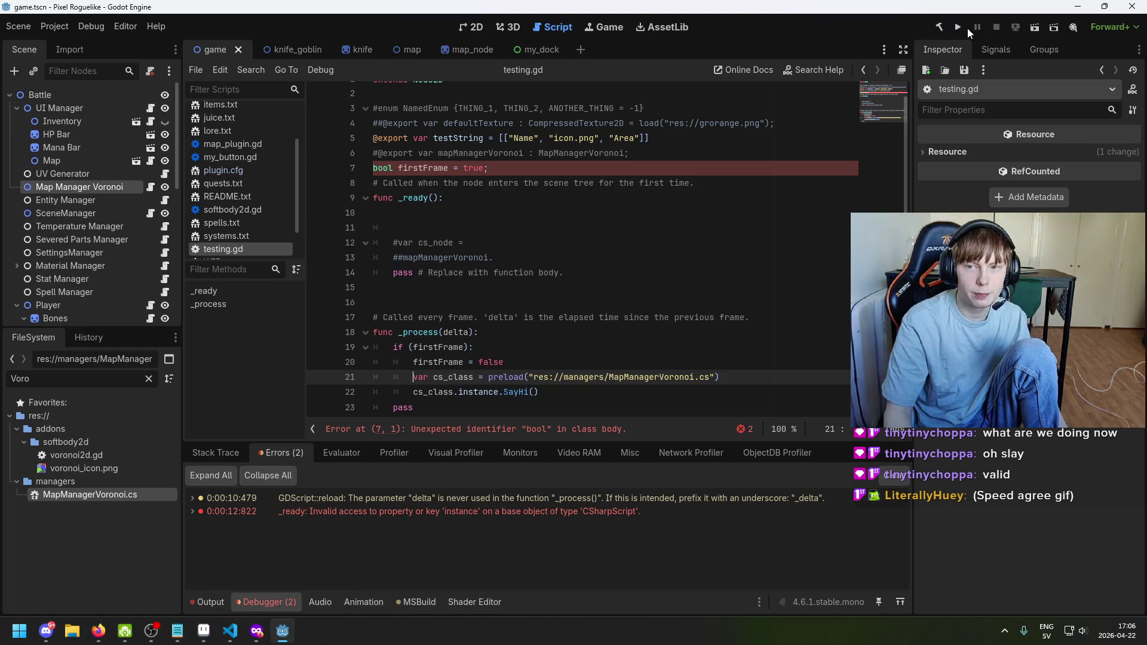
Step: Run the game and read the parser error: unexpected identifier 'bool' at line 7
left_click(961, 27)
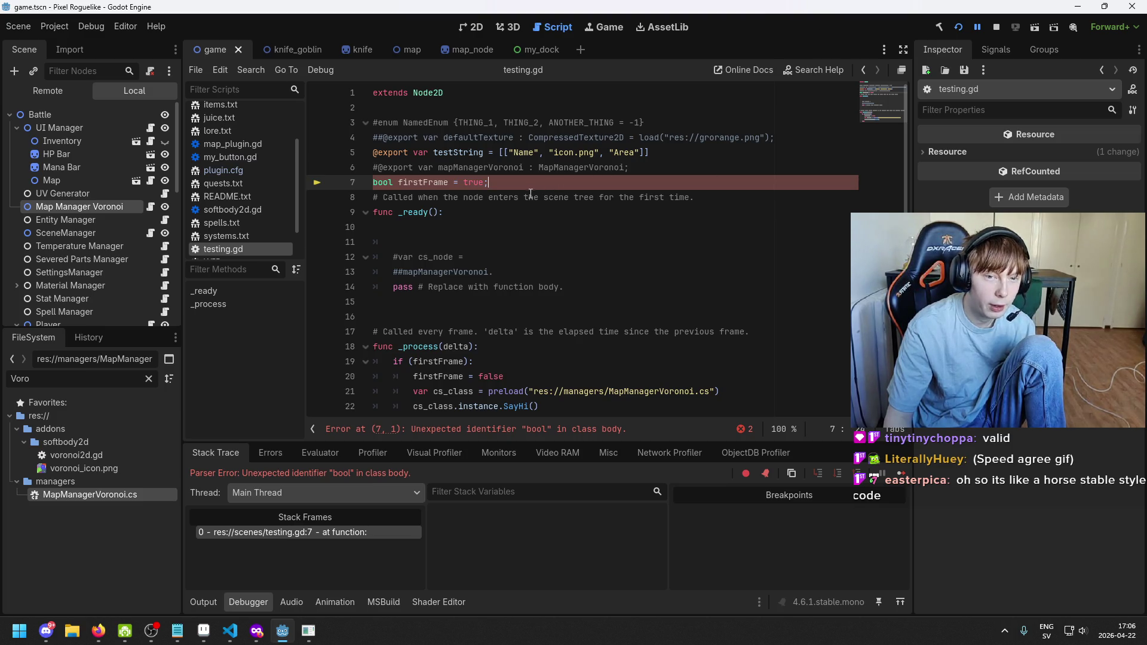
scroll(528, 221, "down", 1)
key("Left")
key("Left")
key("Left")
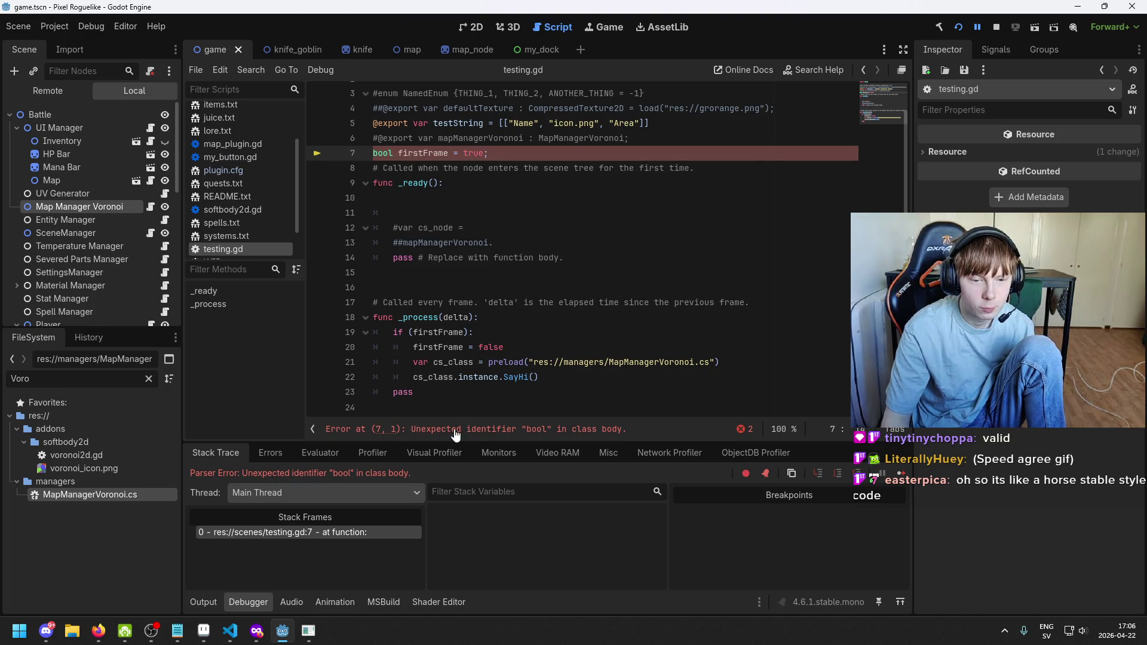
scroll(416, 245, "up", 1)
Step: Replace the bool type in the firstFrame declaration with var
scroll(417, 246, "down", 1)
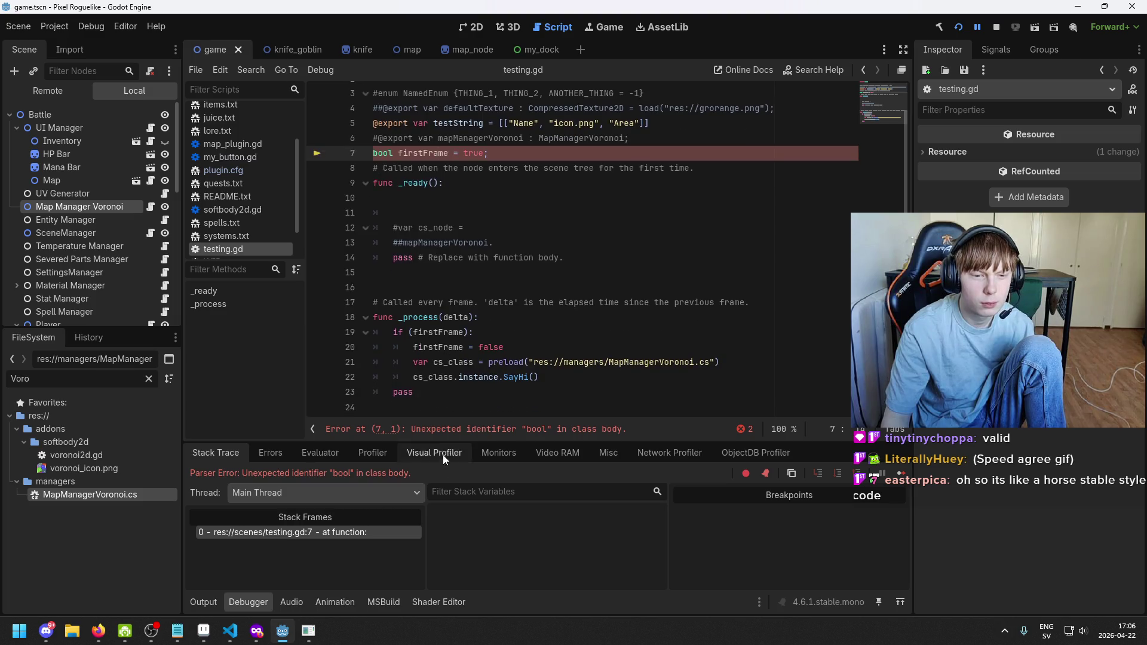
key("ctrl+BackSpace")
type("v")
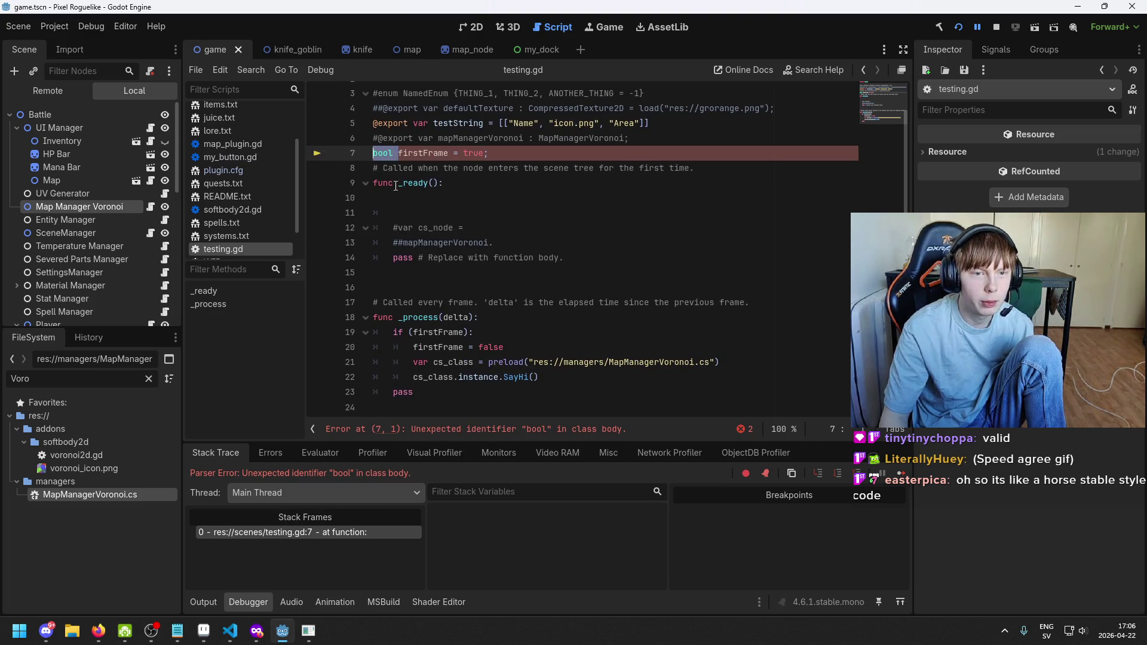
type("ar")
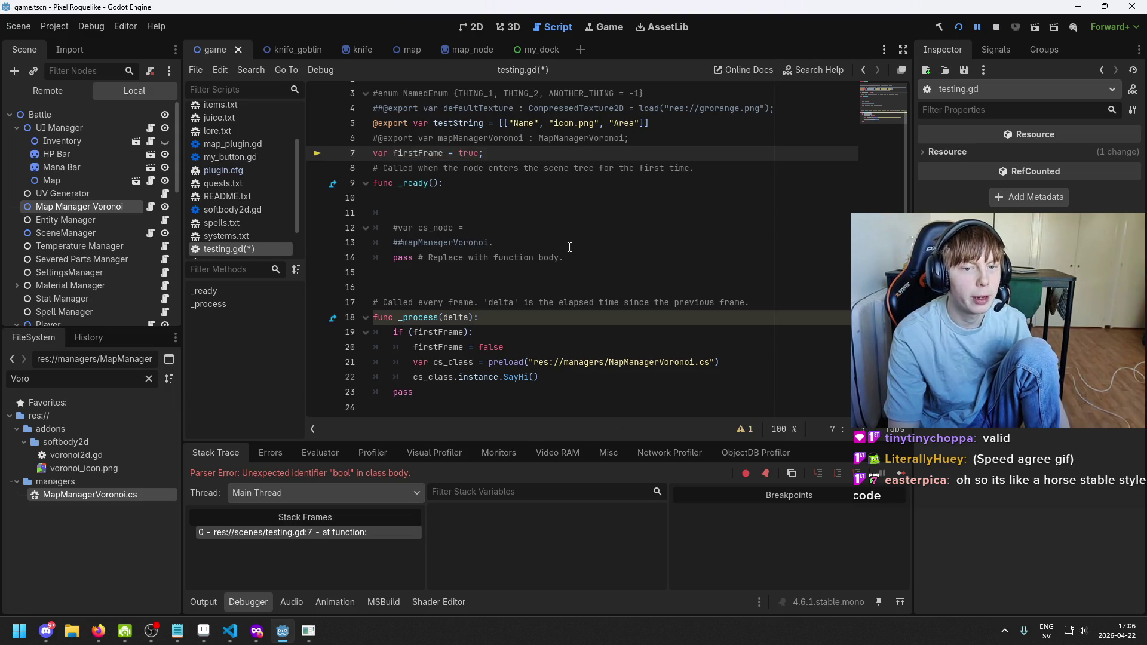
Step: Fix the declaration to read var firstFrame = true, then save and run the game
key("ctrl+Left")
key("BackSpace")
key("BackSpace")
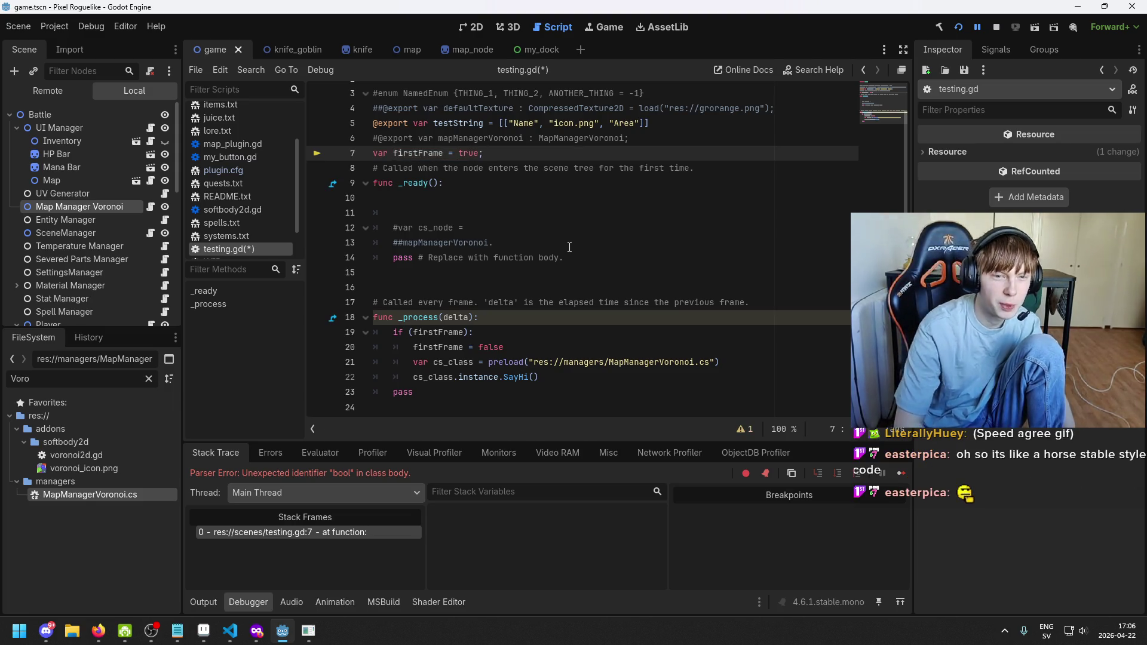
type(":")
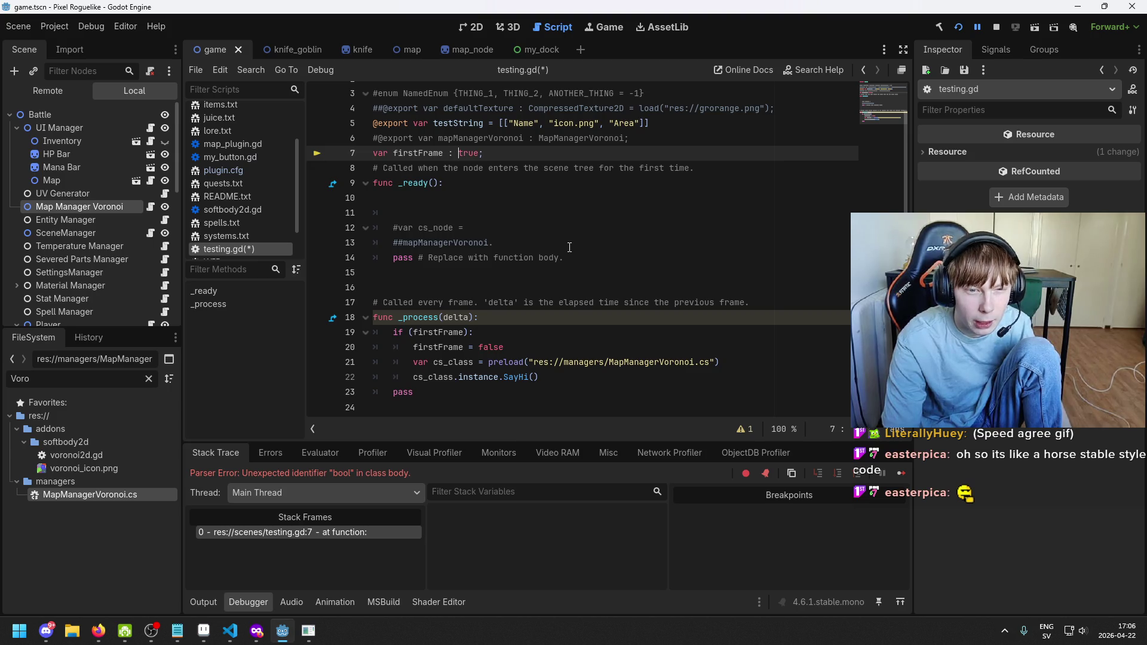
key("BackSpace")
key("BackSpace")
type("=")
key("ctrl+s")
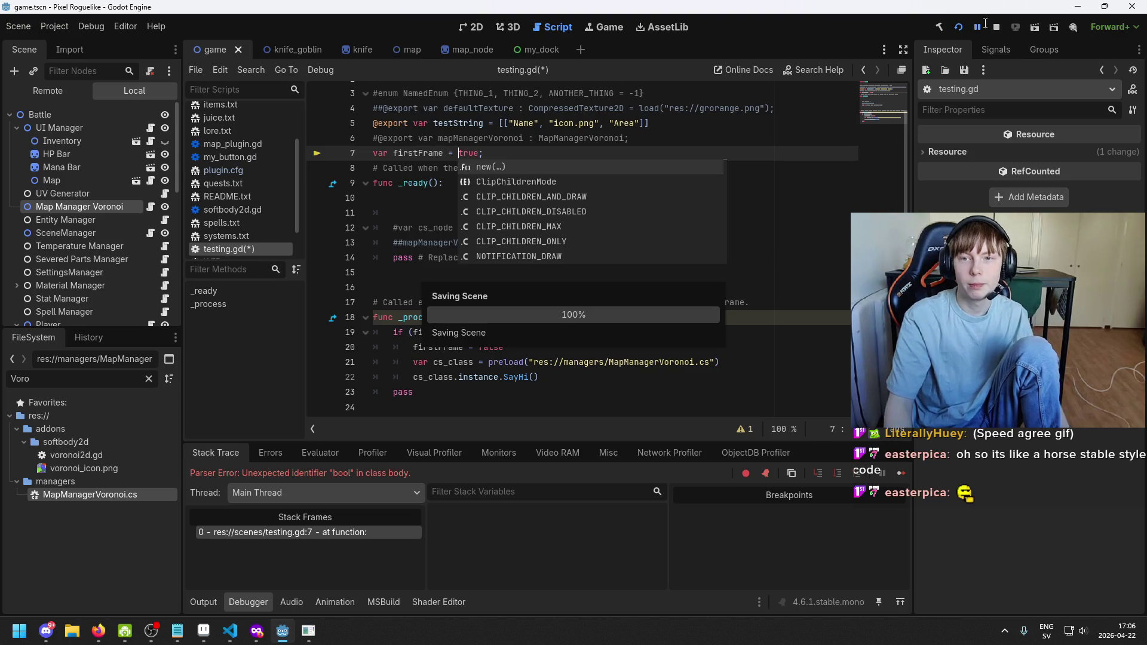
Step: Dismiss the load errors notice and review the preload and SayHi lines in _process
key("Return")
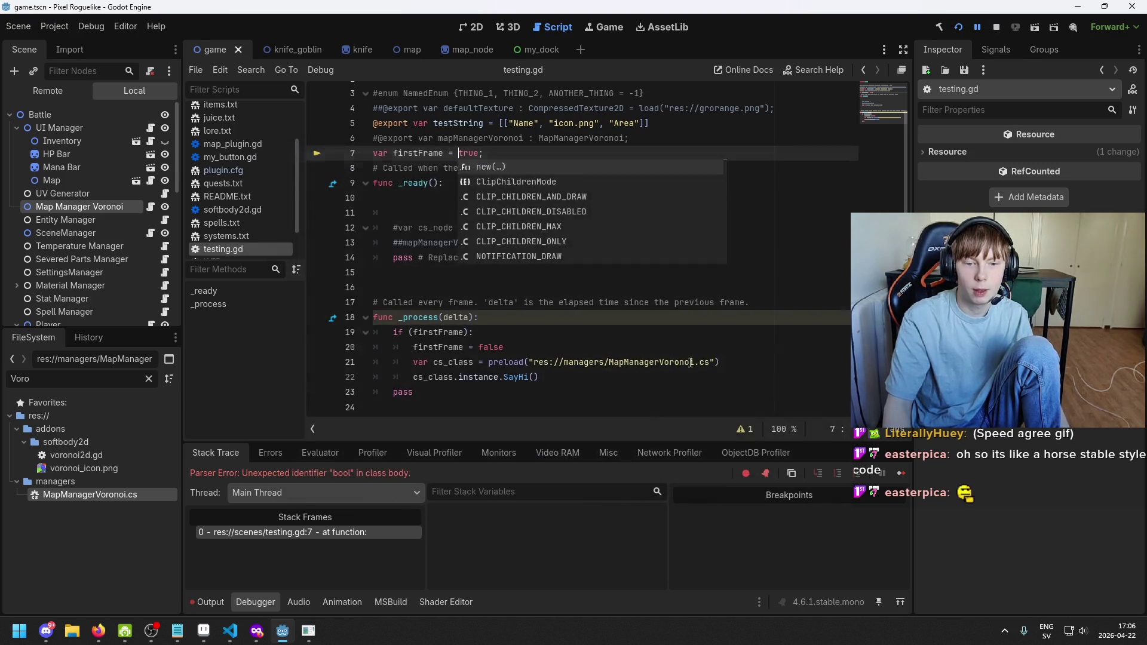
left_click(996, 28)
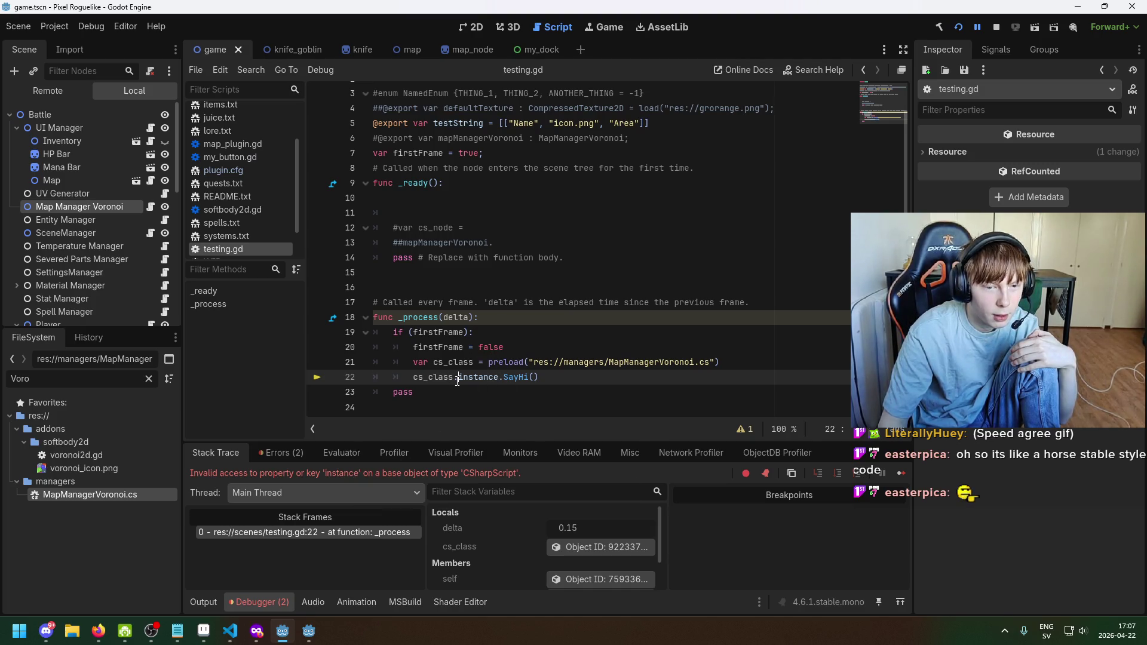
scroll(441, 251, "up", 1)
scroll(456, 292, "down", 1)
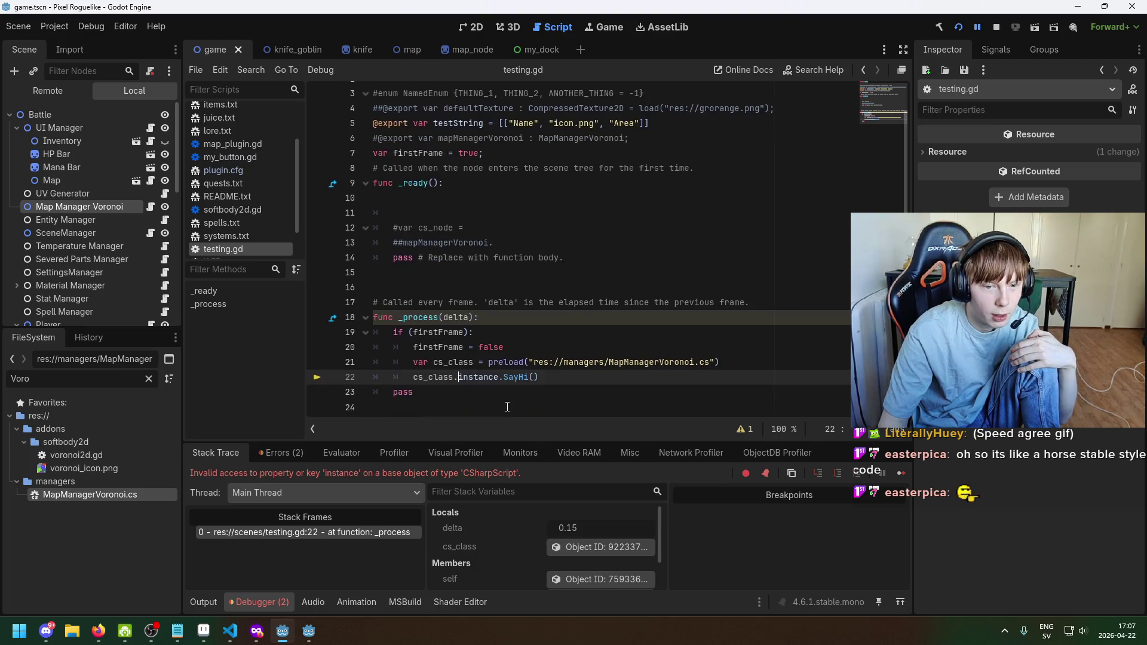
left_click(465, 362)
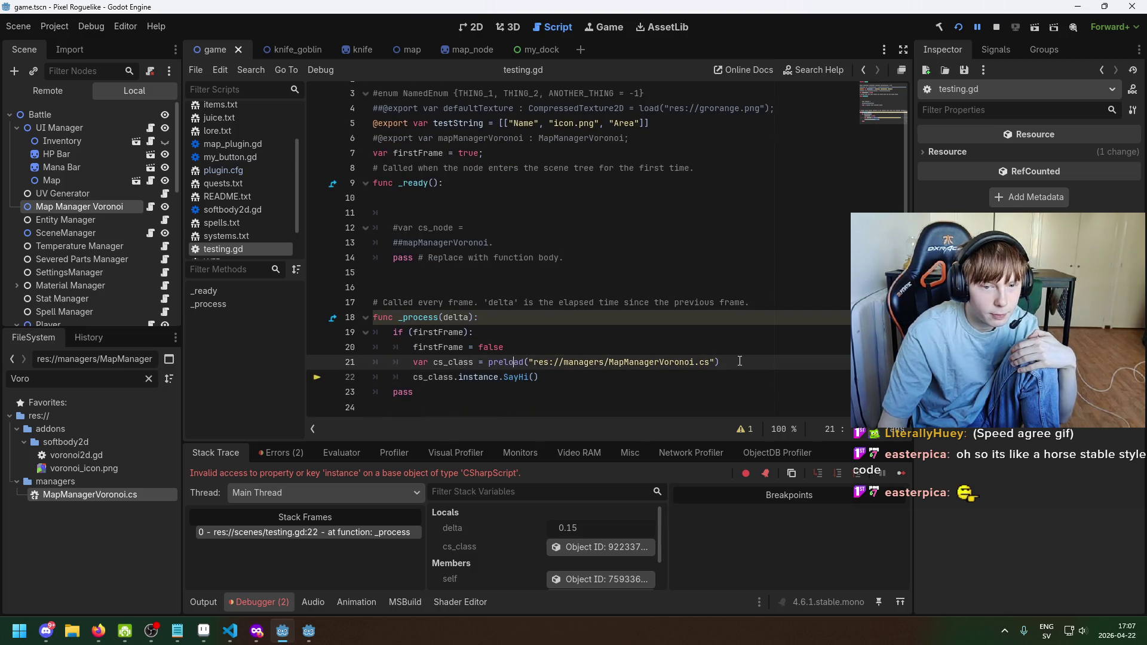
left_click(476, 375)
key("Up")
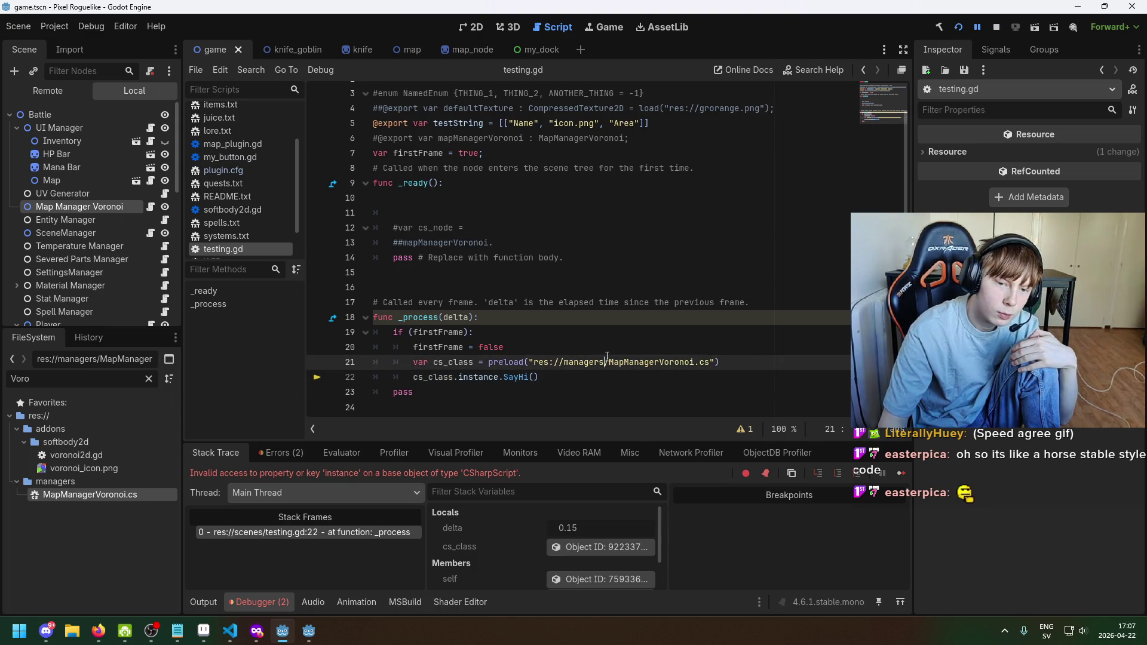
Step: Switch to Firefox and open a new private browsing tab
mouse_move(278, 642)
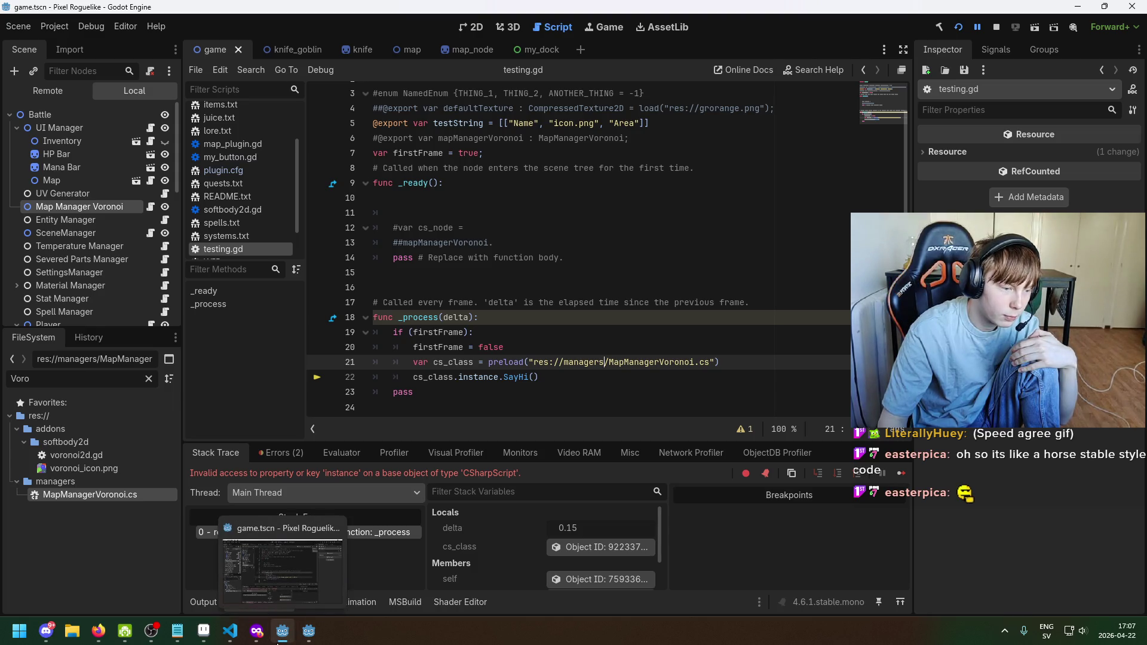
left_click(257, 633)
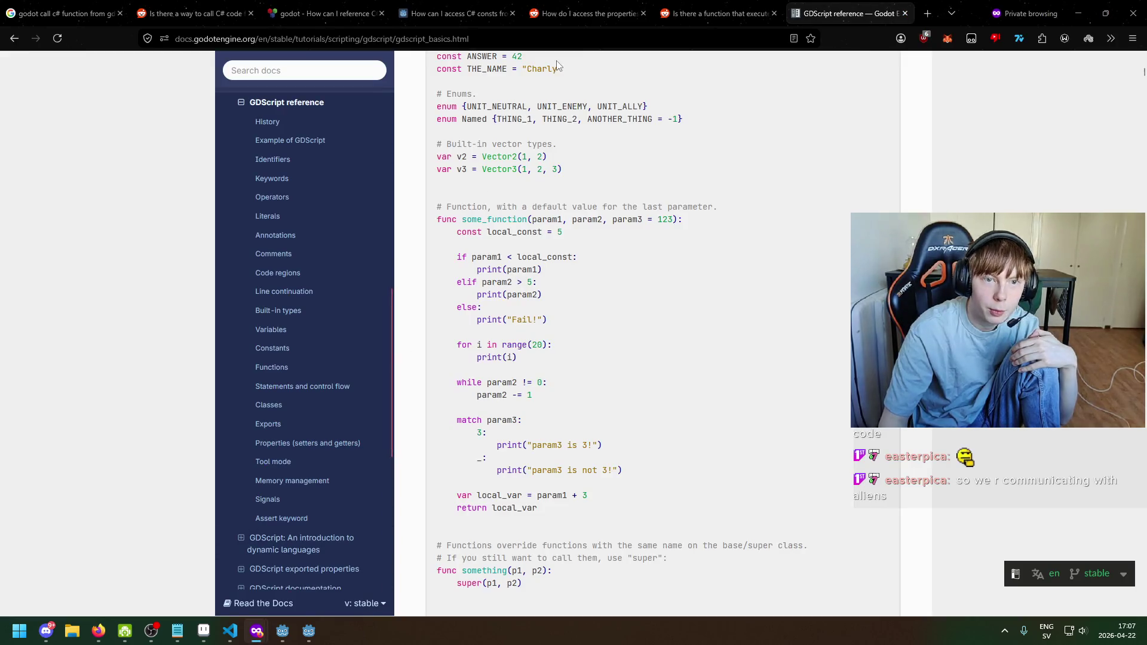
left_click(927, 13)
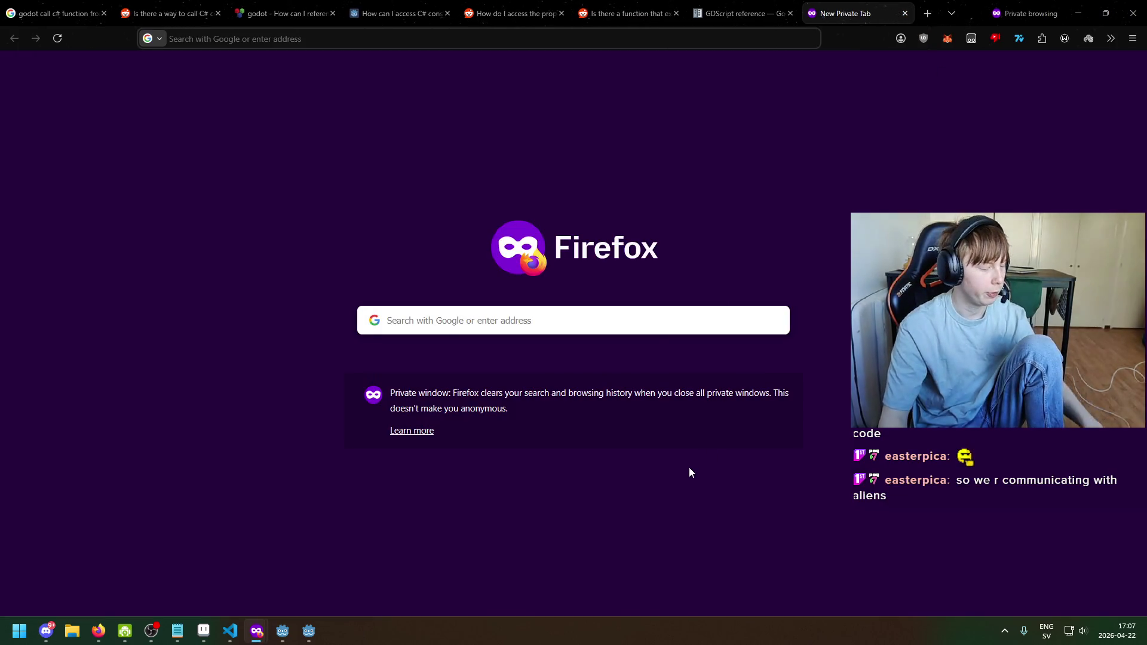
Step: Type and erase stray characters in the blank address bar, then bring the running map game forward
type("<")
key("BackSpace")
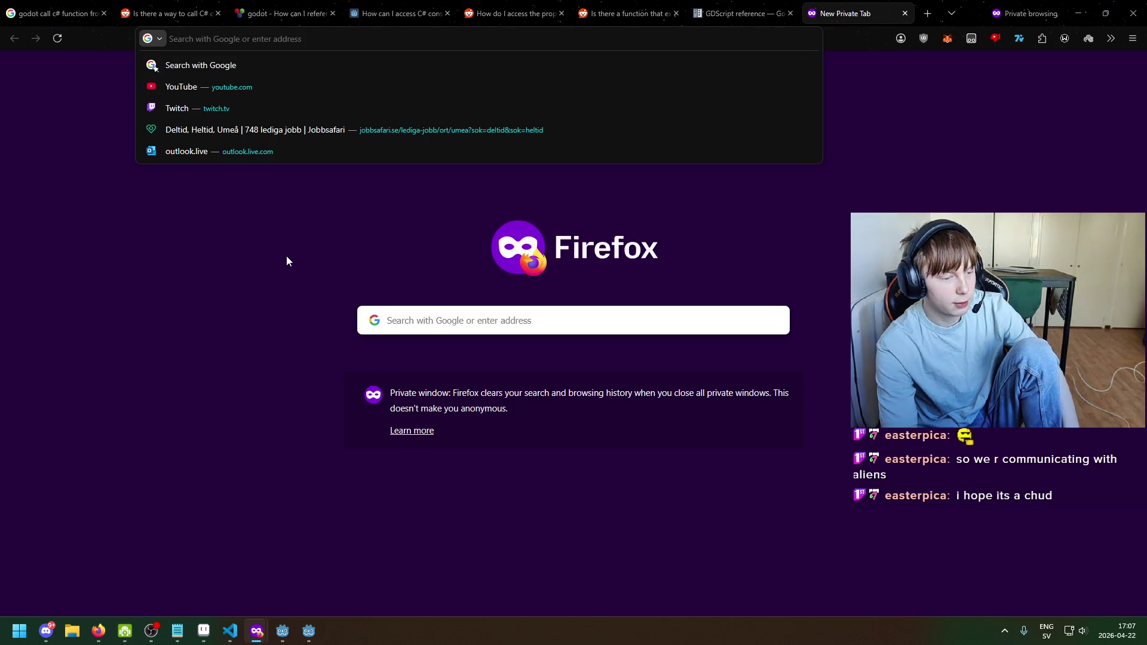
type("<")
key("BackSpace")
type("<")
key("BackSpace")
type("<")
key("BackSpace")
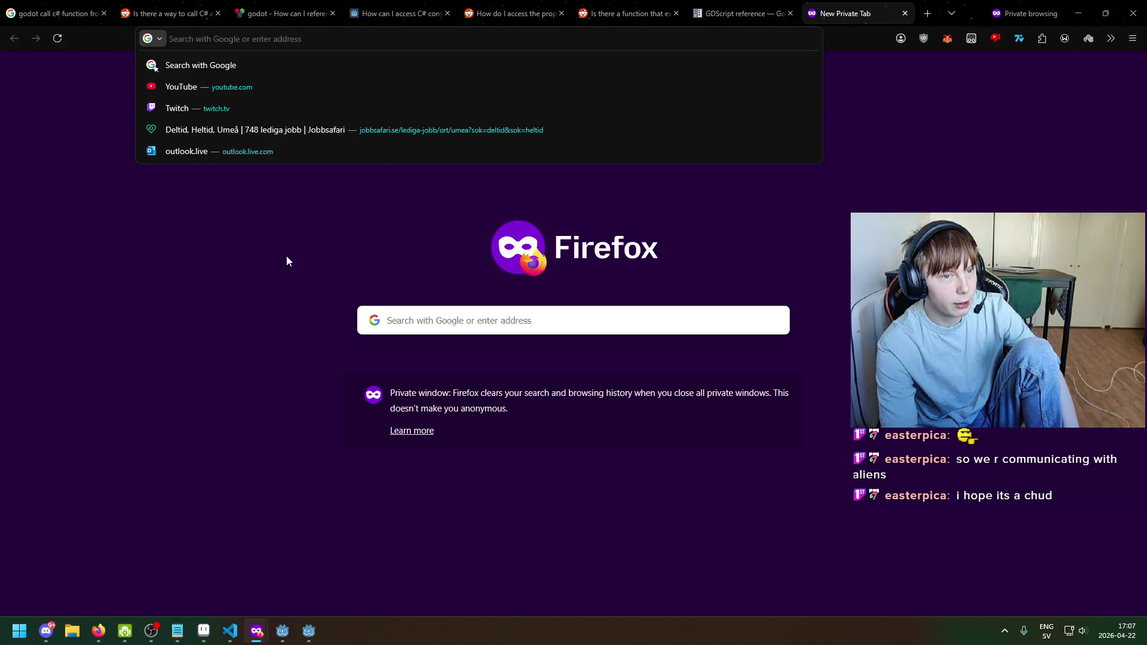
type("<")
key("BackSpace")
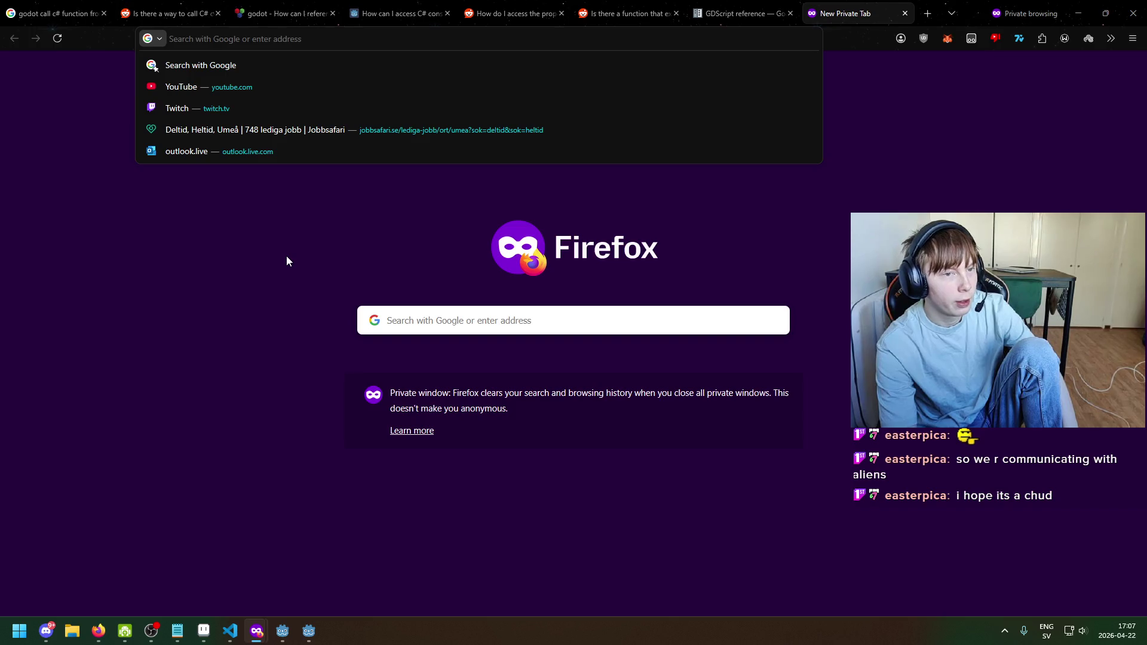
type("<")
key("BackSpace")
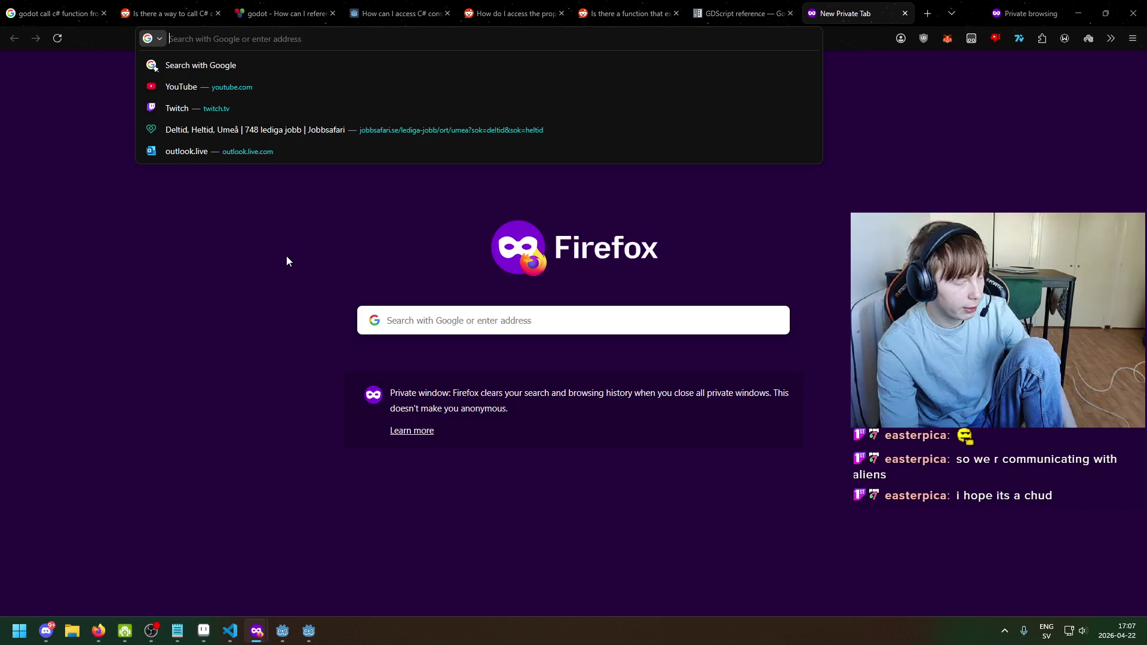
type("<")
key("BackSpace")
type("s")
key("BackSpace")
key("BackSpace")
type("<")
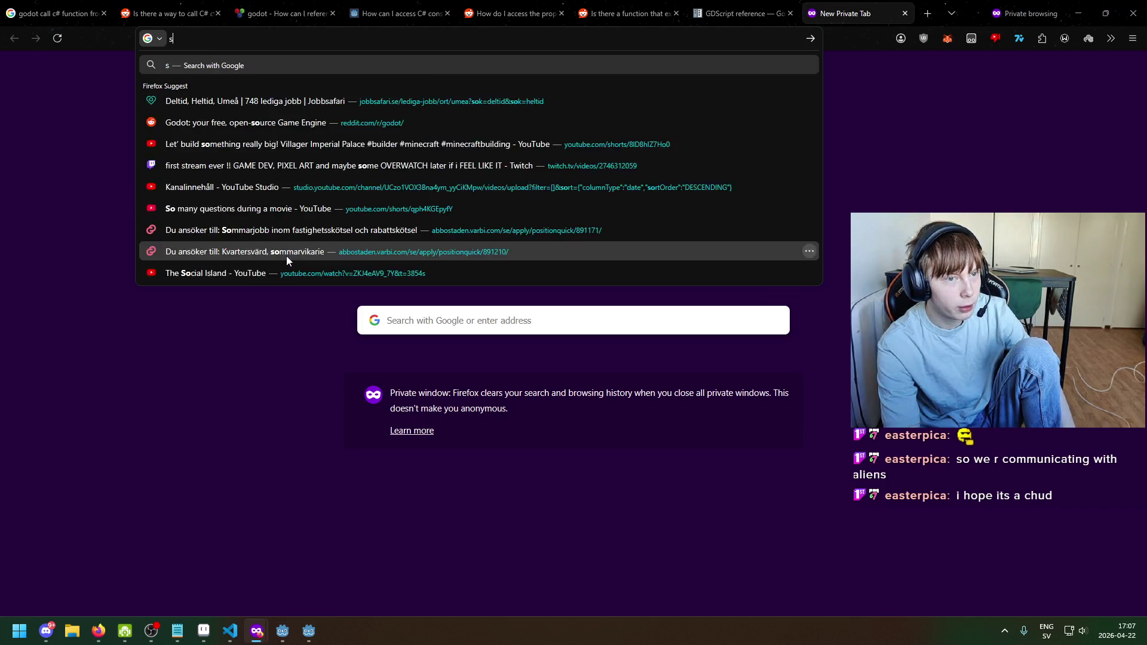
key("BackSpace")
type("<")
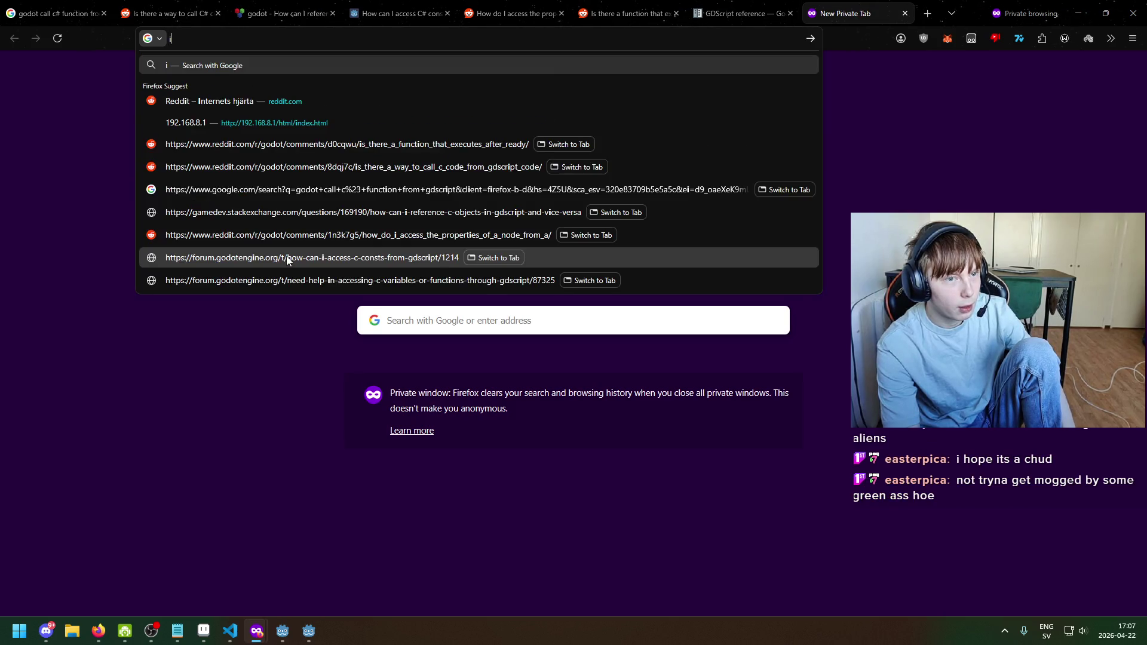
key("BackSpace")
type("<")
key("BackSpace")
type("r")
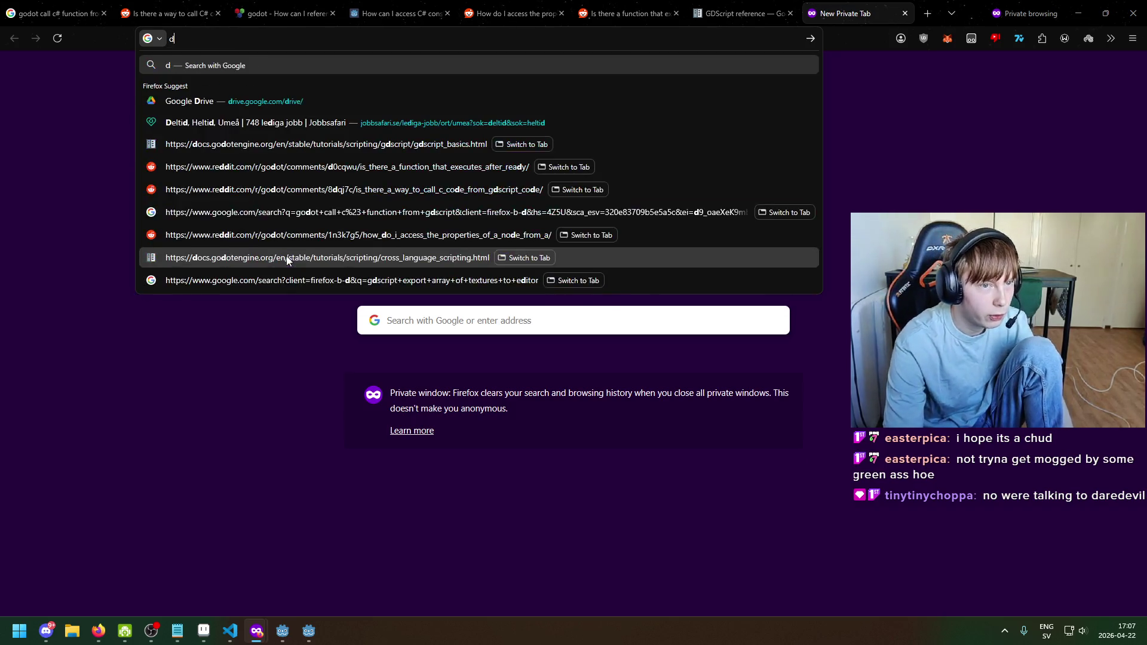
key("BackSpace")
type("r")
key("BackSpace")
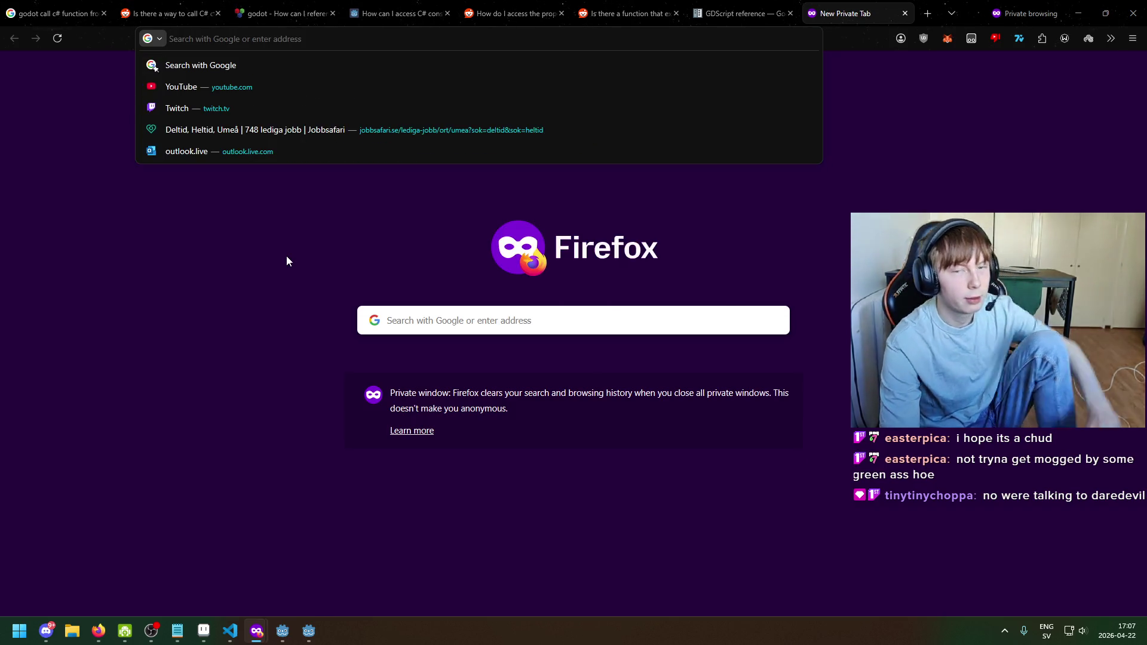
left_click(310, 633)
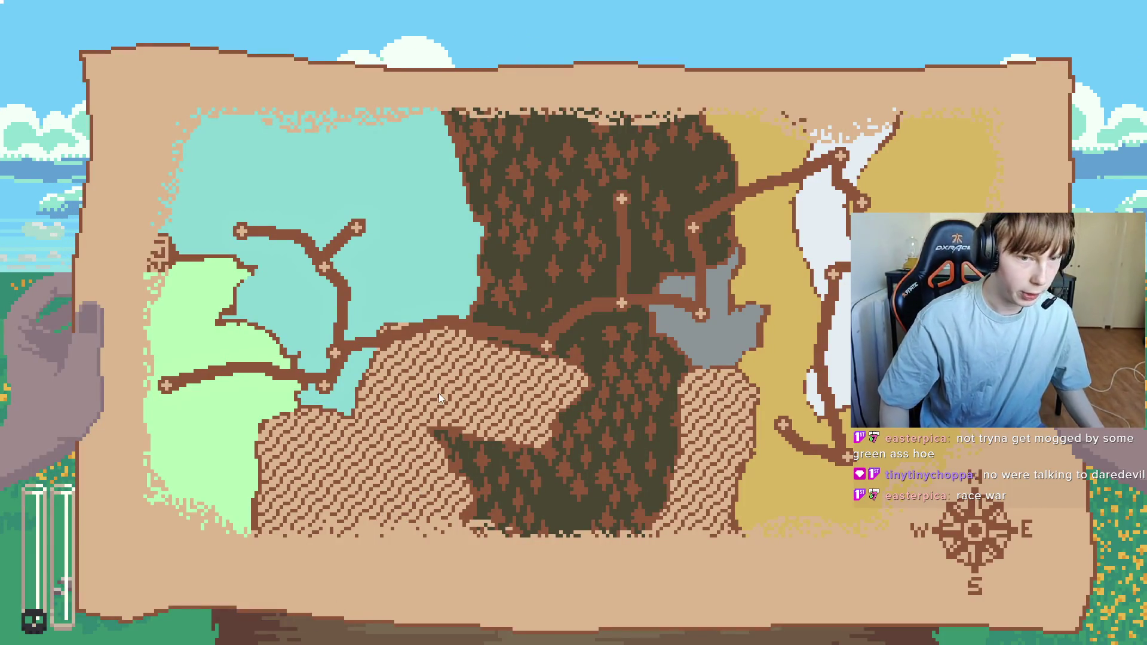
Step: Return from the game to the Godot editor and show the debugger's Errors list
key("alt+Tab")
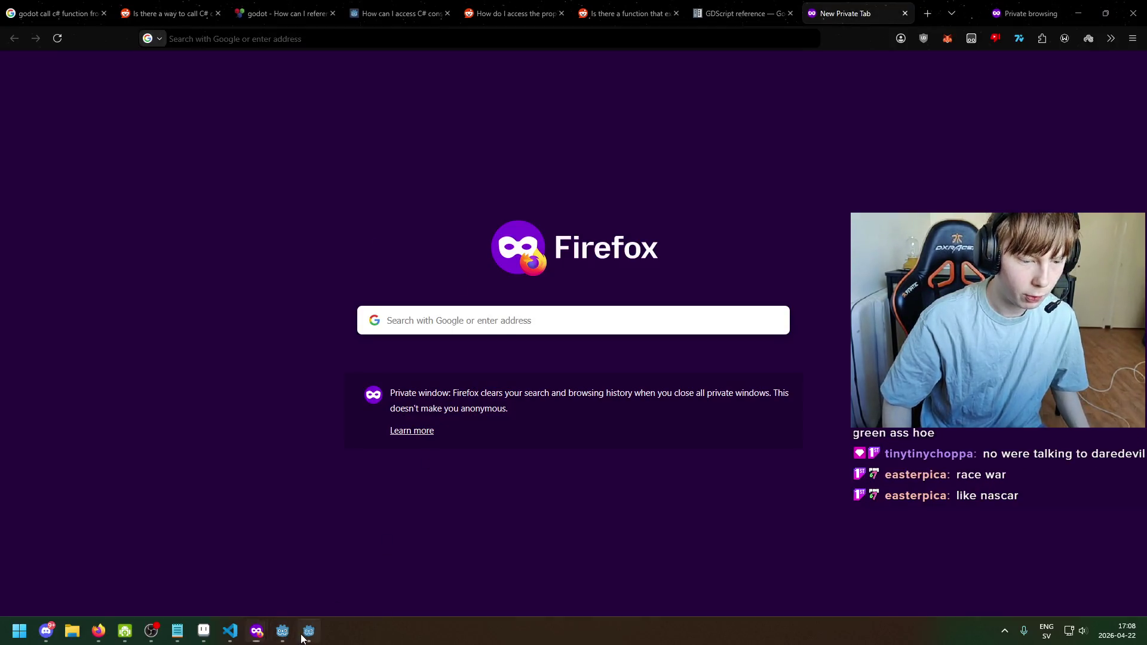
key("alt+Tab")
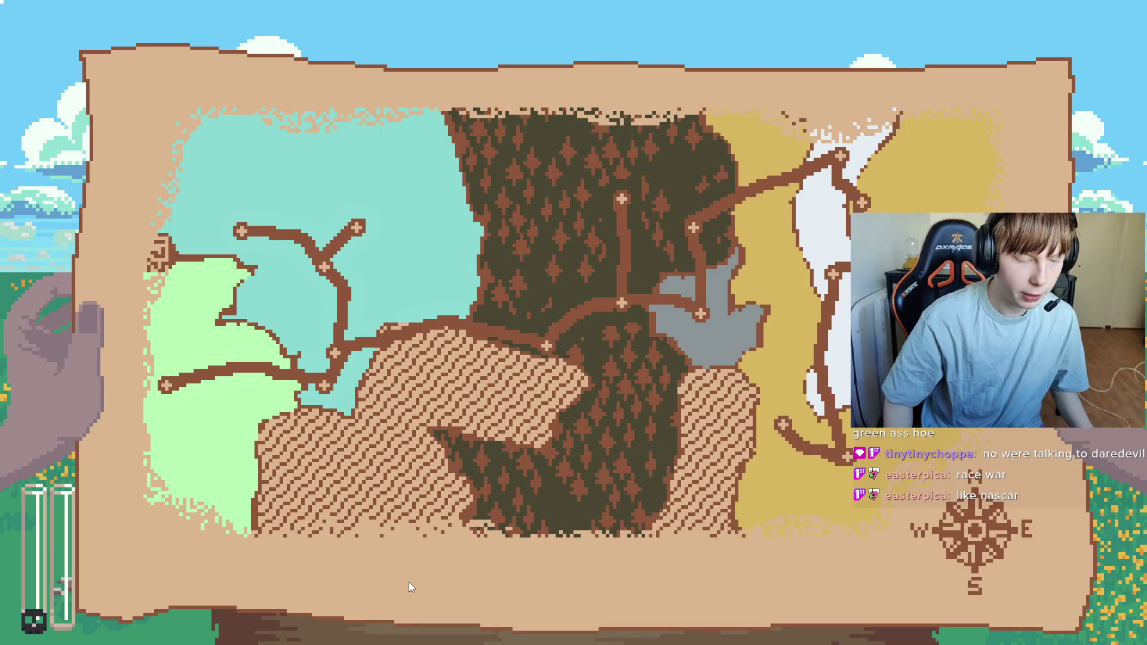
key("alt+Tab")
left_click(303, 641)
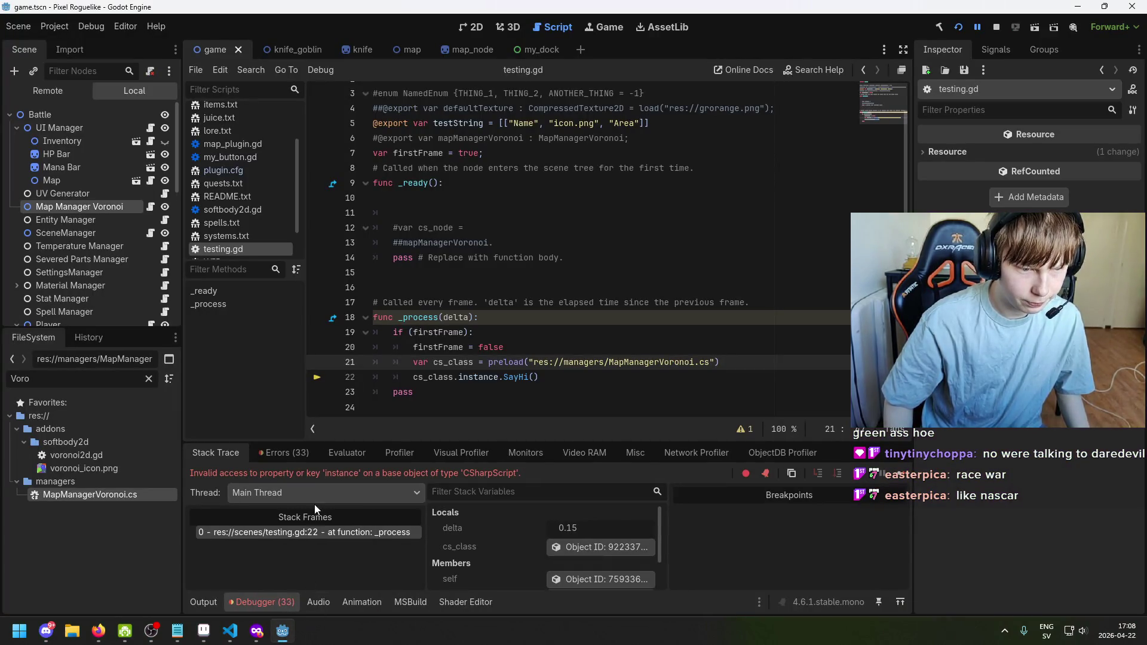
left_click(289, 453)
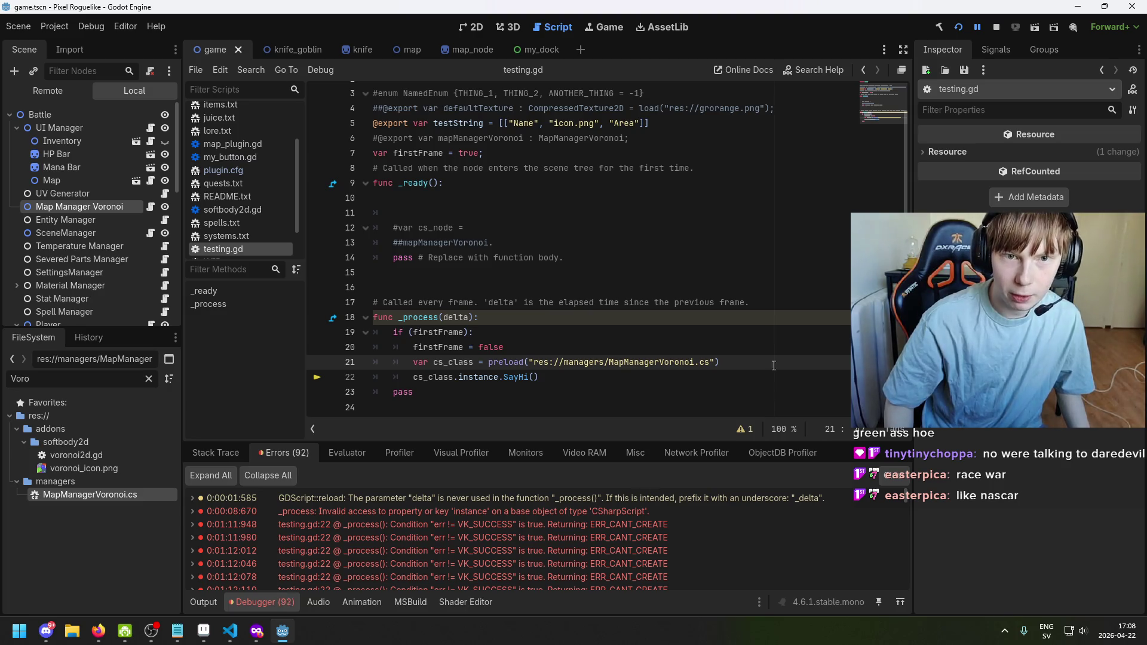
Step: Stop the running game and save the scene and testing.gd
left_click(996, 27)
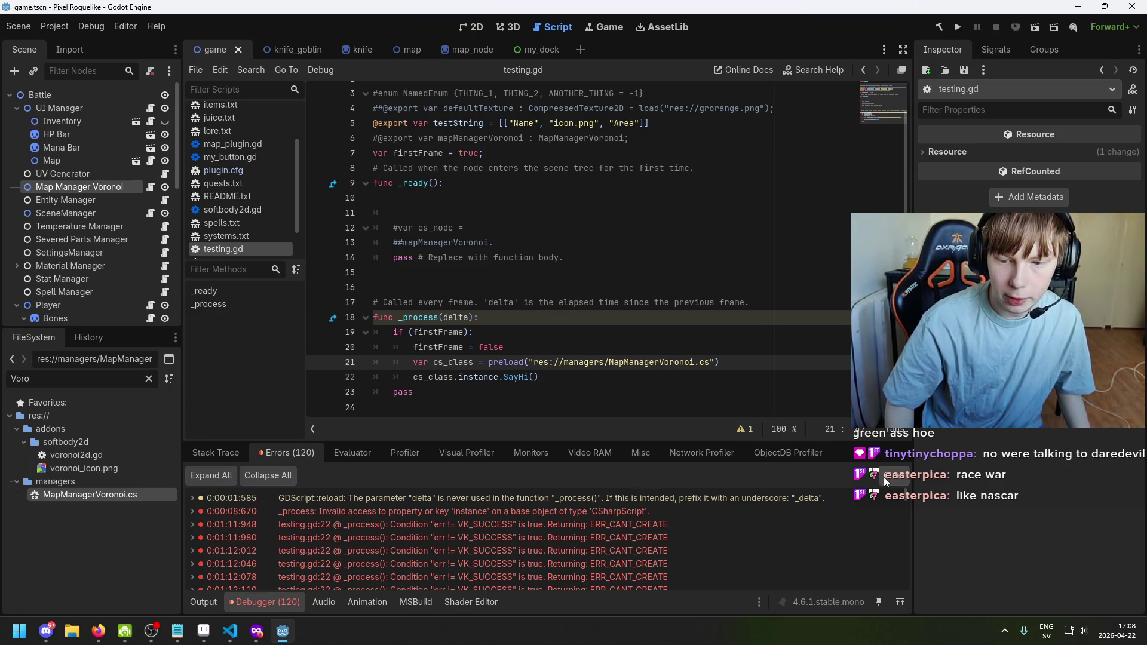
left_click(242, 452)
left_click(591, 332)
left_click(593, 347)
key("ctrl+s")
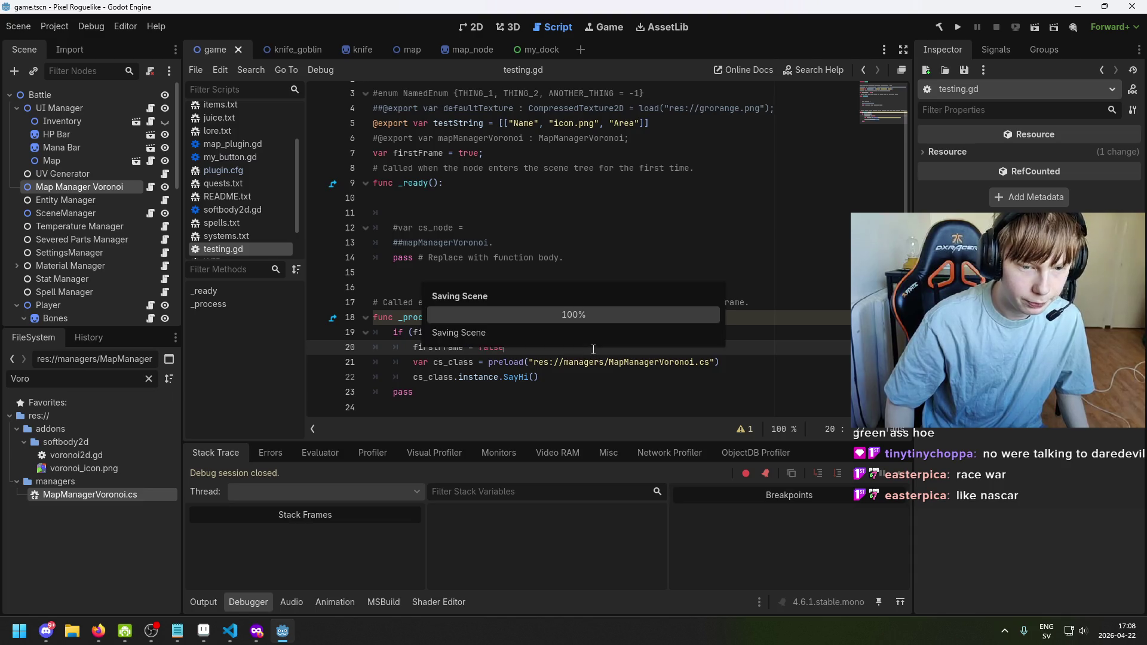
Step: Glance at Firefox and MapManagerVoronoi.cs in VS Code, then return to testing.gd in Godot
mouse_move(257, 630)
left_click(322, 567)
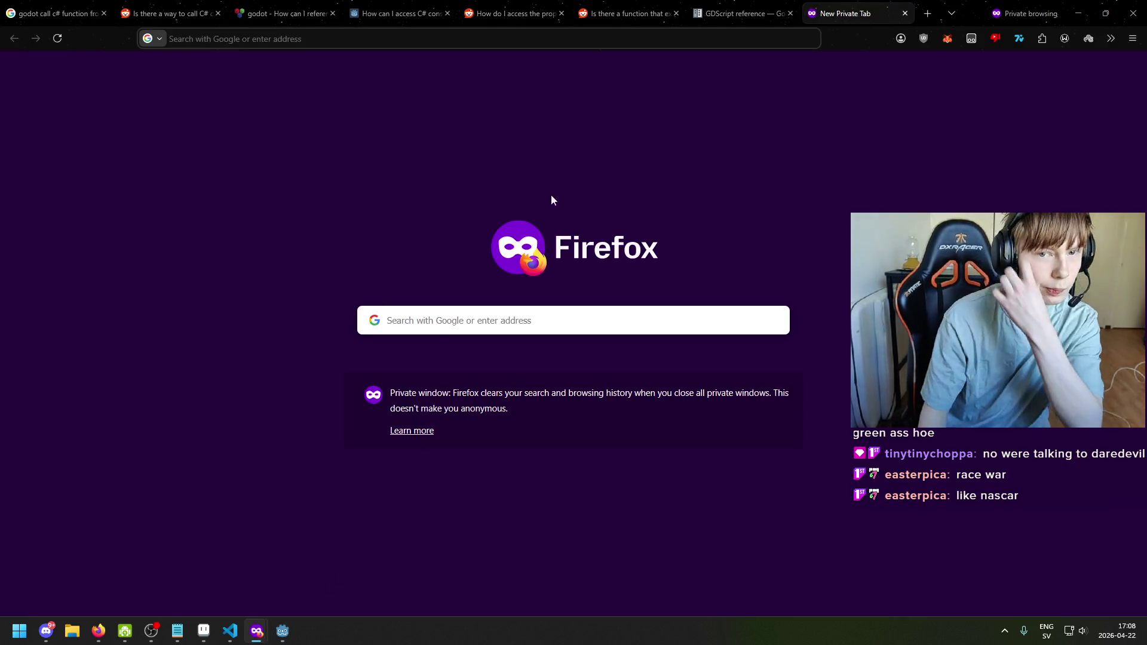
left_click(282, 631)
left_click(232, 632)
left_click(232, 632)
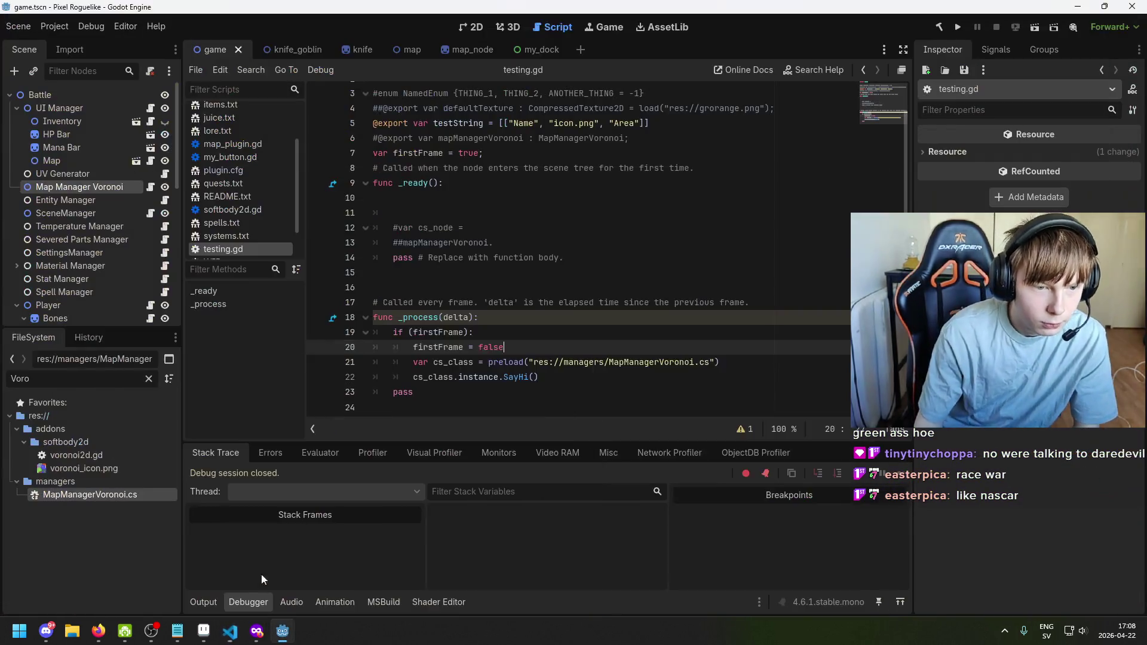
Step: Rest the caret on the line 19 firstFrame check, then bring the Firefox private window forward
left_click(591, 340)
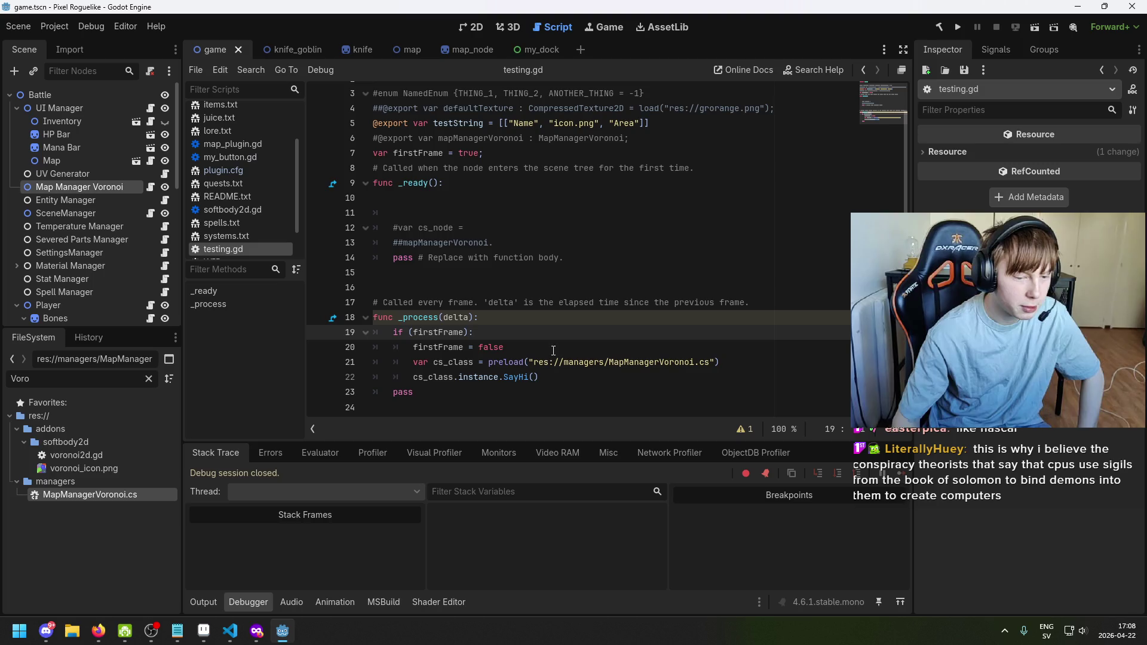
mouse_move(257, 630)
left_click(328, 576)
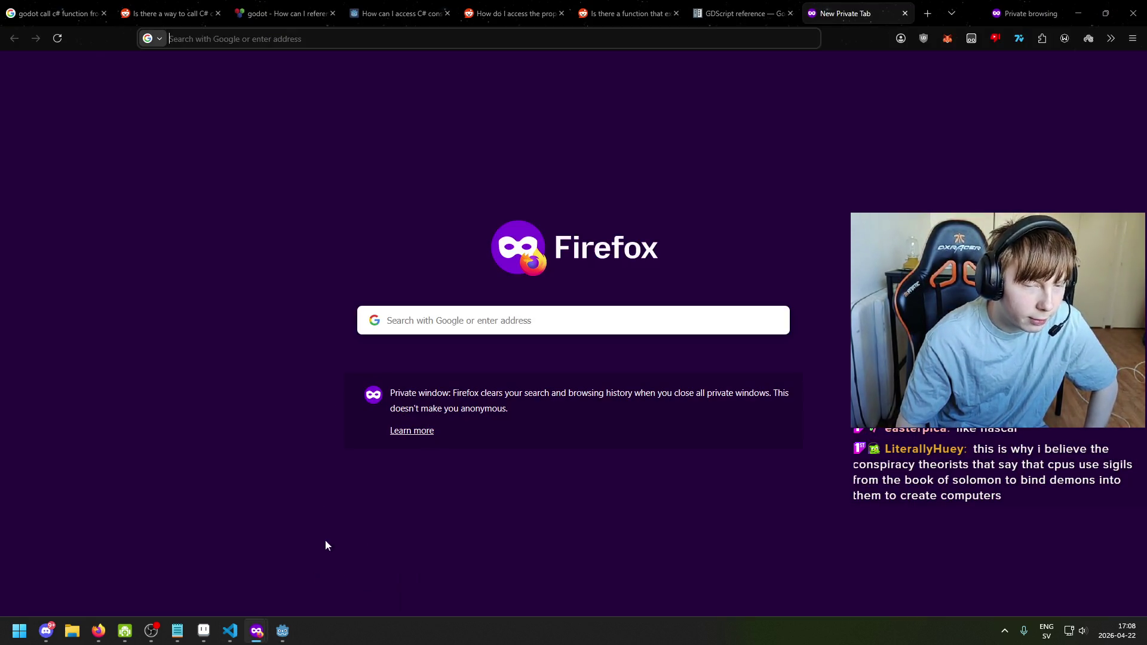
Step: Glance at the Stack Overflow and GDScript reference tabs, then focus the new tab's address bar
left_click(284, 14)
left_click(740, 13)
left_click(848, 13)
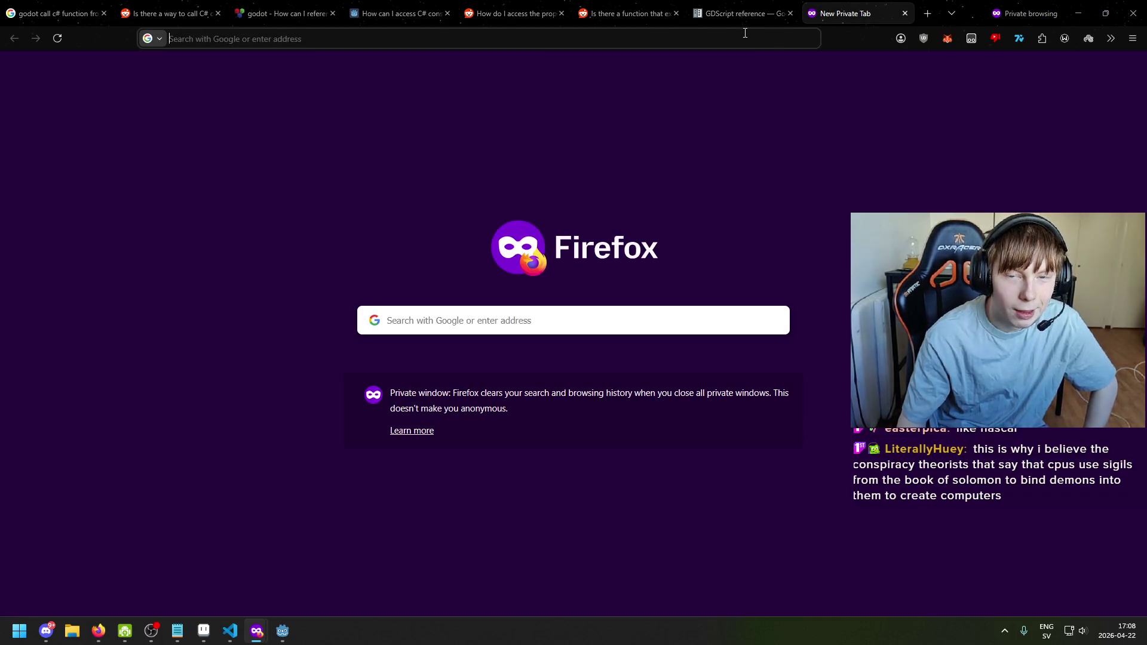
left_click(775, 32)
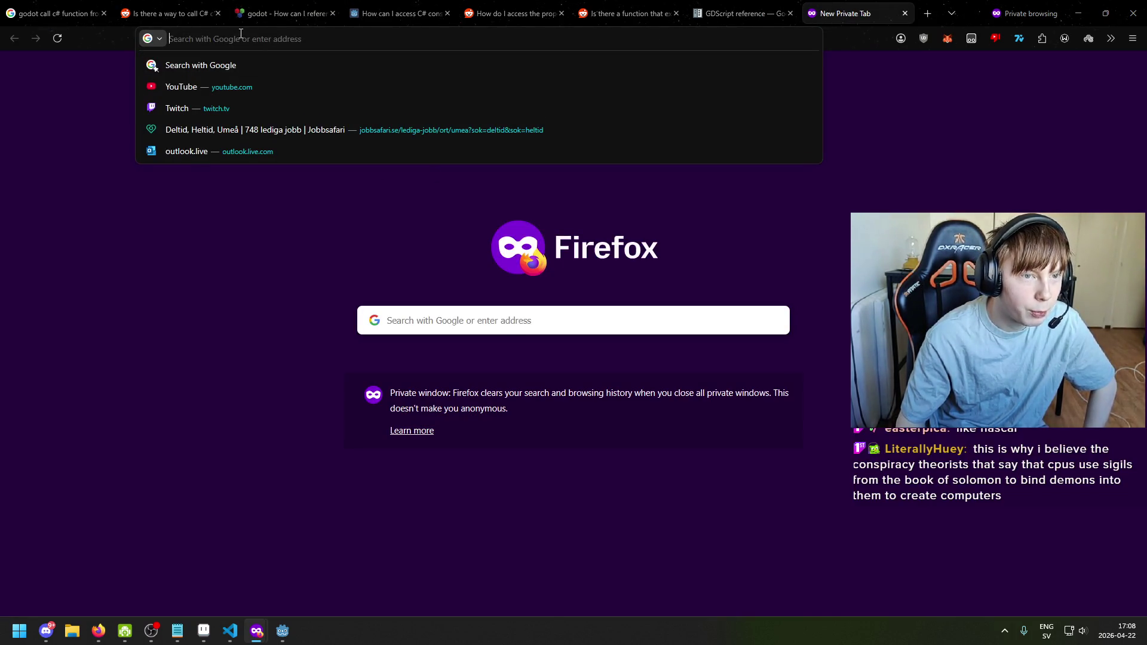